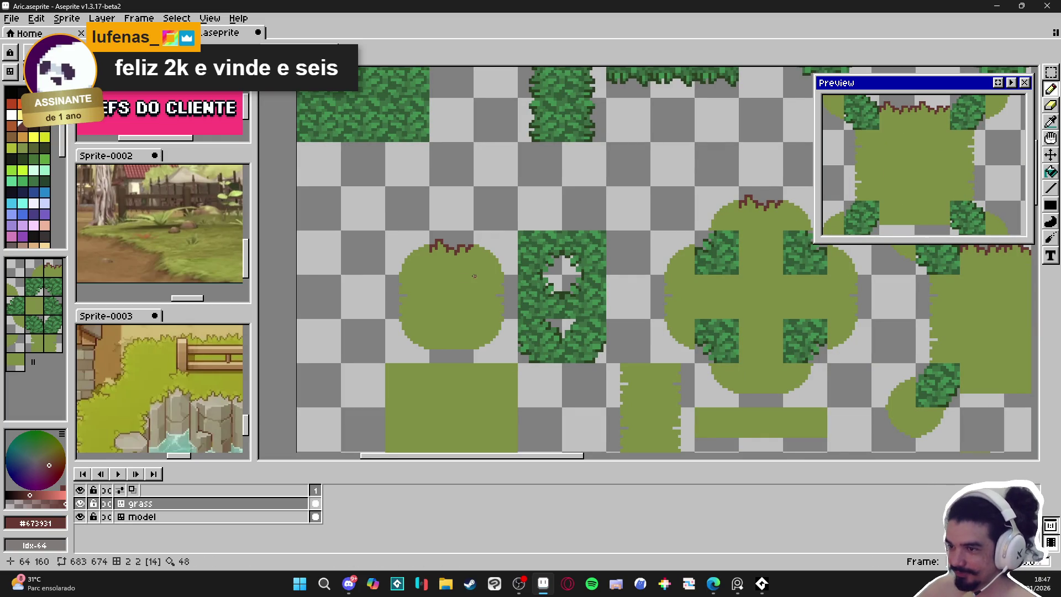
# Zoom in and pencil jagged #673931 outline pixels down the upper left edge of the grass tile.
pyautogui.scroll(4, 462, 260)
pyautogui.scroll(1, 462, 260)
pyautogui.moveTo(438, 278); pyautogui.dragTo(451, 277)
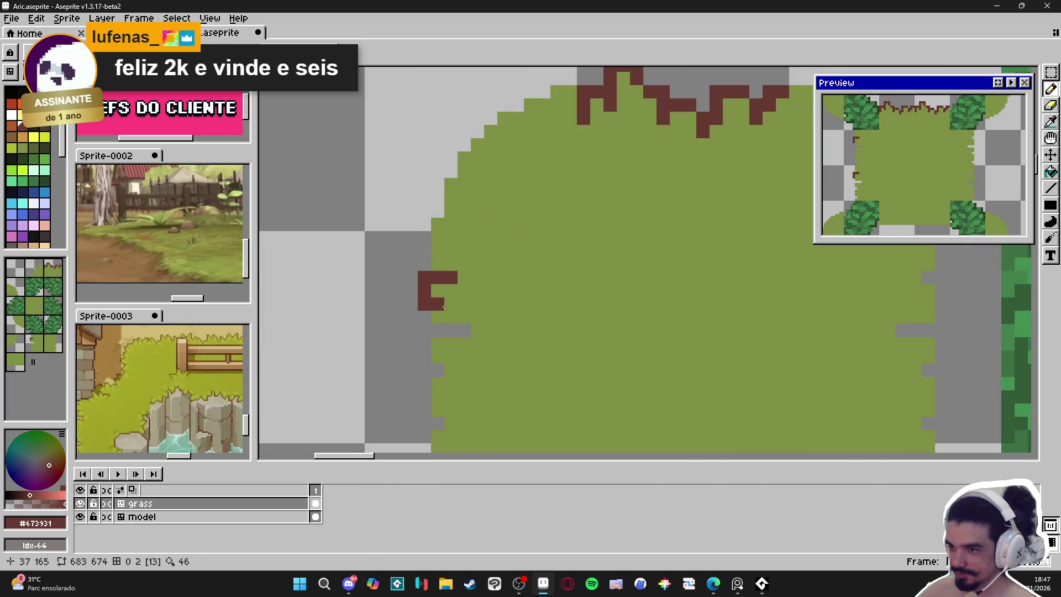
pyautogui.moveTo(451, 317); pyautogui.dragTo(435, 335)
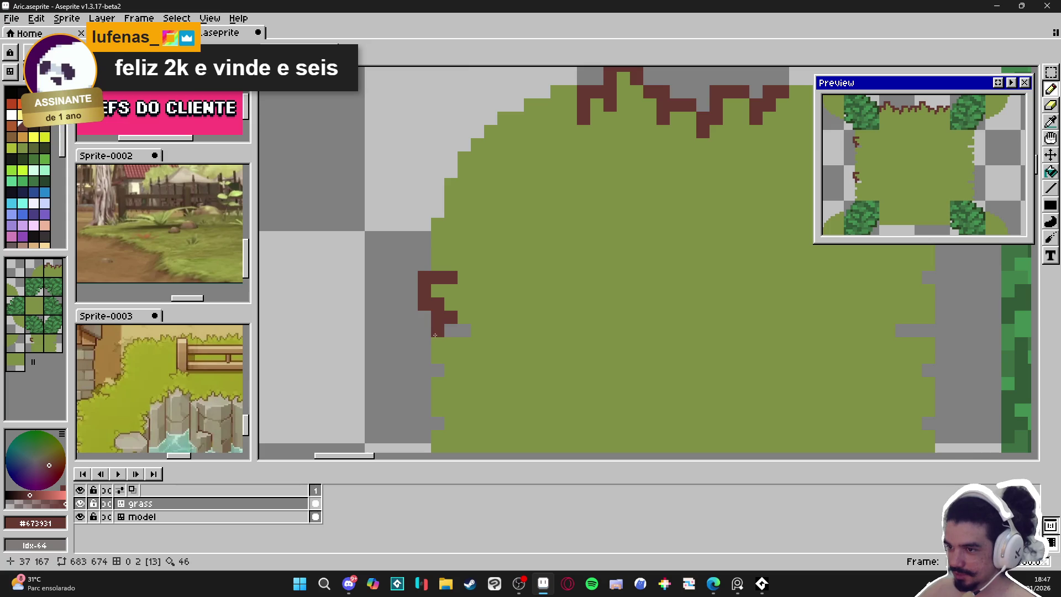
pyautogui.hotkey('ctrl', 'z')
pyautogui.click(425, 346)
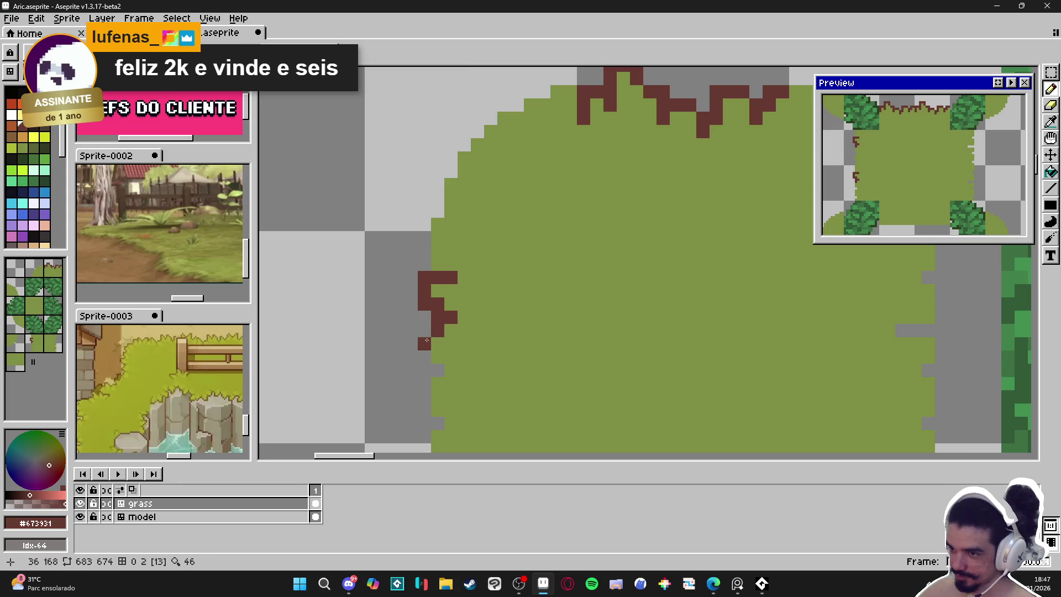
pyautogui.click(426, 330)
pyautogui.click(410, 344)
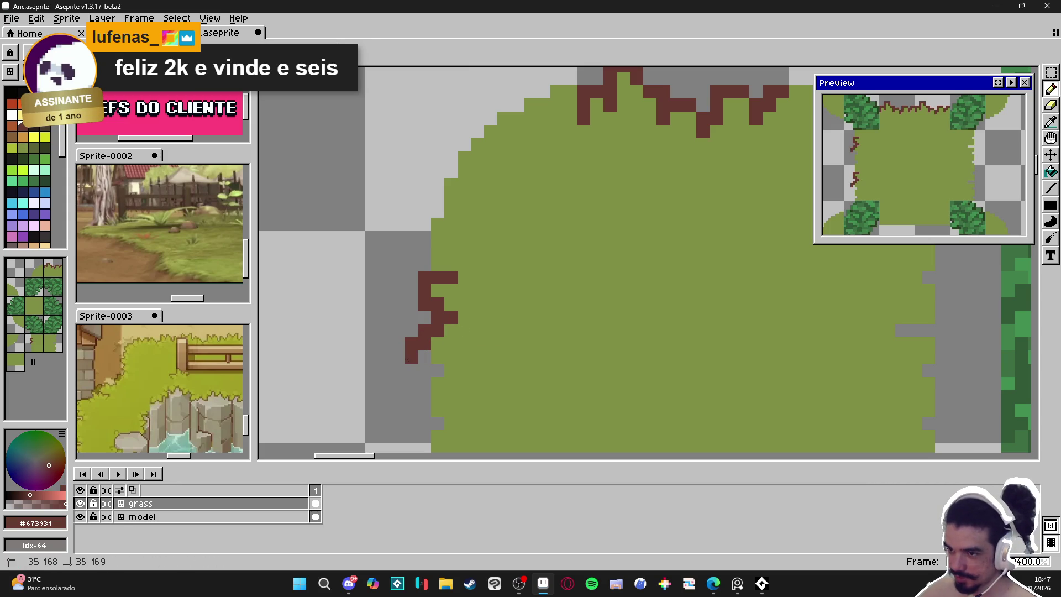
# Draw a short horizontal outline row and extend the outline below the left squiggle.
pyautogui.keyDown('alt'); pyautogui.click(425, 358); pyautogui.keyUp('alt')
pyautogui.keyDown('alt'); pyautogui.click(415, 356); pyautogui.keyUp('alt')
pyautogui.moveTo(411, 370)
pyautogui.mouseDown()
pyautogui.moveTo(434, 369)
pyautogui.moveTo(446, 347)
pyautogui.moveTo(464, 373)
pyautogui.moveTo(451, 376)
pyautogui.mouseUp()
pyautogui.click(450, 386)
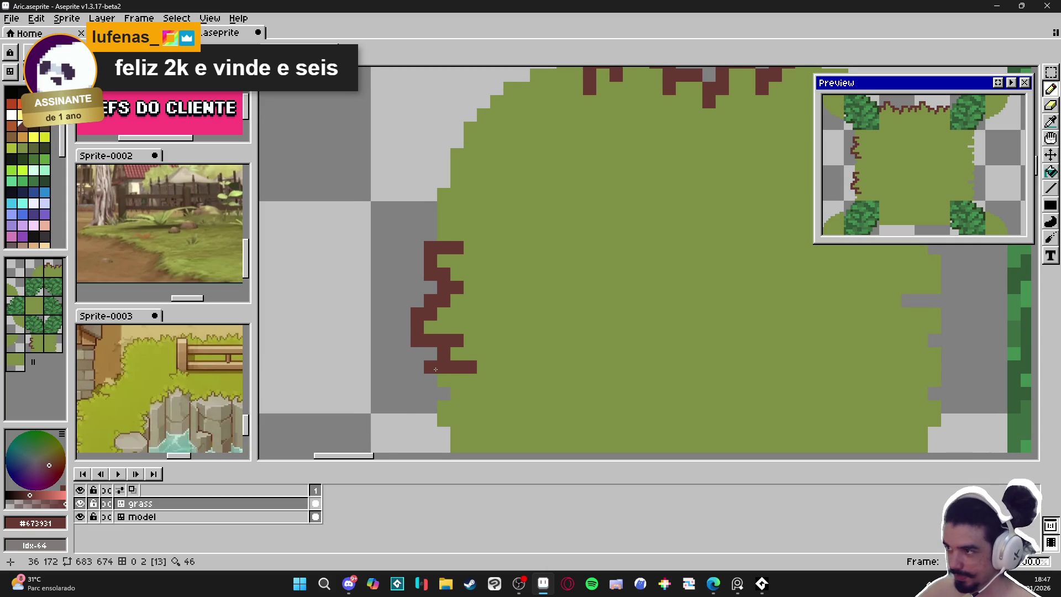
pyautogui.click(430, 394)
pyautogui.click(444, 407)
pyautogui.click(457, 406)
# Add outline pixels above the left squiggle's top, then pan to see the whole tile.
pyautogui.scroll(-1, 458, 406)
pyautogui.scroll(1, 448, 309)
pyautogui.click(460, 280)
pyautogui.click(461, 293)
pyautogui.click(479, 272)
pyautogui.click(473, 280)
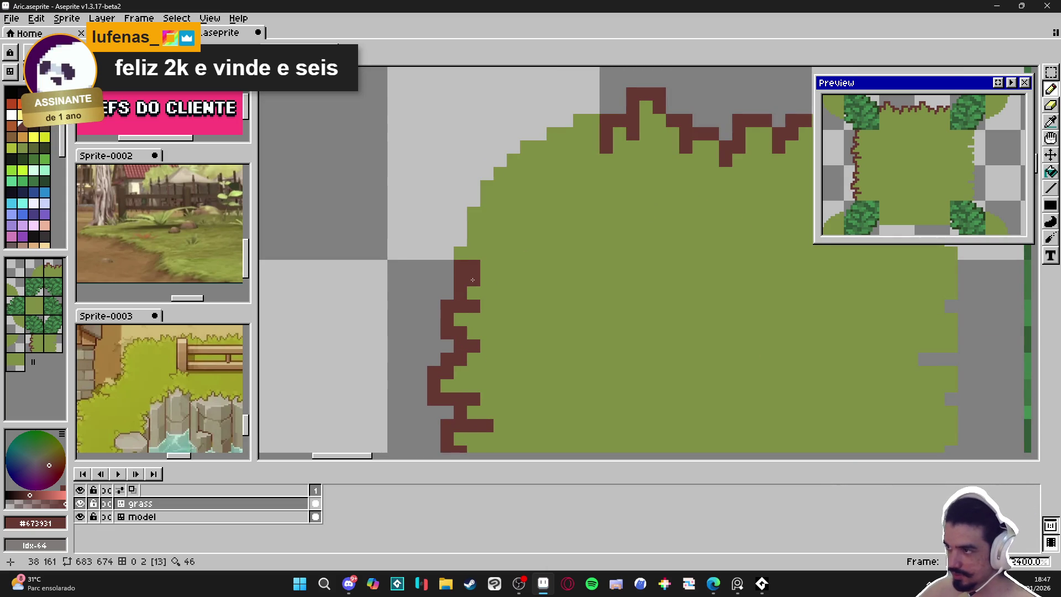
pyautogui.scroll(-4, 482, 288)
pyautogui.scroll(1, 481, 288)
pyautogui.moveTo(546, 314); pyautogui.dragTo(497, 277)
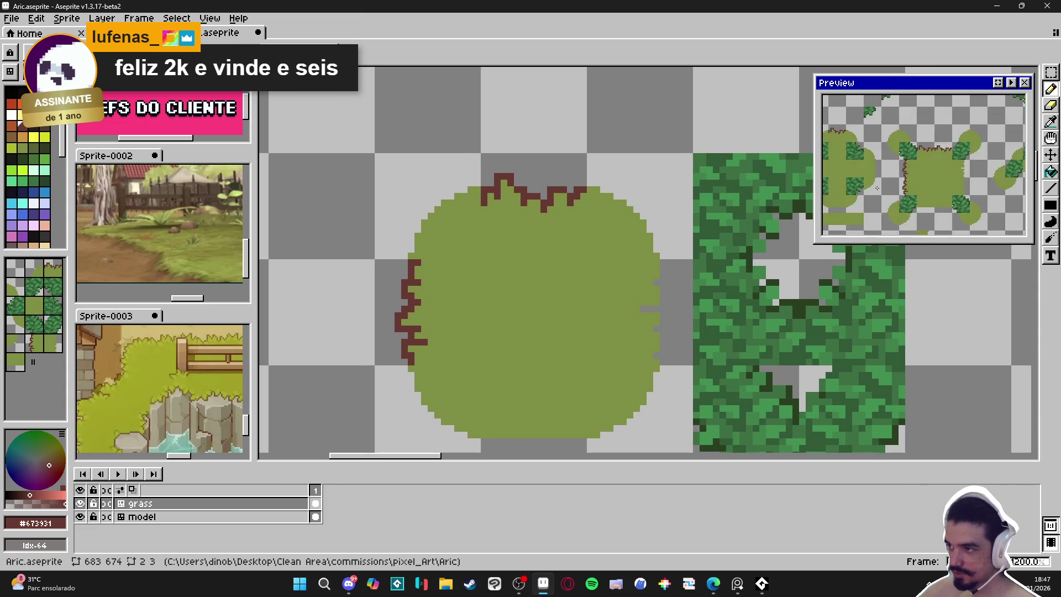
pyautogui.scroll(2, 927, 182)
pyautogui.moveTo(928, 182)
pyautogui.mouseDown()
pyautogui.moveTo(951, 195)
pyautogui.moveTo(905, 184)
pyautogui.moveTo(940, 178)
pyautogui.mouseUp()
pyautogui.scroll(-2, 905, 184)
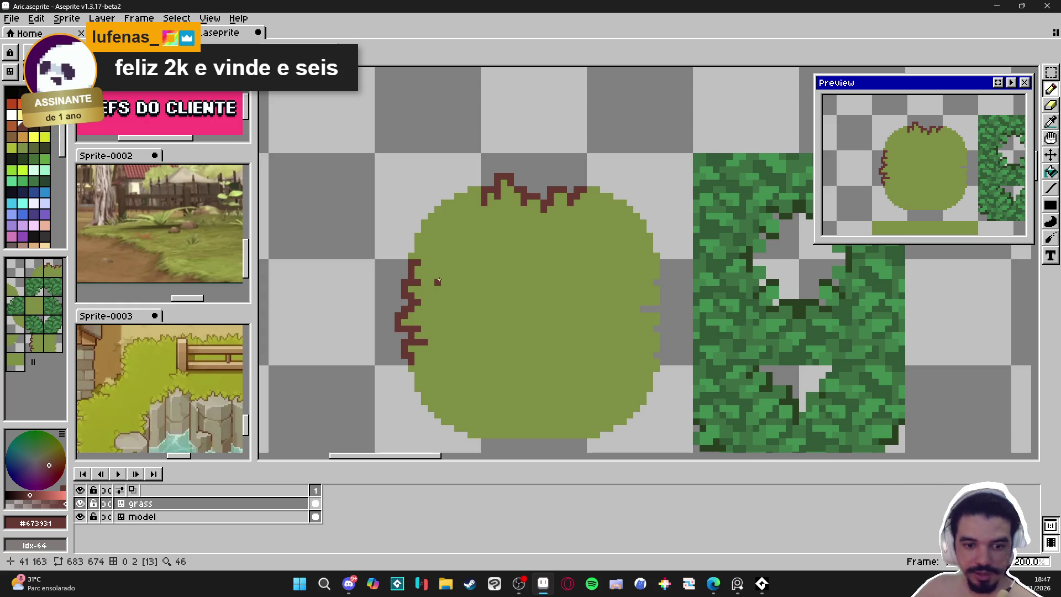
pyautogui.scroll(1, 478, 189)
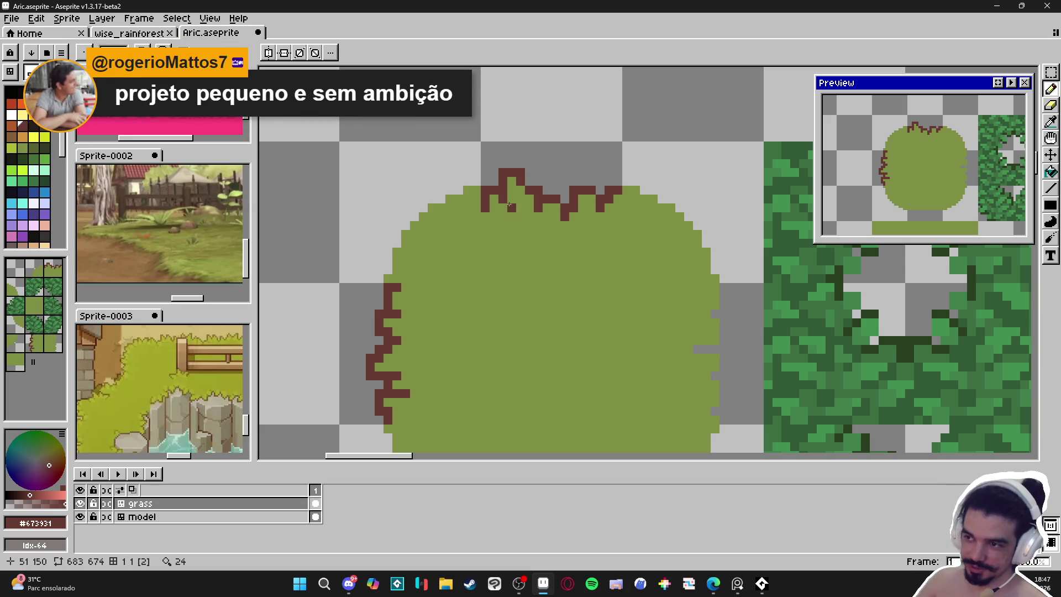
# Step brown outline pixels from the top edge leftward and down around the upper-left corner.
pyautogui.click(467, 190)
pyautogui.click(458, 190)
pyautogui.click(459, 199)
pyautogui.click(450, 208)
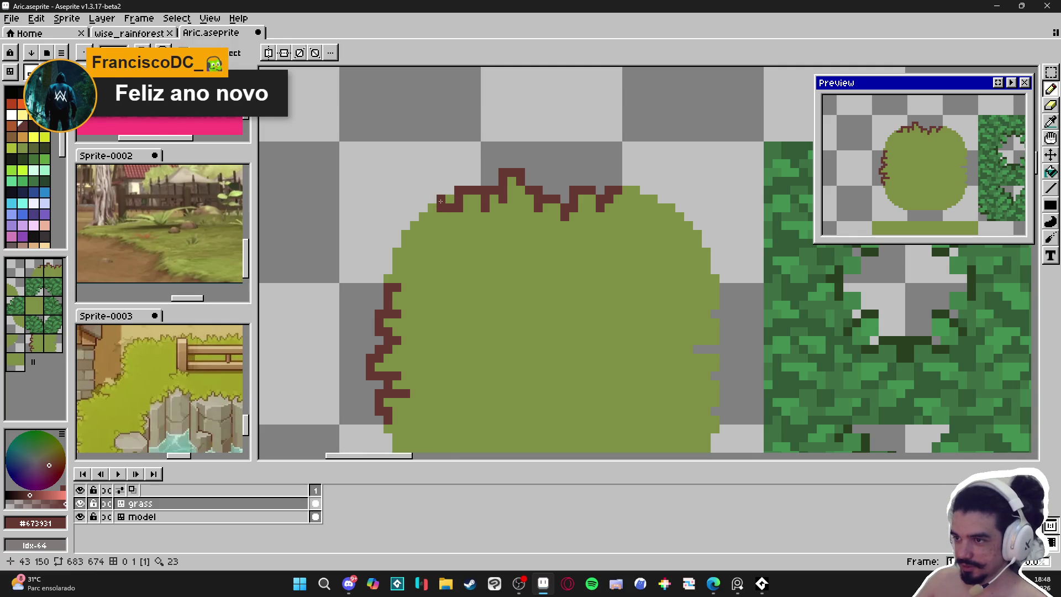
pyautogui.click(432, 208)
pyautogui.click(433, 217)
pyautogui.click(432, 225)
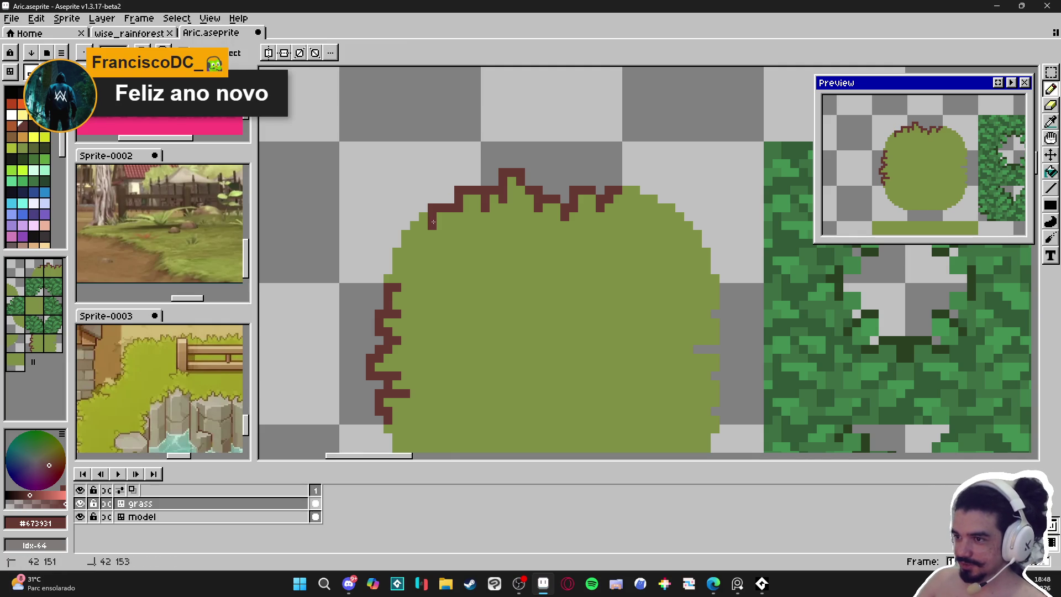
# Reshape the corner outline and connect it down to the left-edge outline.
pyautogui.moveTo(443, 225)
pyautogui.mouseDown()
pyautogui.moveTo(441, 234)
pyautogui.moveTo(415, 214)
pyautogui.moveTo(398, 235)
pyautogui.mouseUp()
pyautogui.click(415, 226)
pyautogui.click(412, 233)
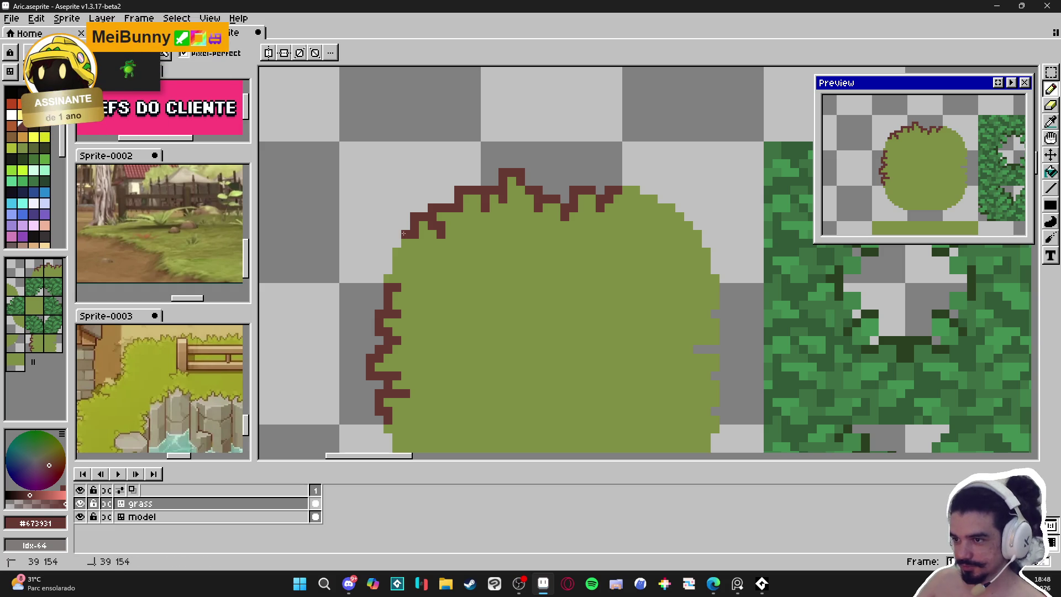
pyautogui.click(388, 261)
pyautogui.moveTo(388, 261); pyautogui.dragTo(387, 270)
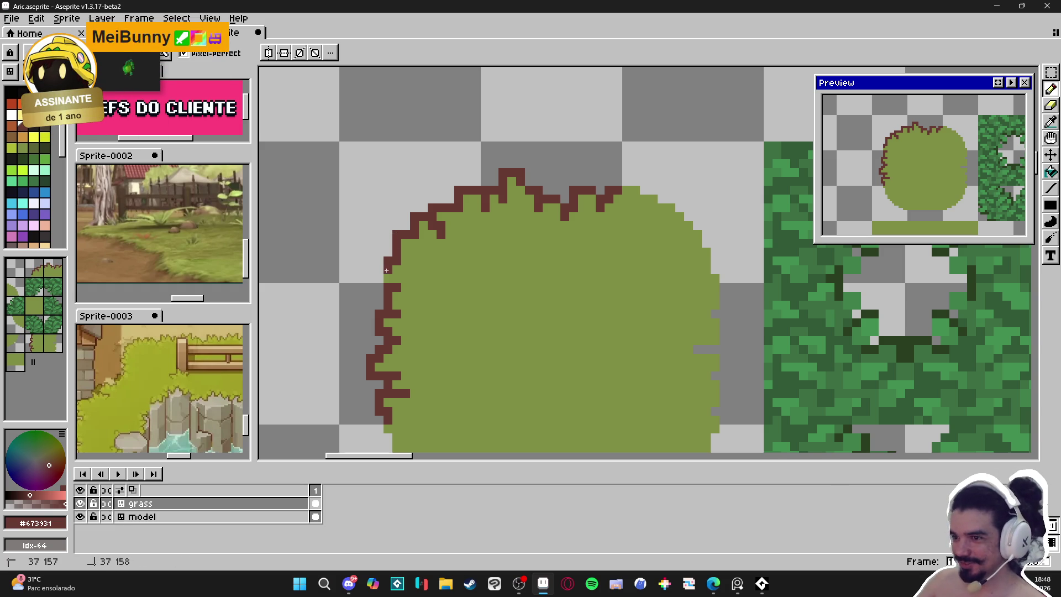
# Zoom and pan across the grass tile to check the continuous outline.
pyautogui.scroll(-5, 465, 288)
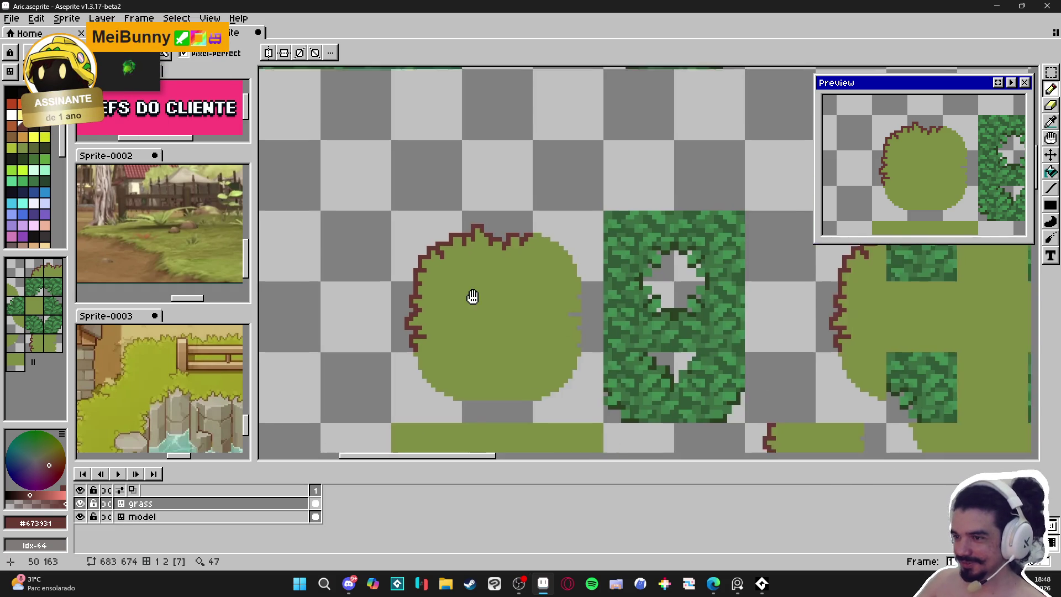
pyautogui.moveTo(452, 271); pyautogui.dragTo(445, 266)
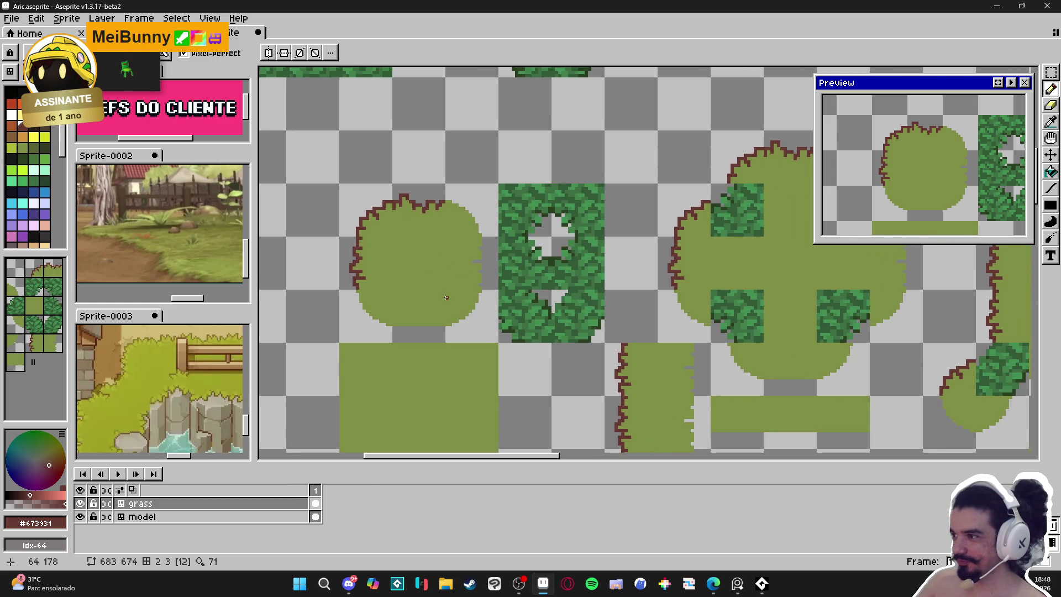
pyautogui.scroll(1, 409, 252)
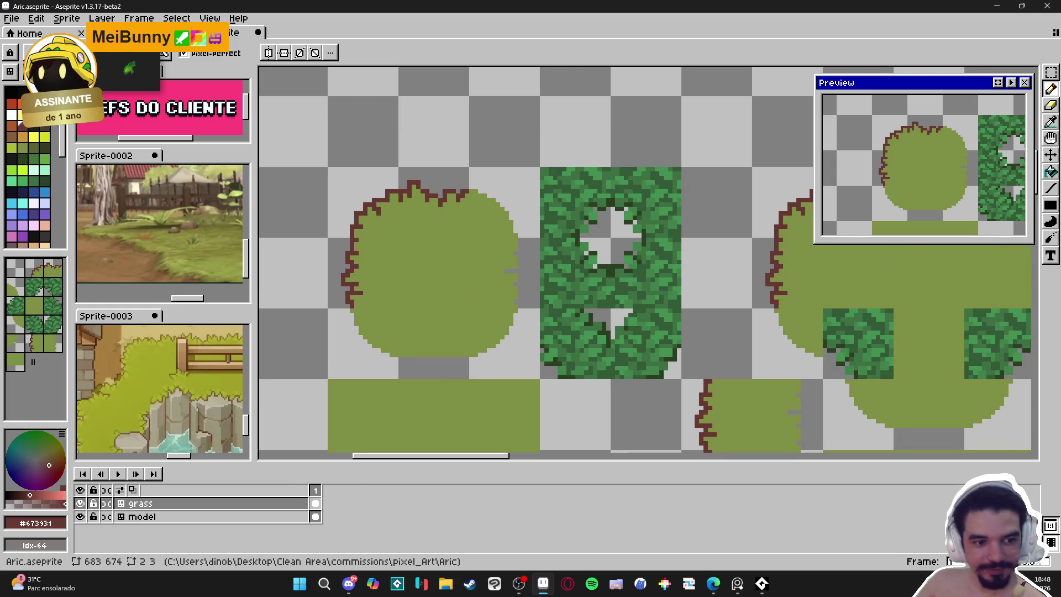
pyautogui.scroll(1, 379, 231)
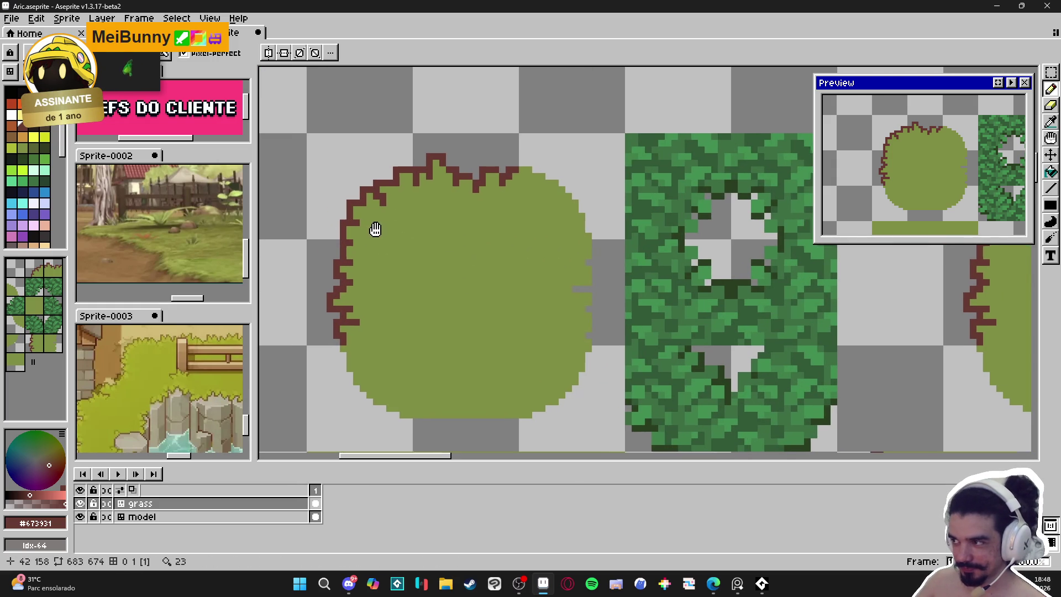
pyautogui.scroll(-1, 432, 208)
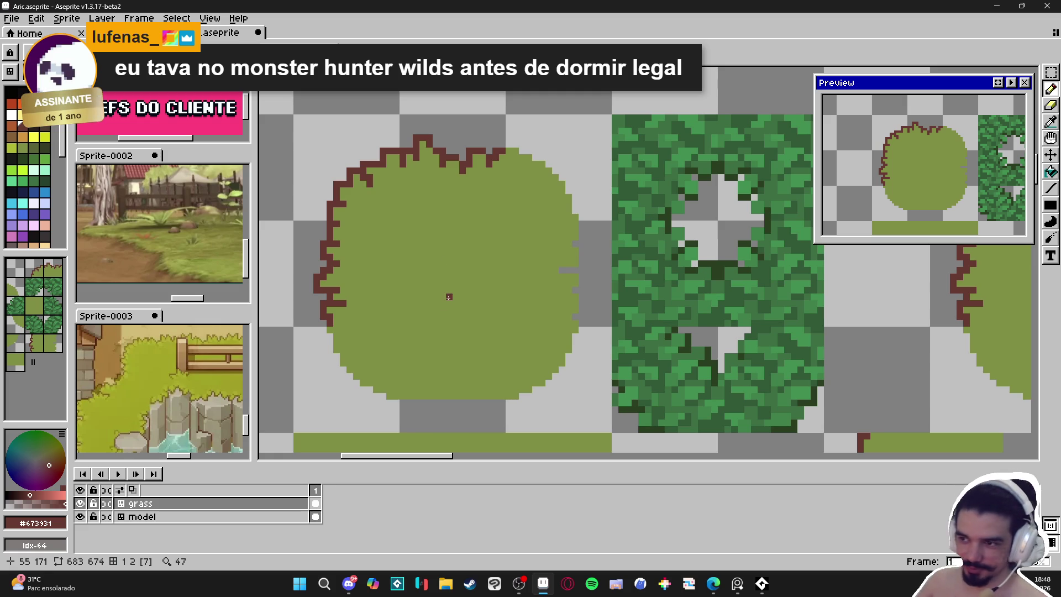
pyautogui.moveTo(361, 331); pyautogui.dragTo(359, 328)
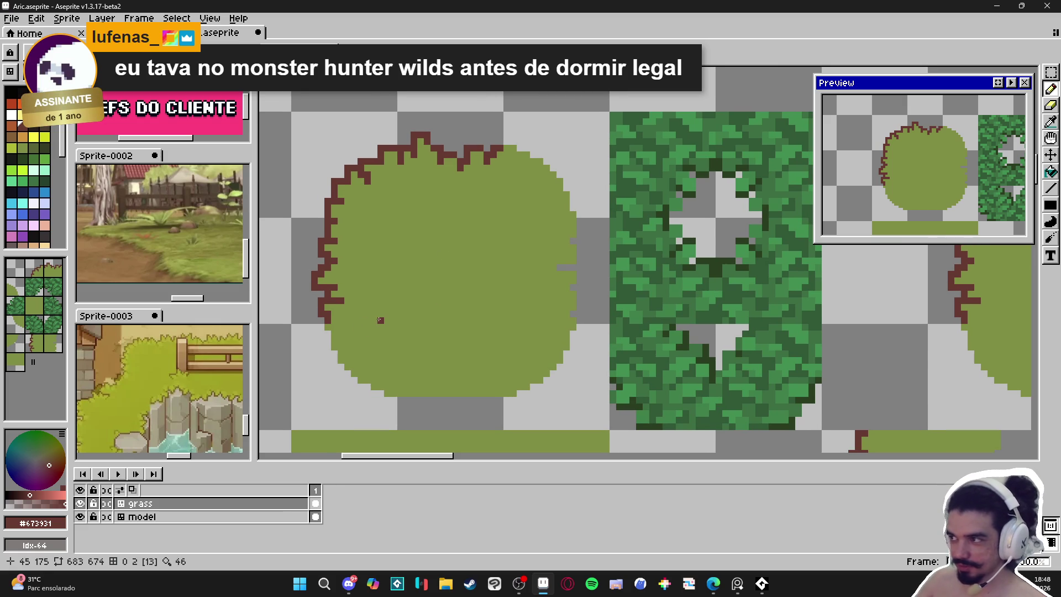
pyautogui.scroll(-3, 381, 320)
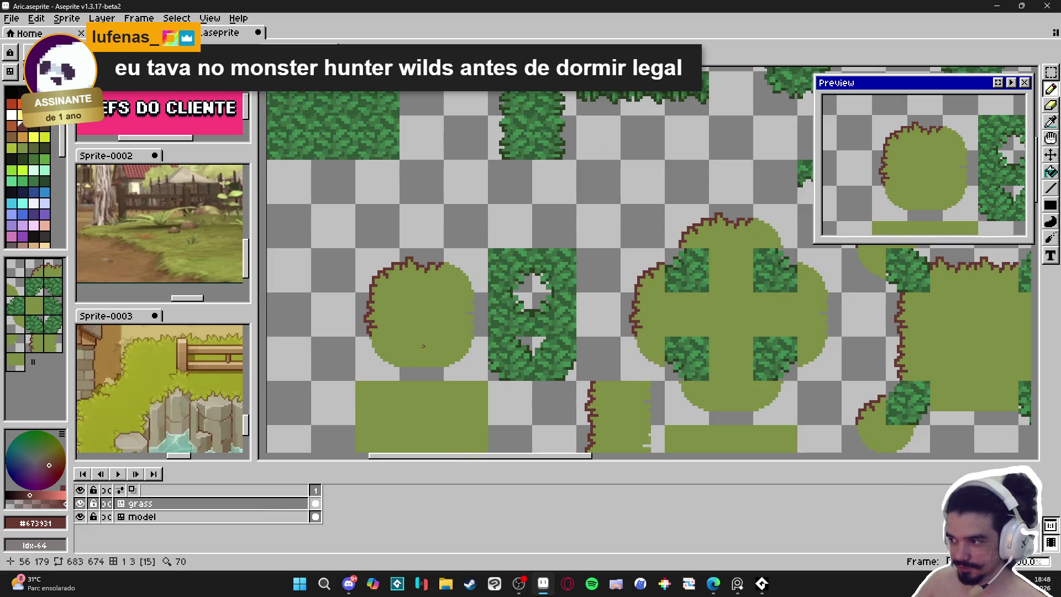
pyautogui.scroll(3, 370, 360)
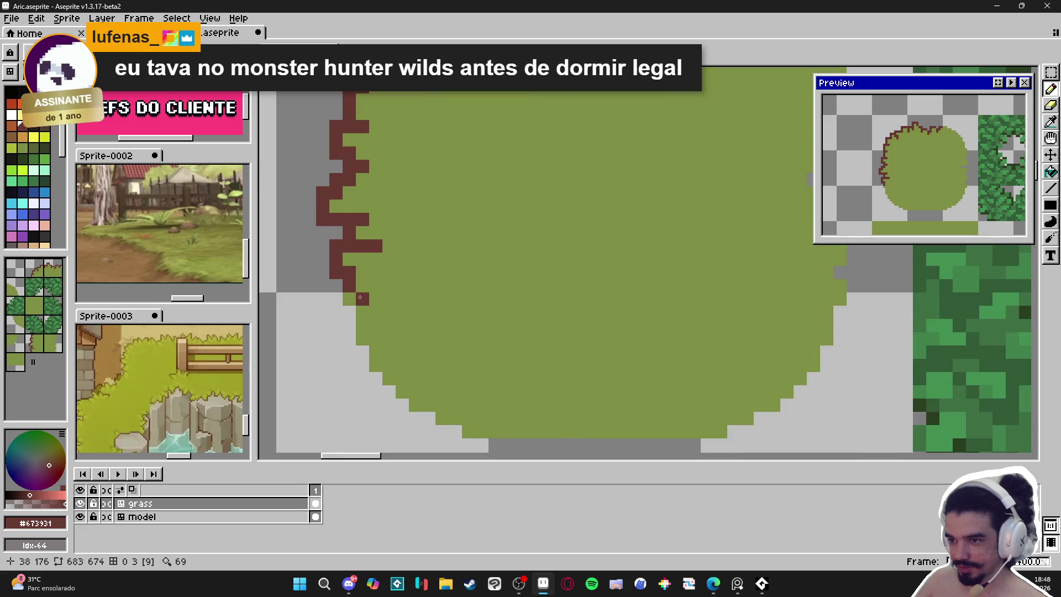
# Continue the brown outline down the left edge and step it down-right along the lower-left edge.
pyautogui.click(376, 312)
pyautogui.moveTo(376, 298); pyautogui.dragTo(363, 325)
pyautogui.click(364, 313)
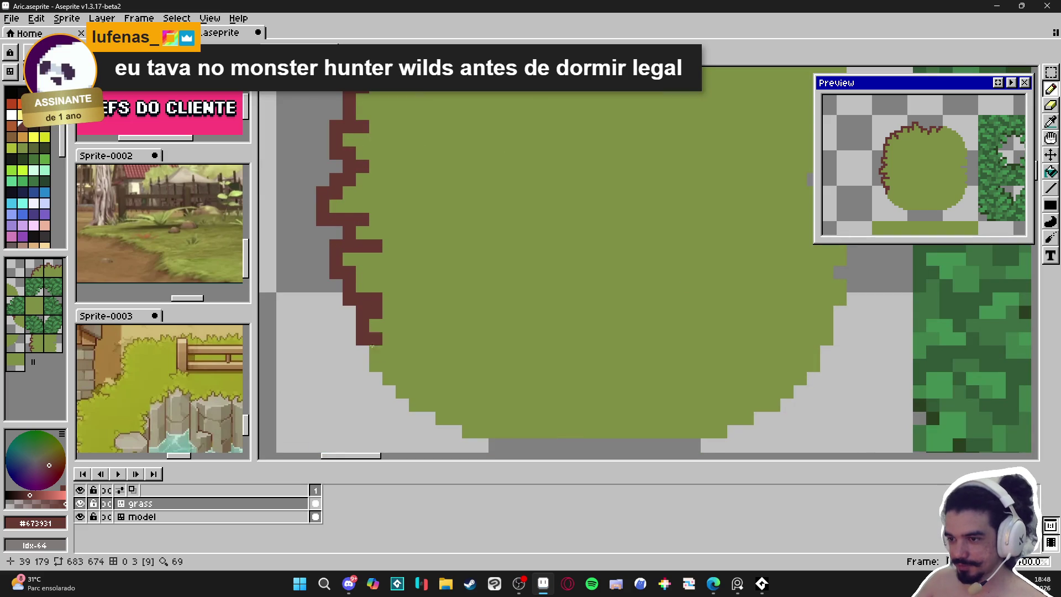
pyautogui.click(389, 351)
pyautogui.click(383, 364)
pyautogui.click(384, 378)
# Carry the outline around the lower-left curve and right along the bottom edge.
pyautogui.click(403, 378)
pyautogui.click(416, 378)
pyautogui.moveTo(415, 364)
pyautogui.mouseDown()
pyautogui.moveTo(422, 390)
pyautogui.moveTo(399, 401)
pyautogui.moveTo(429, 418)
pyautogui.moveTo(469, 376)
pyautogui.mouseUp()
pyautogui.click(442, 405)
pyautogui.click(442, 419)
pyautogui.click(455, 418)
pyautogui.click(469, 432)
pyautogui.click(482, 432)
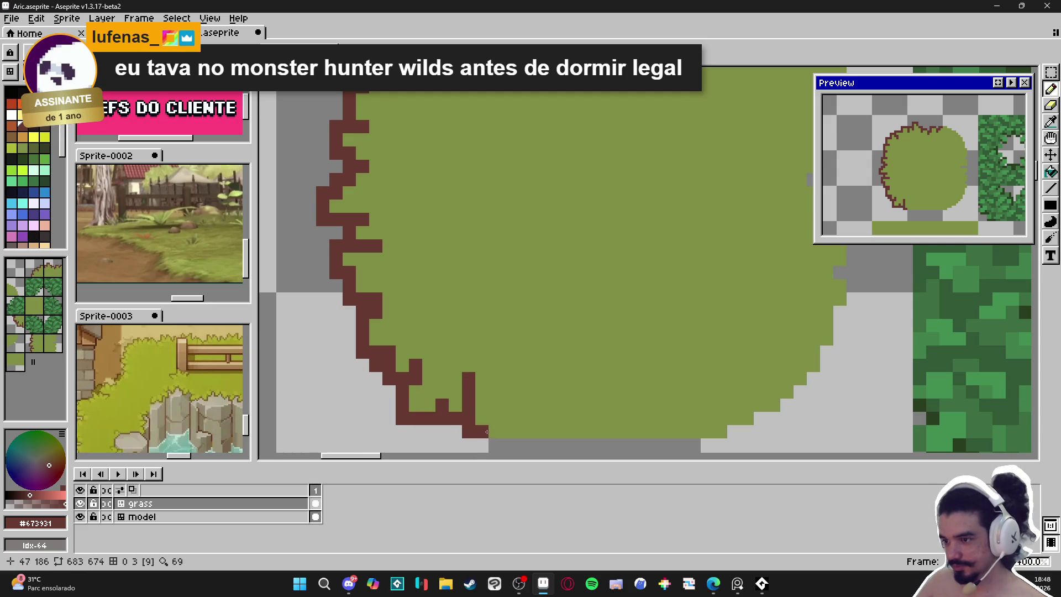
# Add a bottom-edge outline pixel, sample the grass green and reposition the view.
pyautogui.scroll(-2, 498, 428)
pyautogui.click(502, 423)
pyautogui.scroll(-3, 502, 423)
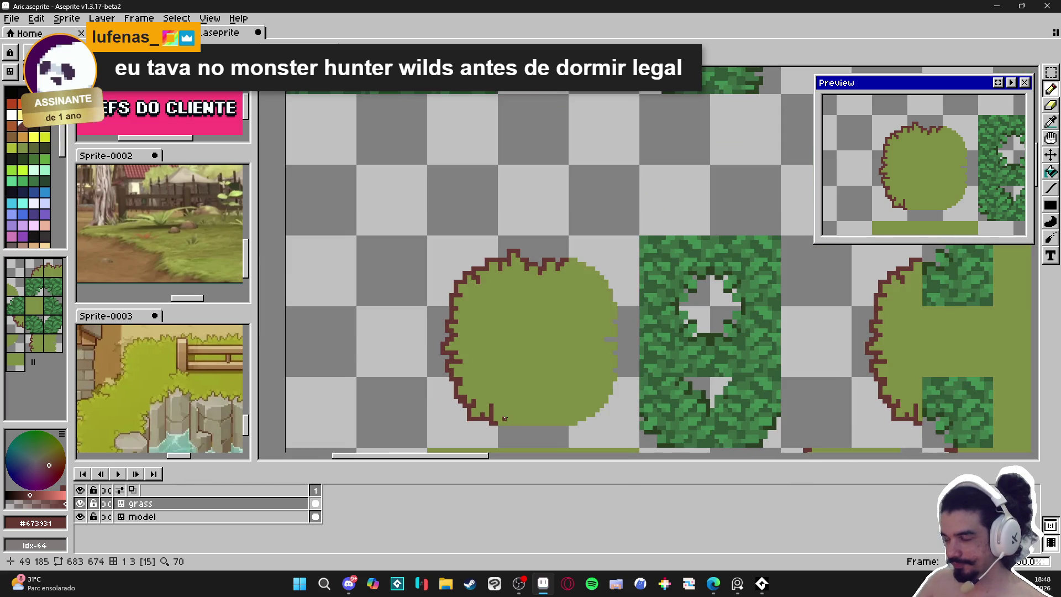
pyautogui.scroll(2, 475, 388)
pyautogui.keyDown('alt'); pyautogui.click(474, 388); pyautogui.keyUp('alt')
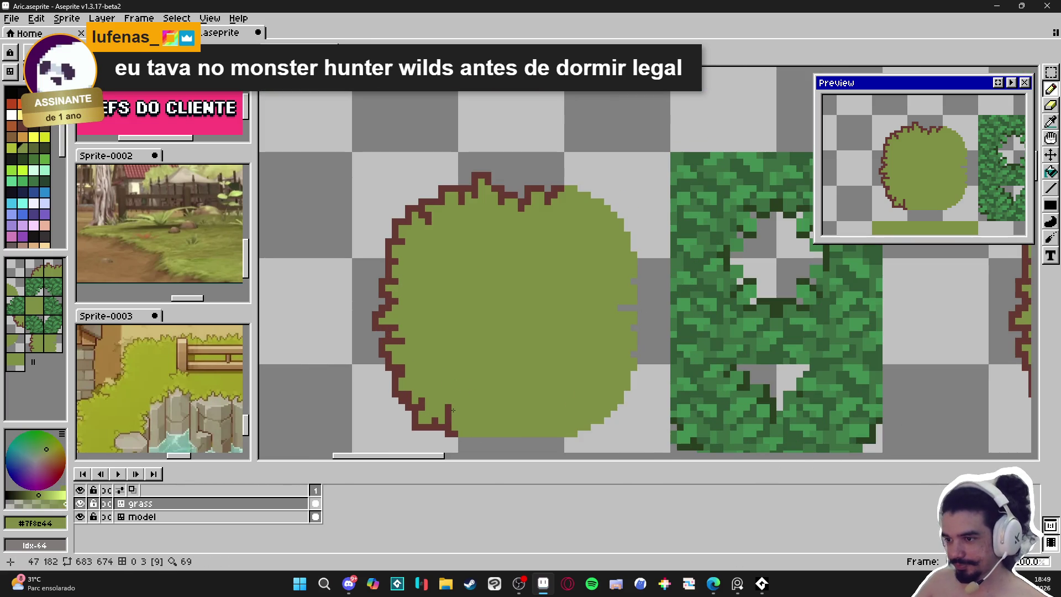
pyautogui.moveTo(496, 415); pyautogui.dragTo(458, 380)
pyautogui.scroll(-2, 459, 380)
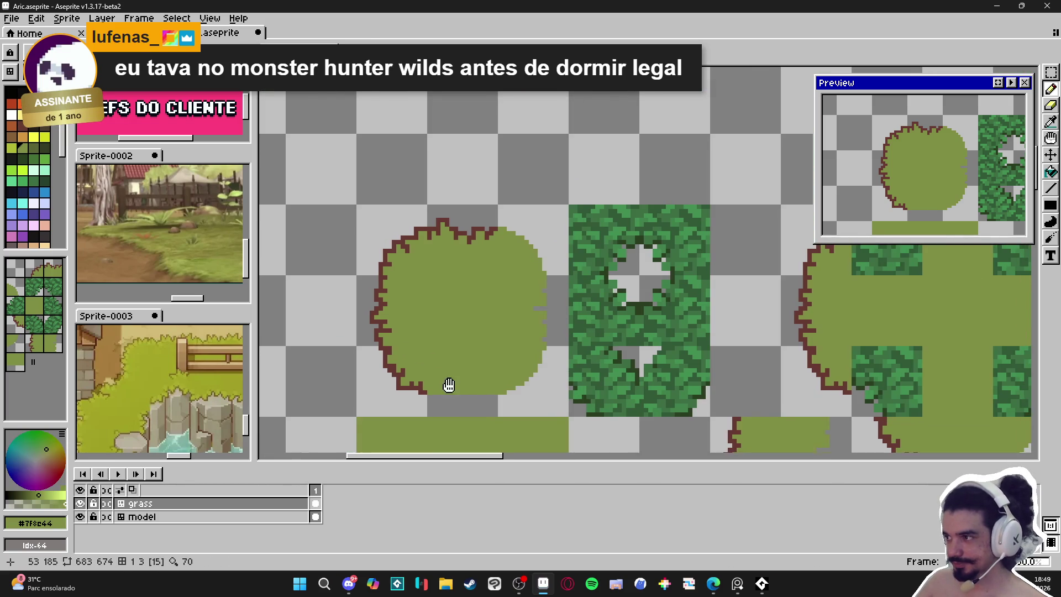
pyautogui.scroll(3, 365, 357)
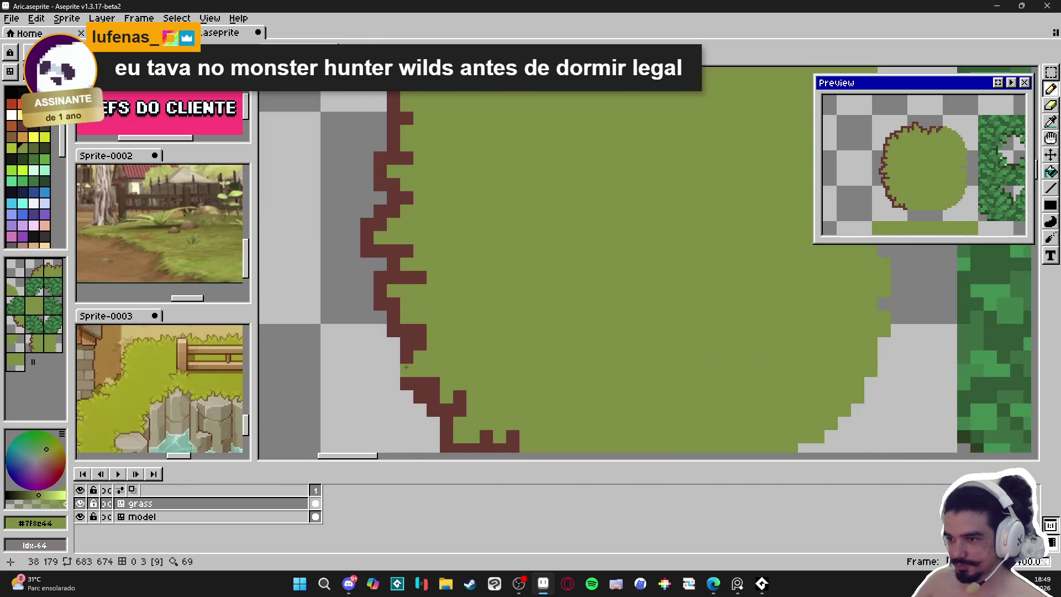
pyautogui.scroll(-1, 450, 380)
pyautogui.scroll(-1, 450, 380)
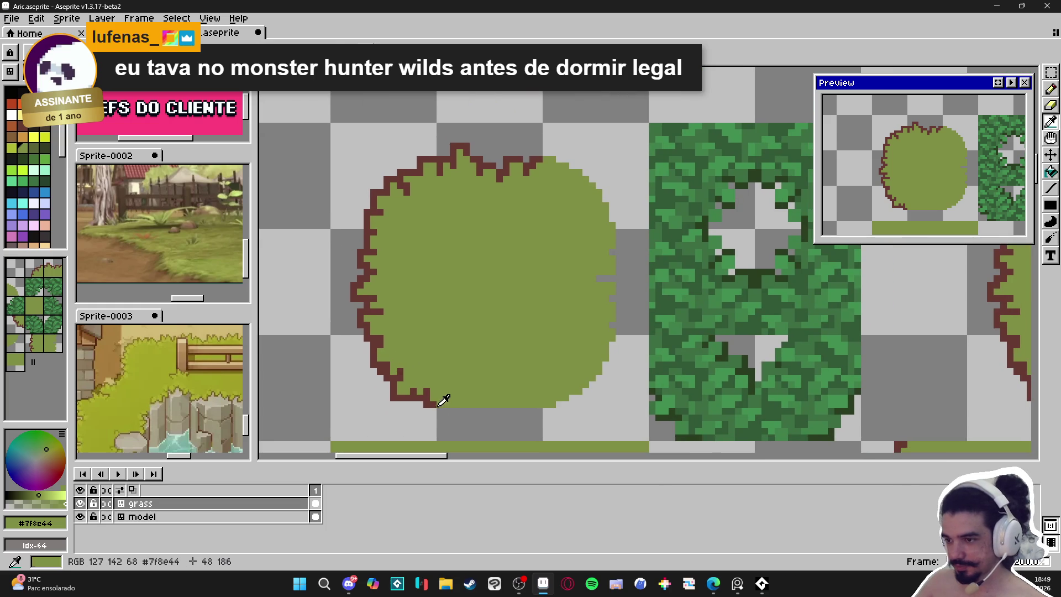
# Reselect dark brown and redraw the bottom-left outline stepping down and right.
pyautogui.keyDown('alt'); pyautogui.click(438, 406); pyautogui.keyUp('alt')
pyautogui.scroll(1, 438, 406)
pyautogui.moveTo(438, 406); pyautogui.dragTo(433, 398)
pyautogui.scroll(-1, 436, 409)
pyautogui.scroll(1, 435, 410)
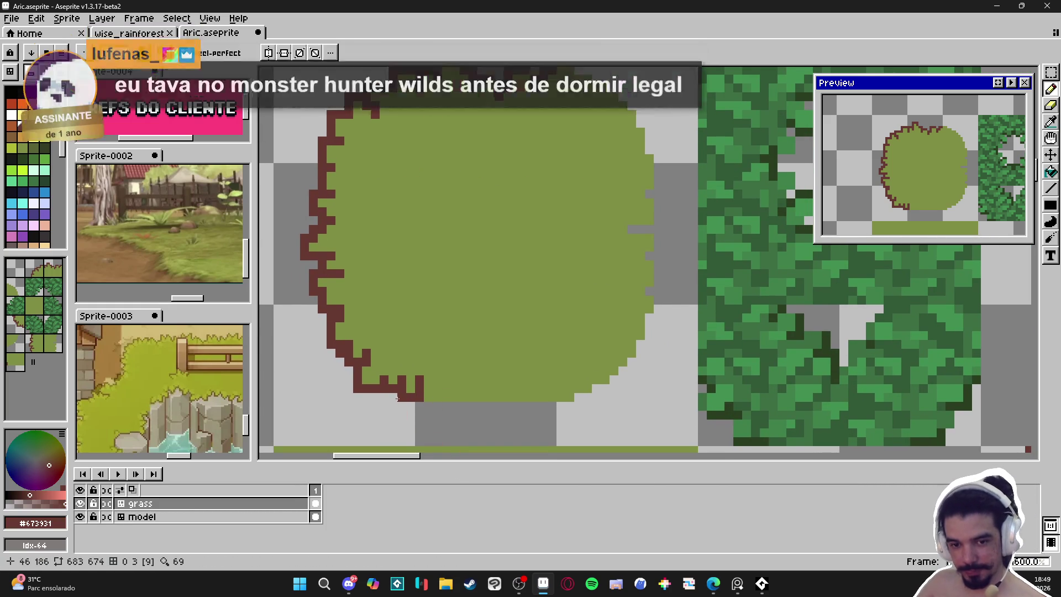
pyautogui.click(385, 397)
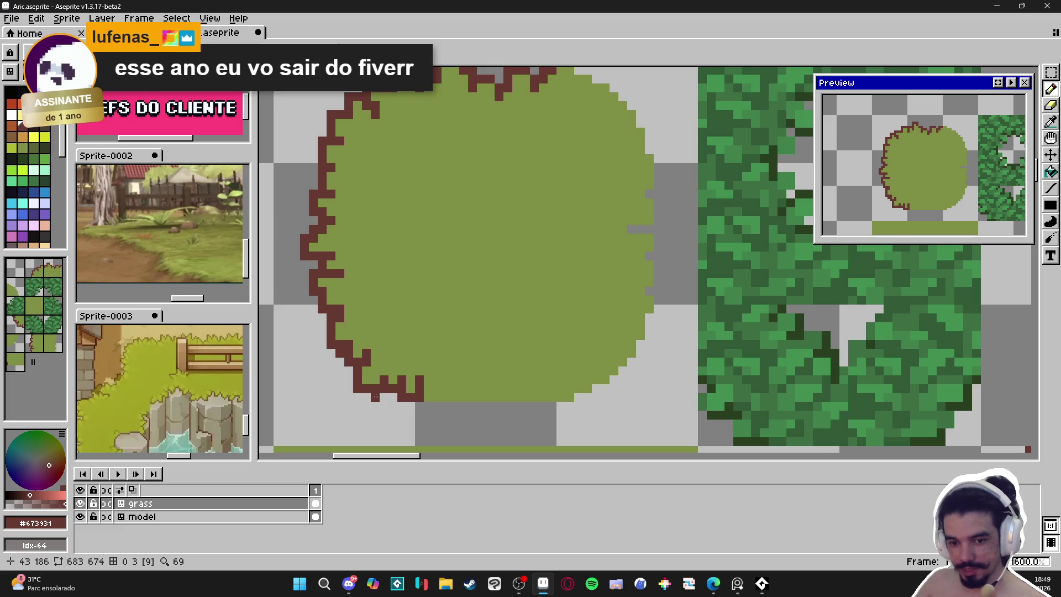
pyautogui.click(447, 397)
pyautogui.scroll(2, 446, 398)
pyautogui.moveTo(437, 400)
pyautogui.mouseDown()
pyautogui.moveTo(440, 413)
pyautogui.moveTo(460, 413)
pyautogui.mouseUp()
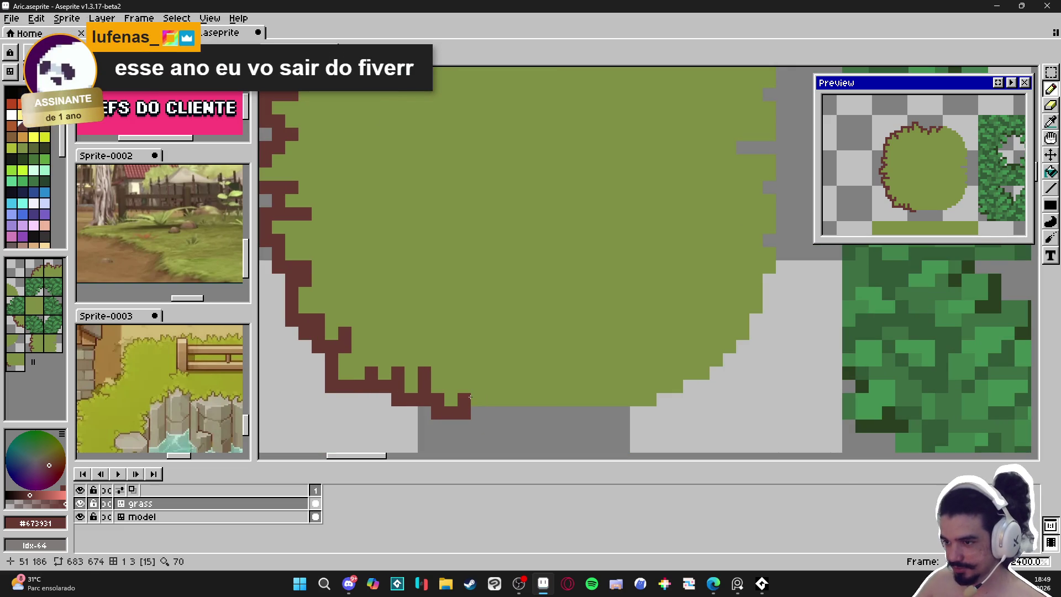
# Extend the bottom outline to the right and up along the grass's bottom-right edge.
pyautogui.moveTo(471, 397)
pyautogui.mouseDown()
pyautogui.moveTo(478, 413)
pyautogui.moveTo(504, 386)
pyautogui.moveTo(504, 346)
pyautogui.mouseUp()
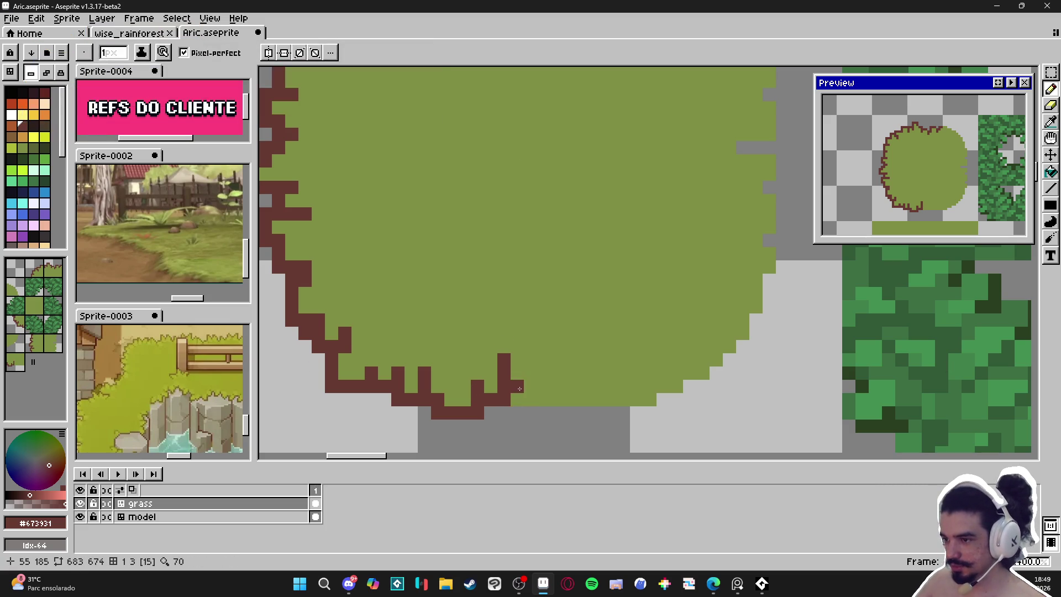
pyautogui.click(517, 413)
pyautogui.click(544, 426)
pyautogui.click(554, 420)
pyautogui.moveTo(554, 420); pyautogui.dragTo(564, 376)
pyautogui.hscroll(1, 543, 407)
pyautogui.click(557, 403)
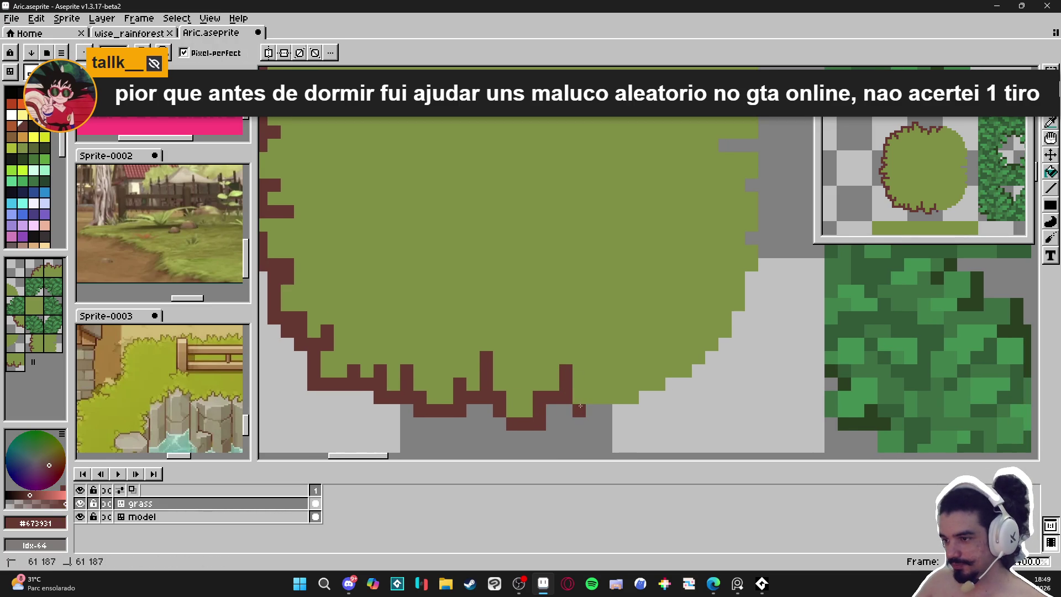
pyautogui.moveTo(597, 401); pyautogui.dragTo(600, 390)
pyautogui.click(601, 390)
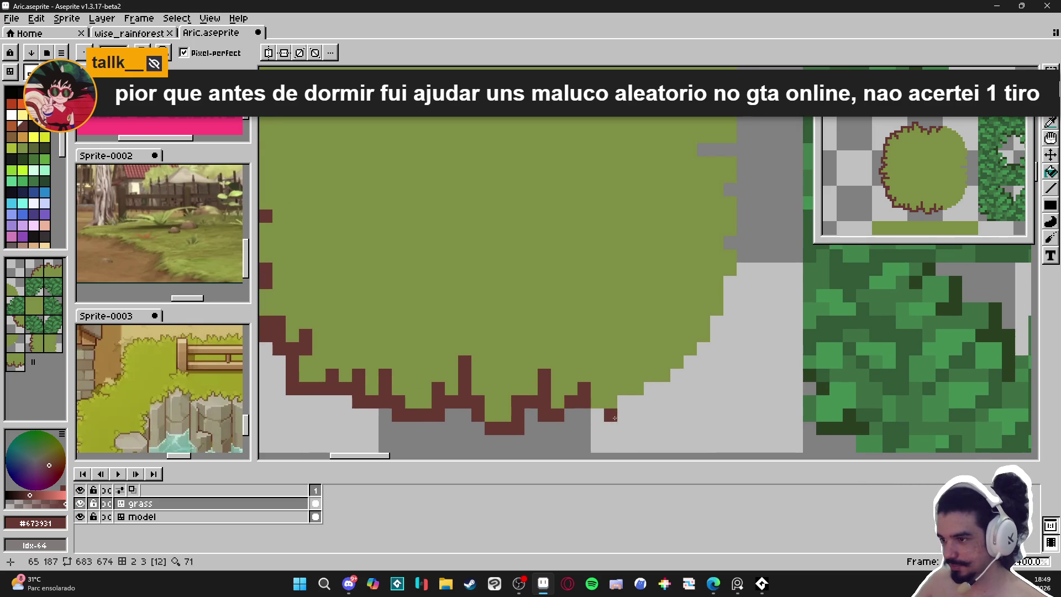
pyautogui.scroll(-3, 611, 424)
pyautogui.moveTo(616, 398); pyautogui.dragTo(550, 363)
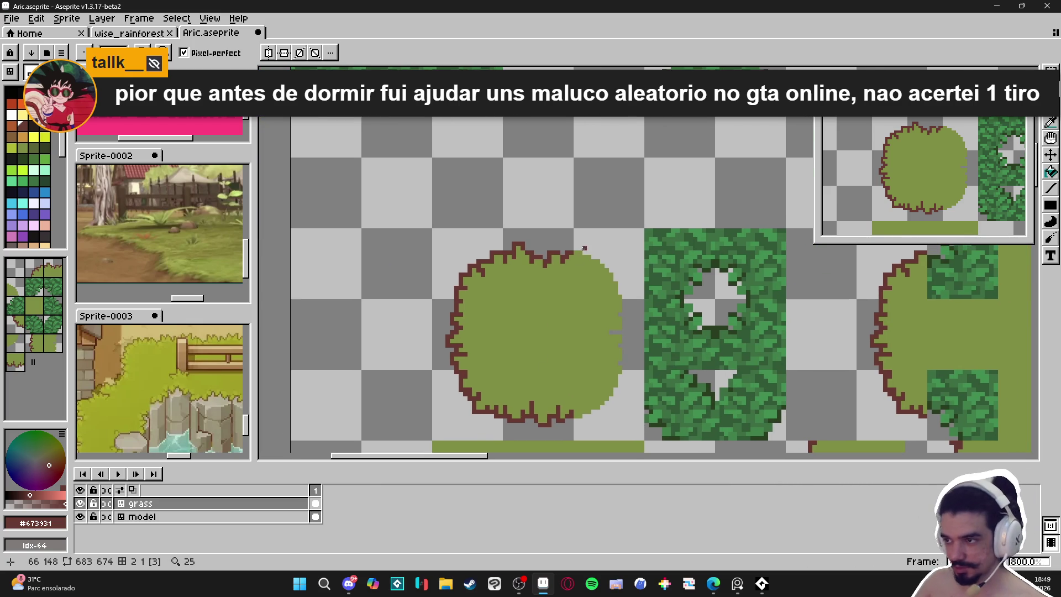
# Zoom in and place dark-brown pixels along the grass patch's top outline.
pyautogui.scroll(2, 584, 248)
pyautogui.scroll(-1, 575, 267)
pyautogui.scroll(2, 575, 267)
pyautogui.click(556, 269)
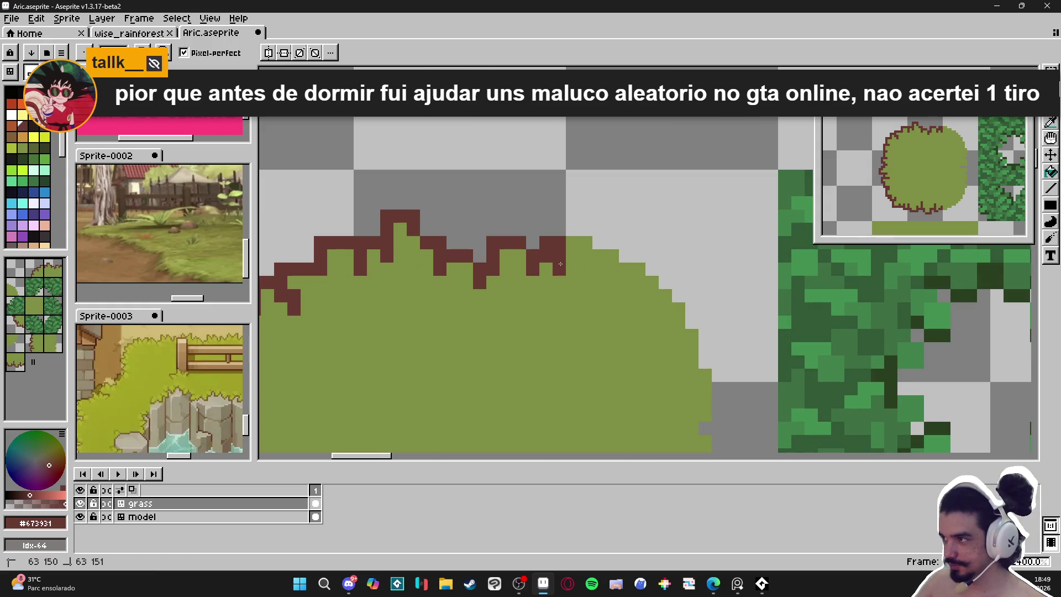
pyautogui.moveTo(550, 275); pyautogui.dragTo(569, 265)
pyautogui.click(558, 263)
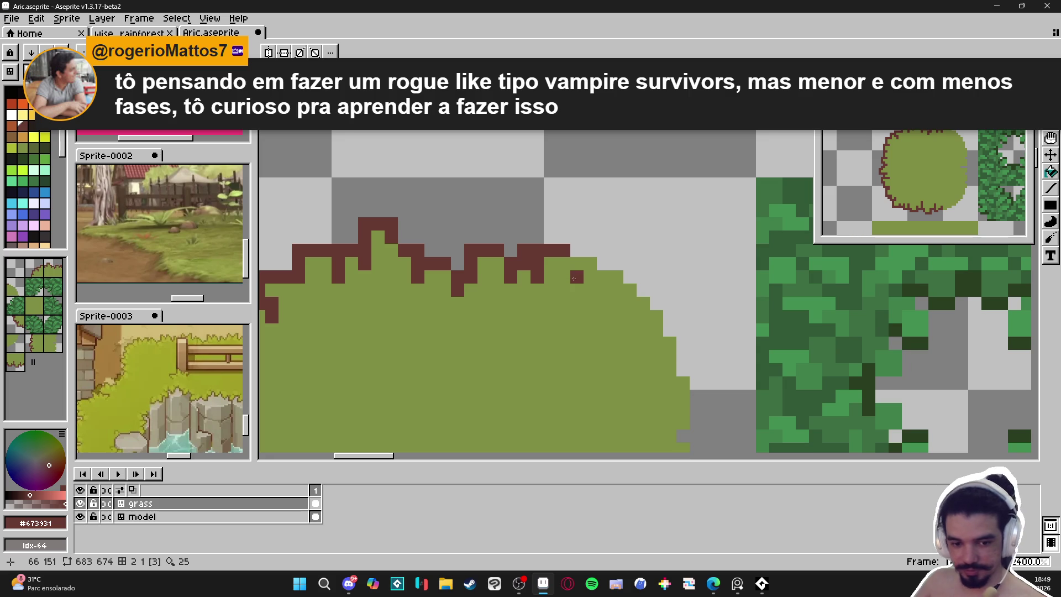
pyautogui.scroll(3, 574, 278)
pyautogui.click(562, 278)
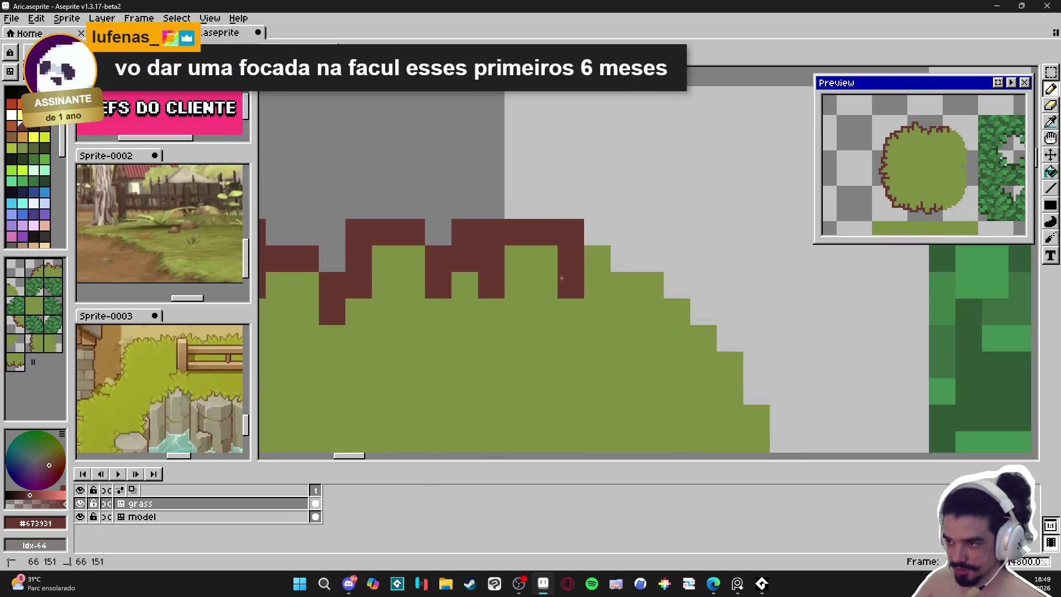
# Step the top outline right, then down with two pixels below the step.
pyautogui.click(598, 259)
pyautogui.click(624, 258)
pyautogui.click(624, 285)
pyautogui.click(628, 303)
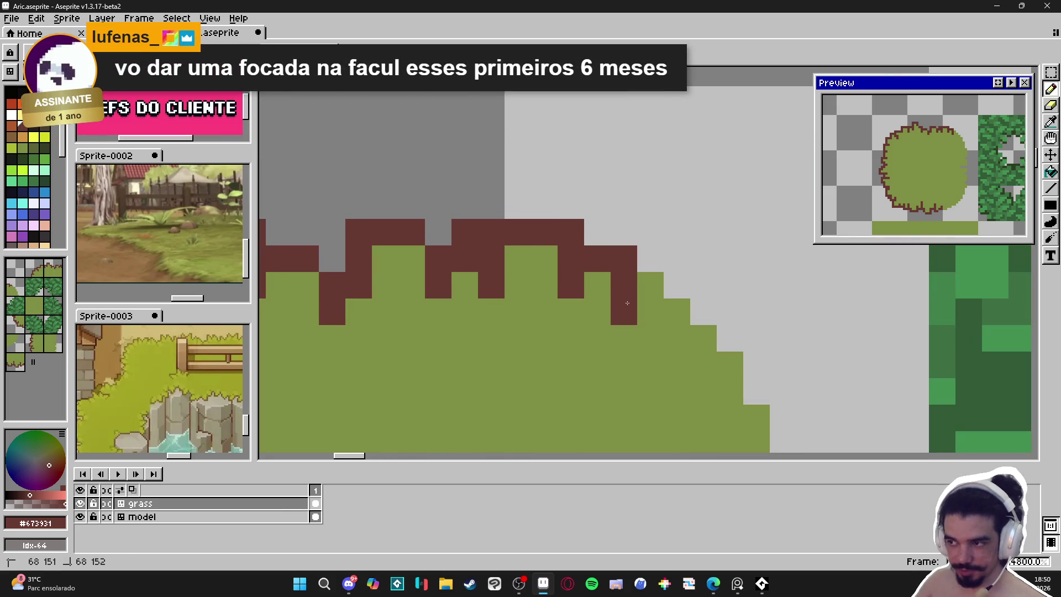
pyautogui.click(624, 339)
pyautogui.click(598, 338)
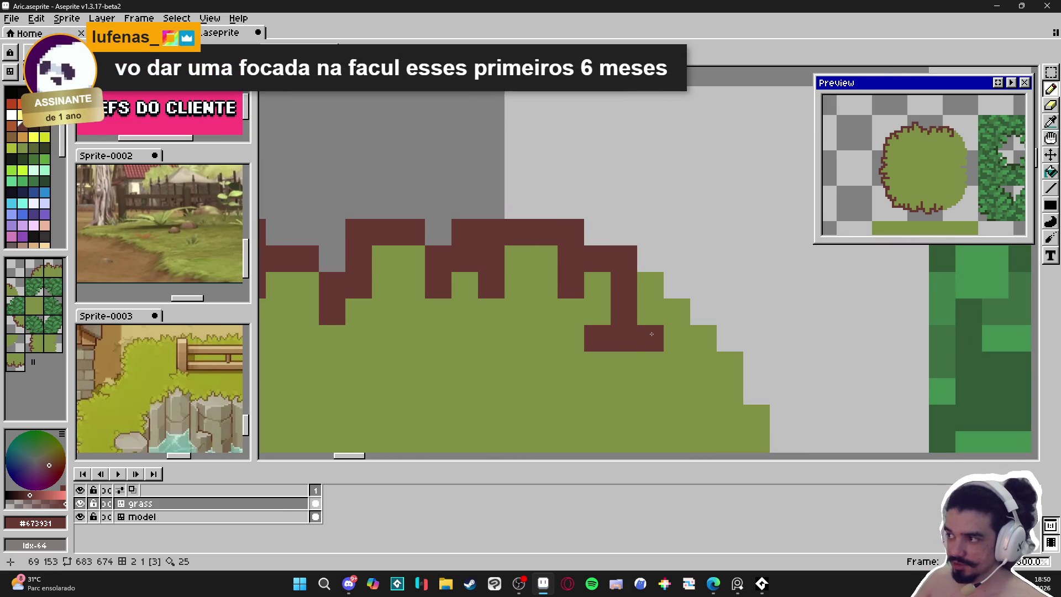
# Extend the outline further right and down the slope, undoing one misplaced pixel.
pyautogui.click(677, 285)
pyautogui.click(704, 285)
pyautogui.click(704, 312)
pyautogui.click(677, 338)
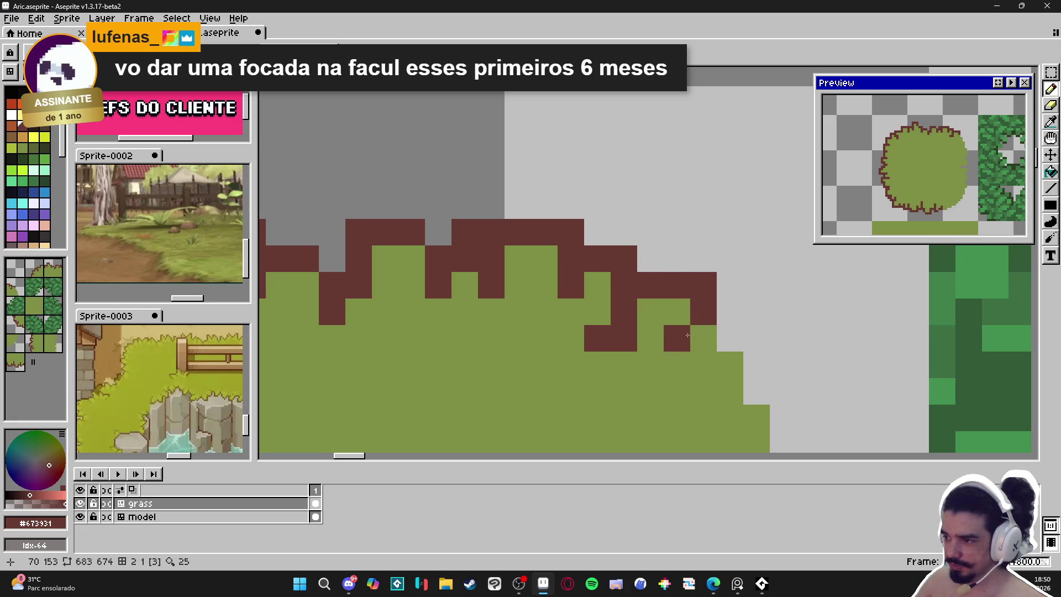
pyautogui.hotkey('ctrl', 'z')
pyautogui.click(701, 335)
pyautogui.click(677, 365)
# Draw the outline down the right side as a jagged column of brown pixels.
pyautogui.moveTo(718, 360); pyautogui.dragTo(693, 351)
pyautogui.click(678, 357)
pyautogui.click(700, 334)
pyautogui.click(729, 330)
pyautogui.click(730, 356)
pyautogui.click(724, 383)
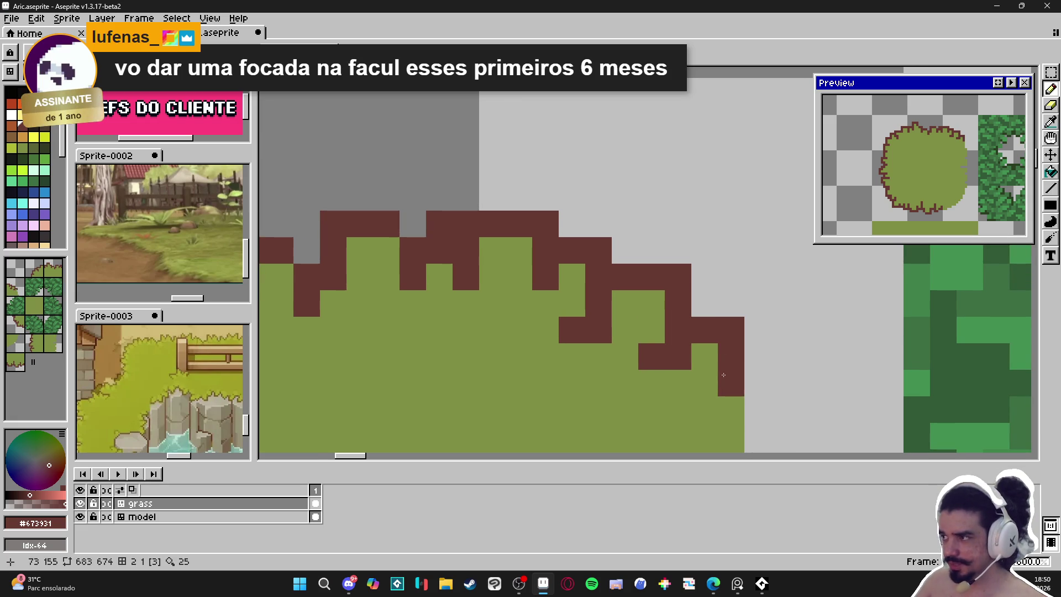
pyautogui.scroll(-3, 689, 384)
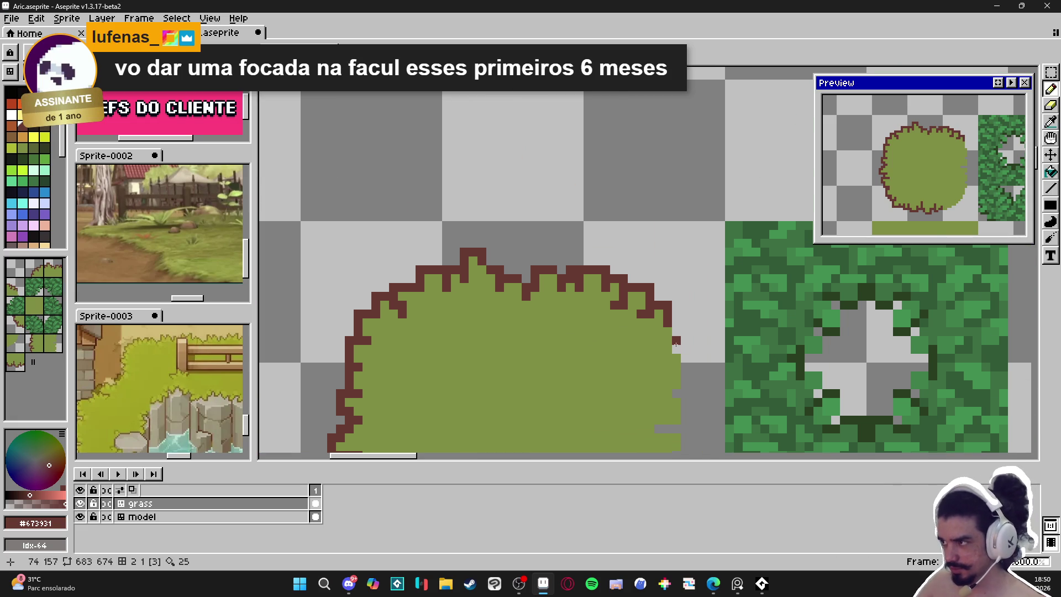
pyautogui.scroll(-1, 686, 348)
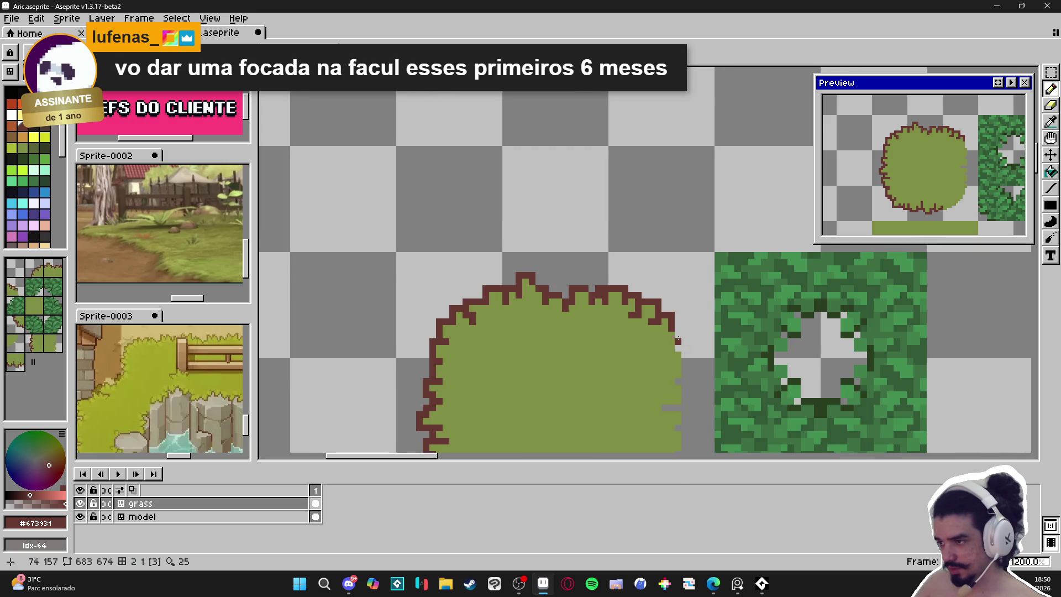
pyautogui.scroll(3, 682, 342)
# Add a short brown stroke and clean up stray lower-right outline pixels with grass green.
pyautogui.click(687, 333)
pyautogui.moveTo(688, 330)
pyautogui.mouseDown()
pyautogui.moveTo(691, 352)
pyautogui.moveTo(667, 351)
pyautogui.mouseUp()
pyautogui.rightClick(680, 337)
pyautogui.click(670, 364)
pyautogui.rightClick(671, 347)
pyautogui.keyDown('alt'); pyautogui.click(670, 347); pyautogui.keyUp('alt')
pyautogui.moveTo(678, 364); pyautogui.dragTo(685, 374)
pyautogui.rightClick(685, 374)
pyautogui.rightClick(693, 364)
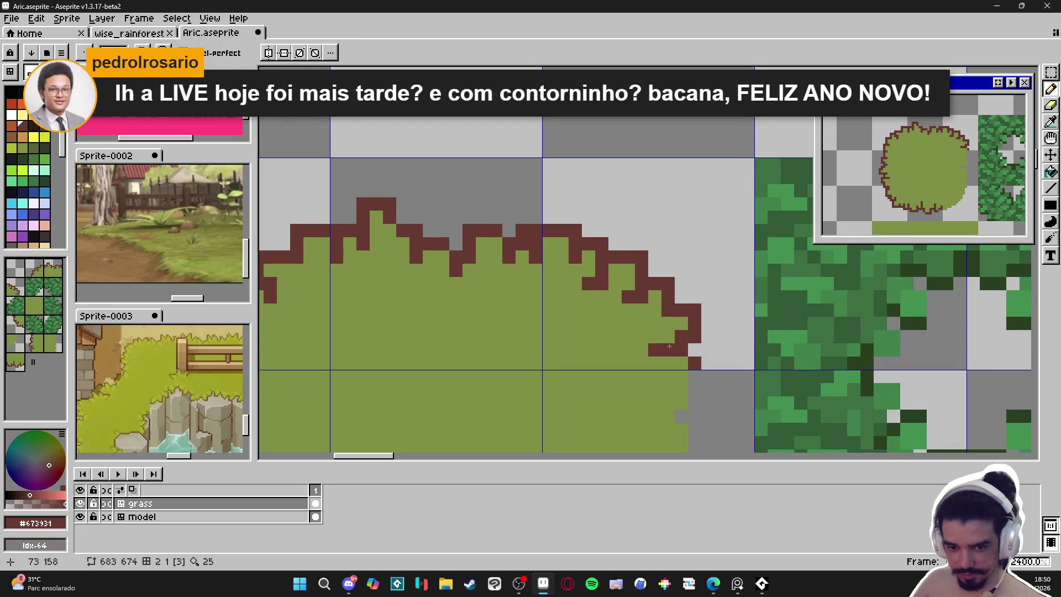
# Remove the brown notch on the right edge and redraw those right-edge outline pixels.
pyautogui.moveTo(663, 346); pyautogui.dragTo(674, 345)
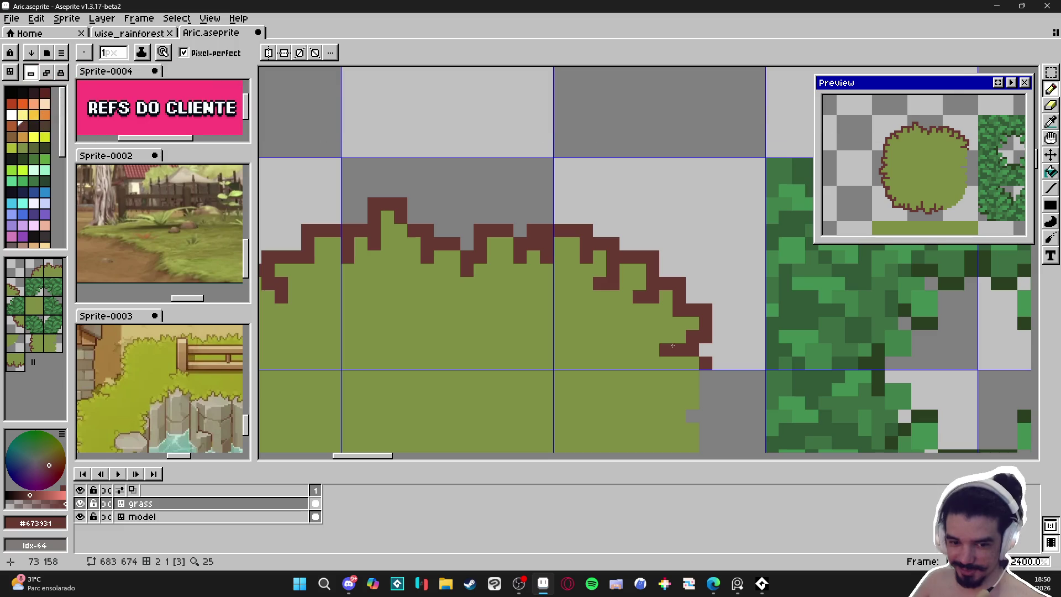
pyautogui.scroll(-1, 688, 360)
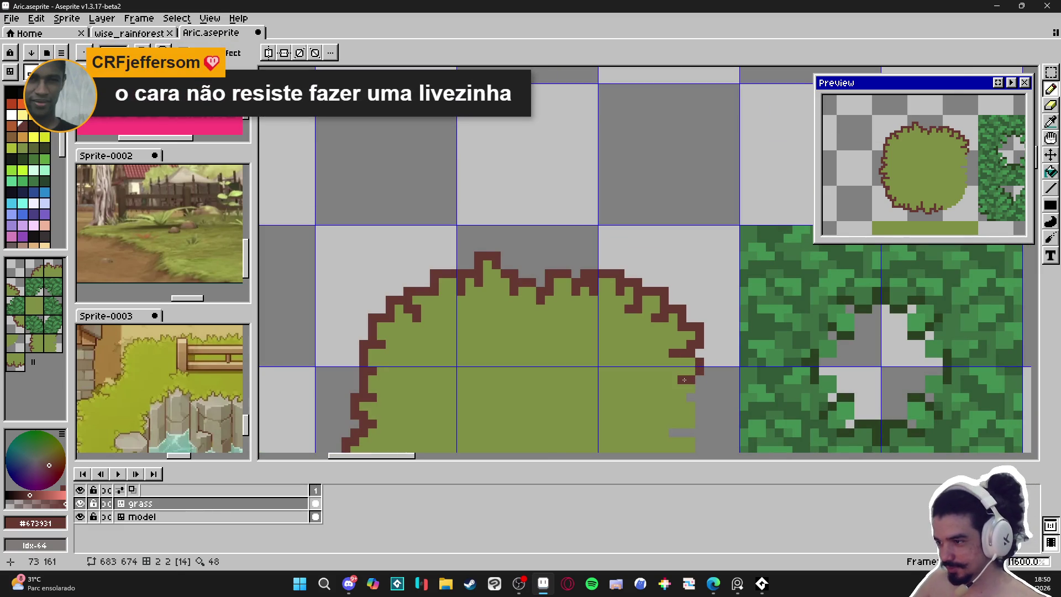
pyautogui.moveTo(677, 354); pyautogui.dragTo(693, 344)
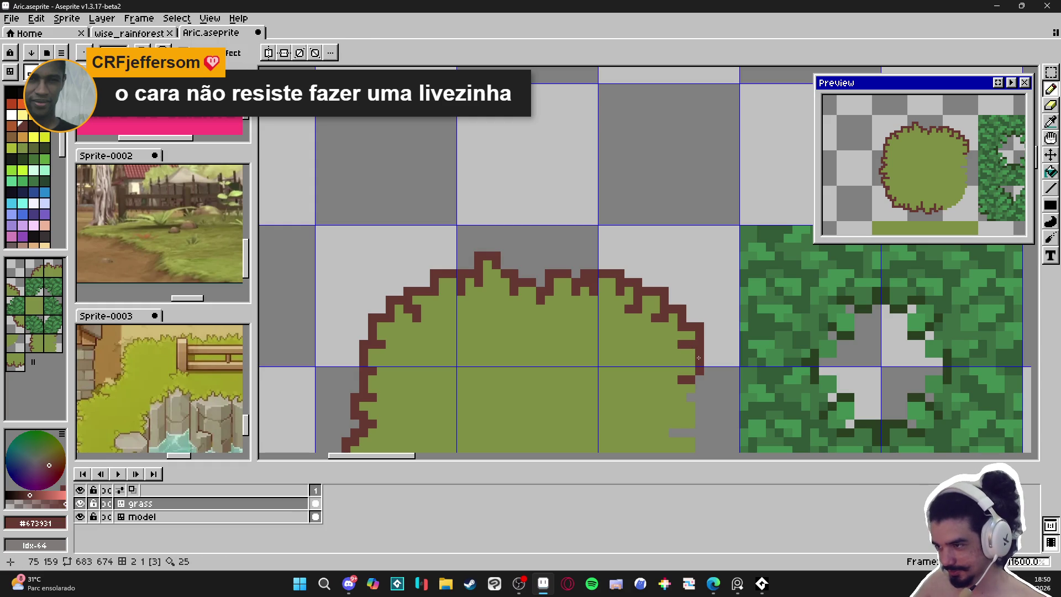
pyautogui.click(705, 364)
pyautogui.click(703, 345)
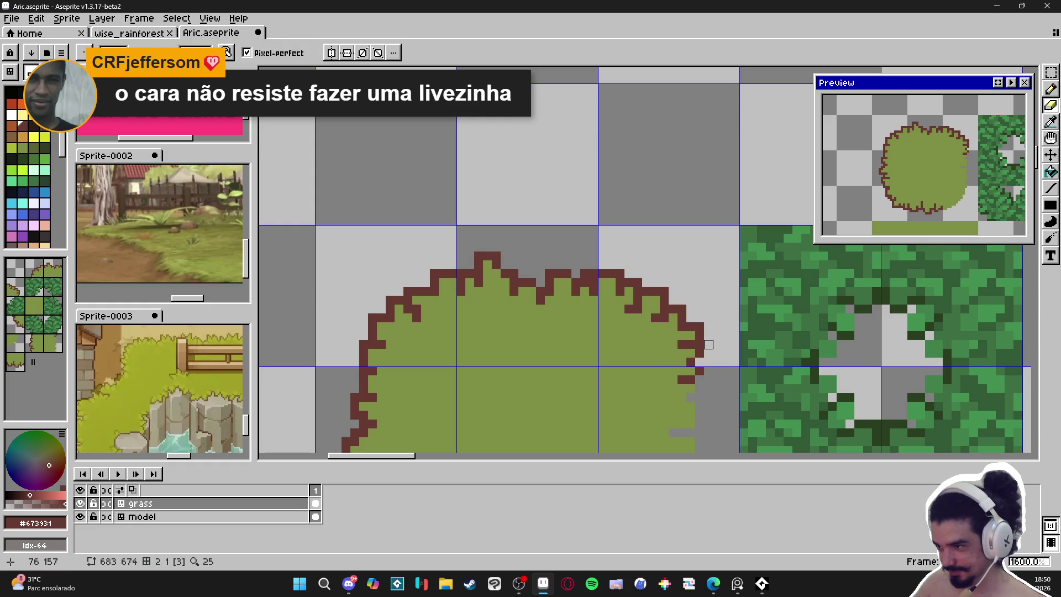
pyautogui.press('b')
pyautogui.click(695, 368)
pyautogui.click(699, 362)
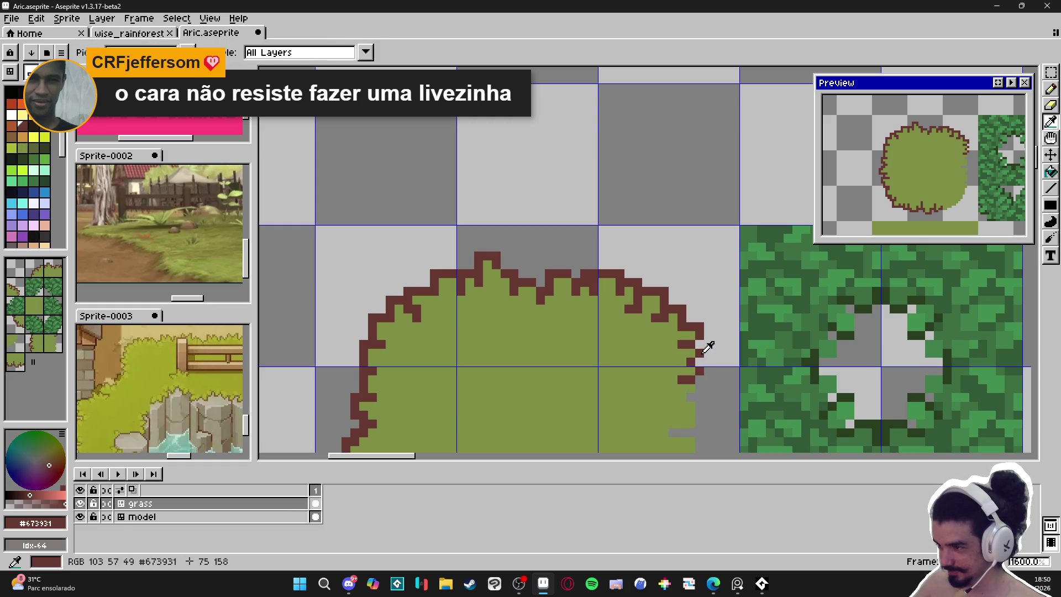
pyautogui.moveTo(681, 364); pyautogui.dragTo(680, 349)
pyautogui.click(676, 361)
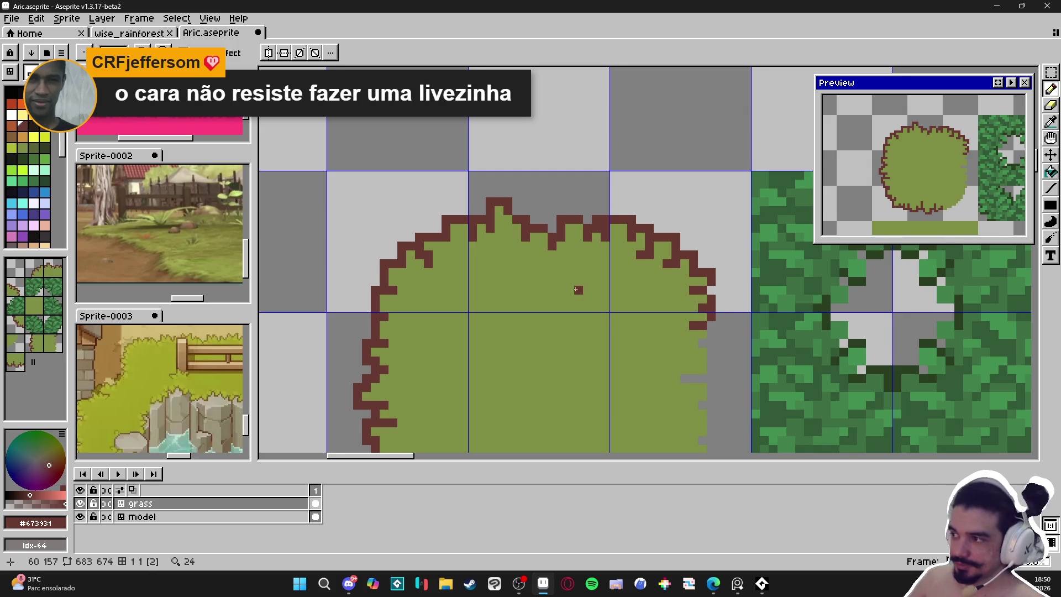
# Pencil dark-brown outline pixels down the upper part of the blob's right edge.
pyautogui.moveTo(576, 288); pyautogui.dragTo(585, 260)
pyautogui.click(585, 260)
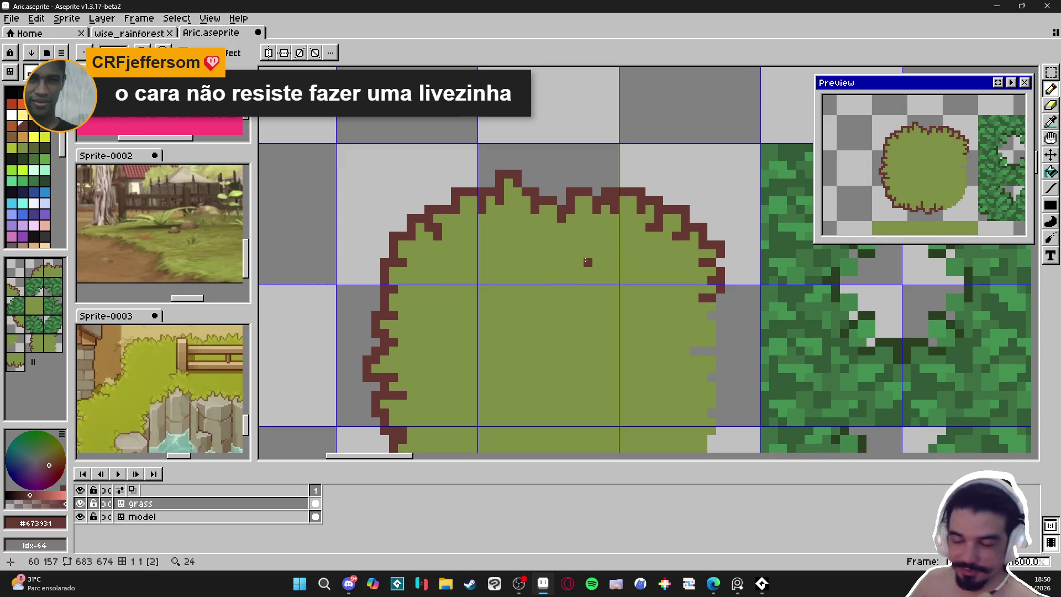
pyautogui.moveTo(650, 307); pyautogui.dragTo(584, 248)
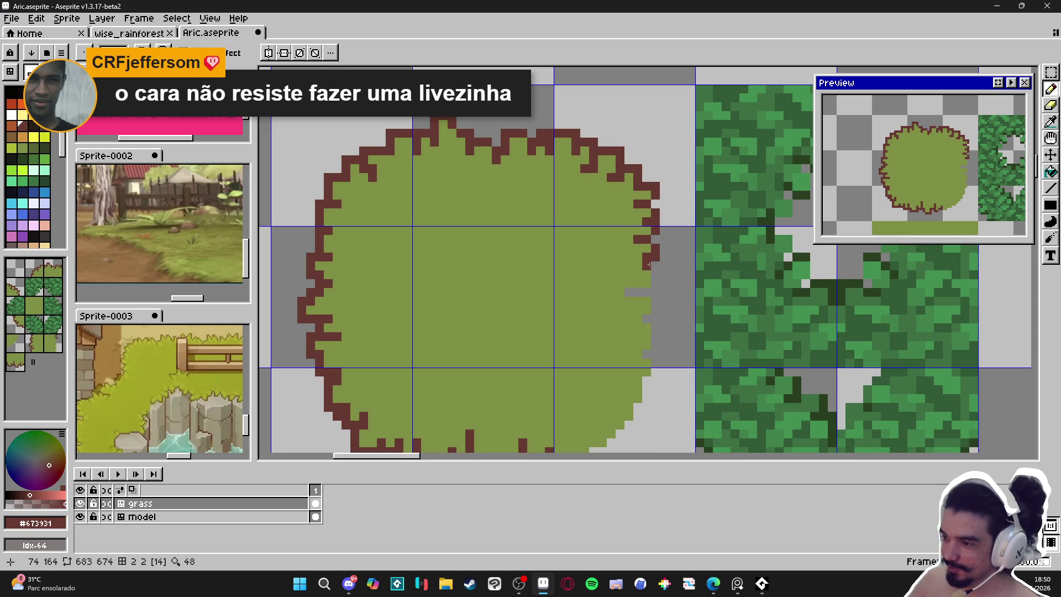
pyautogui.click(655, 265)
pyautogui.click(655, 283)
pyautogui.moveTo(647, 284); pyautogui.dragTo(640, 283)
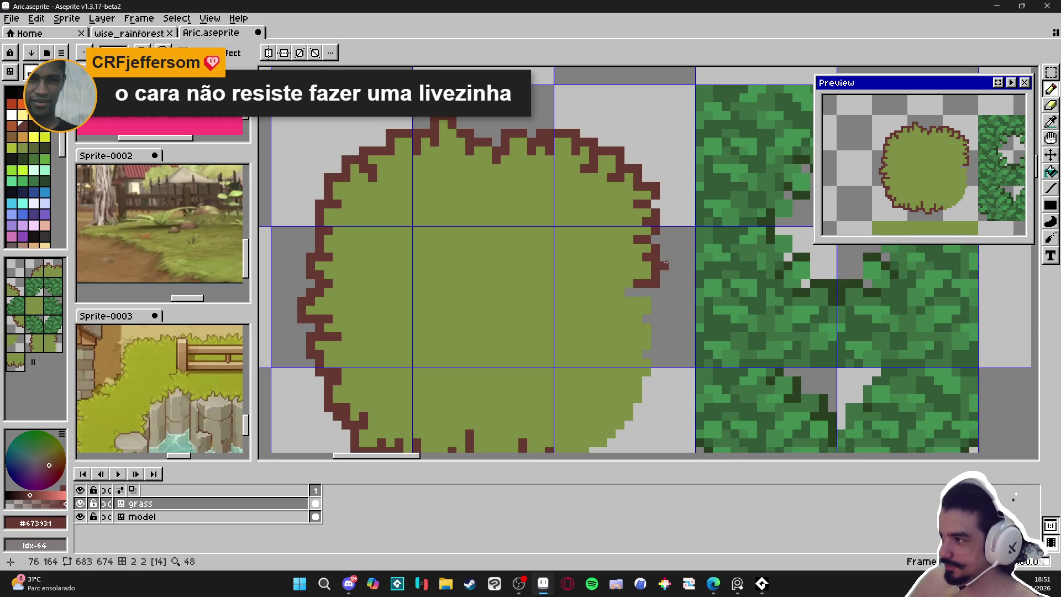
pyautogui.click(629, 292)
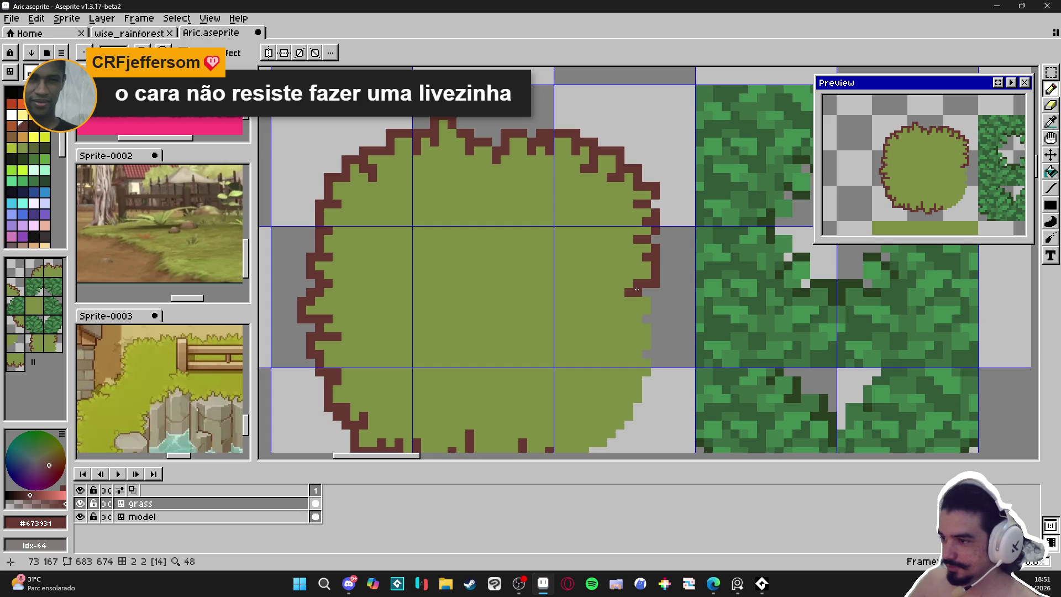
# Continue the jagged brown outline down to the blob's lower-right edge.
pyautogui.click(655, 302)
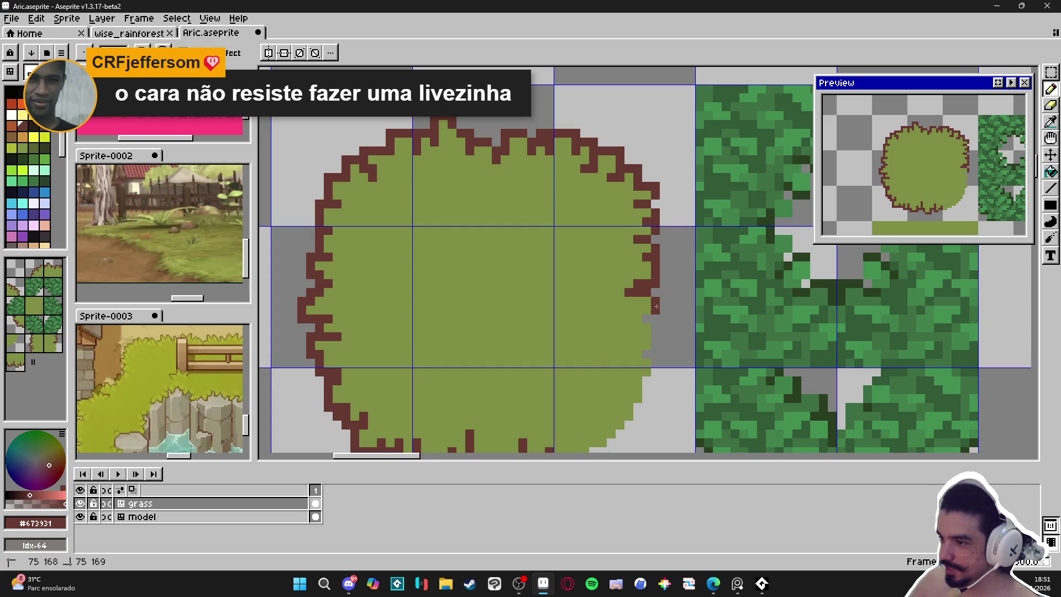
pyautogui.moveTo(651, 318)
pyautogui.mouseDown()
pyautogui.moveTo(636, 318)
pyautogui.moveTo(643, 306)
pyautogui.mouseUp()
pyautogui.click(644, 319)
pyautogui.click(645, 329)
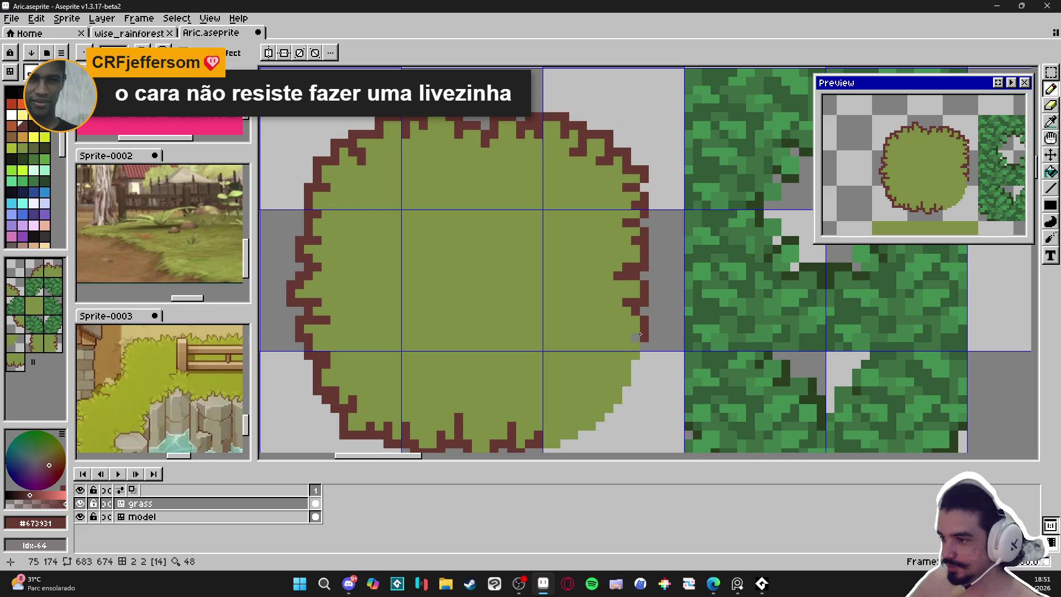
pyautogui.moveTo(624, 329); pyautogui.dragTo(622, 328)
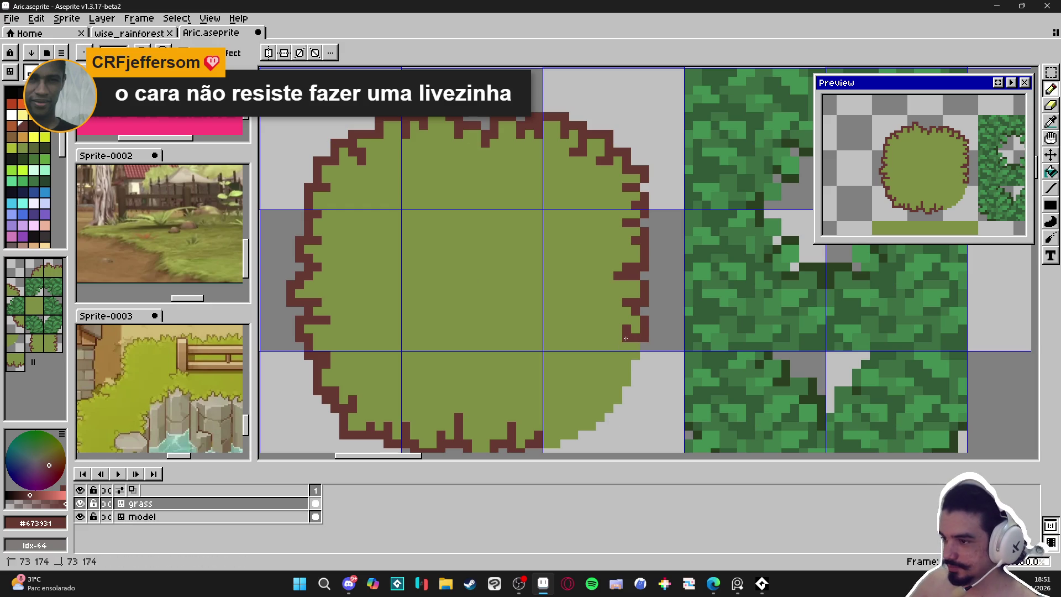
pyautogui.scroll(-1, 616, 329)
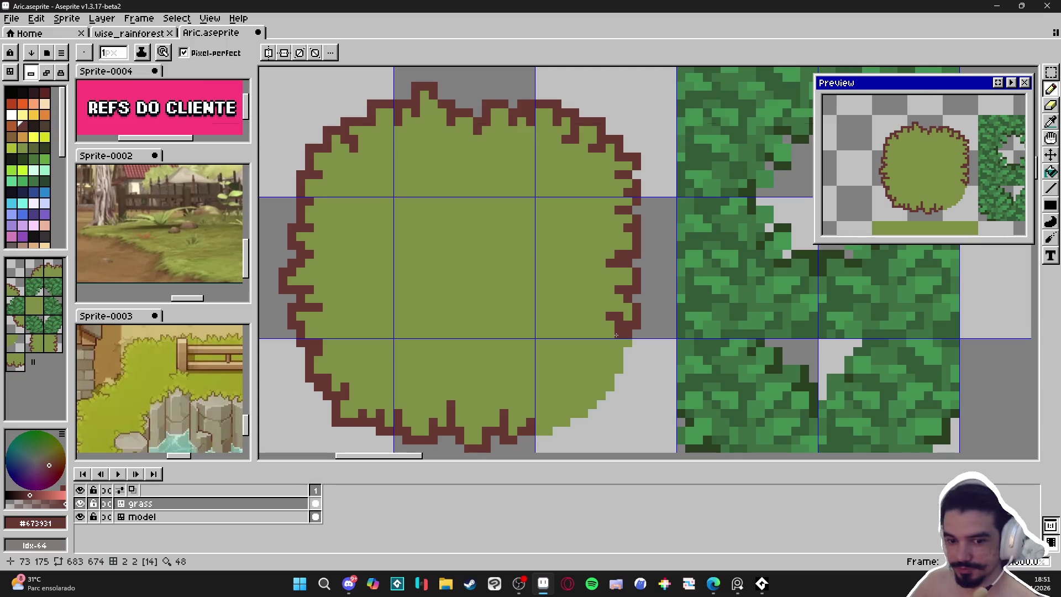
pyautogui.moveTo(615, 336)
pyautogui.mouseDown()
pyautogui.moveTo(633, 318)
pyautogui.moveTo(652, 324)
pyautogui.moveTo(636, 353)
pyautogui.moveTo(644, 360)
pyautogui.moveTo(615, 330)
pyautogui.mouseUp()
pyautogui.click(652, 331)
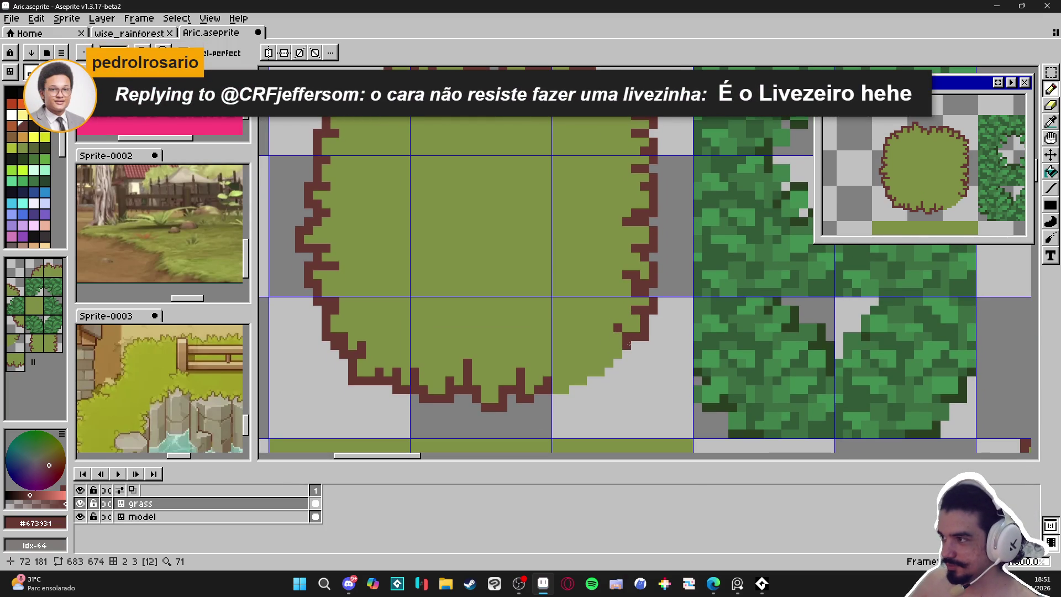
# Add brown #673931 outline pixels around the patch's lower-right curve toward the bottom.
pyautogui.scroll(-3, 628, 344)
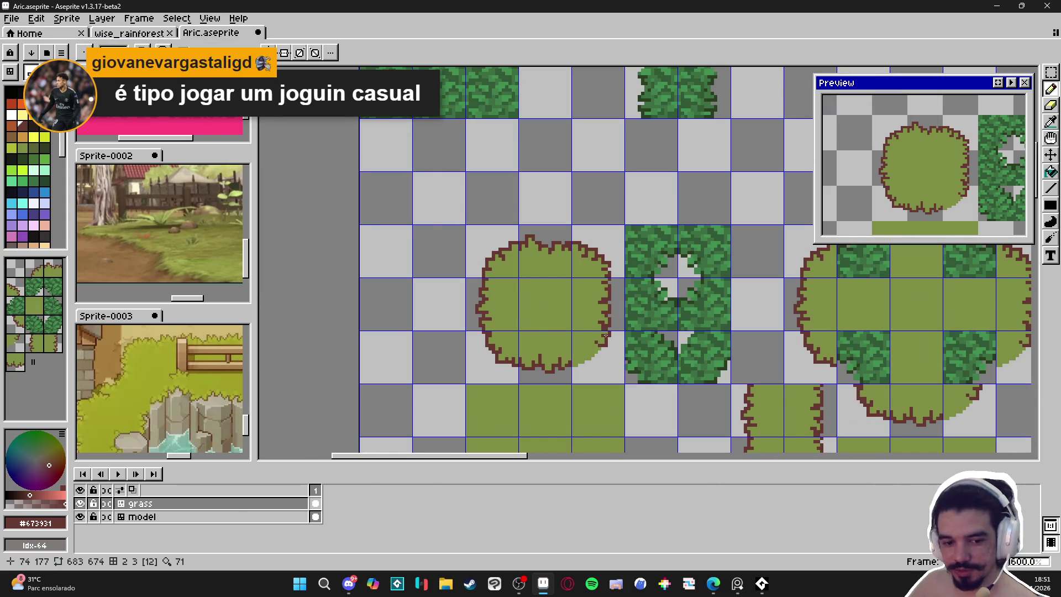
pyautogui.scroll(3, 606, 335)
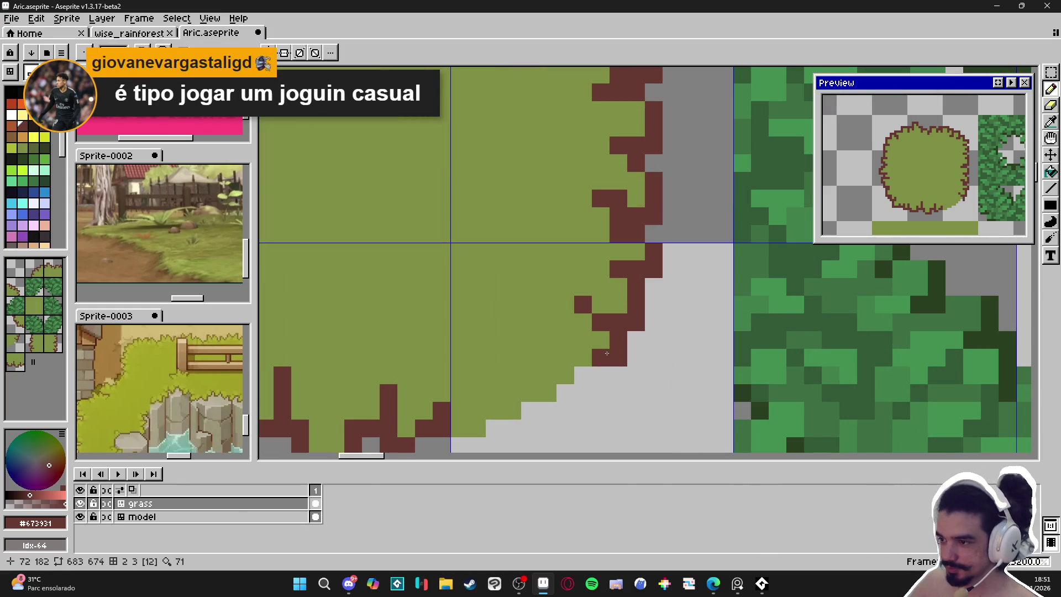
pyautogui.click(587, 373)
pyautogui.click(564, 375)
pyautogui.click(563, 392)
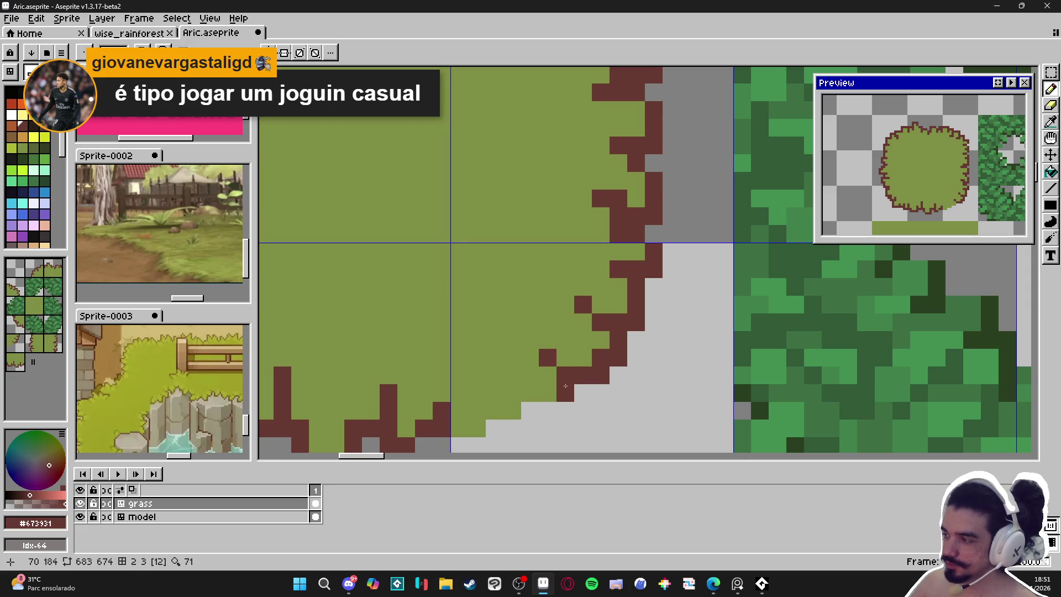
pyautogui.moveTo(565, 384)
pyautogui.mouseDown()
pyautogui.moveTo(564, 411)
pyautogui.moveTo(530, 411)
pyautogui.moveTo(522, 386)
pyautogui.moveTo(559, 354)
pyautogui.mouseUp()
pyautogui.click(550, 397)
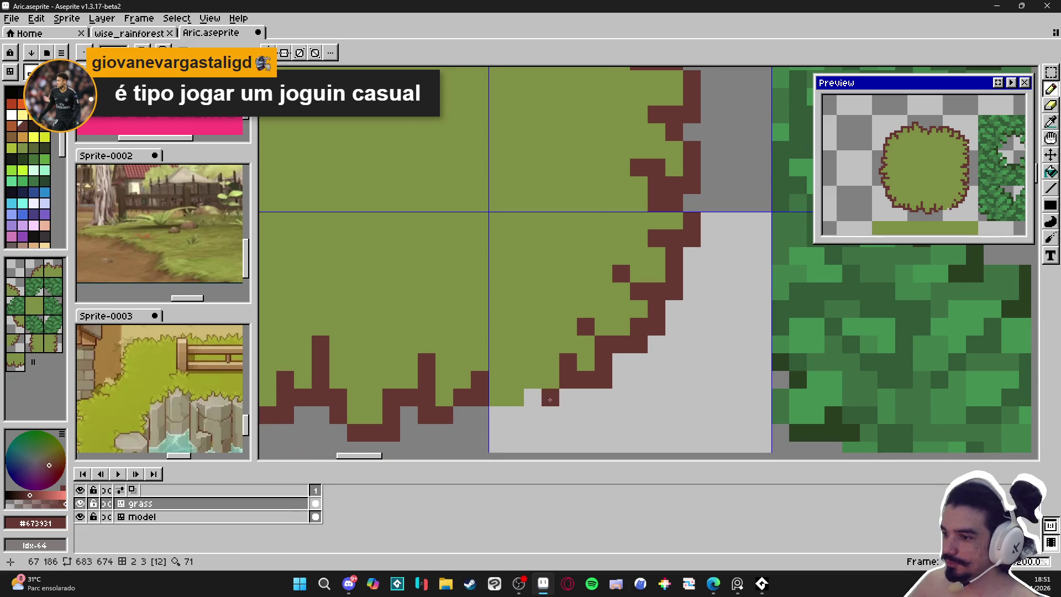
pyautogui.click(551, 414)
pyautogui.click(524, 402)
pyautogui.click(532, 398)
# Undo the misplaced pixels and redraw the outline run along the bottom edge.
pyautogui.hotkey('ctrl', 'z')
pyautogui.hotkey('ctrl', 'z')
pyautogui.hotkey('ctrl', 'z')
pyautogui.moveTo(529, 397)
pyautogui.mouseDown()
pyautogui.moveTo(553, 397)
pyautogui.moveTo(520, 365)
pyautogui.mouseUp()
pyautogui.click(521, 385)
pyautogui.moveTo(499, 419)
pyautogui.mouseDown()
pyautogui.moveTo(525, 408)
pyautogui.moveTo(516, 362)
pyautogui.moveTo(533, 397)
pyautogui.mouseUp()
# Repaint stray outline pixels olive #7f8c44, then add brown pixels on the curve.
pyautogui.keyDown('alt'); pyautogui.click(516, 382); pyautogui.keyUp('alt')
pyautogui.click(533, 397)
pyautogui.keyDown('alt'); pyautogui.click(550, 397); pyautogui.keyUp('alt')
pyautogui.click(533, 415)
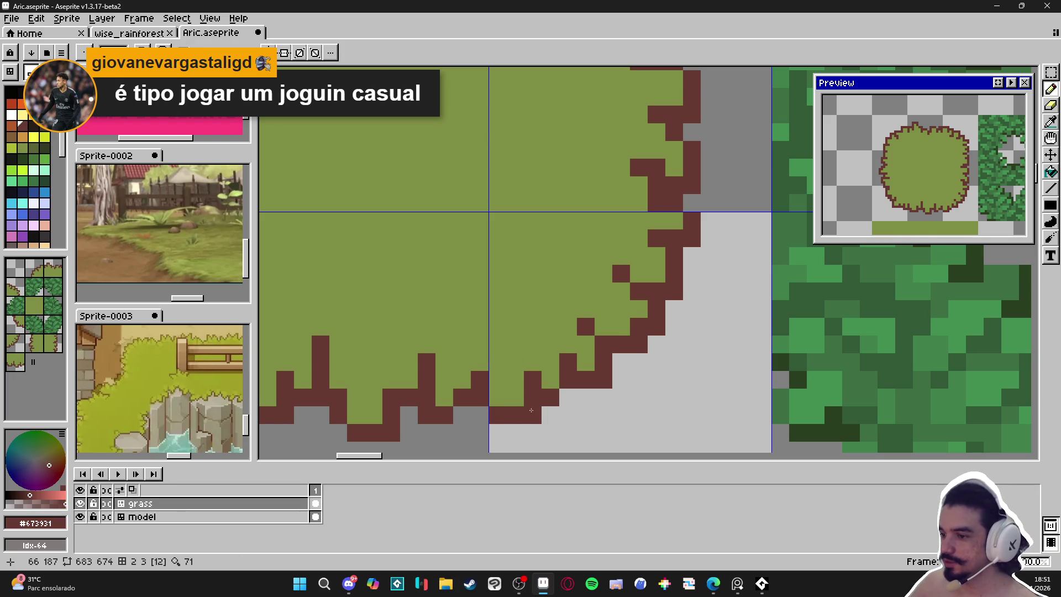
pyautogui.scroll(-5, 553, 409)
pyautogui.scroll(4, 565, 407)
pyautogui.scroll(-4, 565, 408)
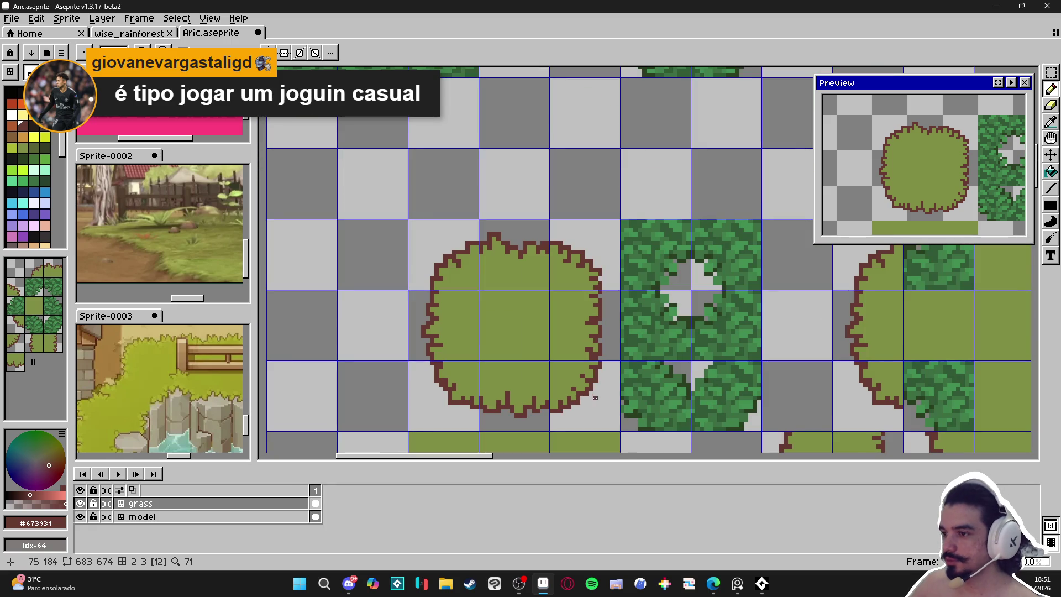
# Zoom out to view the whole tileset and save Aric.aseprite.
pyautogui.scroll(-2, 604, 330)
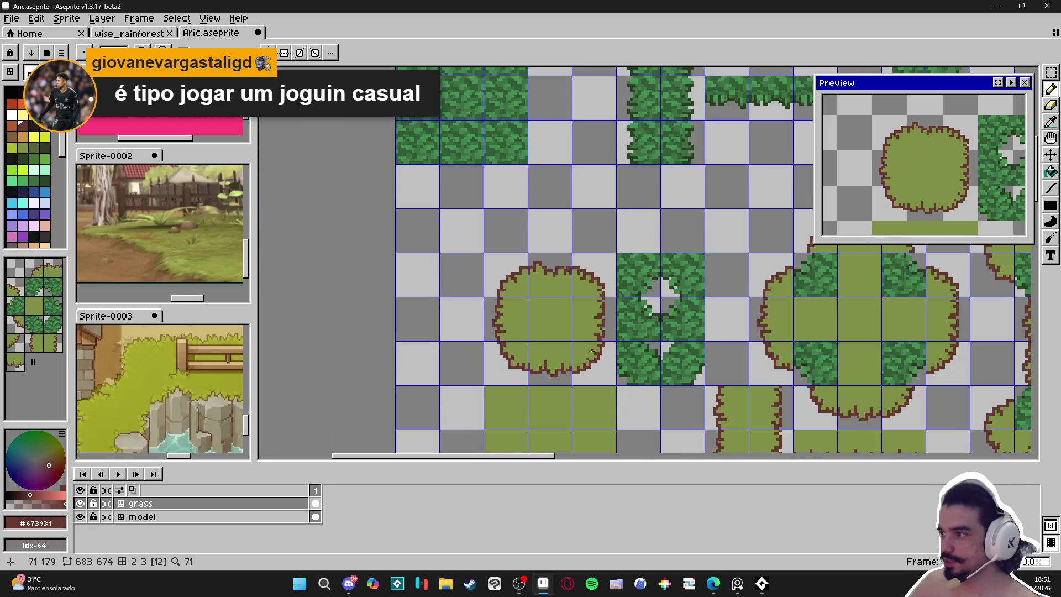
pyautogui.scroll(-2, 593, 349)
pyautogui.press('v')
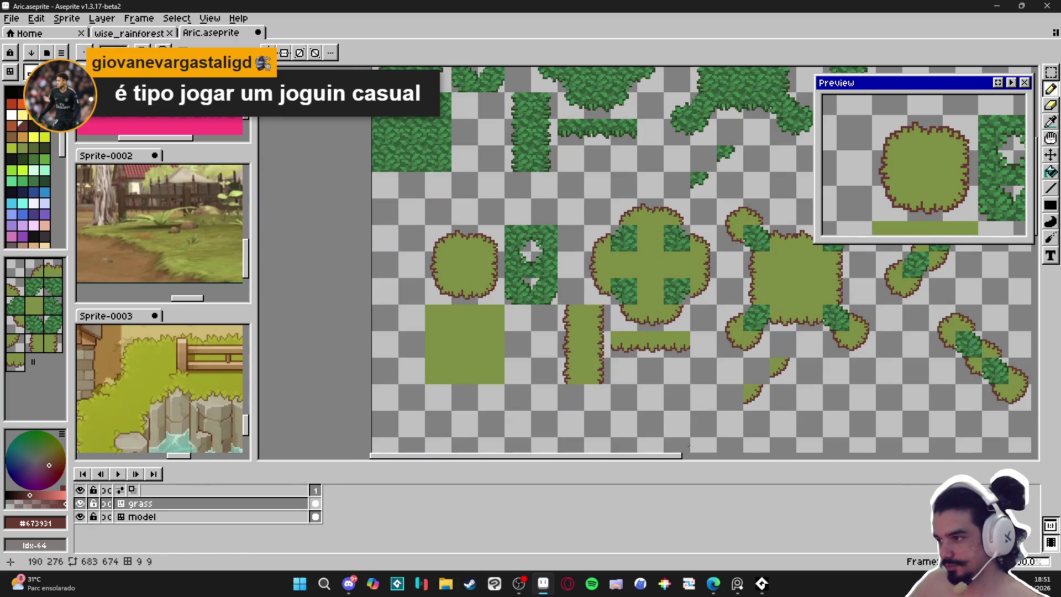
pyautogui.scroll(-1, 679, 429)
pyautogui.hotkey('ctrl', 's')
pyautogui.scroll(1, 533, 393)
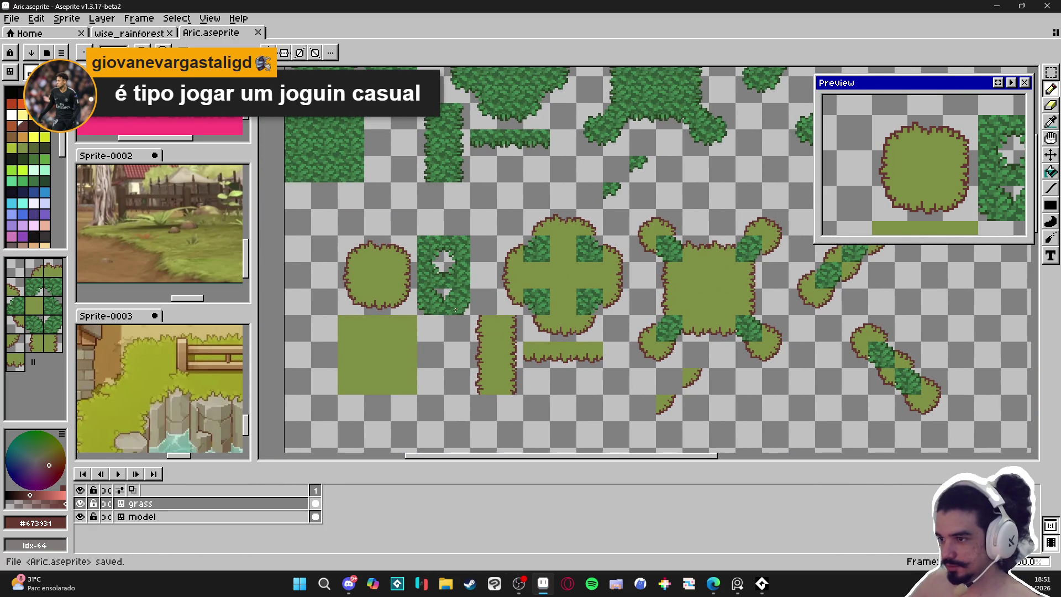
pyautogui.scroll(-1, 434, 294)
pyautogui.scroll(1, 409, 299)
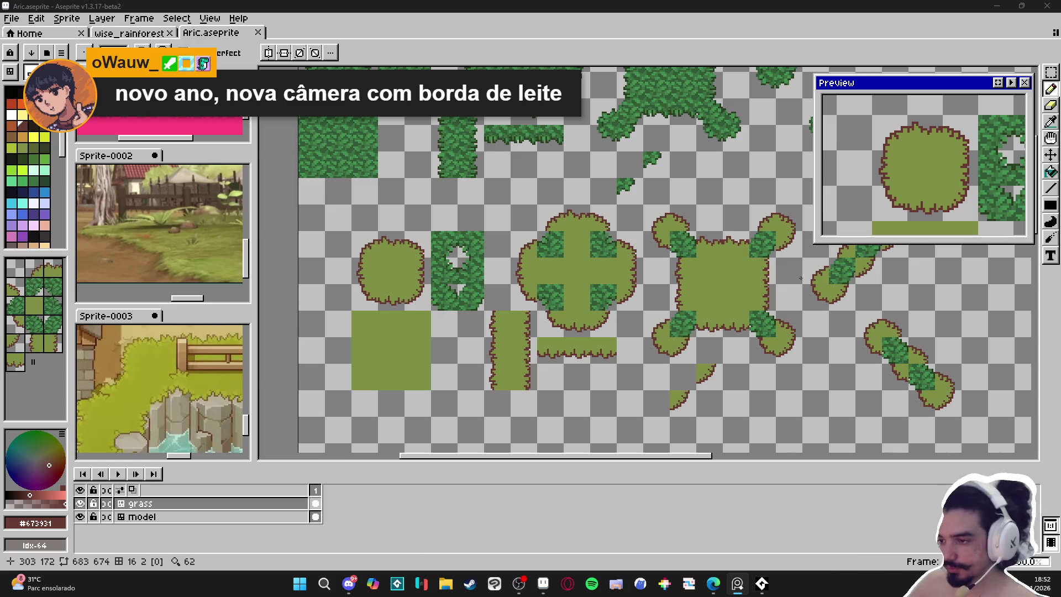
pyautogui.scroll(2, 503, 348)
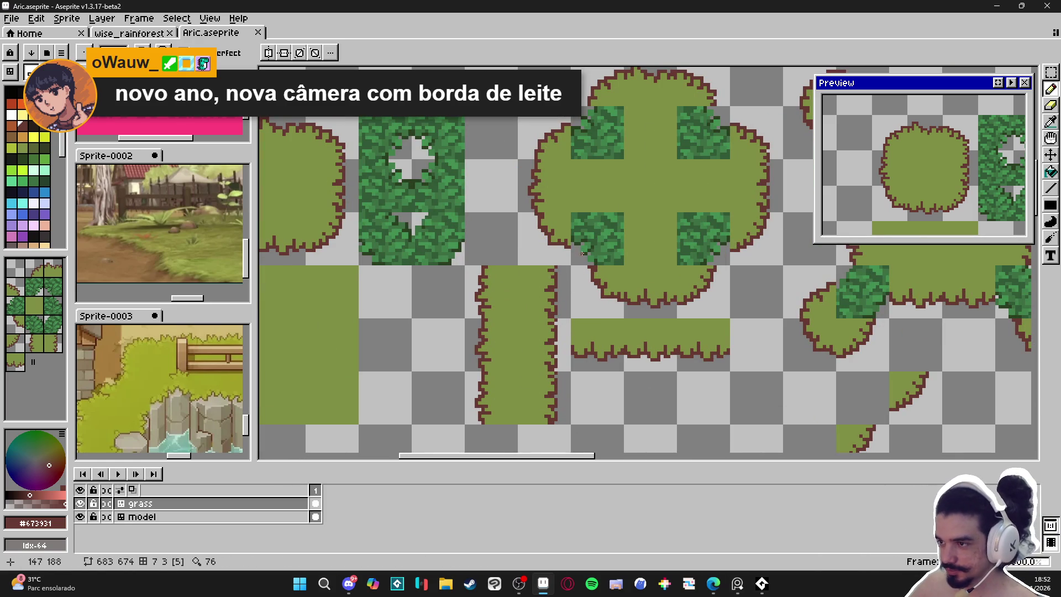
# Eyedrop olive #7f8c44, undo a trial stroke, and show the tile grid.
pyautogui.scroll(4, 582, 251)
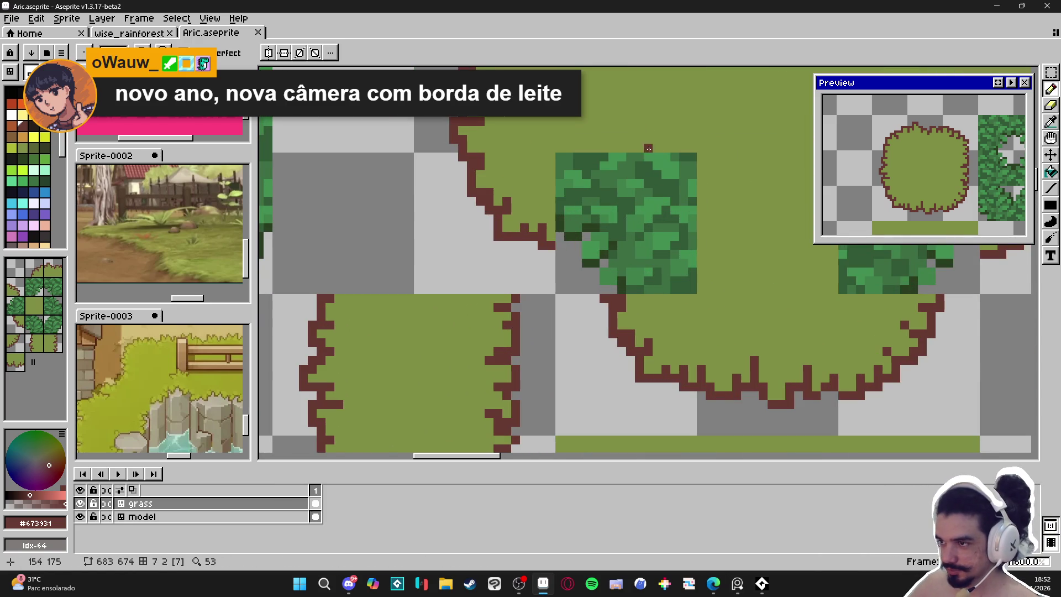
pyautogui.keyDown('alt'); pyautogui.click(665, 152); pyautogui.keyUp('alt')
pyautogui.moveTo(577, 234); pyautogui.dragTo(578, 164)
pyautogui.hotkey('ctrl', 'z')
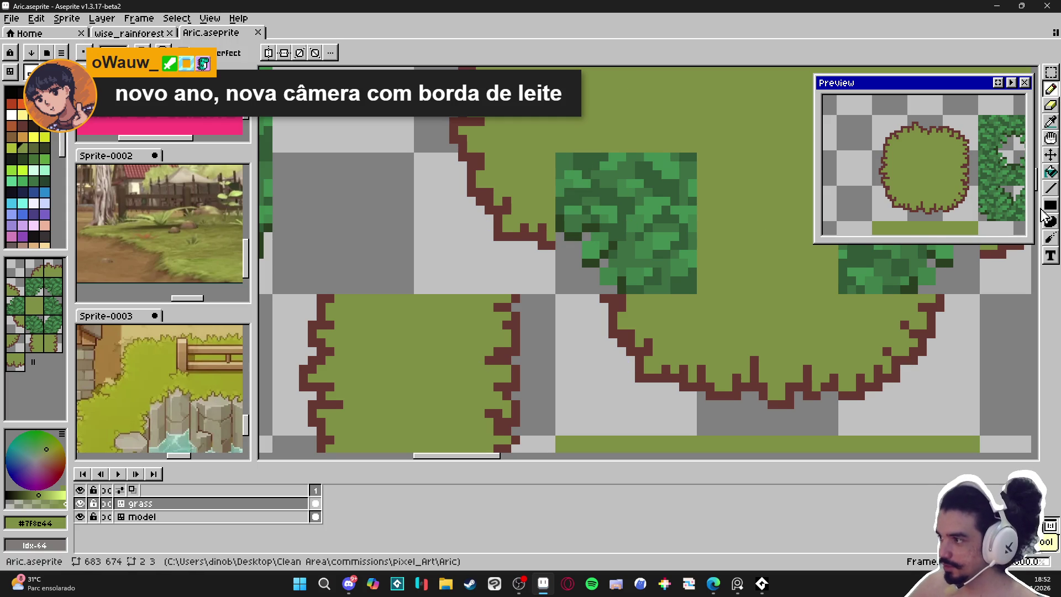
pyautogui.hotkey('ctrl', "'")
# Cover the dark-green leaf tile with olive rectangles, leaving scattered dark-green pixels.
pyautogui.moveTo(565, 156)
pyautogui.mouseDown()
pyautogui.moveTo(693, 204)
pyautogui.moveTo(693, 215)
pyautogui.moveTo(555, 176)
pyautogui.moveTo(558, 159)
pyautogui.mouseUp()
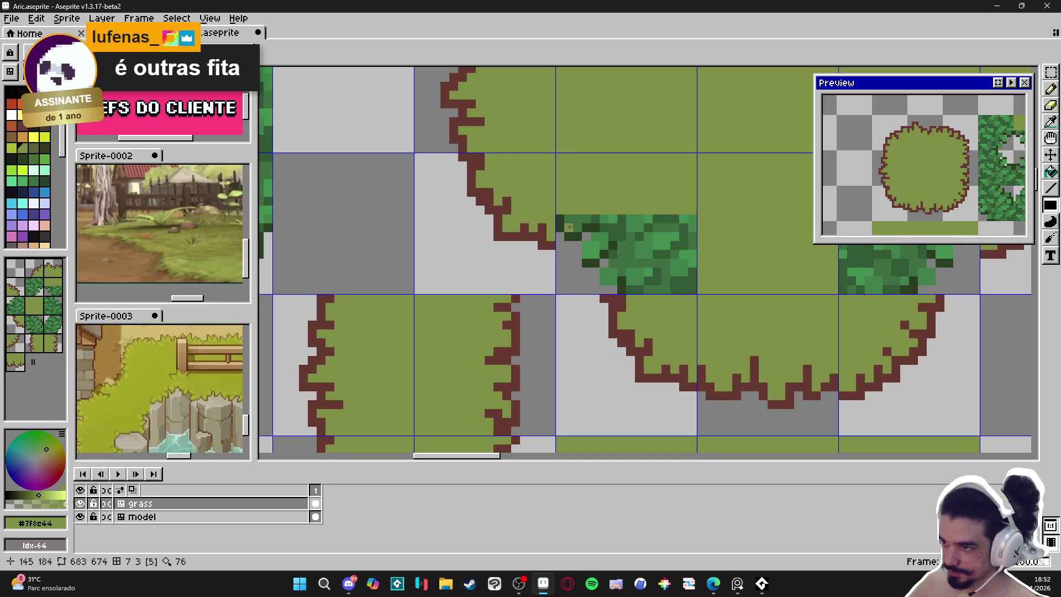
pyautogui.moveTo(585, 220); pyautogui.dragTo(694, 220)
pyautogui.moveTo(691, 292); pyautogui.dragTo(628, 225)
pyautogui.moveTo(608, 276)
pyautogui.mouseDown()
pyautogui.moveTo(621, 269)
pyautogui.moveTo(620, 233)
pyautogui.moveTo(593, 252)
pyautogui.mouseUp()
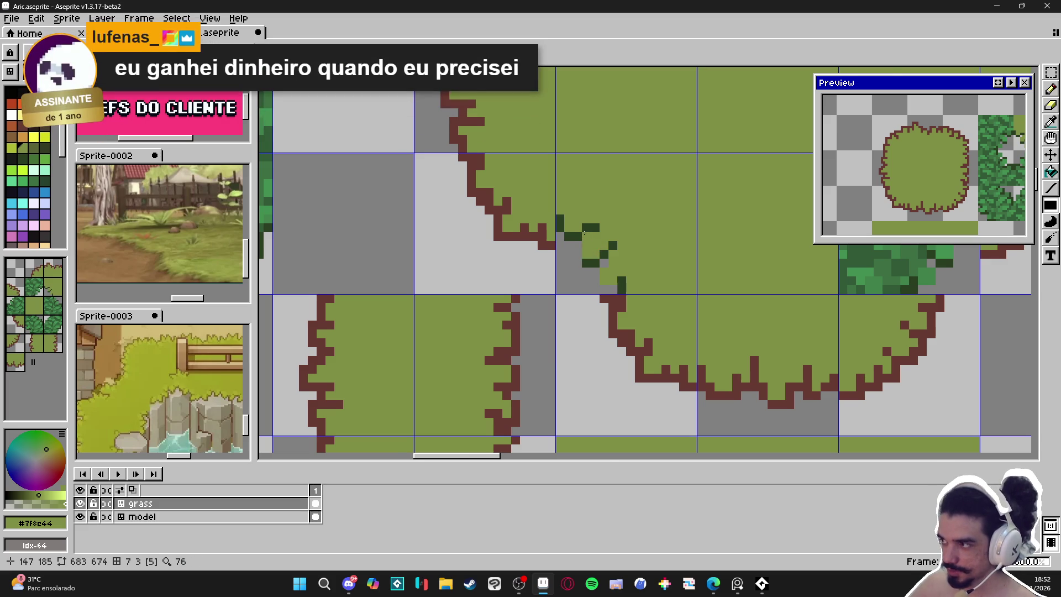
pyautogui.scroll(-4, 593, 253)
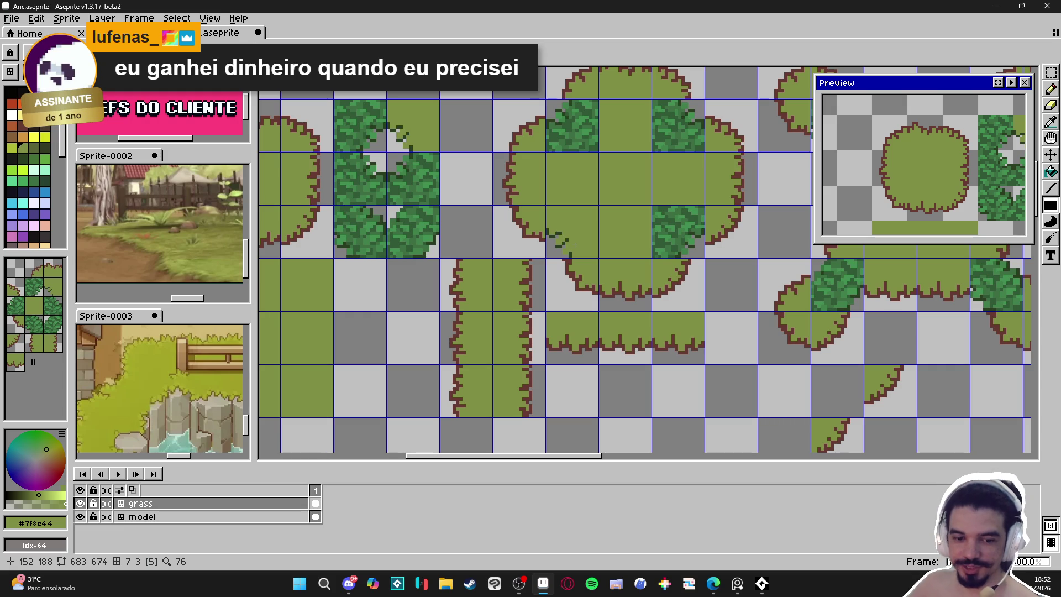
pyautogui.scroll(4, 575, 245)
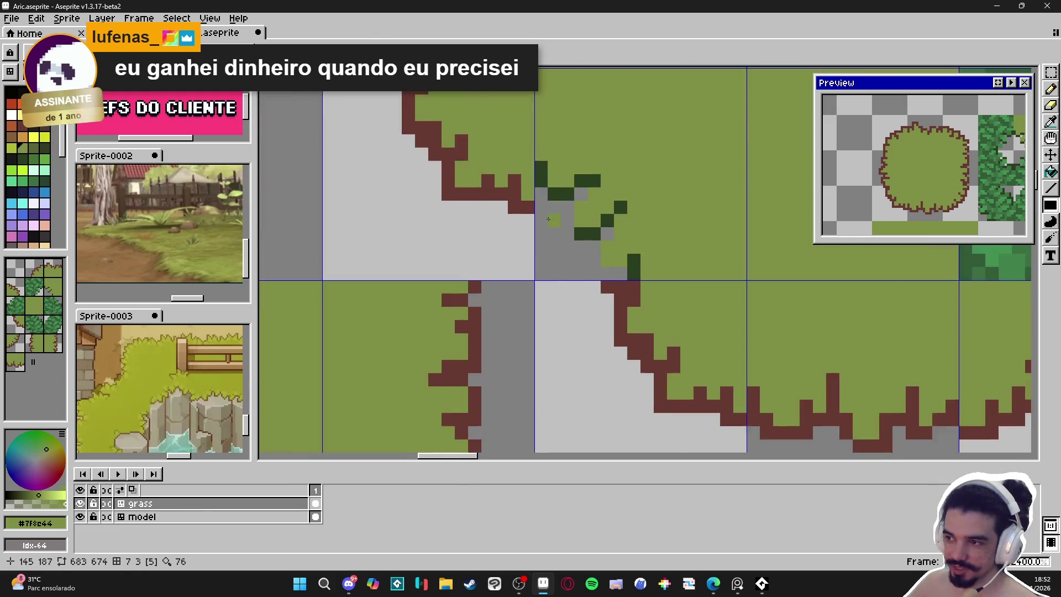
# Place brown #673931 outline pixels at the corner and paint olive over cells above.
pyautogui.keyDown('alt'); pyautogui.click(514, 215); pyautogui.keyUp('alt')
pyautogui.click(528, 215)
pyautogui.click(532, 184)
pyautogui.keyDown('alt'); pyautogui.click(558, 133); pyautogui.keyUp('alt')
pyautogui.moveTo(534, 132); pyautogui.dragTo(559, 184)
pyautogui.click(587, 185)
# Add brown outline pixels below the corner and repaint strays as olive grass.
pyautogui.keyDown('alt'); pyautogui.click(534, 212); pyautogui.keyUp('alt')
pyautogui.click(560, 212)
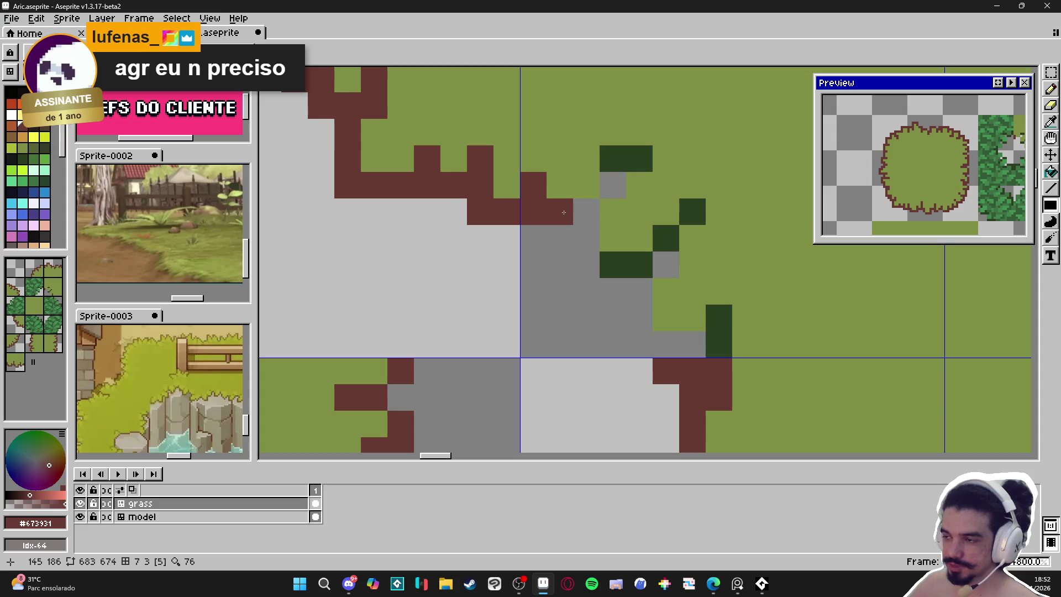
pyautogui.click(586, 211)
pyautogui.click(560, 238)
pyautogui.click(587, 238)
pyautogui.keyDown('alt'); pyautogui.click(614, 212); pyautogui.keyUp('alt')
pyautogui.moveTo(560, 212); pyautogui.dragTo(587, 212)
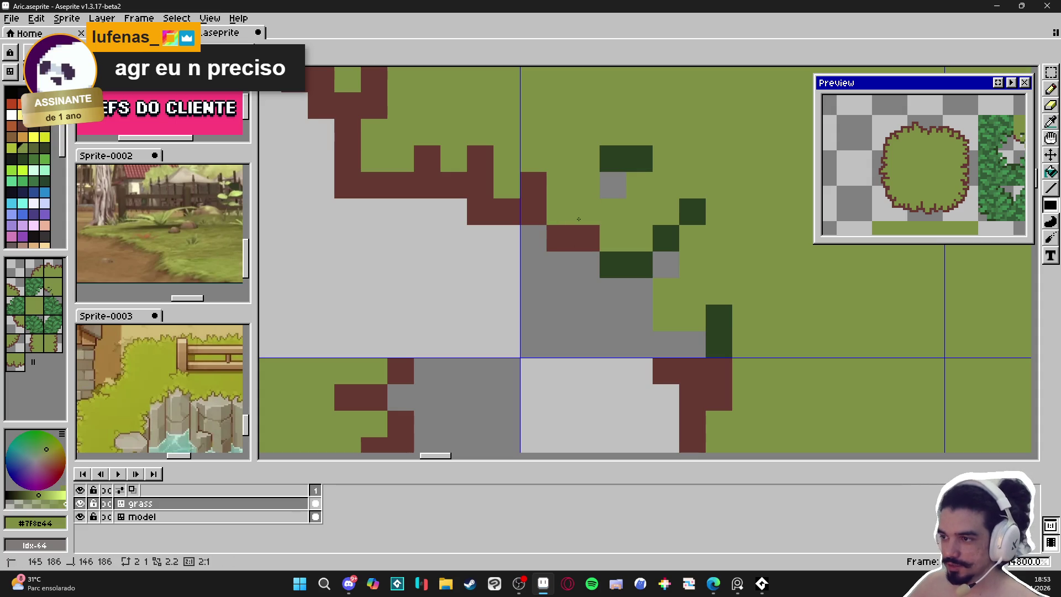
pyautogui.keyDown('alt'); pyautogui.click(533, 212); pyautogui.keyUp('alt')
pyautogui.click(534, 238)
pyautogui.click(614, 211)
# Turn leftover dark-green pixels olive and fill the grey gap pixel brown.
pyautogui.click(613, 185)
pyautogui.keyDown('alt'); pyautogui.click(597, 154); pyautogui.keyUp('alt')
pyautogui.moveTo(614, 158); pyautogui.dragTo(640, 159)
pyautogui.scroll(-5, 612, 232)
pyautogui.scroll(3, 611, 232)
pyautogui.keyDown('alt'); pyautogui.click(614, 209); pyautogui.keyUp('alt')
pyautogui.click(586, 252)
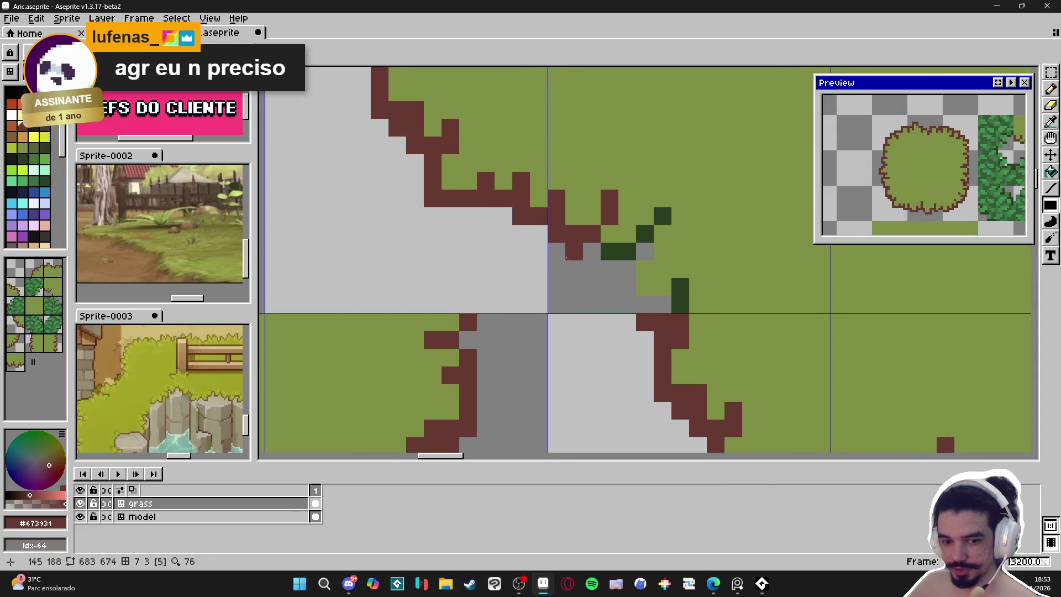
# Run the brown outline sideways along the edge, fixing stray pixels with olive.
pyautogui.click(596, 256)
pyautogui.moveTo(635, 254); pyautogui.dragTo(648, 248)
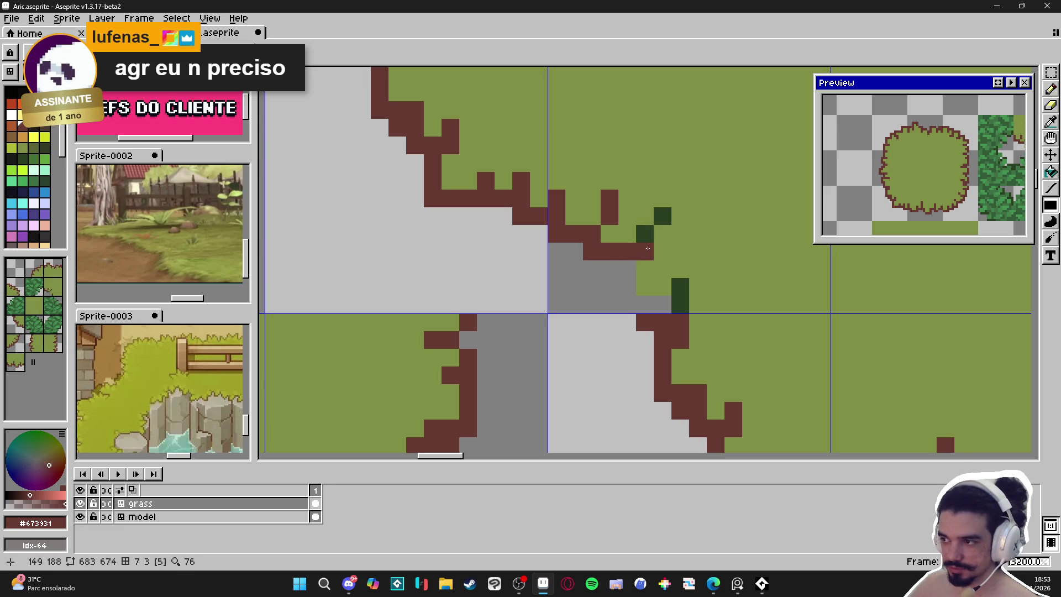
pyautogui.keyDown('alt'); pyautogui.click(628, 232); pyautogui.keyUp('alt')
pyautogui.click(644, 233)
pyautogui.keyDown('alt'); pyautogui.click(644, 251); pyautogui.keyUp('alt')
pyautogui.click(662, 233)
pyautogui.keyDown('alt'); pyautogui.click(683, 215); pyautogui.keyUp('alt')
pyautogui.click(665, 214)
pyautogui.keyDown('alt'); pyautogui.click(645, 251); pyautogui.keyUp('alt')
pyautogui.click(628, 286)
pyautogui.moveTo(645, 305); pyautogui.dragTo(682, 299)
pyautogui.keyDown('alt'); pyautogui.click(681, 277); pyautogui.keyUp('alt')
# Zoom out and pan to view another part of the tileset.
pyautogui.scroll(-2, 746, 307)
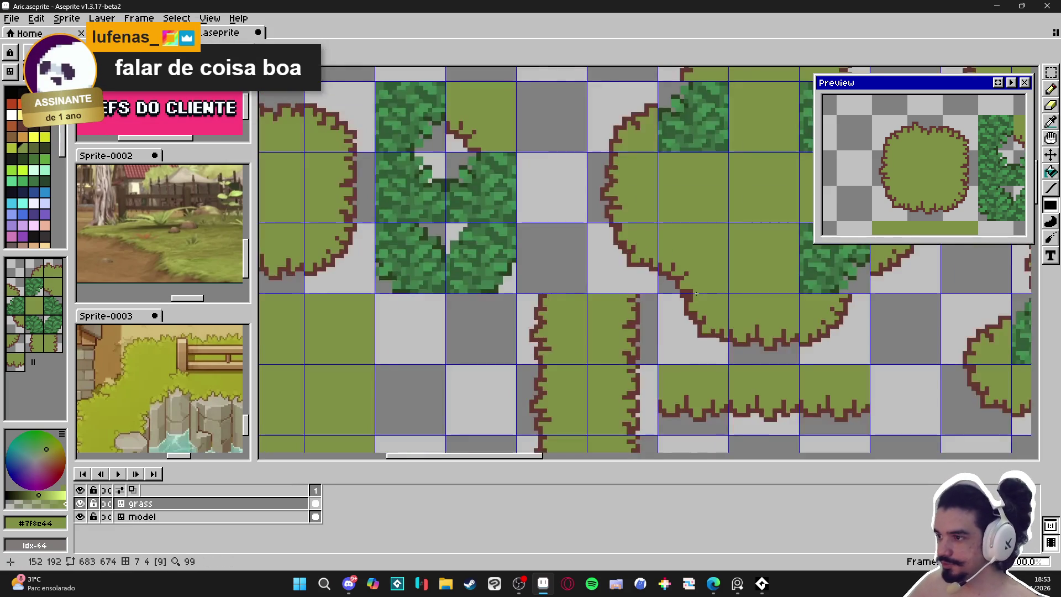
pyautogui.scroll(2, 746, 307)
pyautogui.scroll(-2, 746, 306)
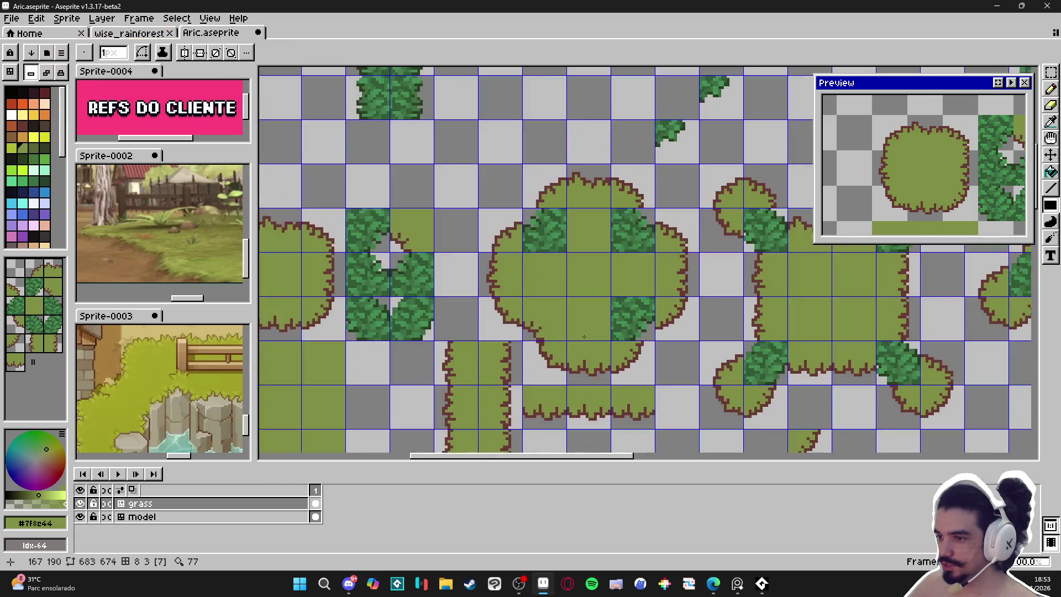
pyautogui.moveTo(566, 333); pyautogui.dragTo(537, 336)
pyautogui.moveTo(591, 264)
pyautogui.mouseDown()
pyautogui.moveTo(500, 275)
pyautogui.moveTo(499, 298)
pyautogui.mouseUp()
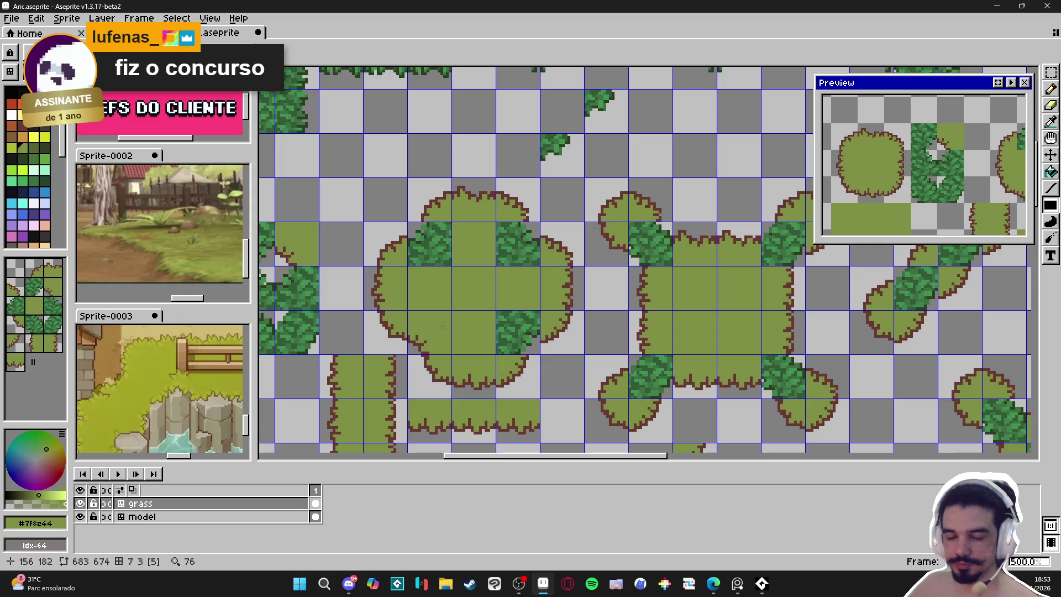
# Draw brown outline across the corner's top and down its left, filling a grey gap.
pyautogui.scroll(-1, 467, 237)
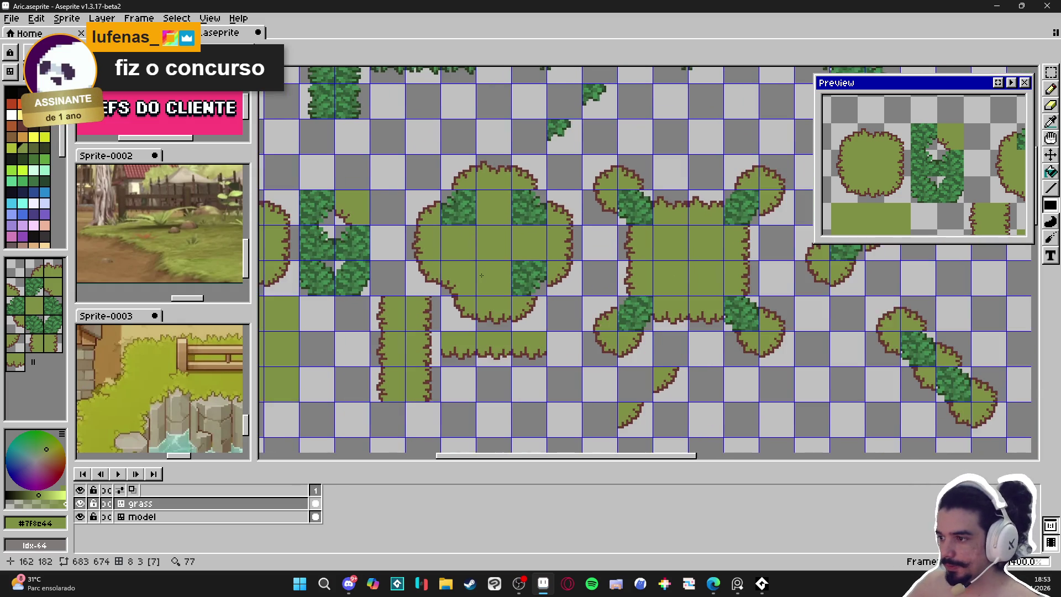
pyautogui.moveTo(509, 299); pyautogui.dragTo(540, 288)
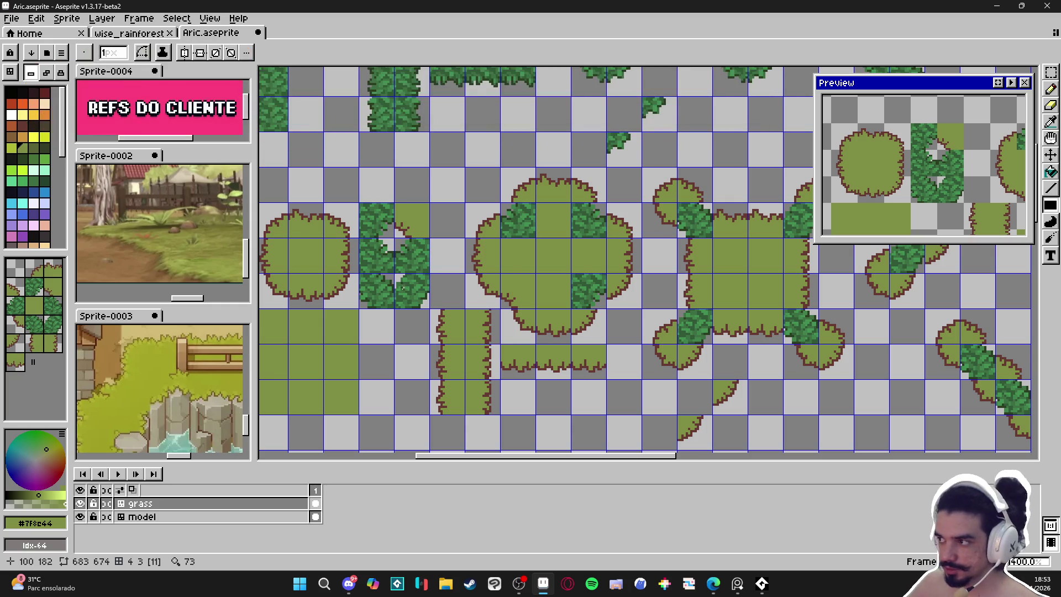
pyautogui.scroll(3, 522, 212)
pyautogui.scroll(3, 519, 210)
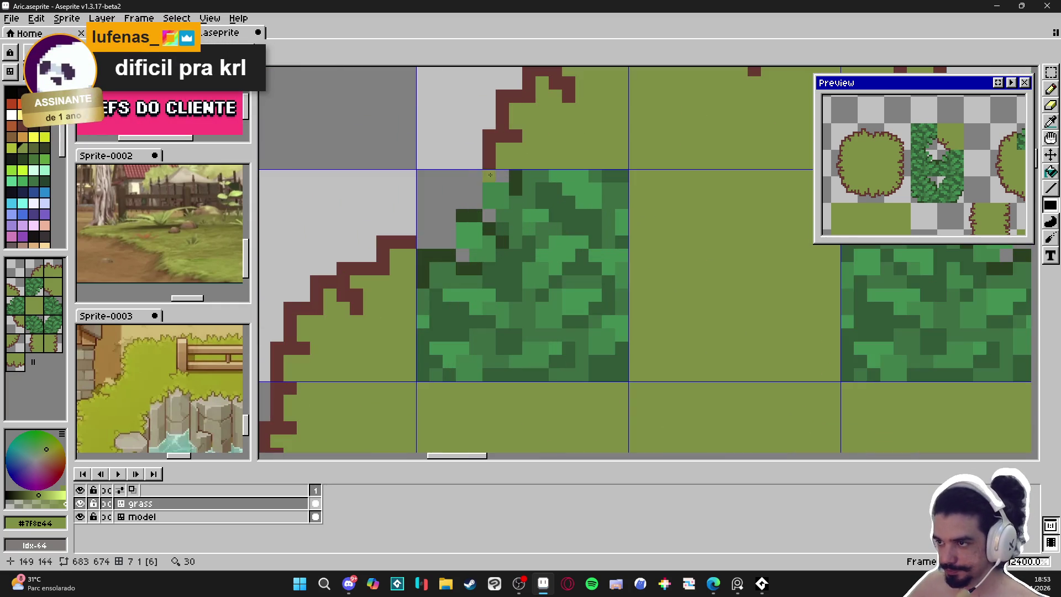
pyautogui.keyDown('alt'); pyautogui.click(492, 181); pyautogui.keyUp('alt')
pyautogui.moveTo(498, 181)
pyautogui.mouseDown()
pyautogui.moveTo(486, 176)
pyautogui.moveTo(476, 205)
pyautogui.moveTo(491, 221)
pyautogui.mouseUp()
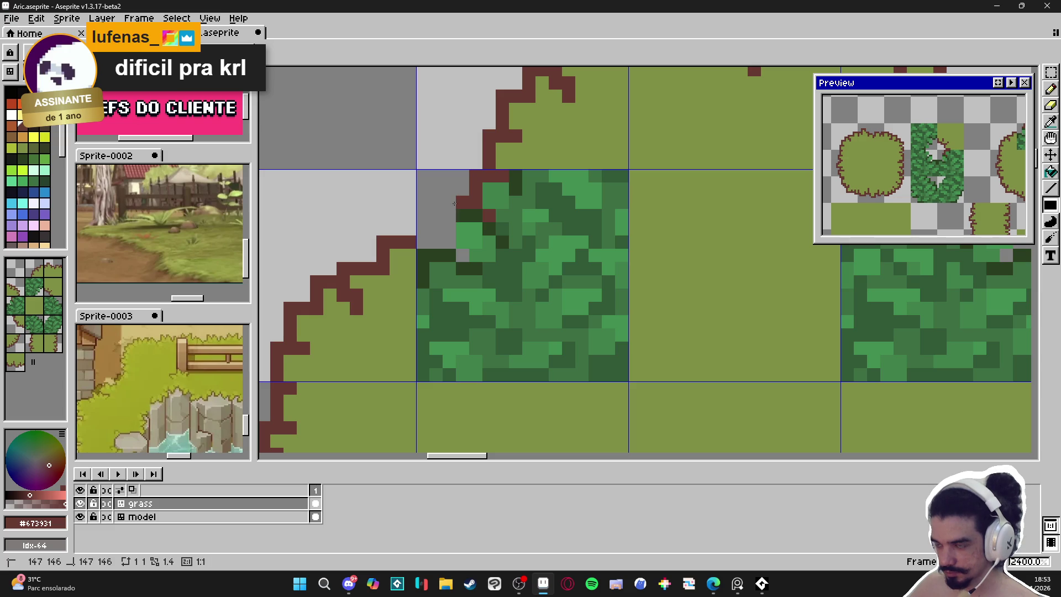
pyautogui.click(463, 255)
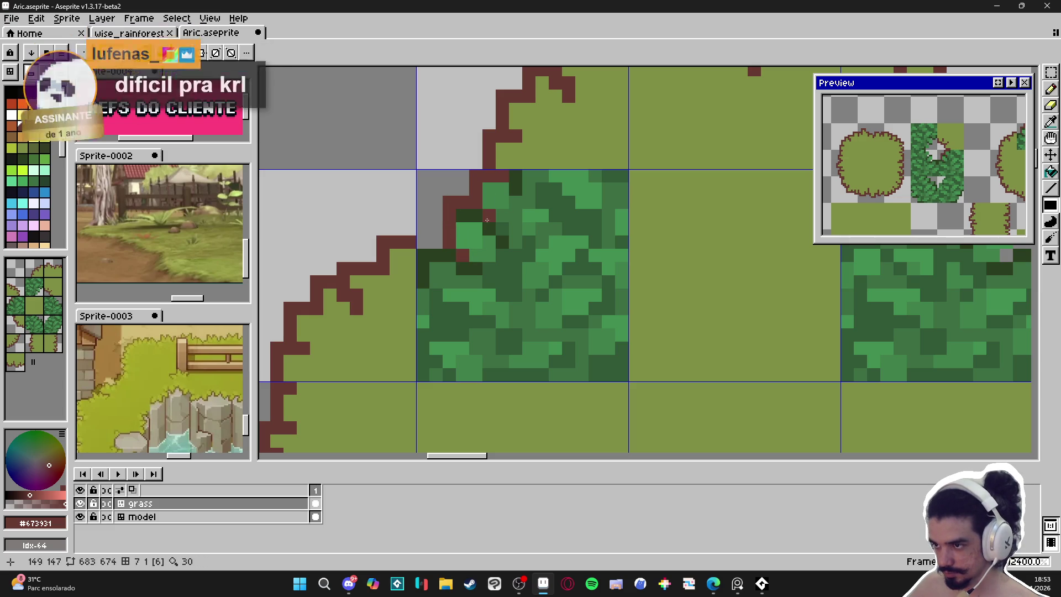
# Cover the leafy dark-green patch with olive using brush strokes and filled rectangles.
pyautogui.keyDown('alt'); pyautogui.click(555, 142); pyautogui.keyUp('alt')
pyautogui.moveTo(489, 189); pyautogui.dragTo(506, 197)
pyautogui.moveTo(489, 242)
pyautogui.mouseDown()
pyautogui.moveTo(450, 216)
pyautogui.moveTo(473, 238)
pyautogui.moveTo(463, 243)
pyautogui.moveTo(475, 238)
pyautogui.moveTo(490, 256)
pyautogui.moveTo(450, 274)
pyautogui.moveTo(458, 297)
pyautogui.moveTo(500, 290)
pyautogui.mouseUp()
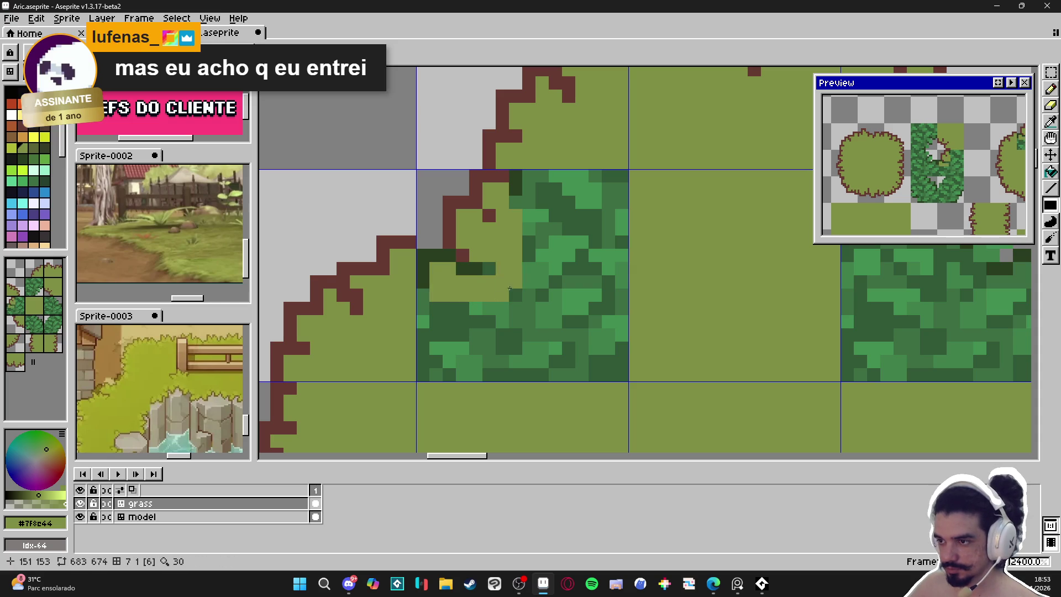
pyautogui.moveTo(523, 202)
pyautogui.mouseDown()
pyautogui.moveTo(522, 183)
pyautogui.moveTo(539, 197)
pyautogui.moveTo(622, 183)
pyautogui.mouseUp()
pyautogui.moveTo(1050, 206); pyautogui.dragTo(1002, 210)
pyautogui.click(1001, 210)
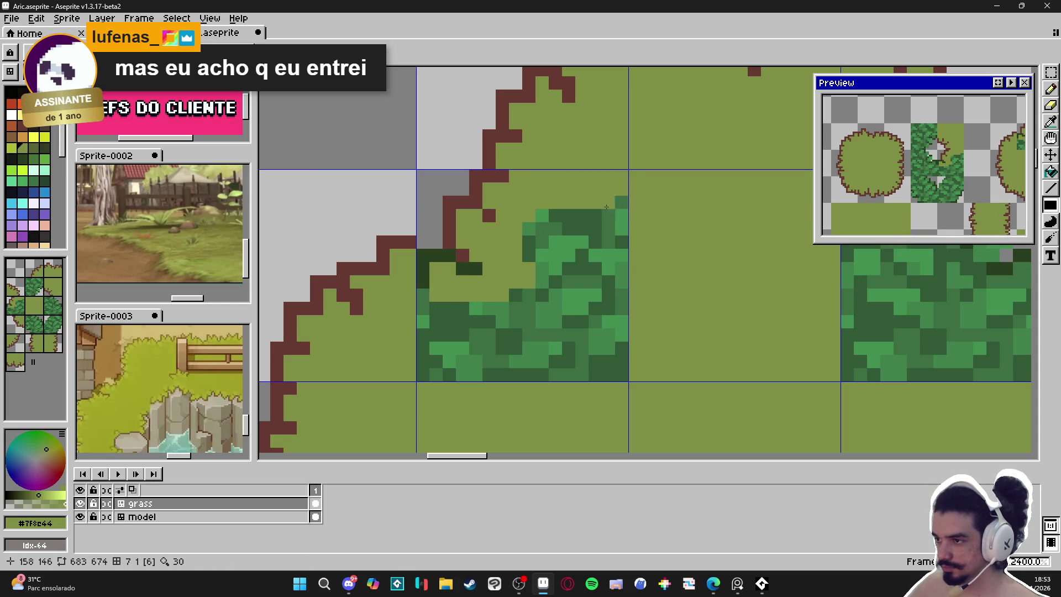
pyautogui.moveTo(616, 190); pyautogui.dragTo(525, 379)
pyautogui.moveTo(600, 210); pyautogui.dragTo(551, 354)
pyautogui.moveTo(519, 290); pyautogui.dragTo(420, 379)
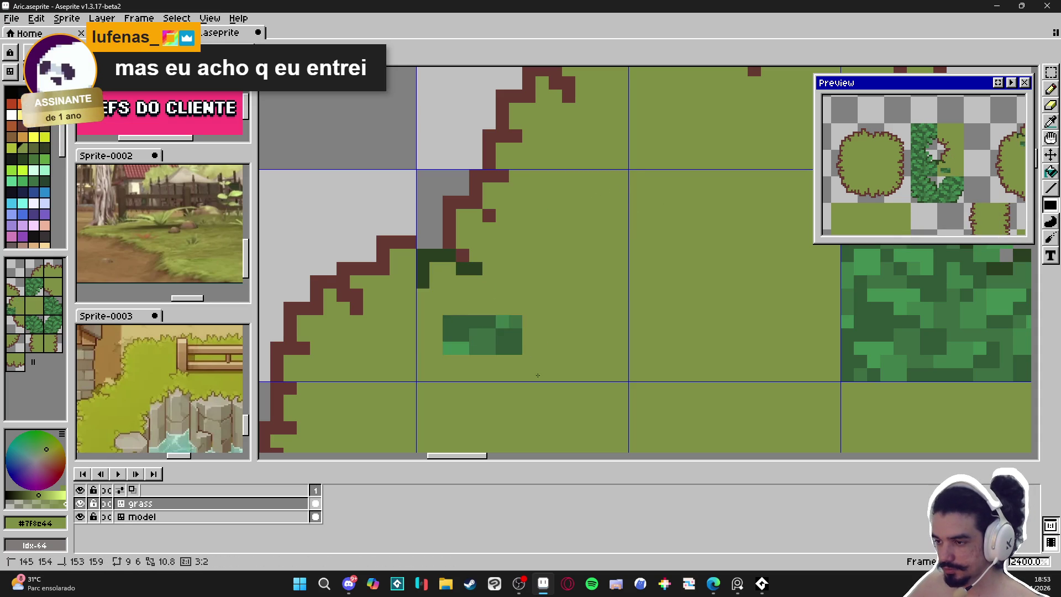
pyautogui.moveTo(520, 353); pyautogui.dragTo(445, 318)
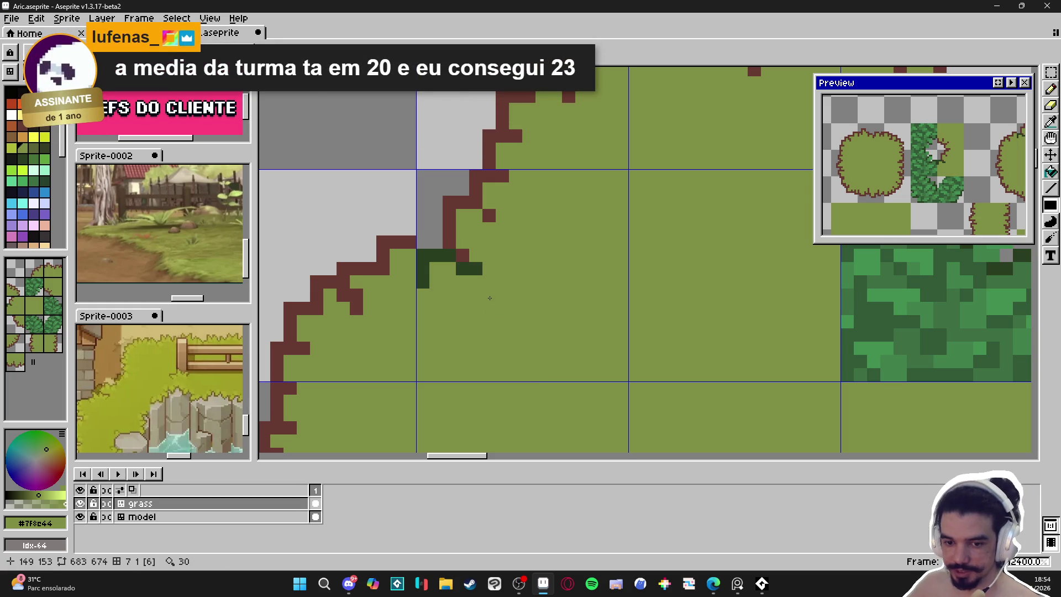
# Repaint the leftover green outline pixels in dark brown.
pyautogui.scroll(-3, 490, 298)
pyautogui.scroll(4, 490, 298)
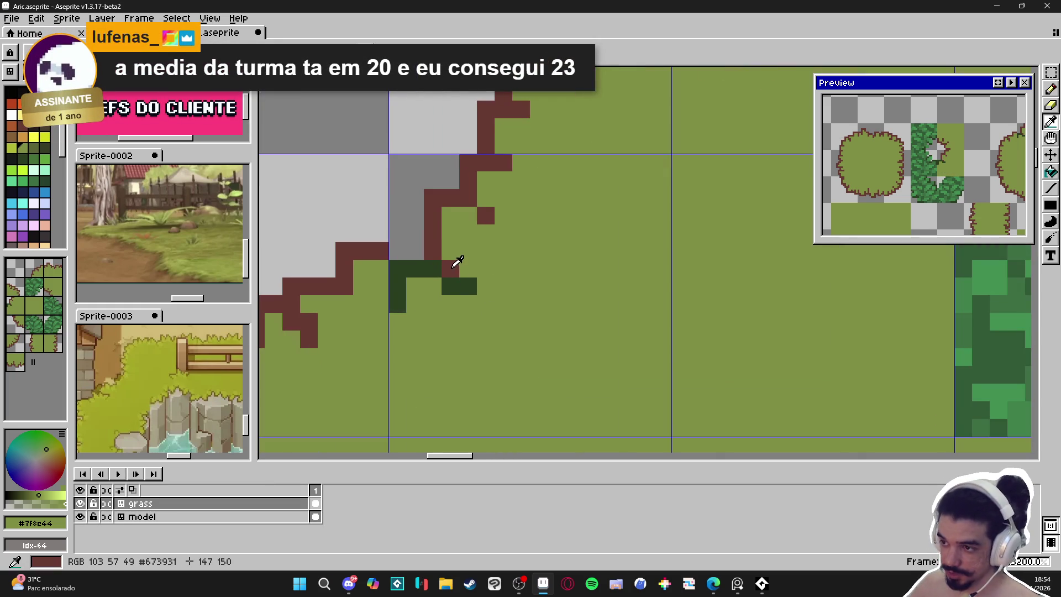
pyautogui.keyDown('alt'); pyautogui.click(451, 269); pyautogui.keyUp('alt')
pyautogui.click(459, 289)
pyautogui.moveTo(459, 289)
pyautogui.mouseDown()
pyautogui.moveTo(398, 270)
pyautogui.moveTo(403, 298)
pyautogui.mouseUp()
pyautogui.scroll(-3, 411, 299)
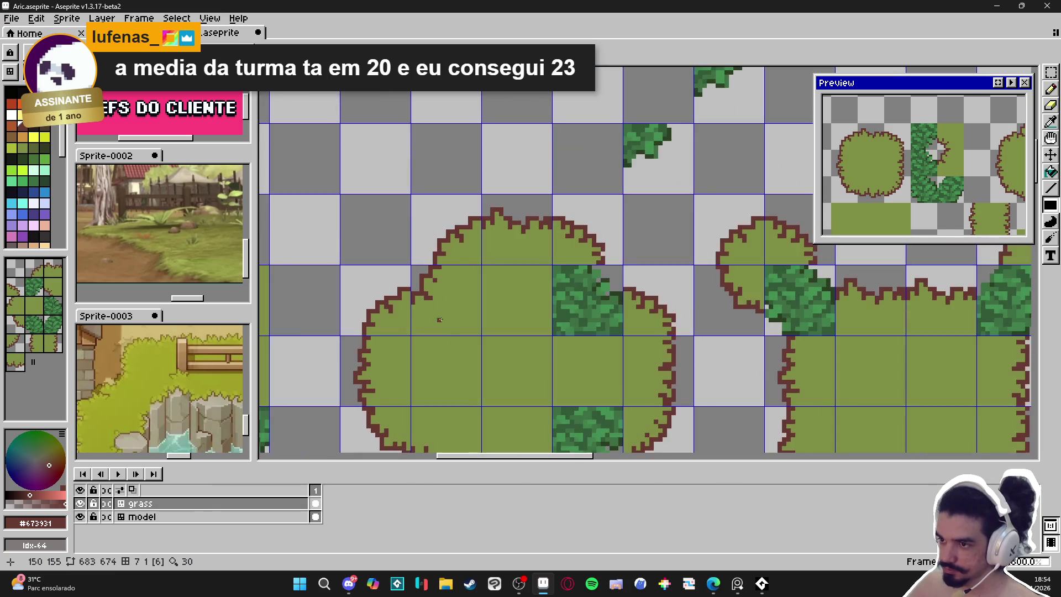
pyautogui.scroll(-2, 561, 384)
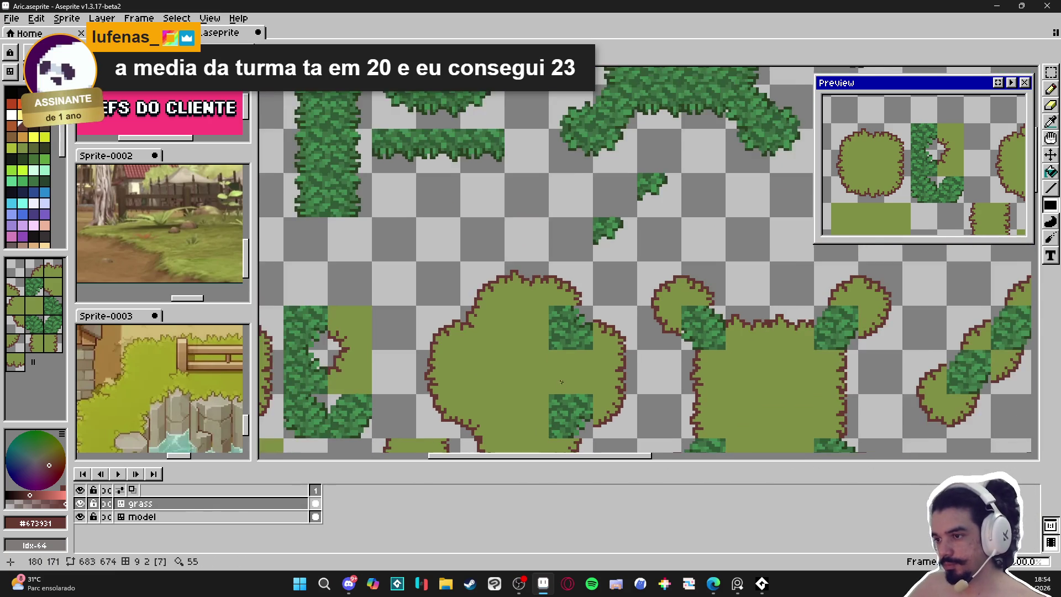
pyautogui.scroll(1, 518, 332)
pyautogui.hotkey('ctrl', "'")
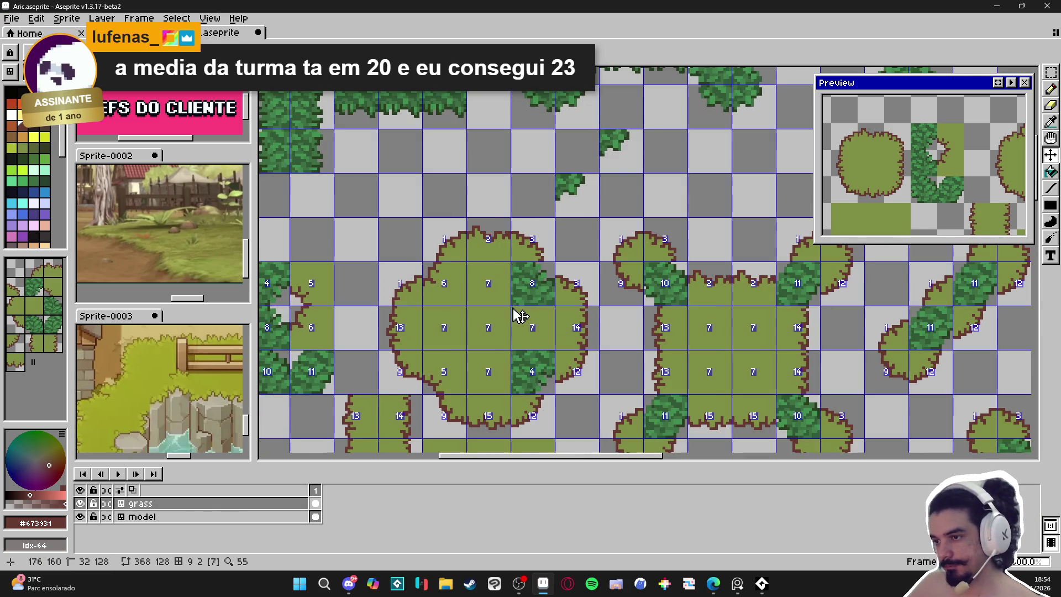
pyautogui.hotkey('ctrl', "'")
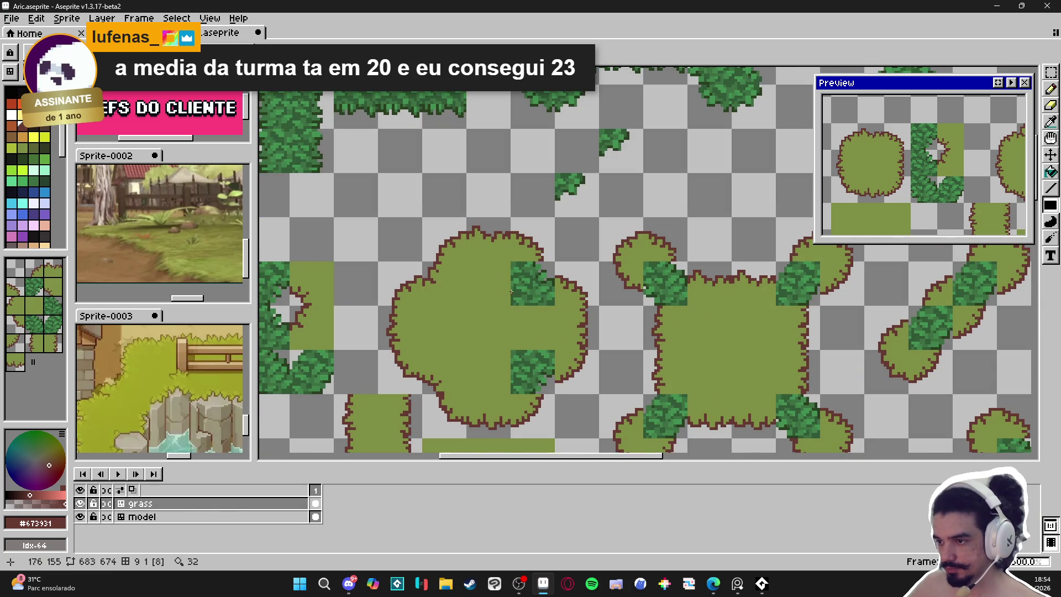
pyautogui.scroll(-2, 511, 292)
pyautogui.scroll(1, 489, 299)
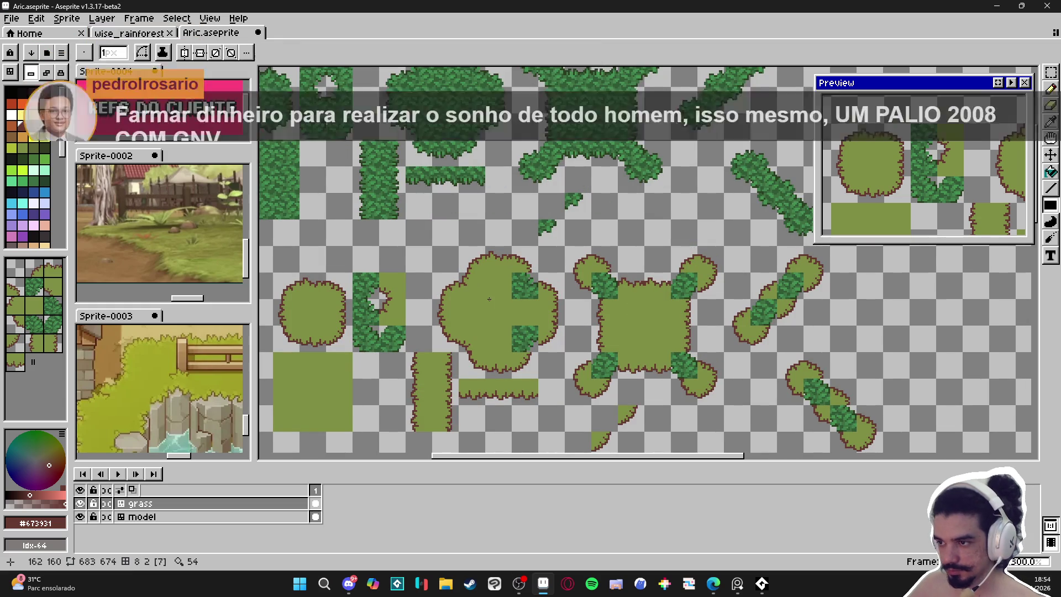
pyautogui.scroll(-1, 514, 291)
pyautogui.scroll(1, 528, 285)
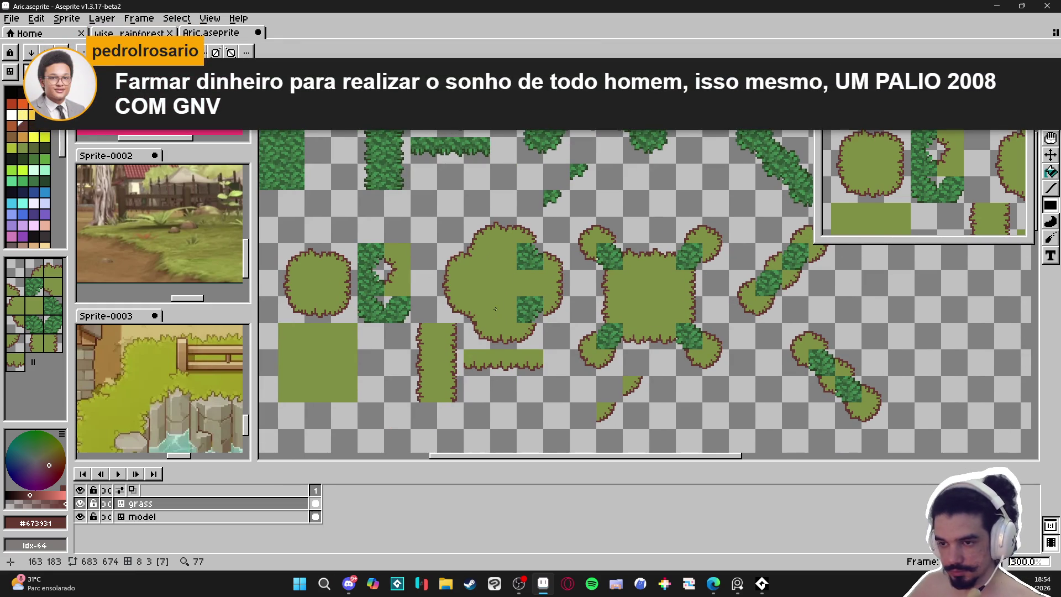
pyautogui.moveTo(495, 309); pyautogui.dragTo(519, 311)
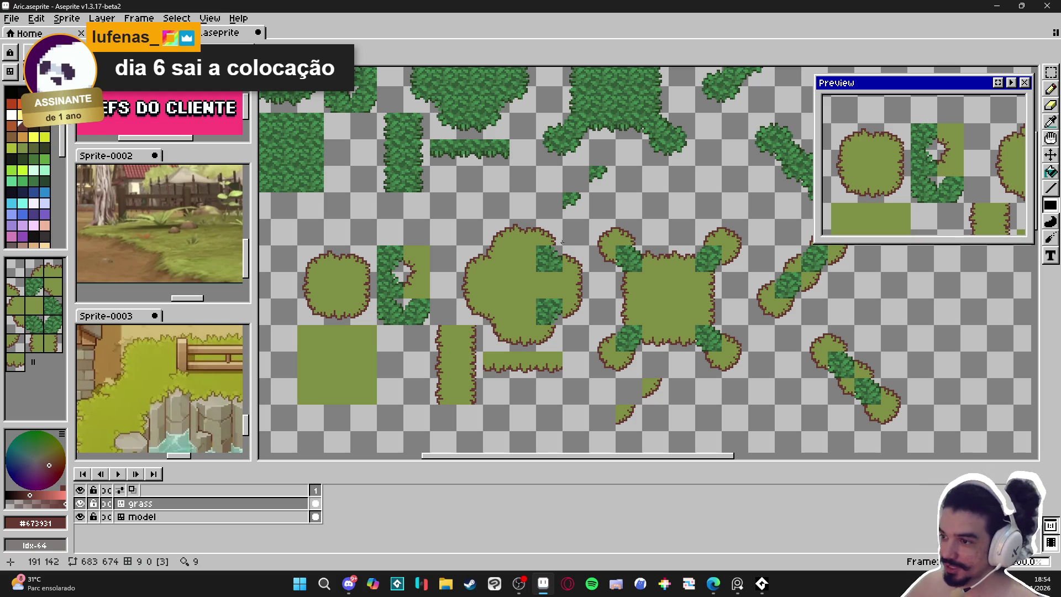
pyautogui.scroll(4, 562, 241)
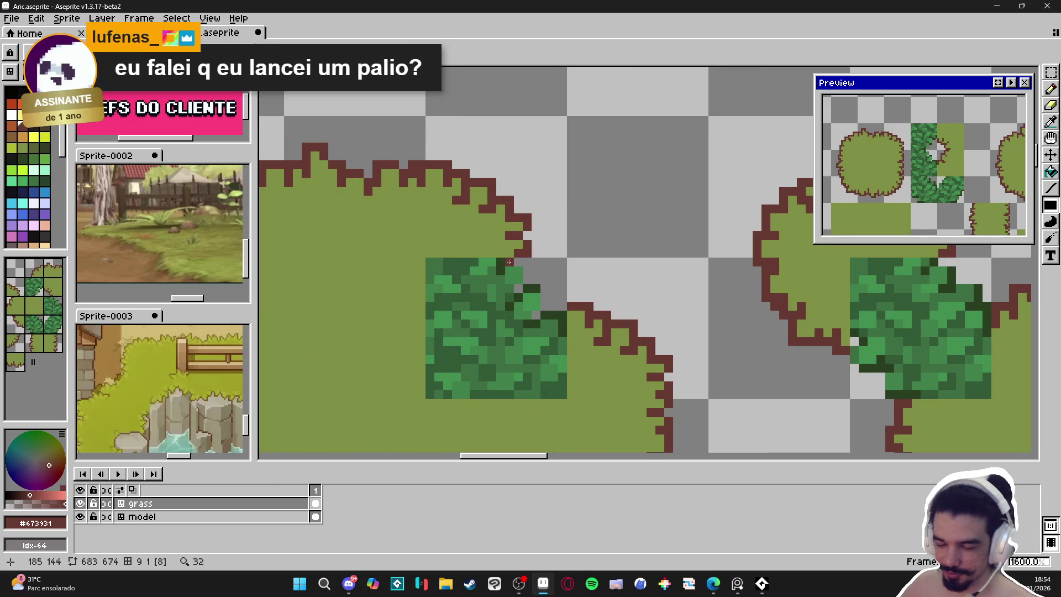
# Add a brown outline pixel, then paint the leafy patch's top rows and stray pixels olive.
pyautogui.click(527, 279)
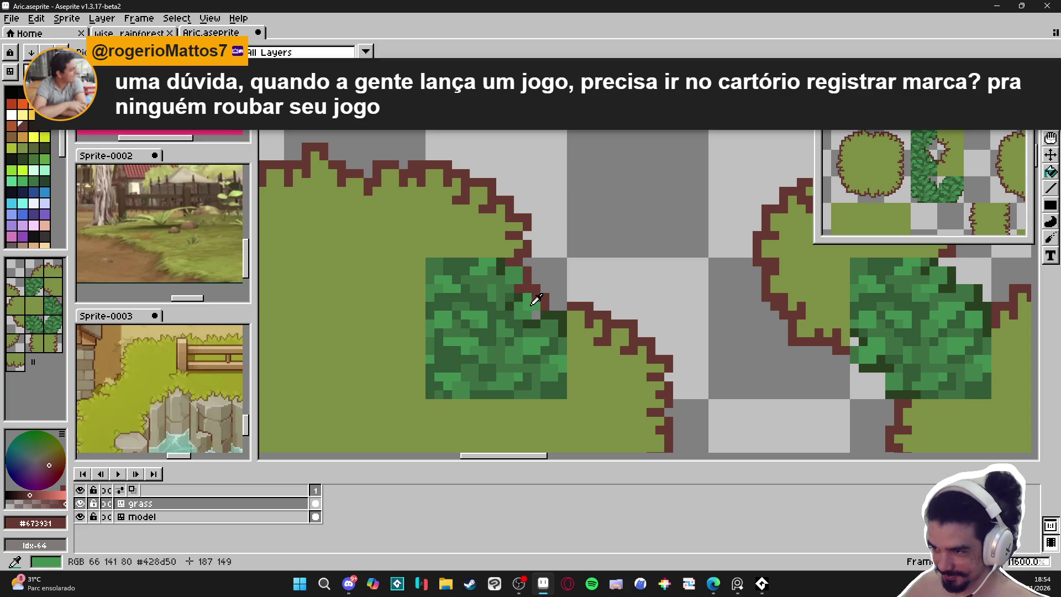
pyautogui.keyDown('alt'); pyautogui.click(509, 272); pyautogui.keyUp('alt')
pyautogui.click(519, 279)
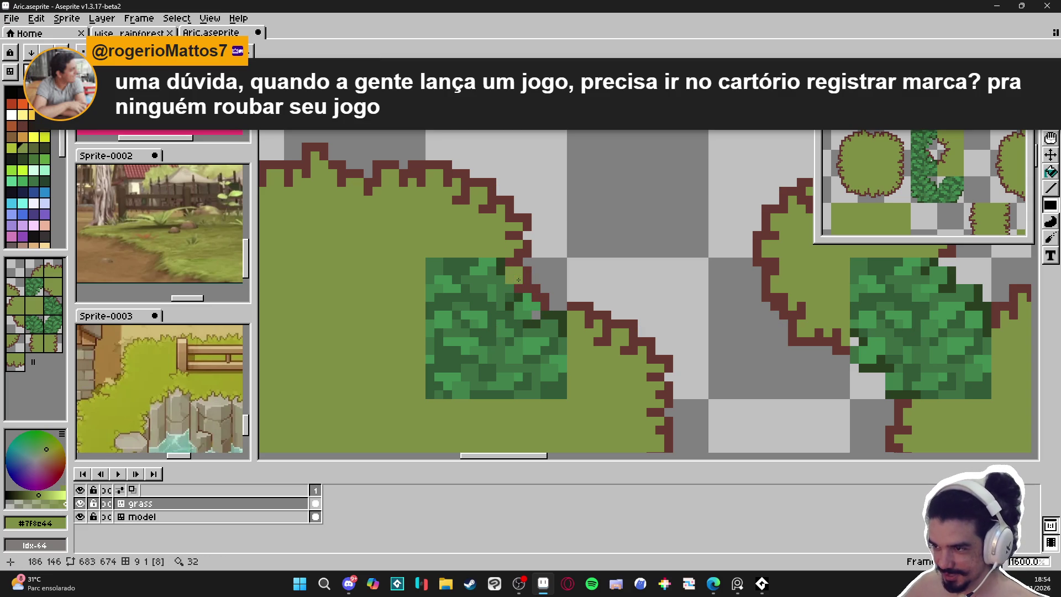
pyautogui.click(491, 270)
pyautogui.click(447, 269)
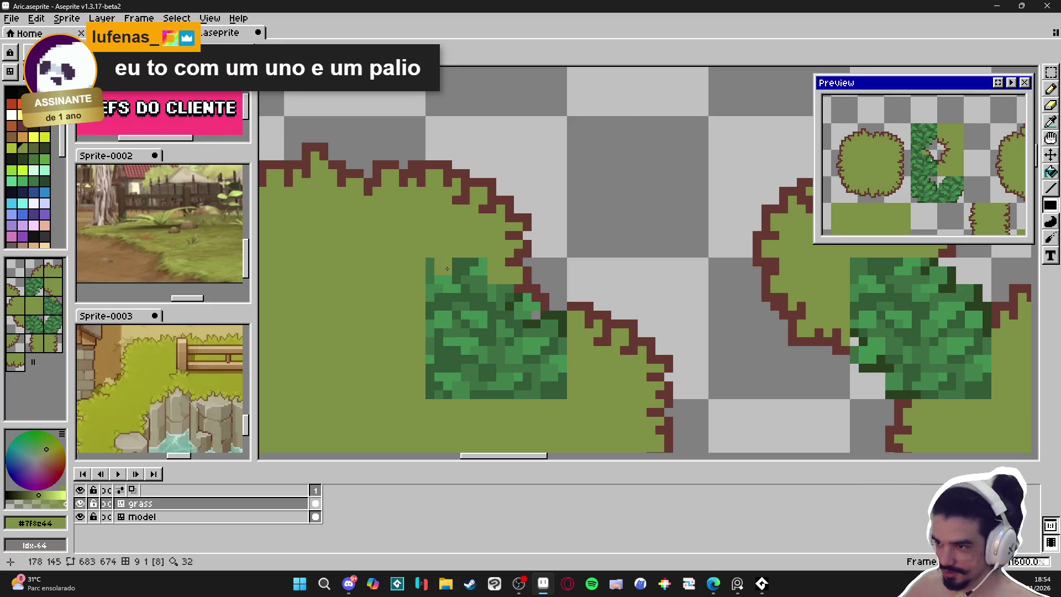
pyautogui.click(482, 268)
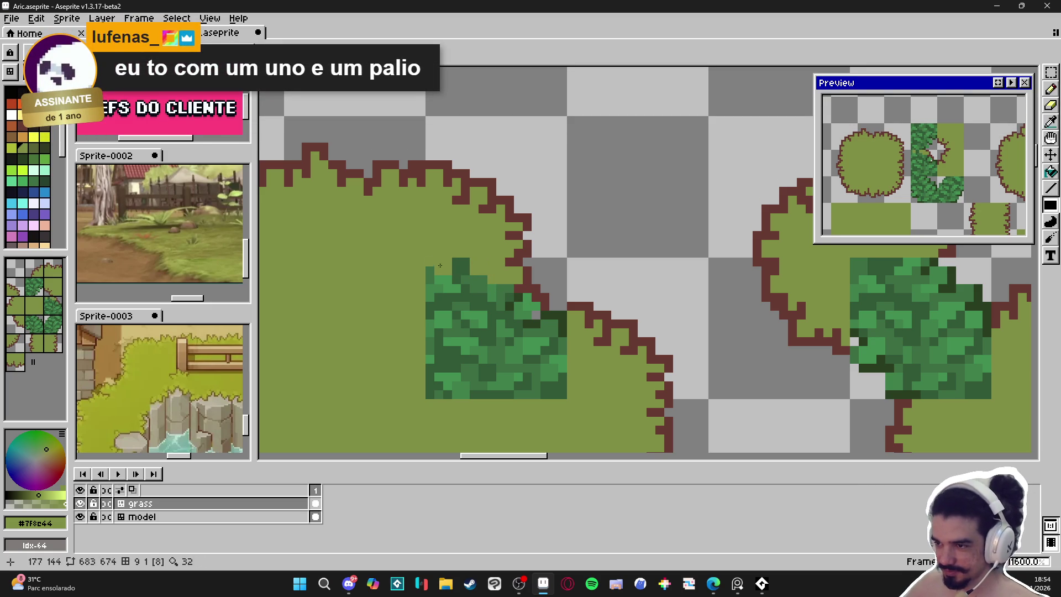
pyautogui.moveTo(452, 270); pyautogui.dragTo(463, 266)
pyautogui.click(431, 294)
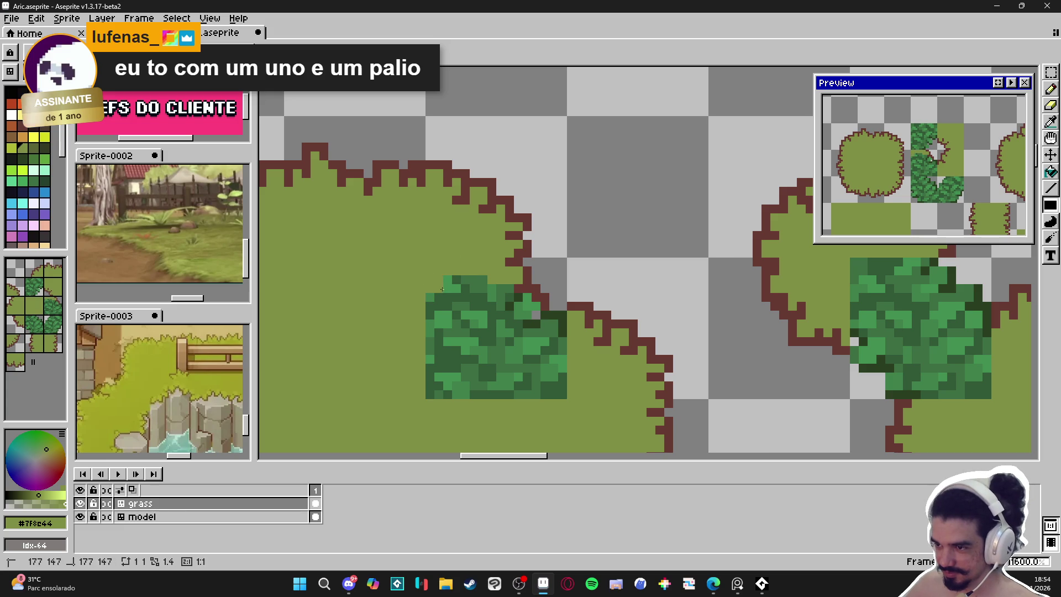
pyautogui.click(448, 354)
pyautogui.press('b')
# Paint the patch's left edge, bottom rows, right edge and leftover dark-green pixels olive.
pyautogui.moveTo(439, 305)
pyautogui.mouseDown()
pyautogui.moveTo(437, 394)
pyautogui.moveTo(501, 387)
pyautogui.moveTo(560, 352)
pyautogui.mouseUp()
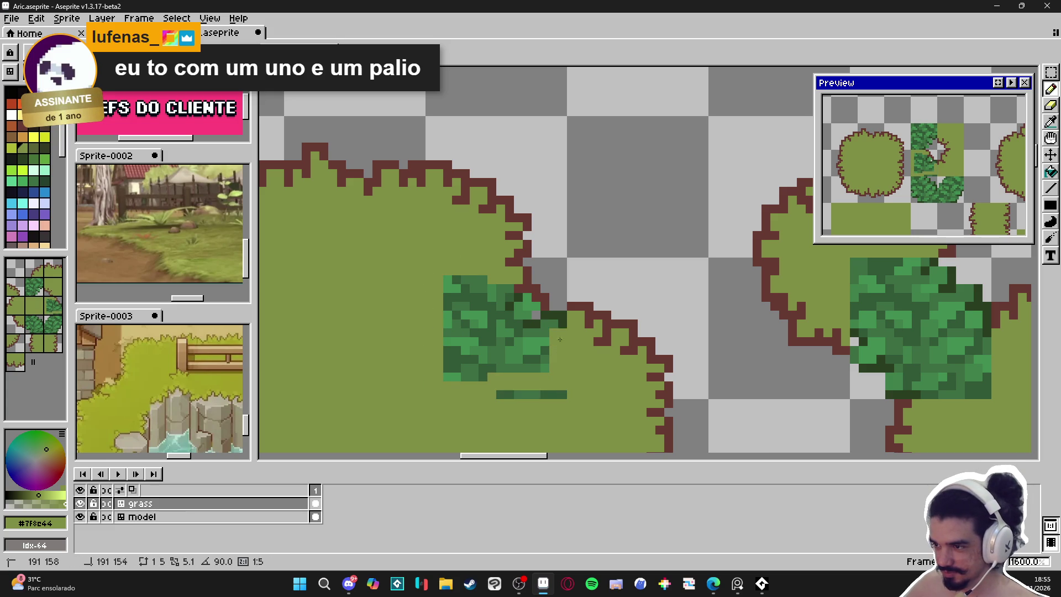
pyautogui.moveTo(563, 394); pyautogui.dragTo(504, 395)
pyautogui.moveTo(547, 338)
pyautogui.mouseDown()
pyautogui.moveTo(545, 323)
pyautogui.moveTo(519, 372)
pyautogui.moveTo(505, 335)
pyautogui.moveTo(458, 348)
pyautogui.moveTo(501, 373)
pyautogui.mouseUp()
pyautogui.click(519, 337)
pyautogui.moveTo(458, 340)
pyautogui.mouseDown()
pyautogui.moveTo(461, 299)
pyautogui.moveTo(487, 328)
pyautogui.mouseUp()
pyautogui.click(491, 288)
pyautogui.click(530, 316)
pyautogui.click(514, 323)
# Eyedrop the brown and extend the dark-brown outline across the gap in the corner.
pyautogui.keyDown('alt'); pyautogui.click(549, 304); pyautogui.keyUp('alt')
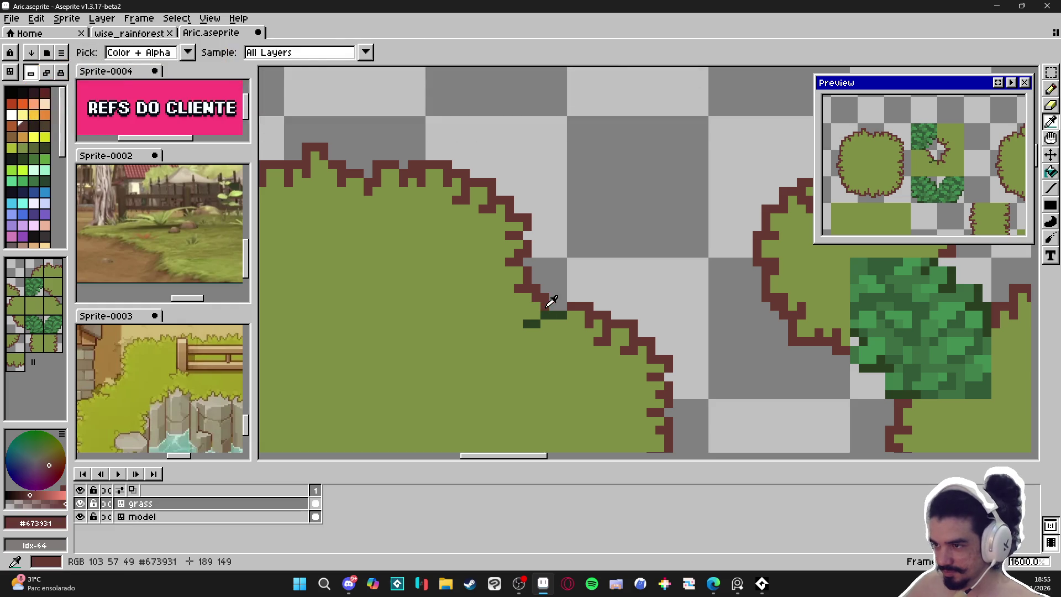
pyautogui.moveTo(545, 314); pyautogui.dragTo(560, 316)
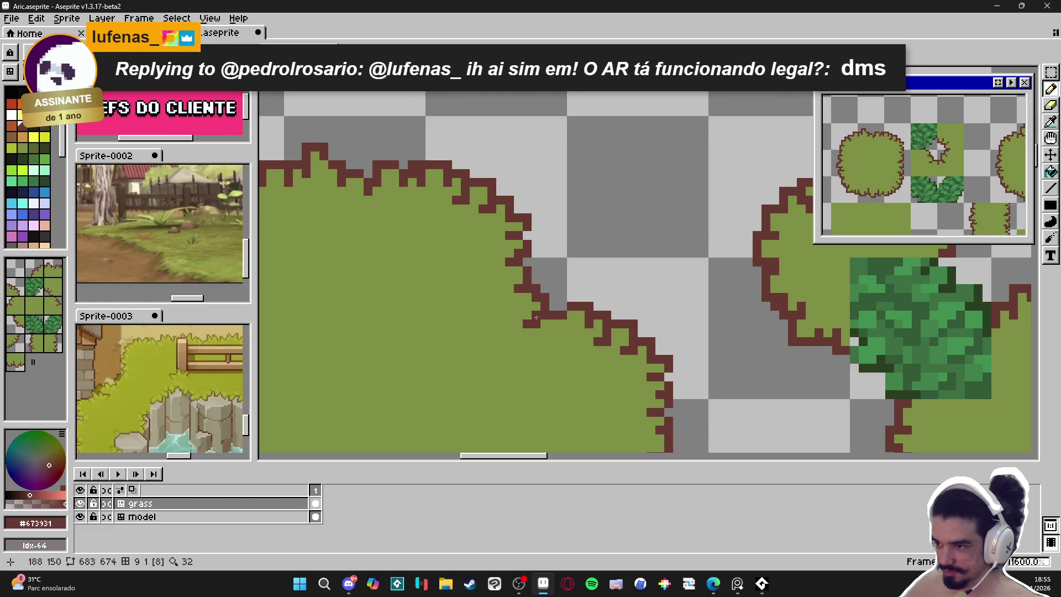
pyautogui.scroll(-5, 538, 315)
pyautogui.scroll(1, 538, 380)
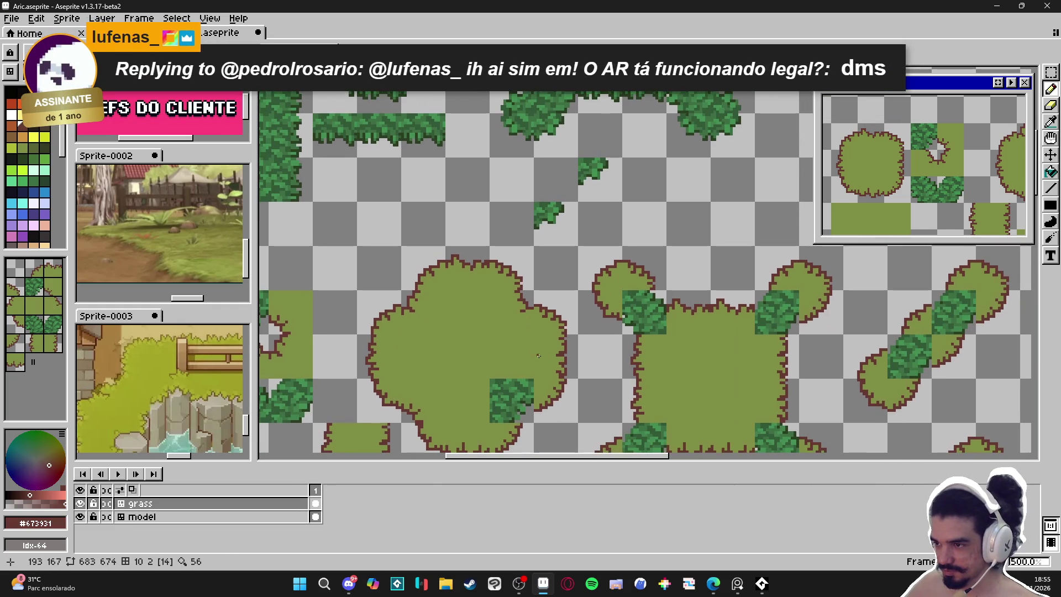
# Pan over the bush tiles and save Aric.aseprite with Ctrl+S.
pyautogui.moveTo(537, 381); pyautogui.dragTo(536, 321)
pyautogui.scroll(4, 537, 331)
pyautogui.scroll(-4, 533, 354)
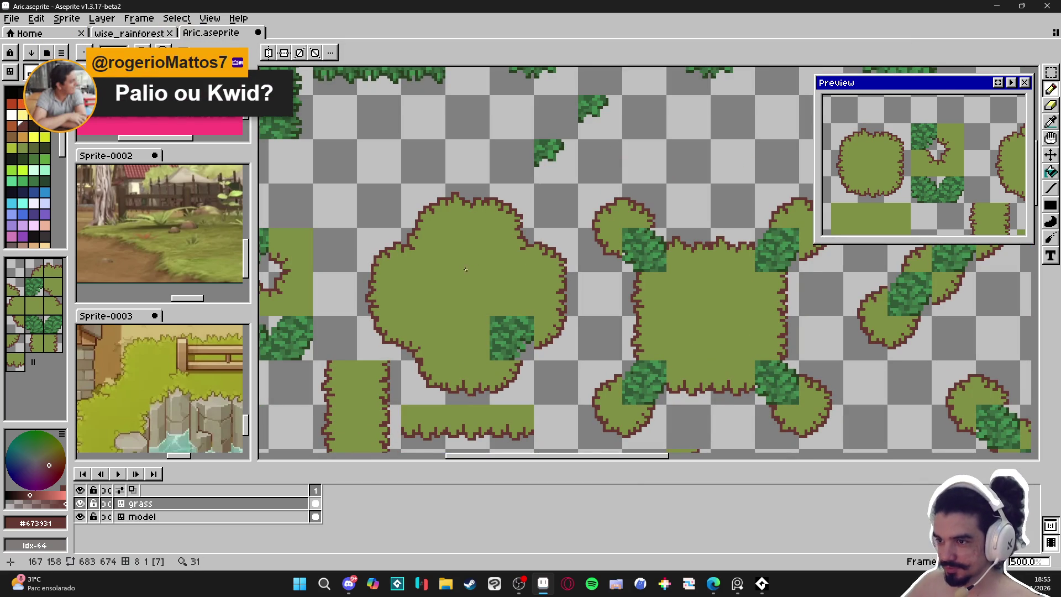
pyautogui.moveTo(474, 319); pyautogui.dragTo(476, 310)
pyautogui.hotkey('ctrl', 's')
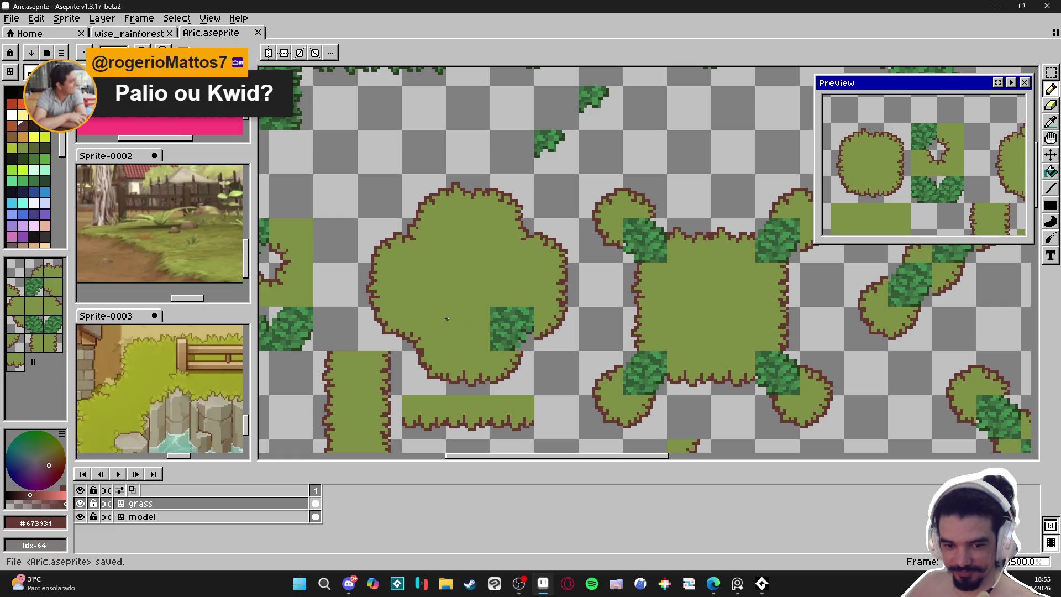
# Briefly switch to another application via the taskbar and return to Aseprite.
pyautogui.click(522, 583)
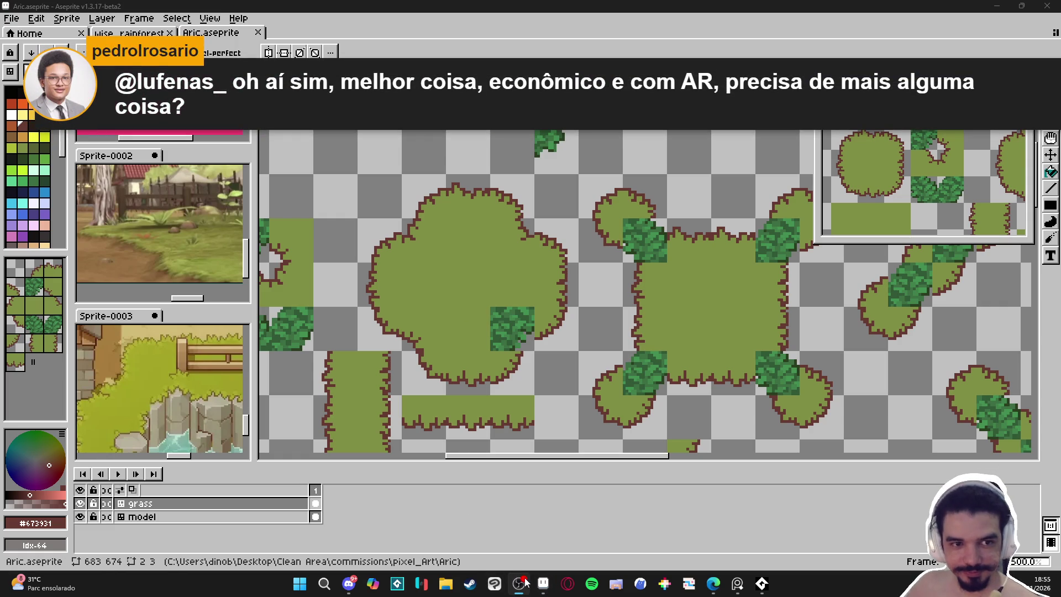
pyautogui.click(525, 583)
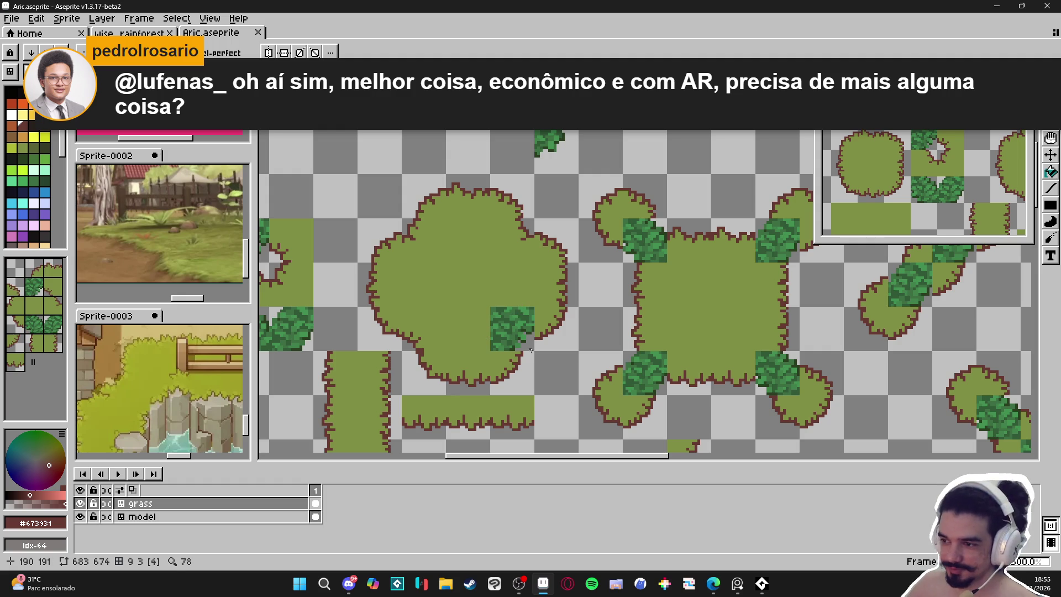
pyautogui.scroll(5, 530, 349)
pyautogui.scroll(-5, 528, 348)
pyautogui.scroll(5, 516, 336)
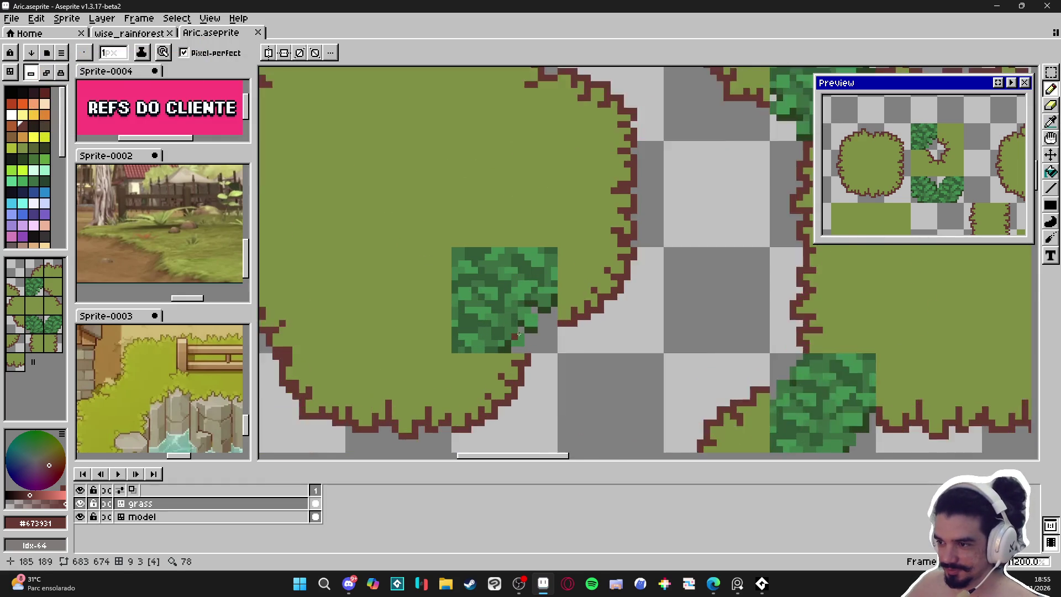
# Cover the leafy block and leaf strip with grass green using filled rectangles.
pyautogui.scroll(1, 522, 333)
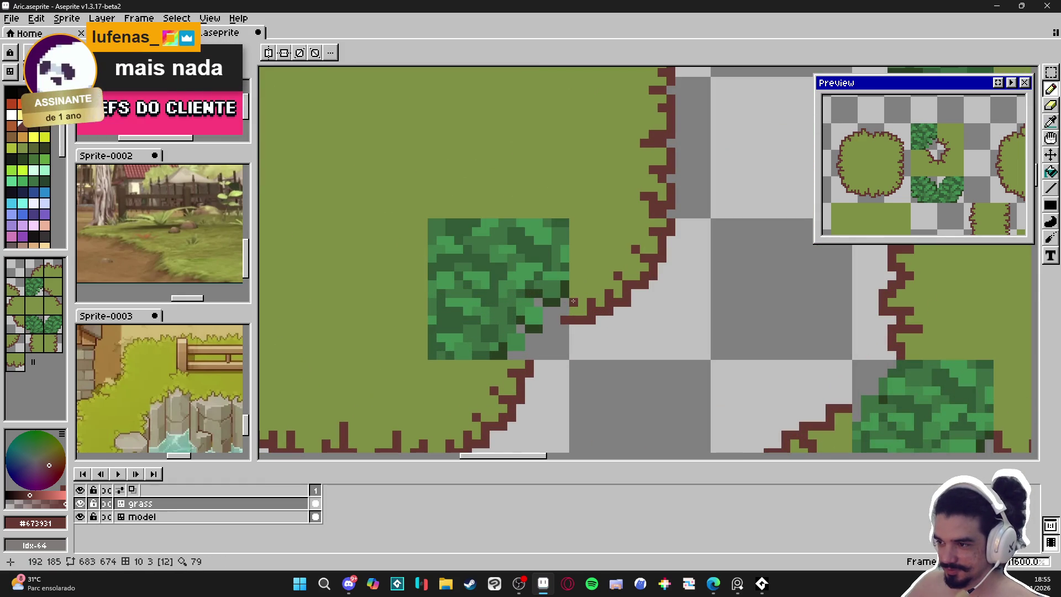
pyautogui.keyDown('alt'); pyautogui.click(574, 302); pyautogui.keyUp('alt')
pyautogui.click(1051, 206)
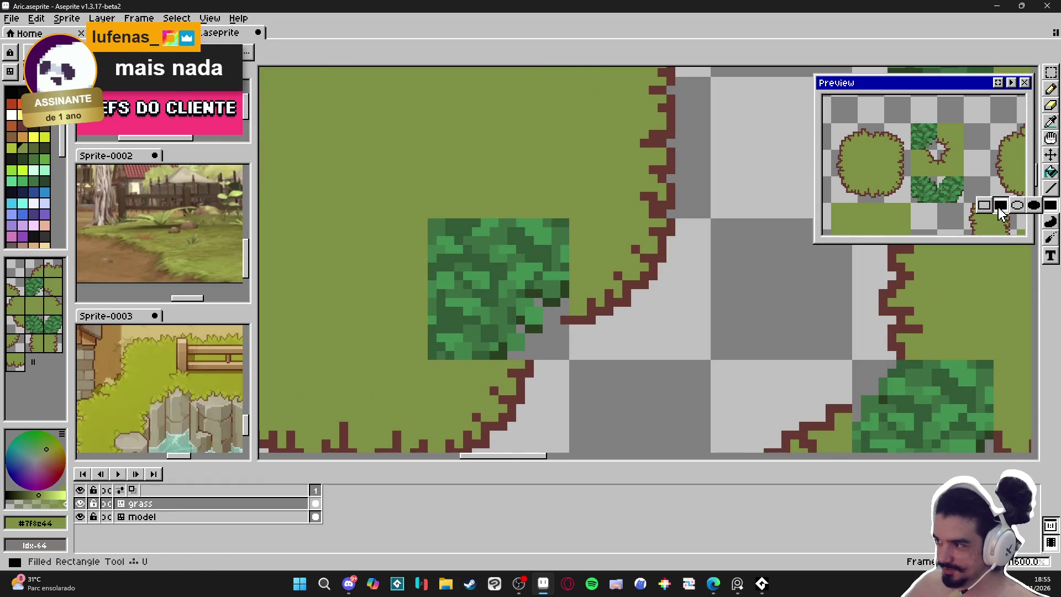
pyautogui.click(1002, 206)
pyautogui.moveTo(429, 218)
pyautogui.mouseDown()
pyautogui.moveTo(556, 347)
pyautogui.moveTo(565, 227)
pyautogui.mouseUp()
pyautogui.click(565, 223)
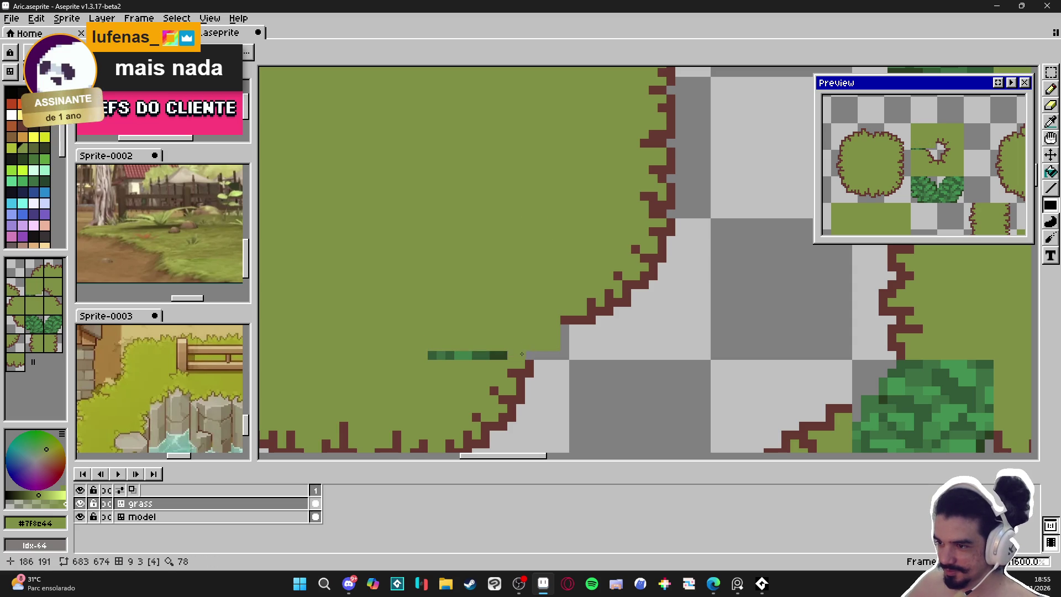
pyautogui.moveTo(523, 353); pyautogui.dragTo(429, 357)
# Add dark-brown outline pixels and a short segment along the tree's lower edge.
pyautogui.keyDown('alt'); pyautogui.click(559, 311); pyautogui.keyUp('alt')
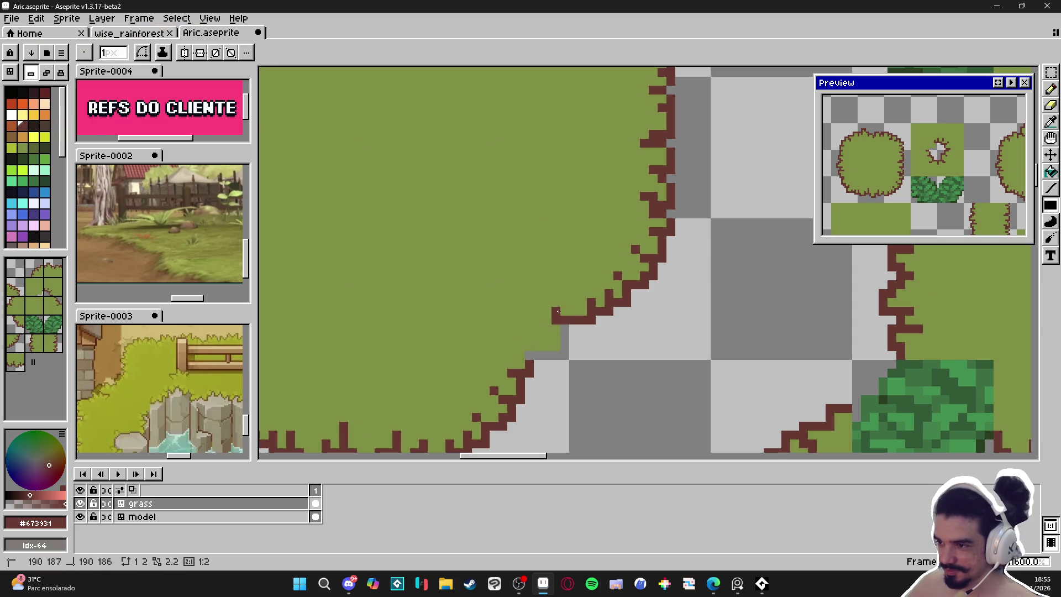
pyautogui.scroll(-1, 559, 311)
pyautogui.click(570, 365)
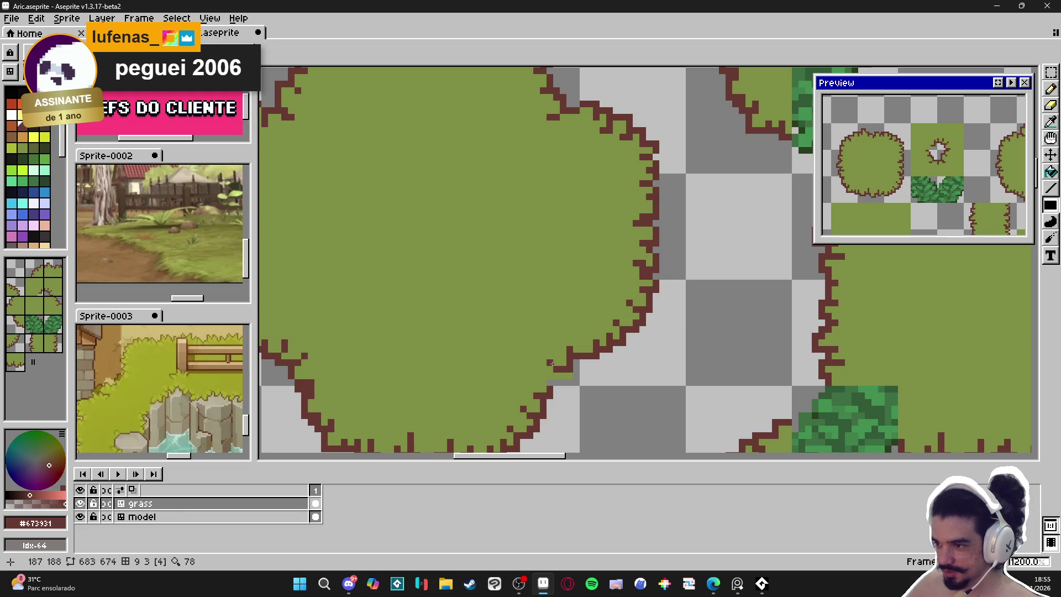
pyautogui.moveTo(557, 381); pyautogui.dragTo(543, 382)
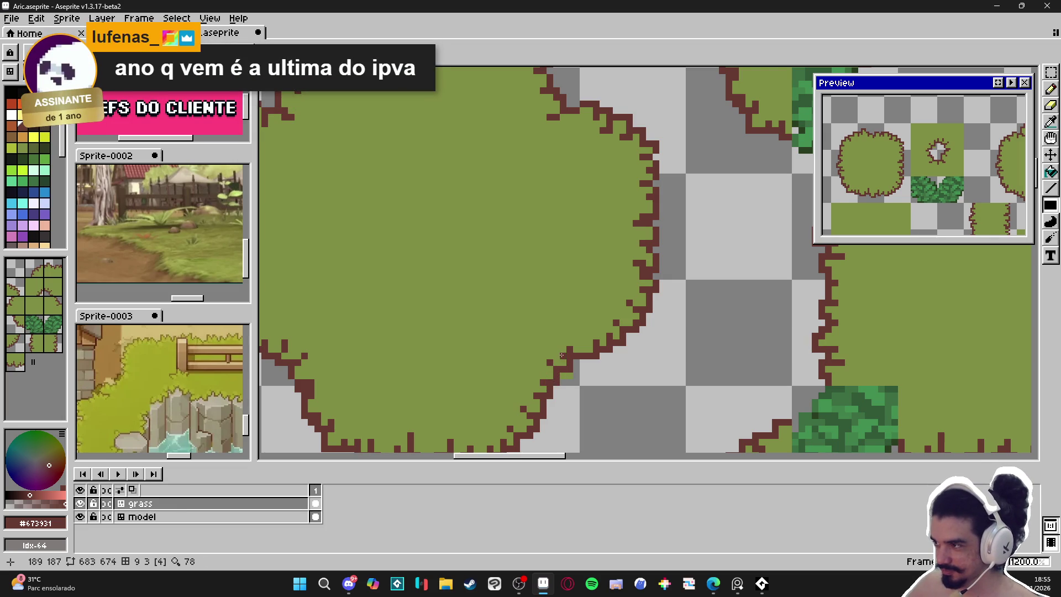
# Add two muted-brown accent pixels inside the bush.
pyautogui.scroll(-3, 547, 381)
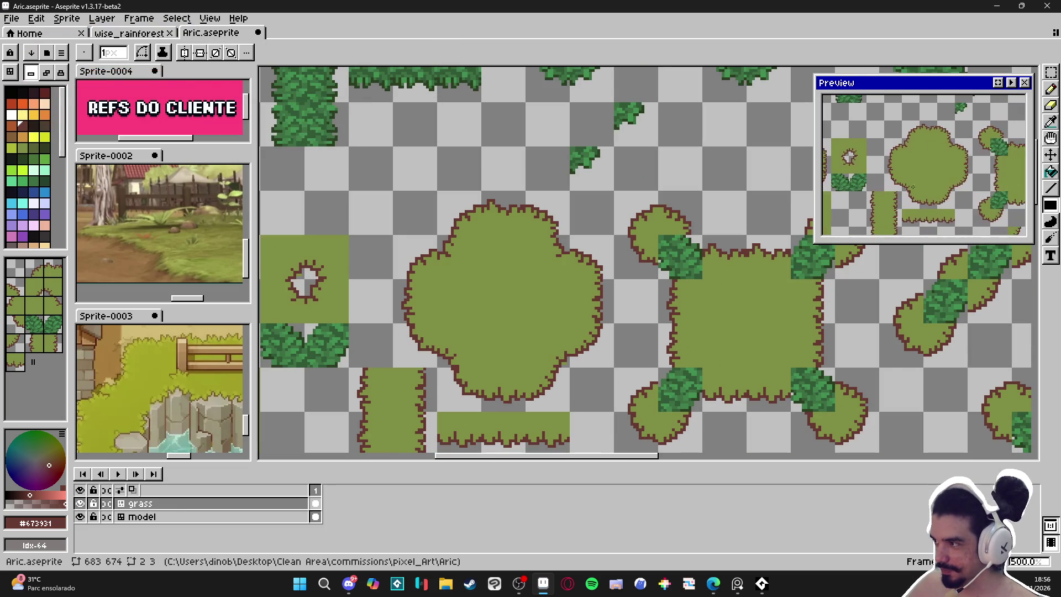
pyautogui.scroll(-3, 701, 262)
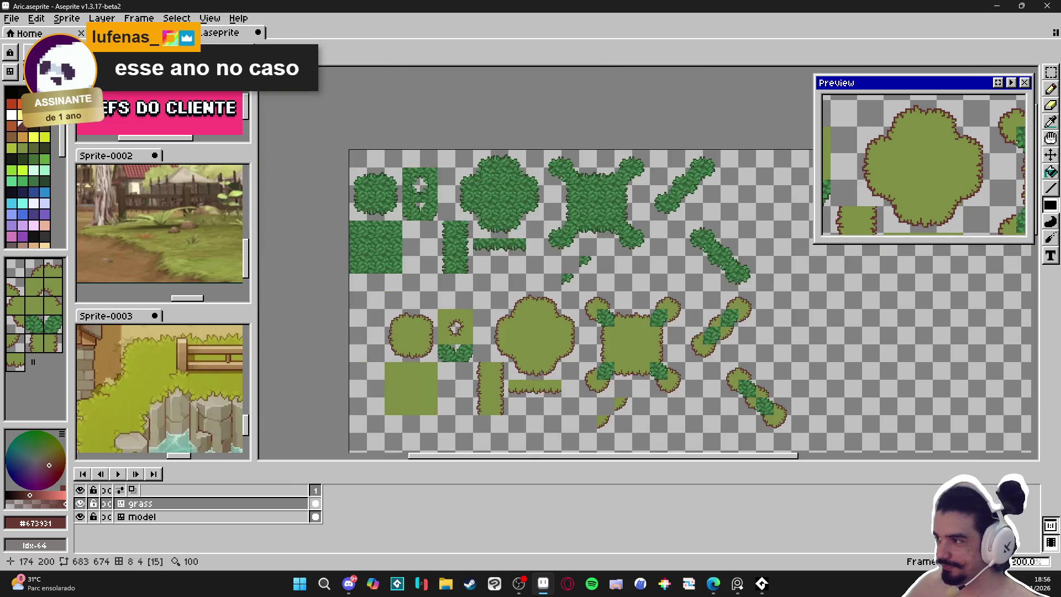
pyautogui.scroll(2, 502, 308)
pyautogui.scroll(1, 502, 308)
pyautogui.scroll(-1, 498, 307)
pyautogui.scroll(1, 487, 305)
pyautogui.scroll(-1, 458, 303)
pyautogui.scroll(7, 354, 251)
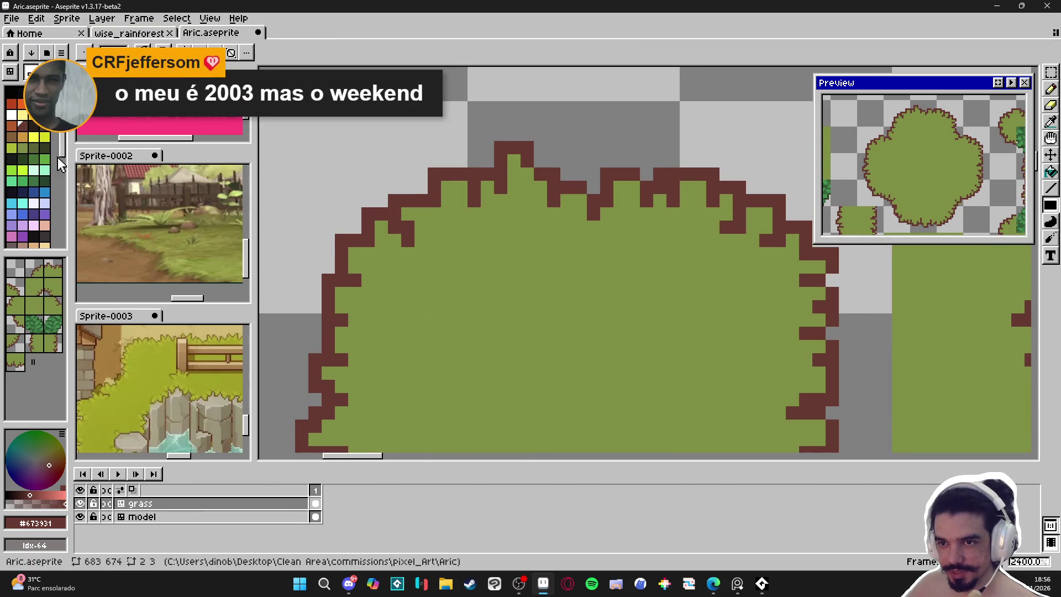
pyautogui.click(12, 137)
pyautogui.click(395, 242)
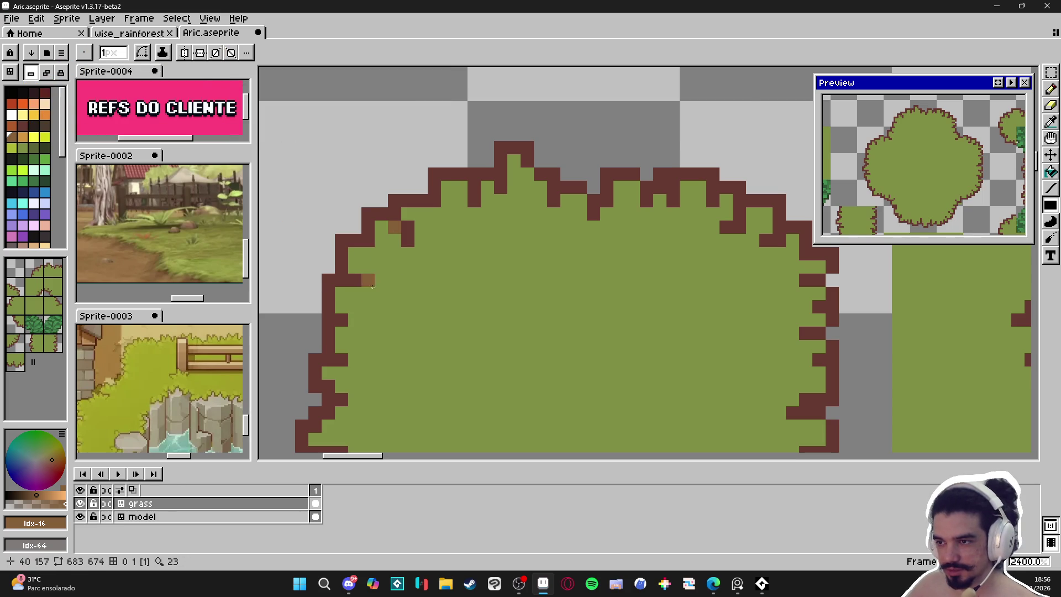
# Bring the bush's lower-left edge into view, undoing a stray dark-green pixel painted there.
pyautogui.scroll(-3, 355, 284)
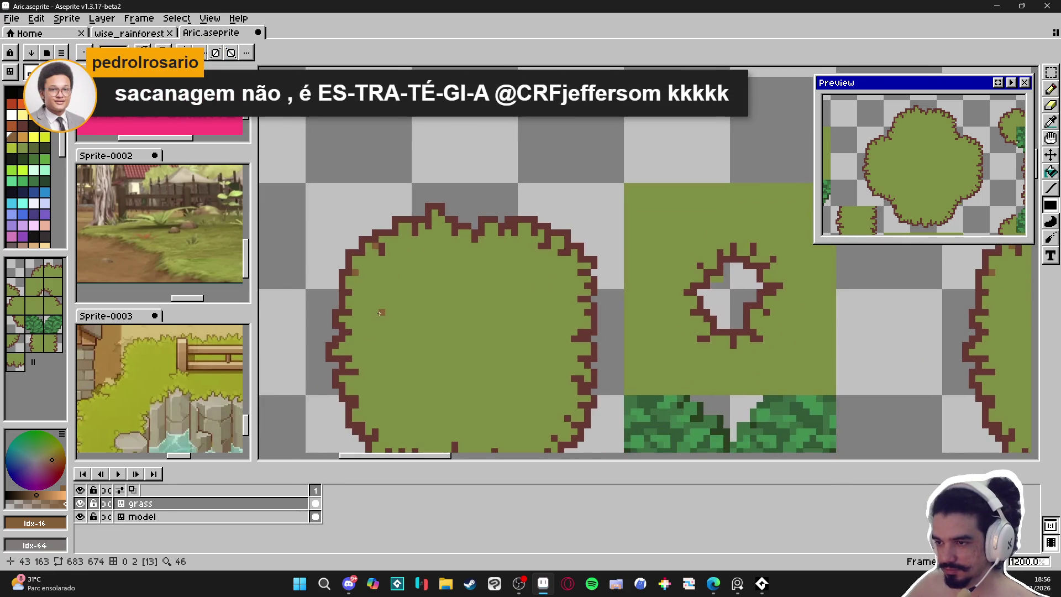
pyautogui.scroll(1, 357, 306)
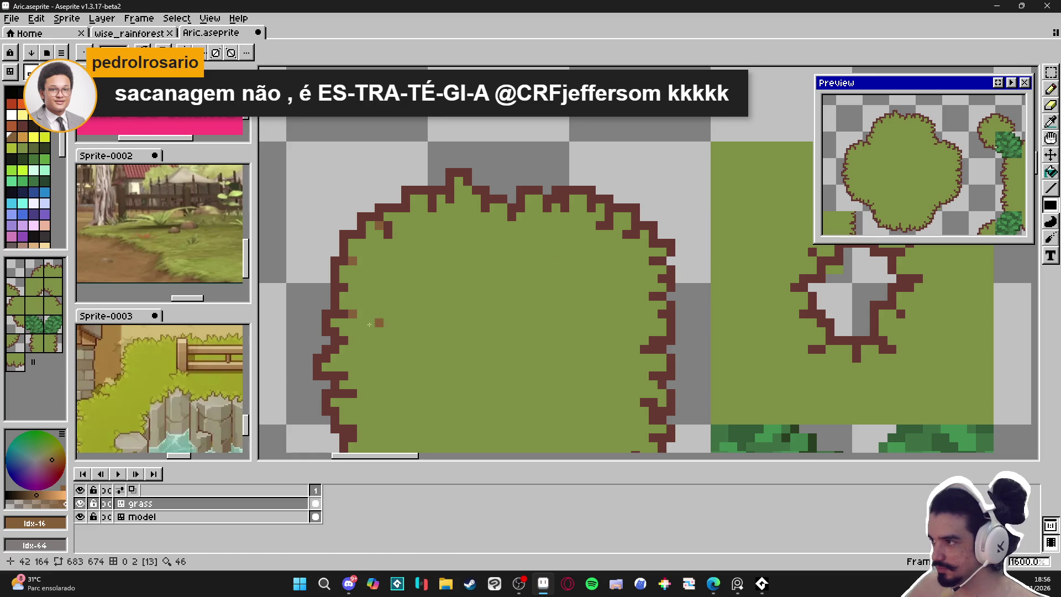
pyautogui.moveTo(298, 376); pyautogui.dragTo(334, 260)
pyautogui.scroll(2, 388, 320)
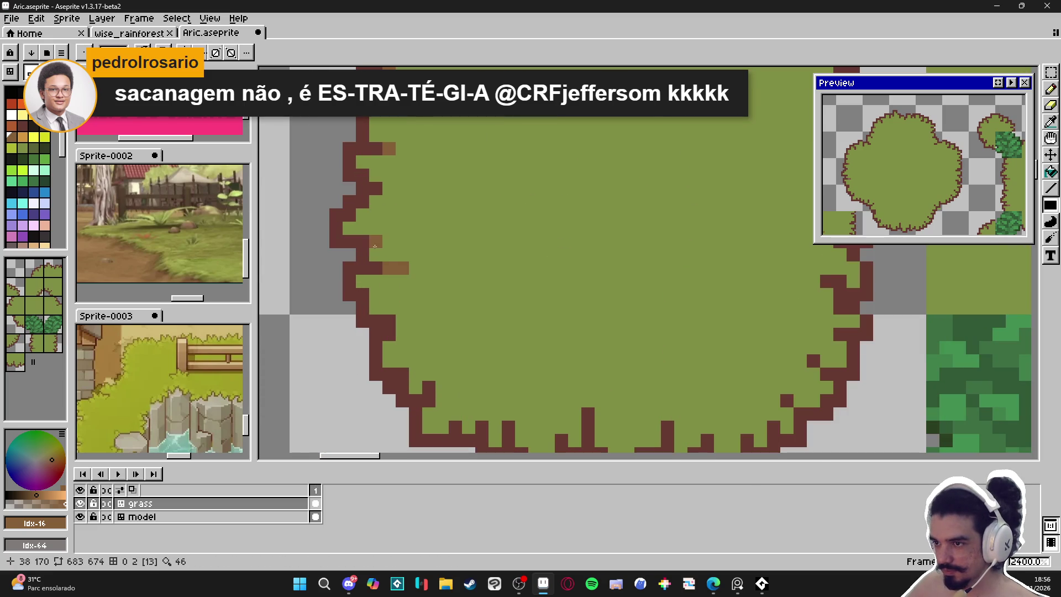
pyautogui.scroll(-3, 397, 273)
pyautogui.scroll(3, 404, 324)
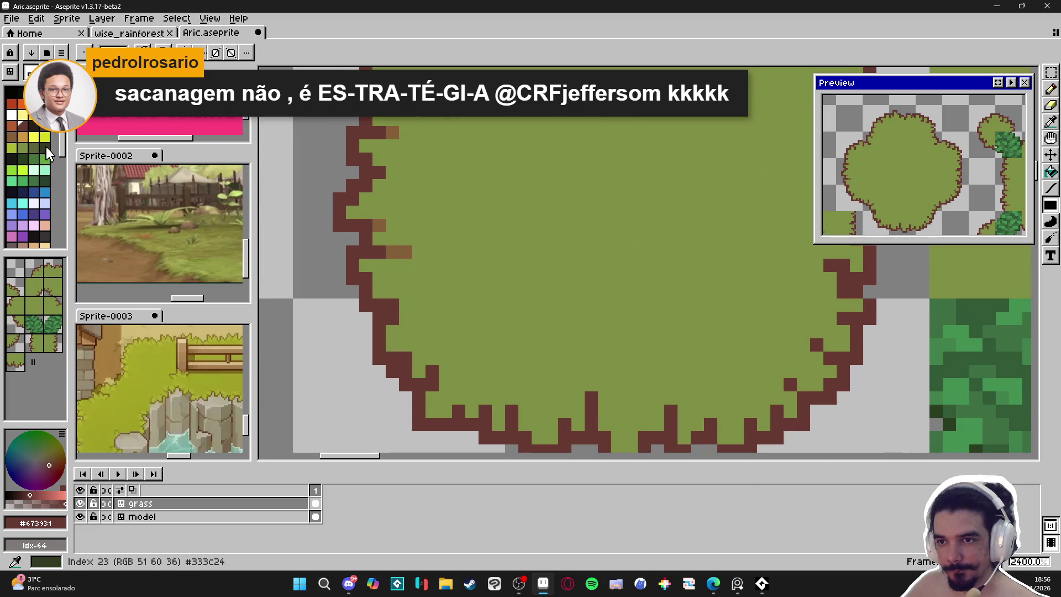
pyautogui.click(45, 148)
pyautogui.click(393, 252)
pyautogui.hotkey('ctrl', 'z')
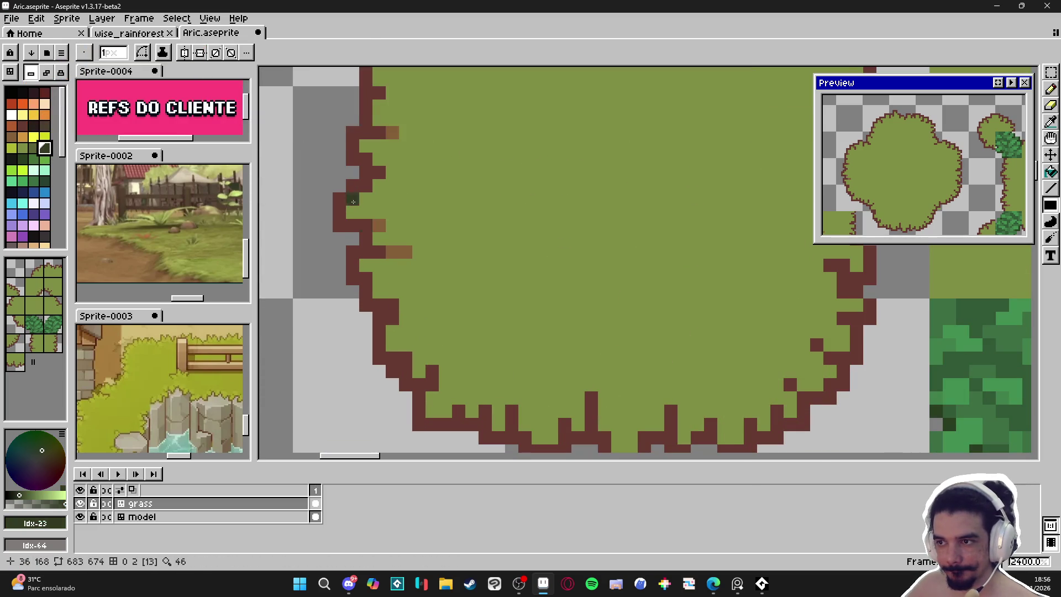
# Sample the outline and muted-brown colours, repaint some accent pixels green, and undo one.
pyautogui.press('i')
pyautogui.click(372, 223)
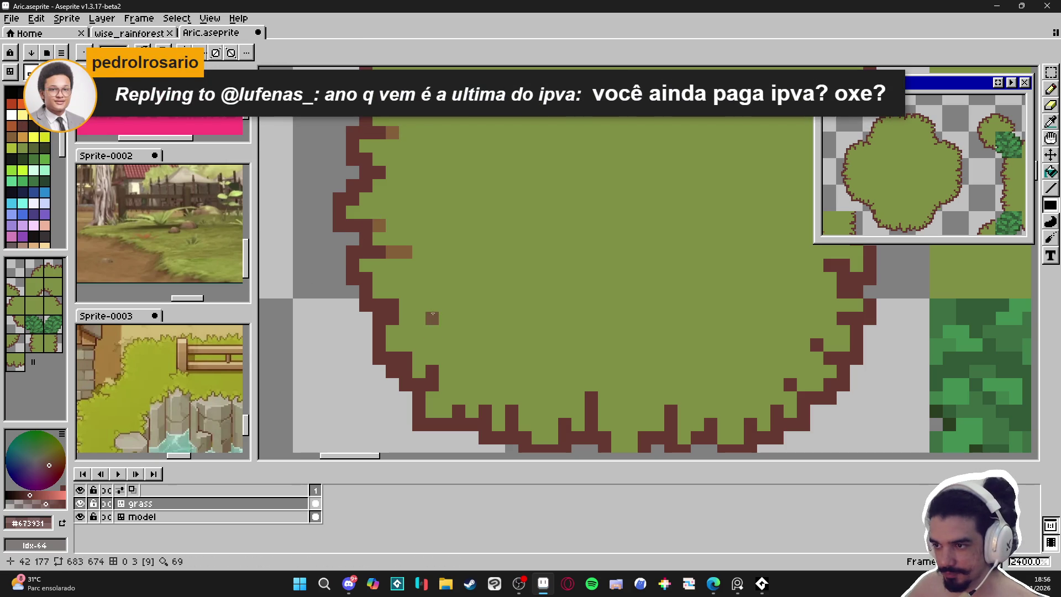
pyautogui.keyDown('alt'); pyautogui.click(436, 309); pyautogui.keyUp('alt')
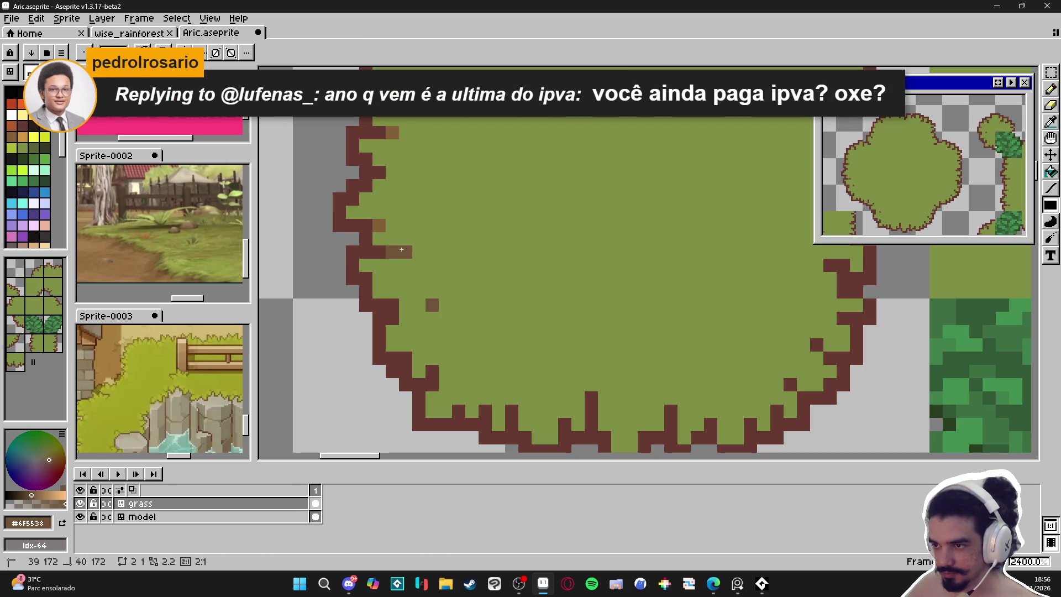
pyautogui.keyDown('alt'); pyautogui.click(446, 267); pyautogui.keyUp('alt')
pyautogui.click(432, 305)
pyautogui.click(382, 232)
pyautogui.hotkey('ctrl', 'z')
pyautogui.keyDown('alt'); pyautogui.click(407, 251); pyautogui.keyUp('alt')
pyautogui.scroll(-5, 407, 251)
pyautogui.scroll(6, 397, 223)
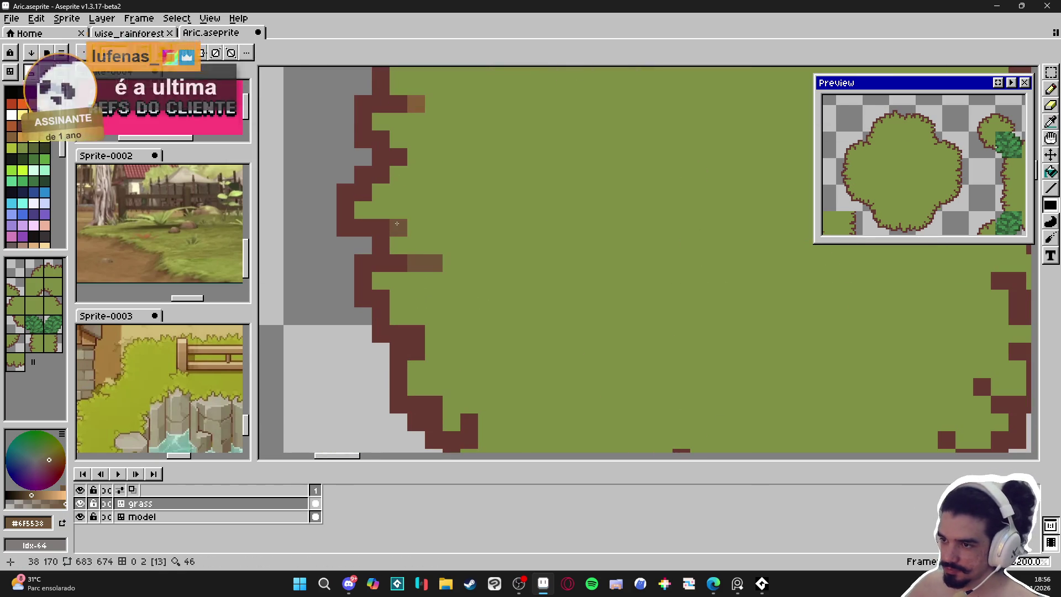
# Sample the muted brown and add accent pixels along the bush's left and upper-left edge.
pyautogui.keyDown('alt'); pyautogui.click(478, 267); pyautogui.keyUp('alt')
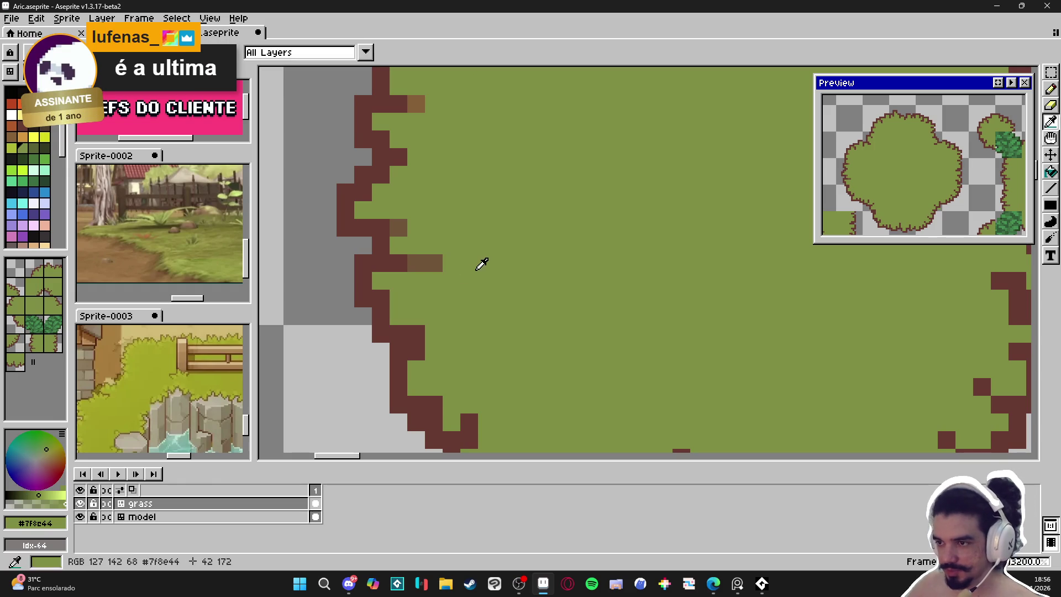
pyautogui.keyDown('alt'); pyautogui.click(418, 262); pyautogui.keyUp('alt')
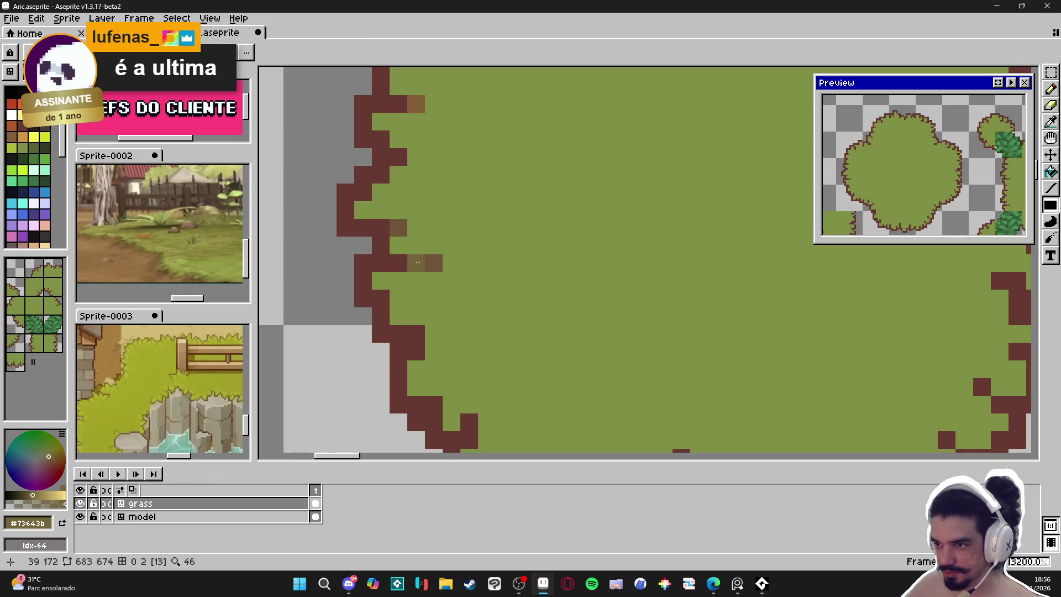
pyautogui.scroll(-3, 503, 347)
pyautogui.scroll(3, 485, 293)
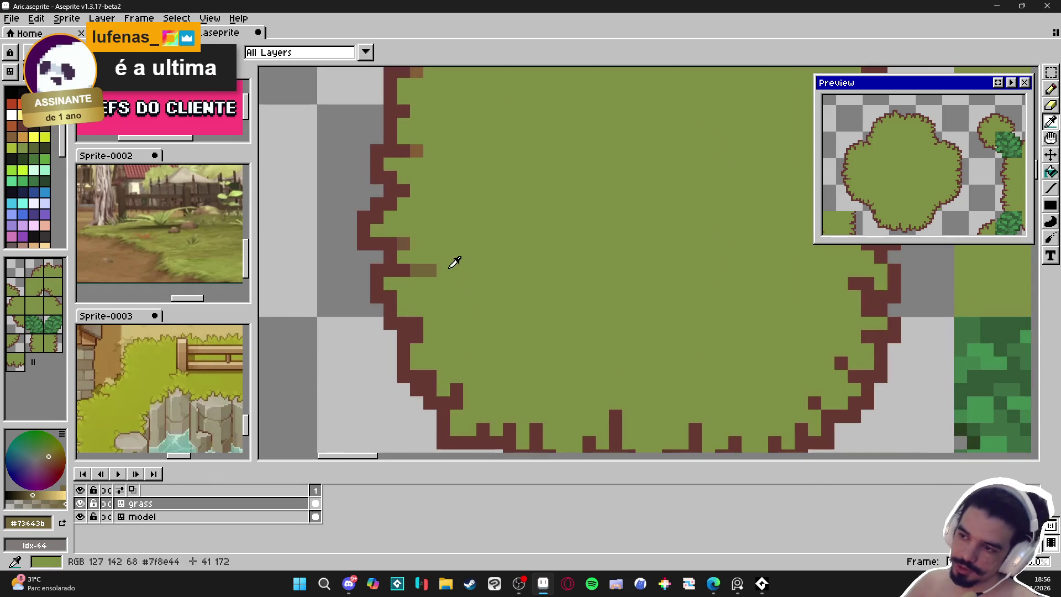
pyautogui.click(430, 271)
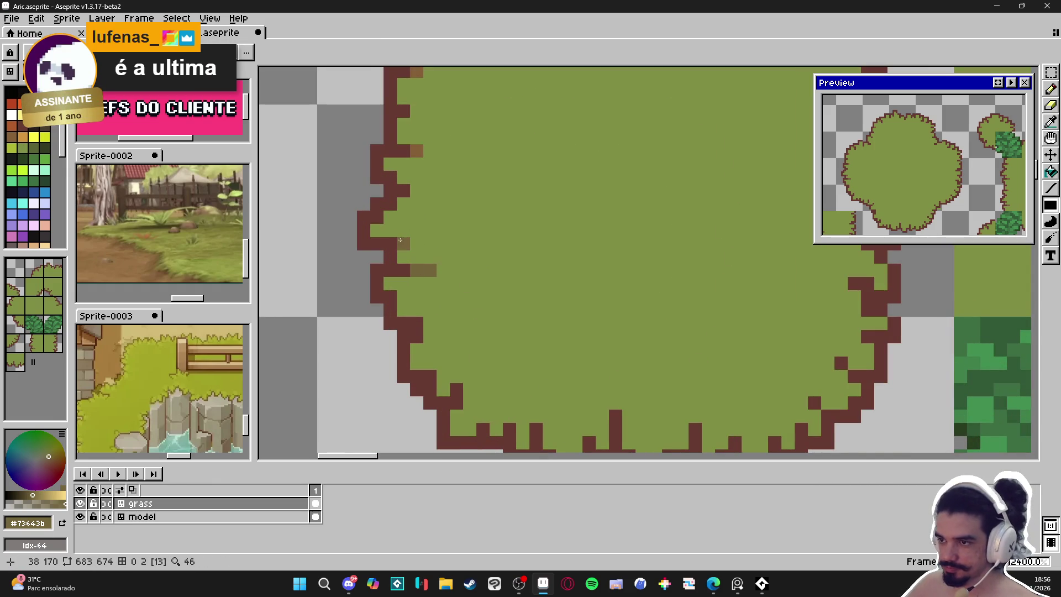
pyautogui.scroll(-3, 415, 144)
pyautogui.scroll(3, 378, 204)
pyautogui.click(378, 203)
pyautogui.scroll(-5, 559, 270)
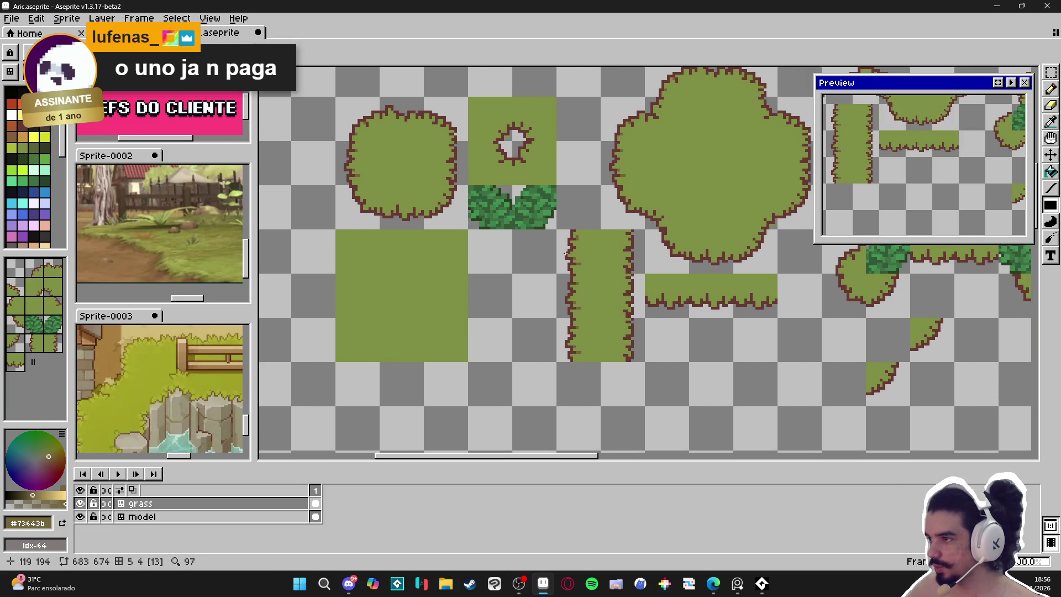
# Add muted-brown accent pixels along the large tree's bottom edge.
pyautogui.scroll(4, 634, 284)
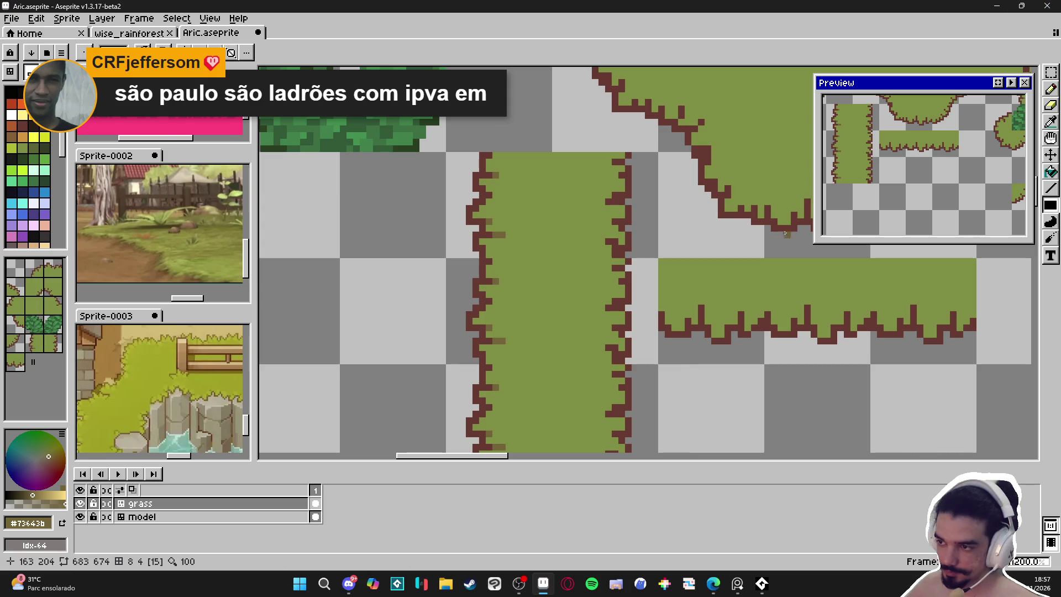
pyautogui.scroll(-3, 407, 253)
pyautogui.moveTo(406, 254); pyautogui.dragTo(502, 278)
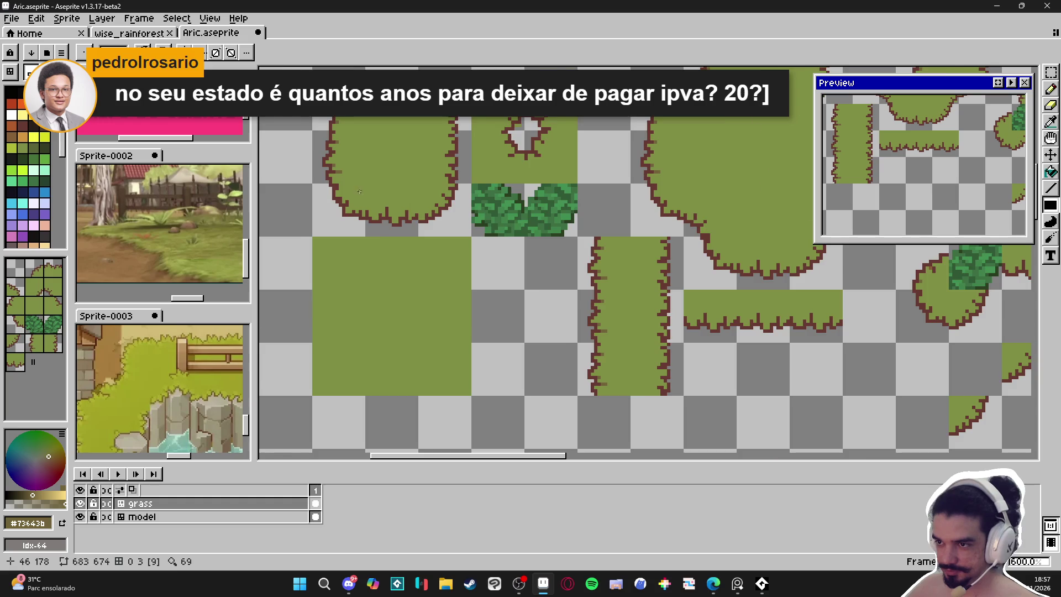
pyautogui.scroll(5, 328, 223)
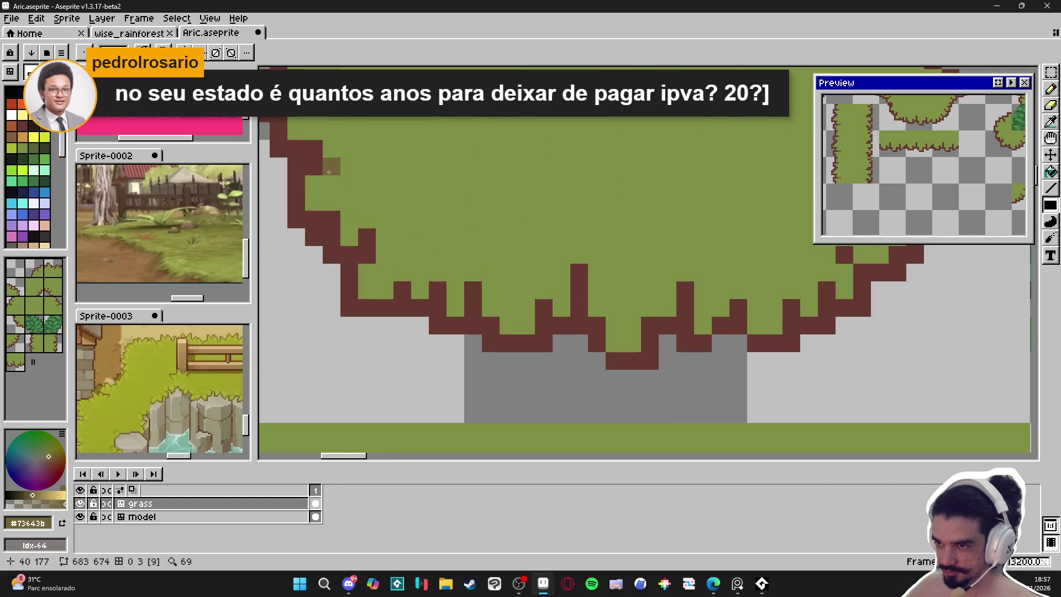
pyautogui.scroll(-4, 331, 176)
pyautogui.scroll(1, 419, 311)
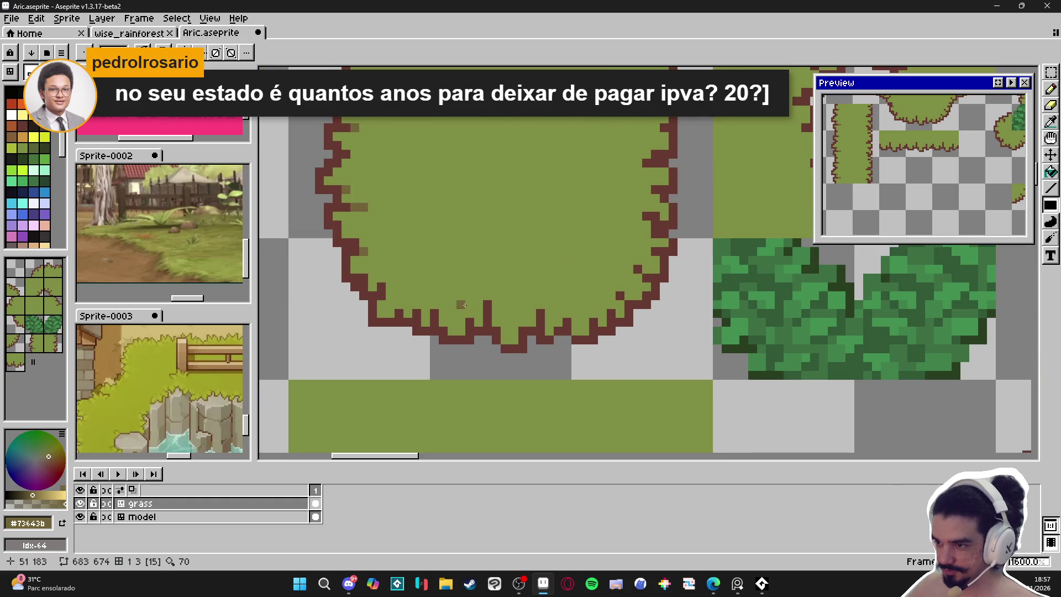
pyautogui.scroll(2, 470, 311)
pyautogui.click(487, 342)
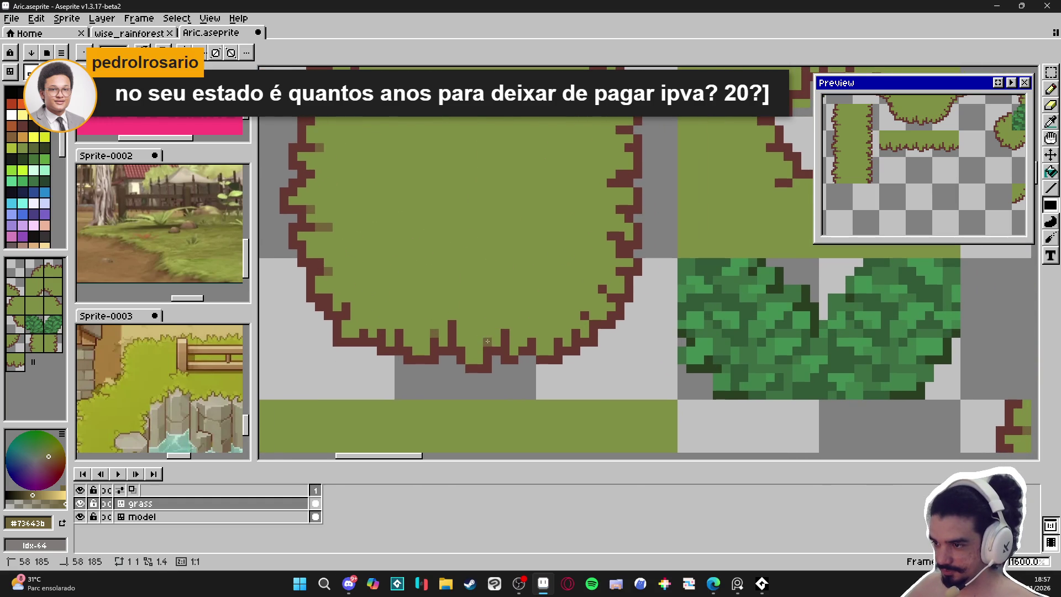
pyautogui.click(533, 324)
pyautogui.click(567, 325)
pyautogui.moveTo(567, 325); pyautogui.dragTo(553, 351)
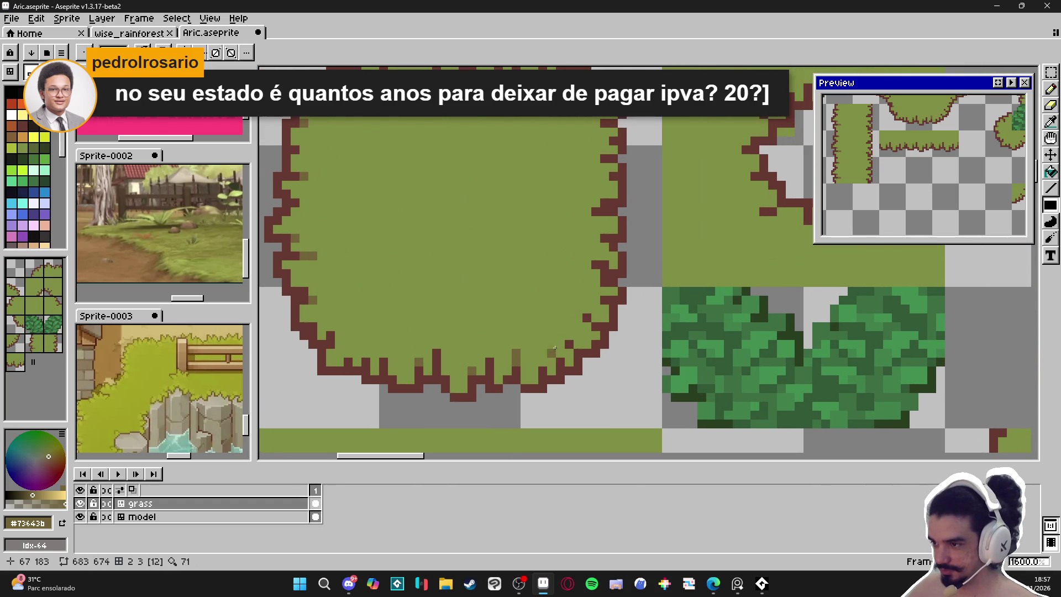
# Add accent pixels along the tree's lower-right outline and right edge.
pyautogui.click(569, 343)
pyautogui.click(578, 343)
pyautogui.click(587, 309)
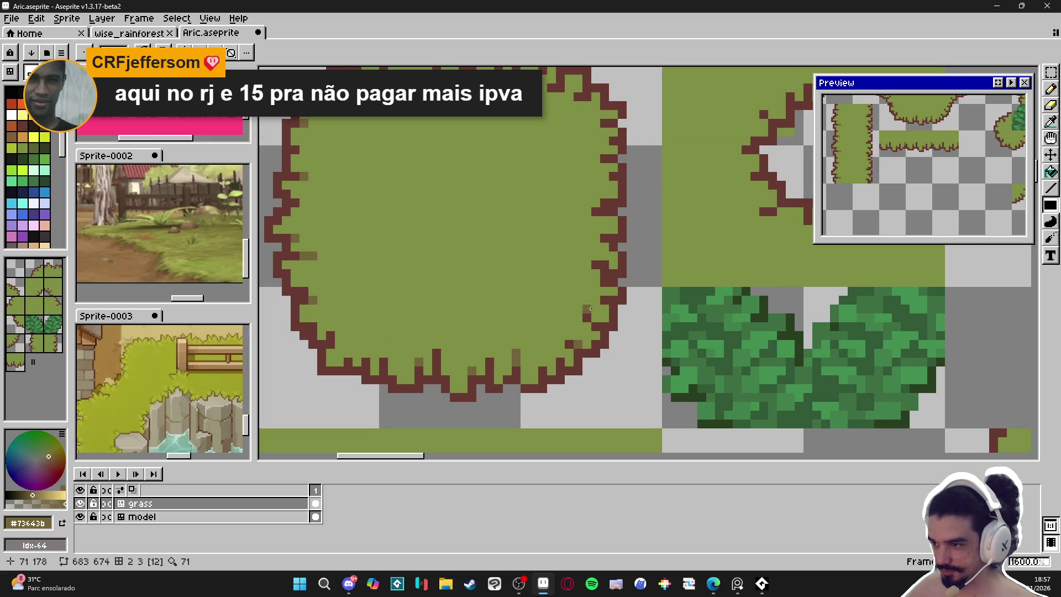
pyautogui.click(587, 317)
pyautogui.moveTo(573, 282); pyautogui.dragTo(578, 315)
pyautogui.click(594, 277)
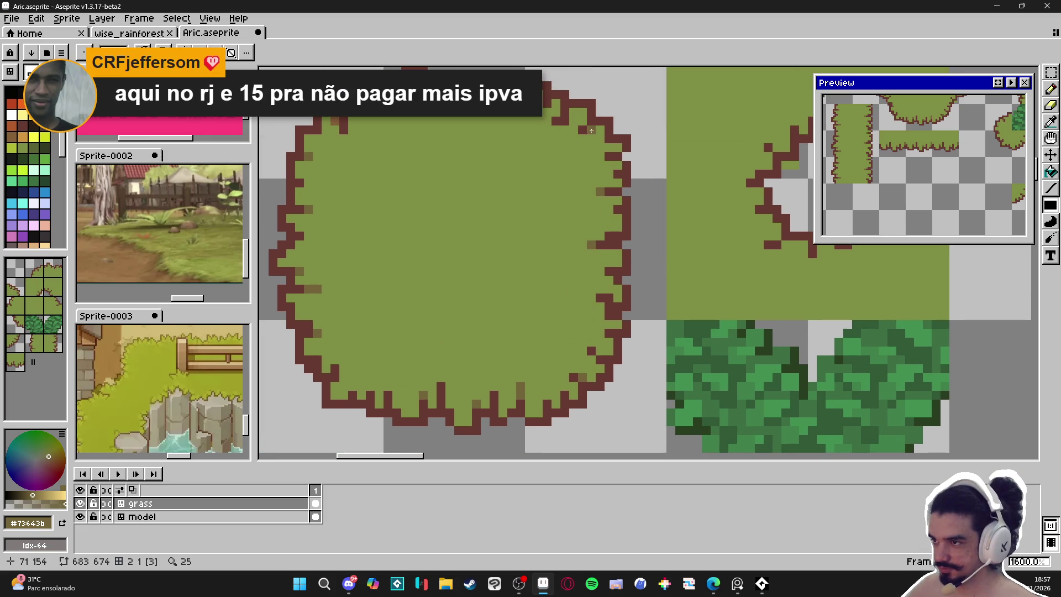
# Recentre the canvas and the Preview window on the large round tree.
pyautogui.moveTo(483, 135); pyautogui.dragTo(511, 172)
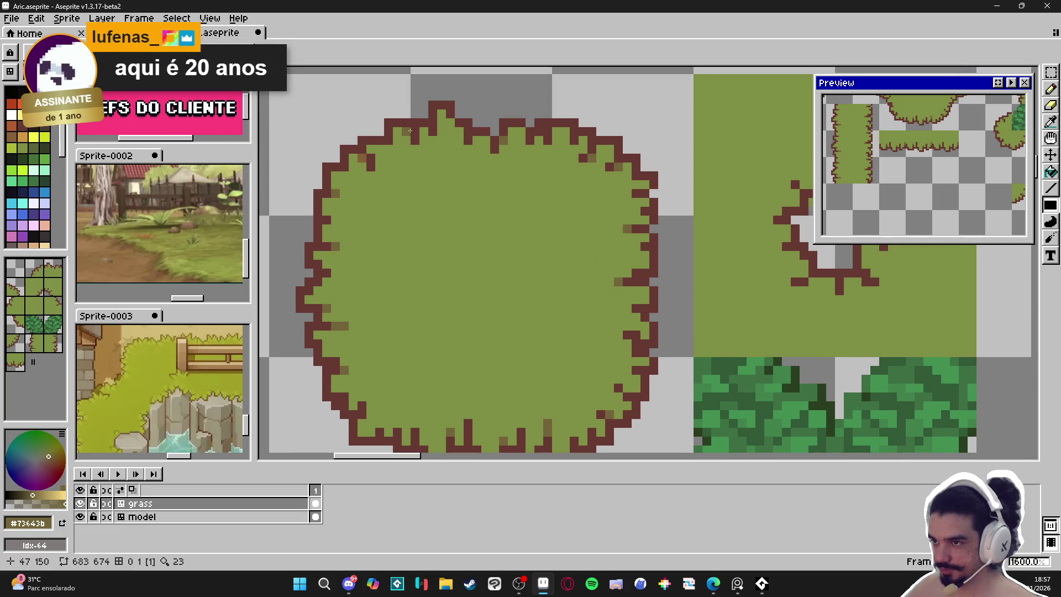
pyautogui.moveTo(960, 146); pyautogui.dragTo(910, 190)
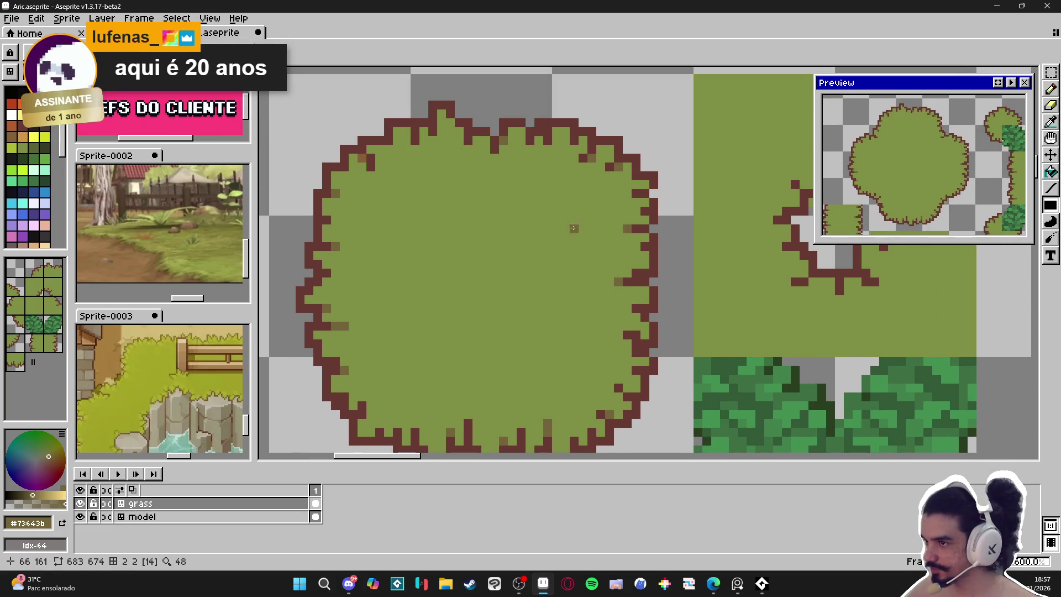
pyautogui.scroll(-1, 520, 244)
pyautogui.hscroll(3, 519, 270)
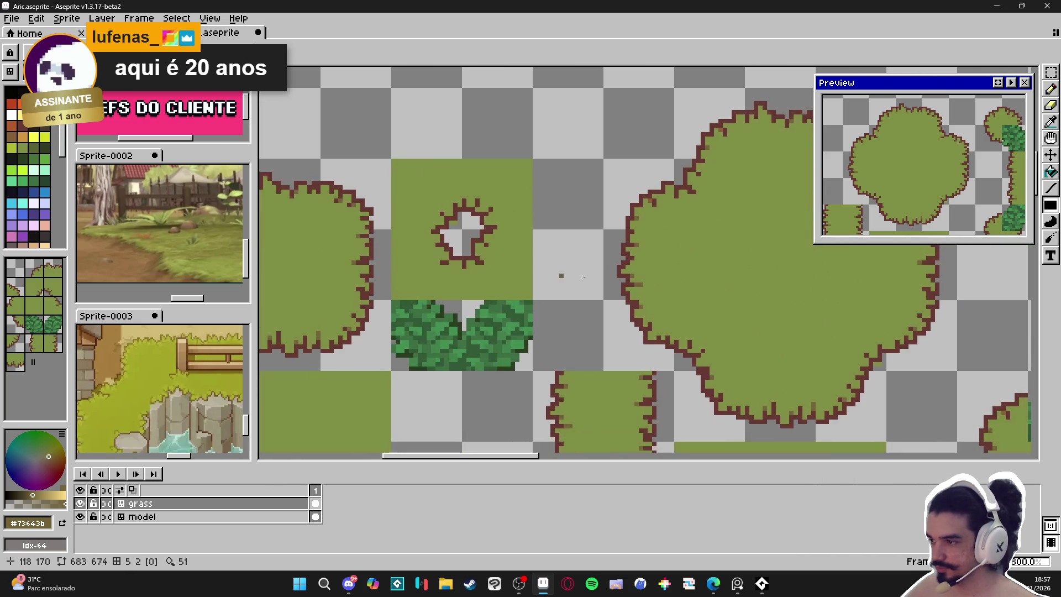
# Add a dark shading pixel on the tree's edge.
pyautogui.hscroll(3, 518, 270)
pyautogui.scroll(3, 534, 299)
pyautogui.click(525, 299)
pyautogui.scroll(-6, 533, 296)
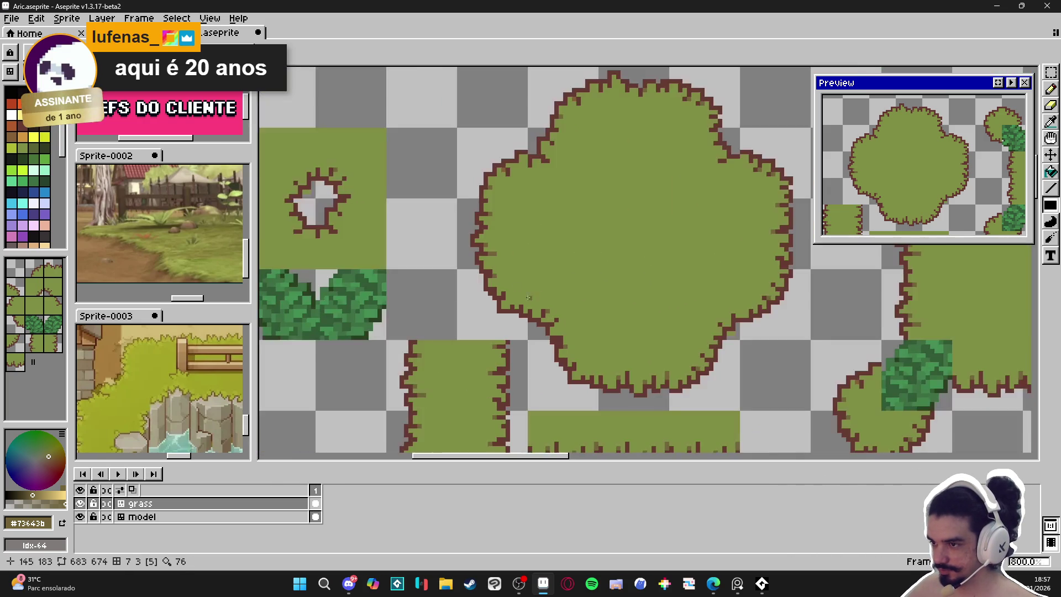
pyautogui.scroll(6, 481, 262)
pyautogui.scroll(-4, 481, 262)
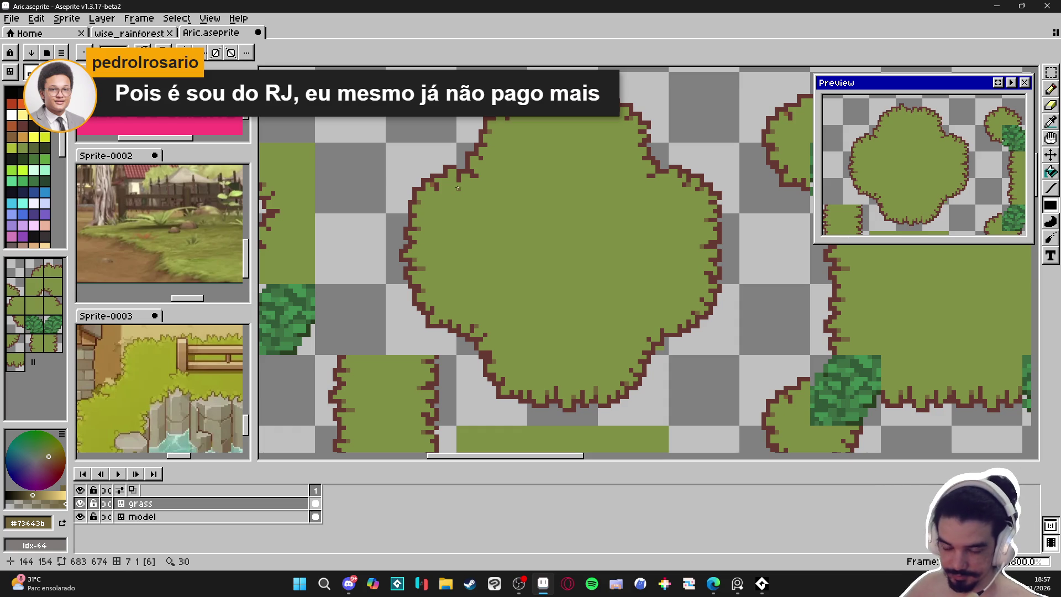
pyautogui.scroll(3, 499, 184)
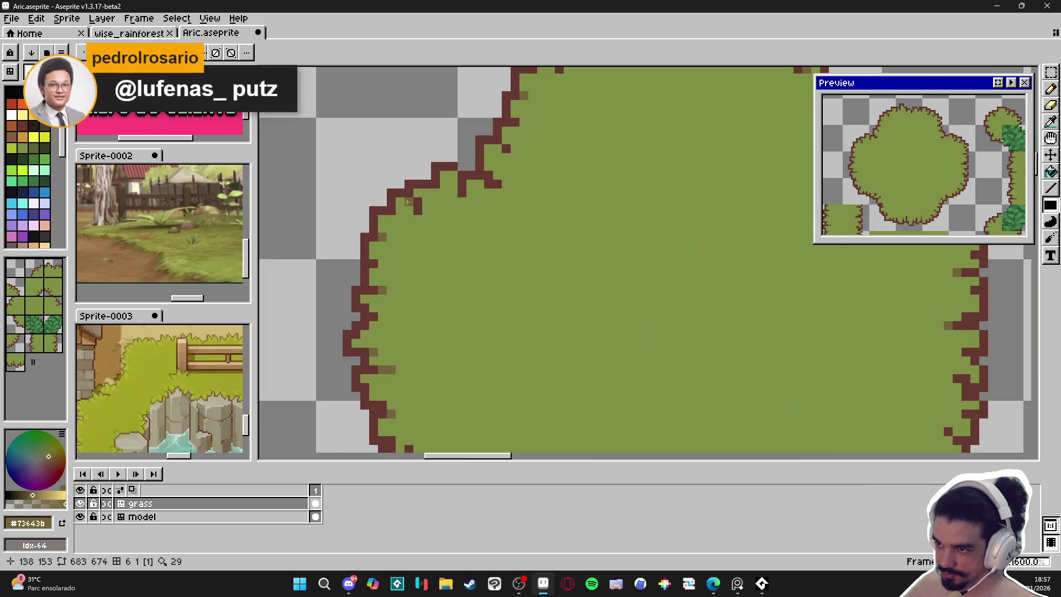
pyautogui.scroll(1, 465, 213)
# Add olive shading pixels along the tree's top-left and right edges.
pyautogui.click(462, 200)
pyautogui.click(465, 188)
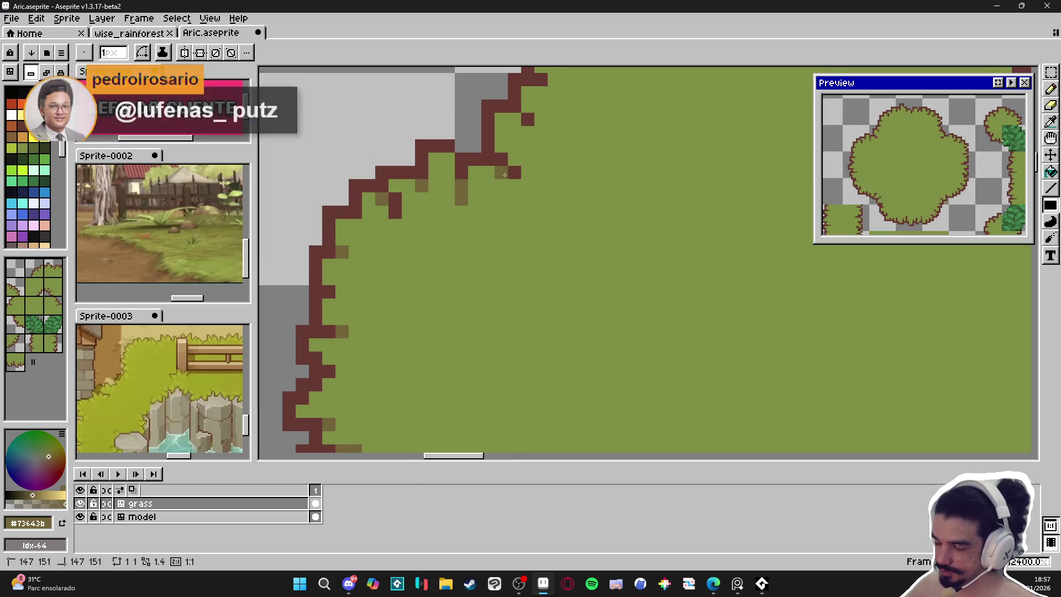
pyautogui.scroll(-6, 559, 228)
pyautogui.scroll(3, 652, 247)
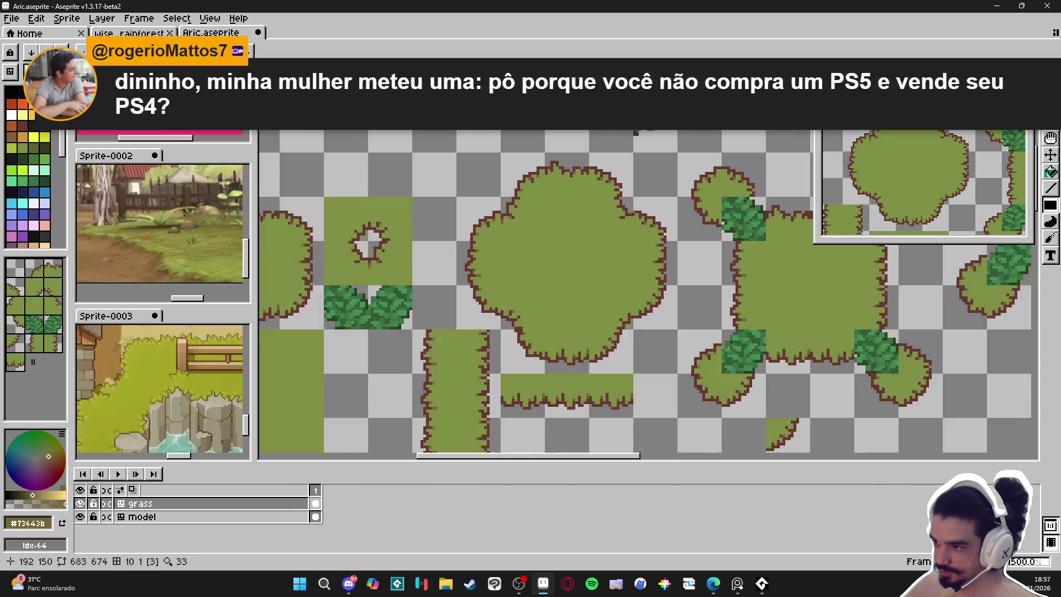
pyautogui.click(608, 232)
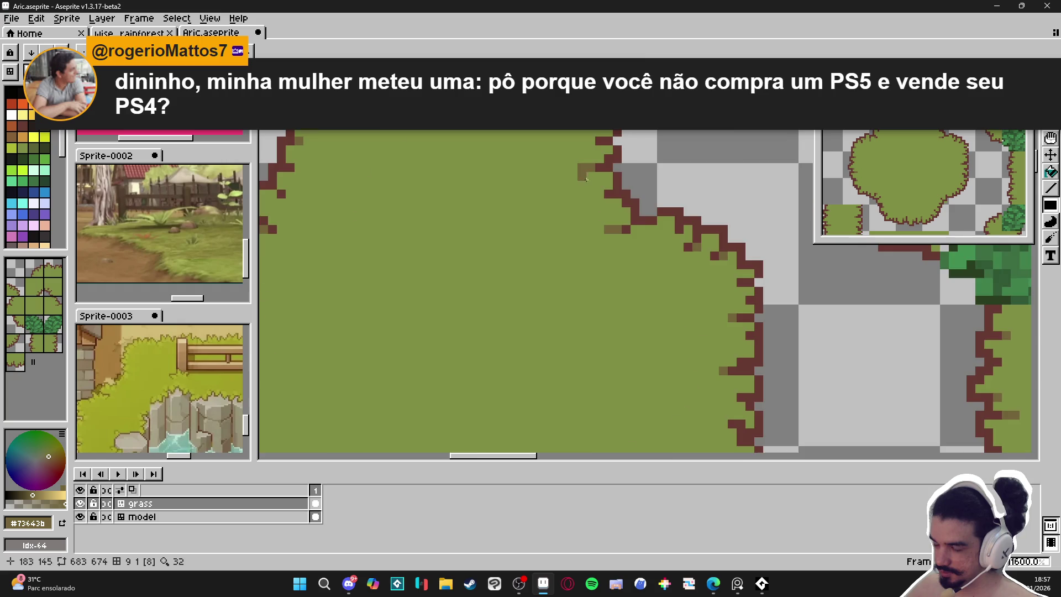
pyautogui.scroll(-3, 565, 253)
pyautogui.scroll(4, 569, 210)
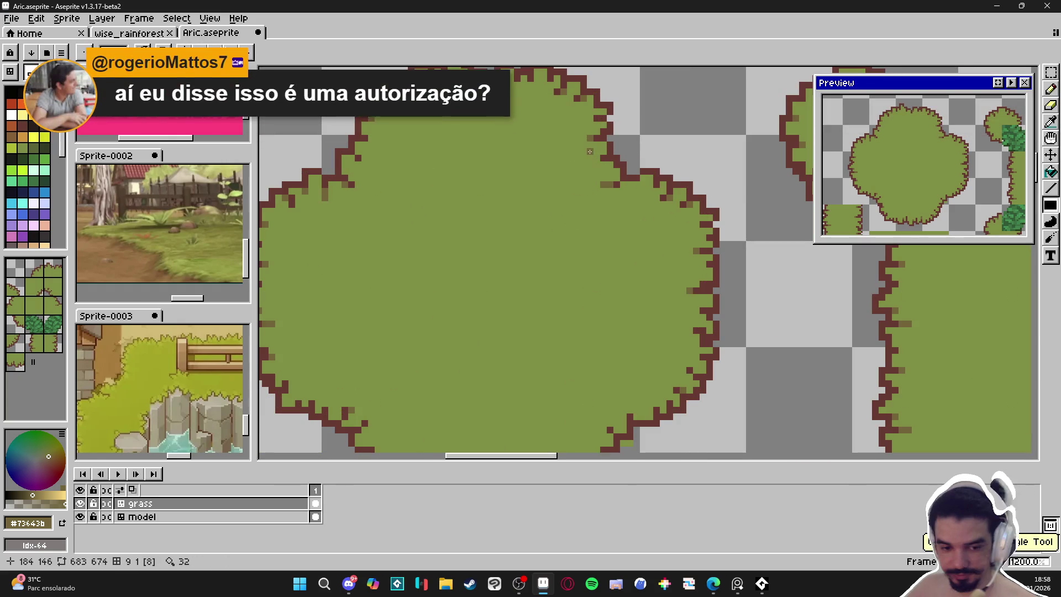
pyautogui.scroll(-1, 552, 188)
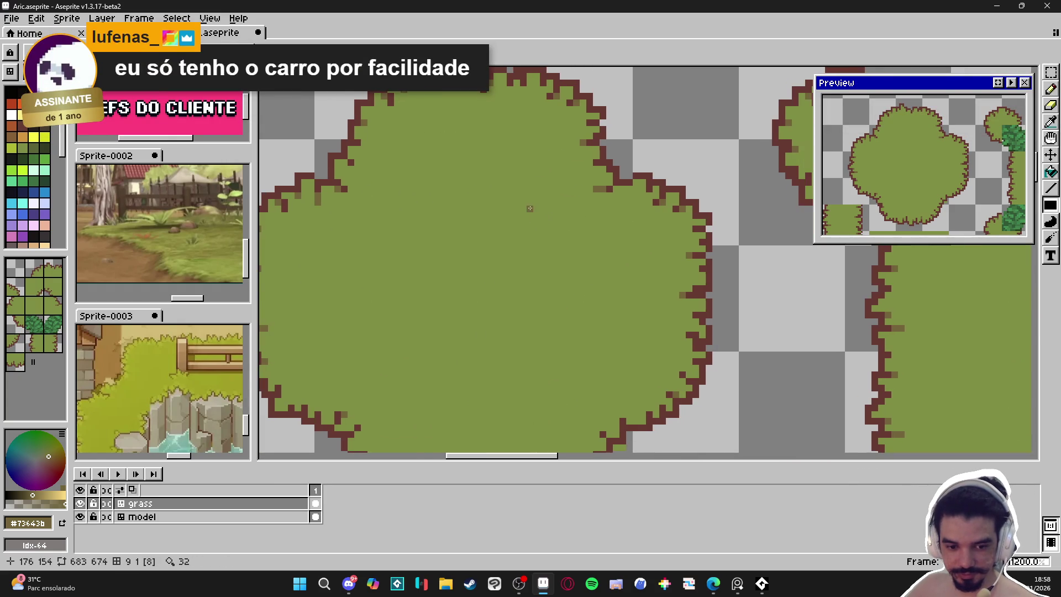
# Save Aric.aseprite with Ctrl+S.
pyautogui.hotkey('ctrl', 's')
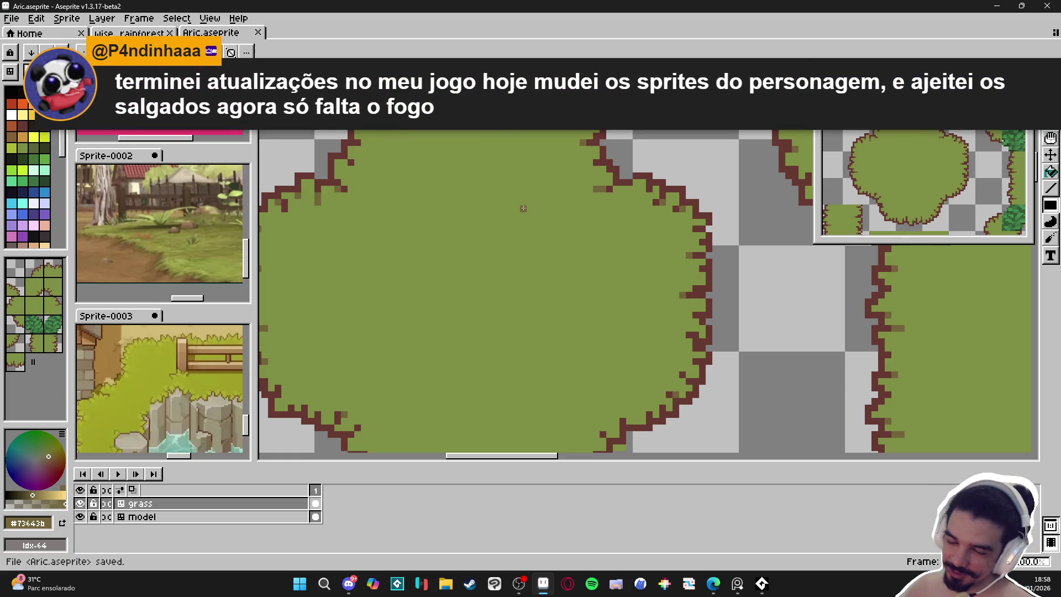
pyautogui.scroll(-2, 524, 208)
pyautogui.scroll(-1, 566, 306)
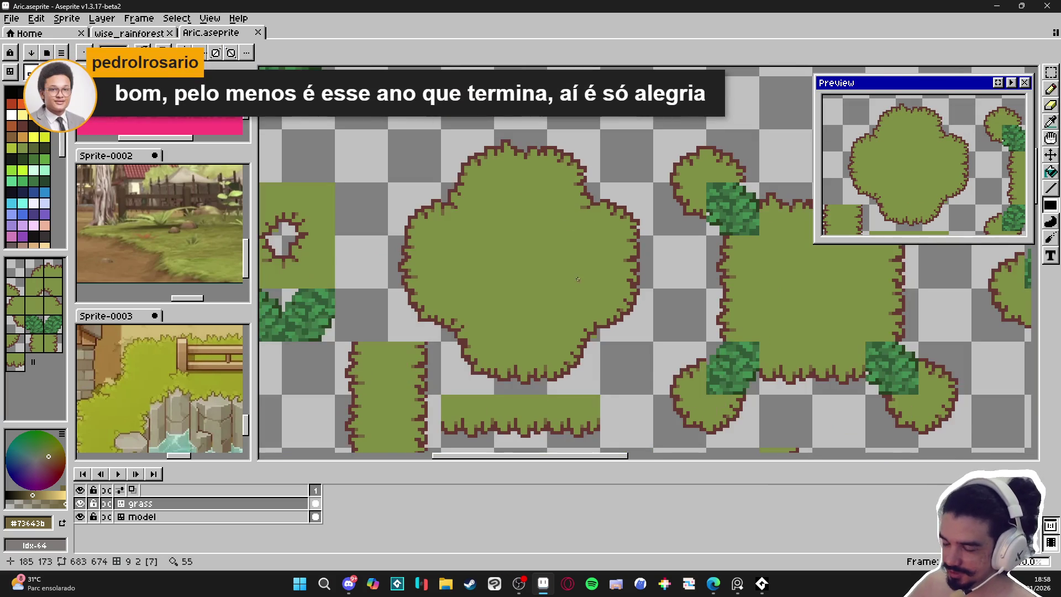
# Sample the grass and olive colours, add an olive shading pixel, then sample the outline colour.
pyautogui.scroll(2, 567, 305)
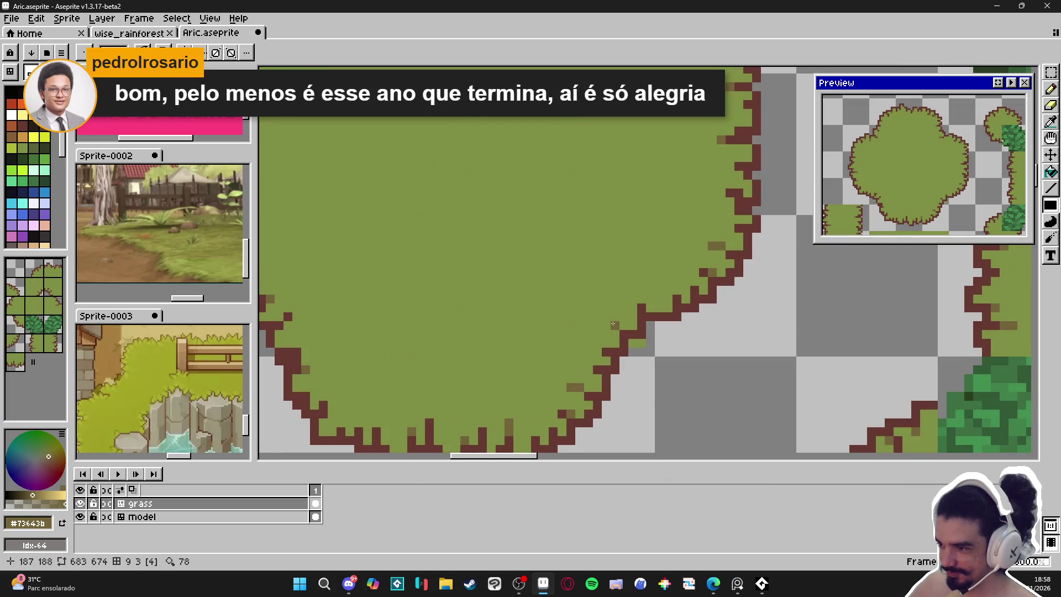
pyautogui.scroll(-2, 623, 327)
pyautogui.scroll(2, 585, 360)
pyautogui.keyDown('alt'); pyautogui.click(598, 385); pyautogui.keyUp('alt')
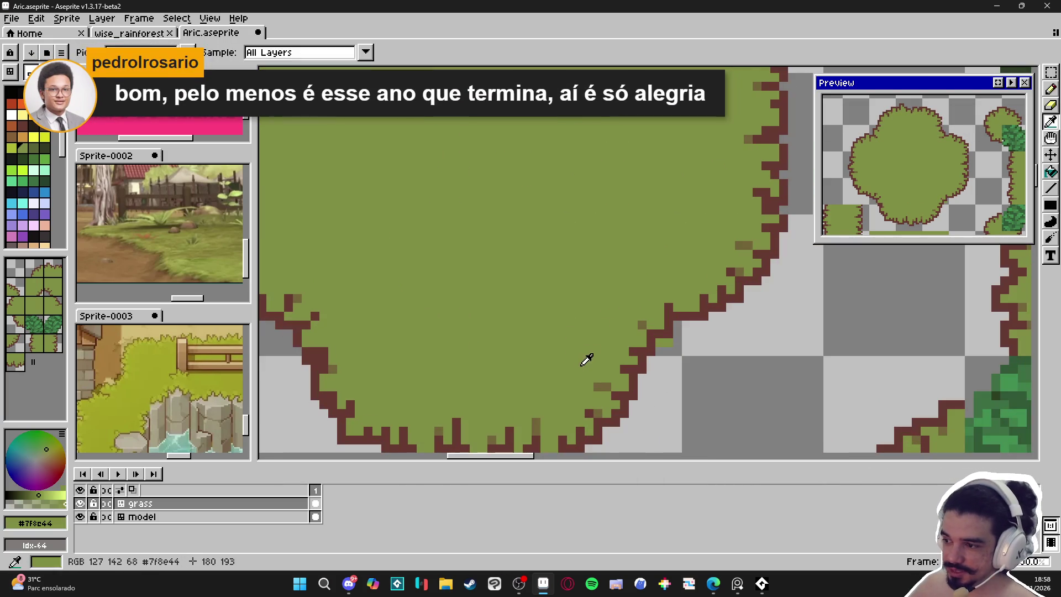
pyautogui.keyDown('alt'); pyautogui.click(642, 325); pyautogui.keyUp('alt')
pyautogui.click(650, 325)
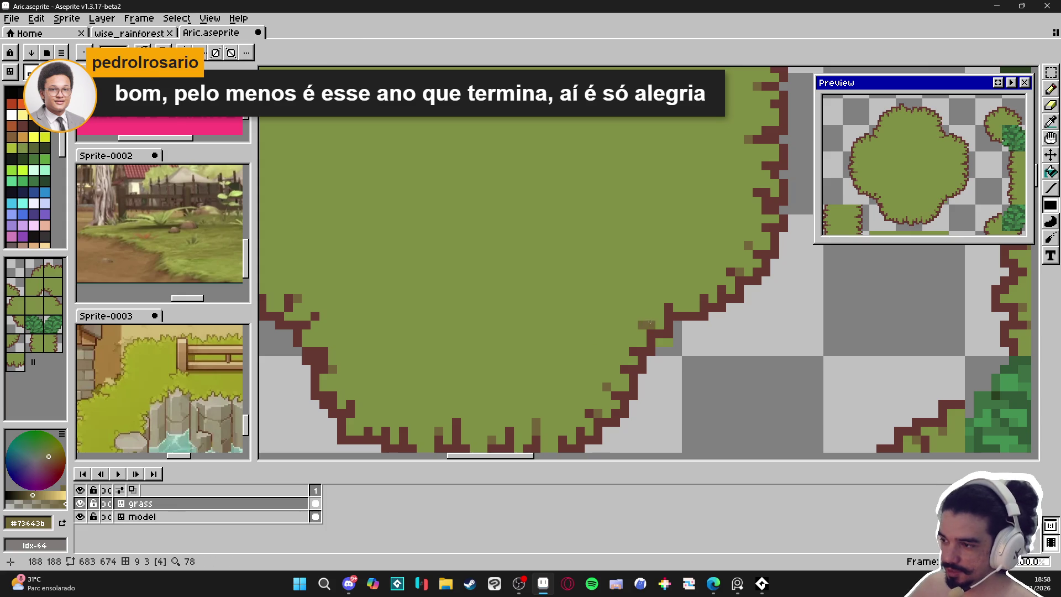
pyautogui.scroll(-2, 649, 342)
pyautogui.scroll(2, 655, 335)
pyautogui.keyDown('alt'); pyautogui.click(657, 331); pyautogui.keyUp('alt')
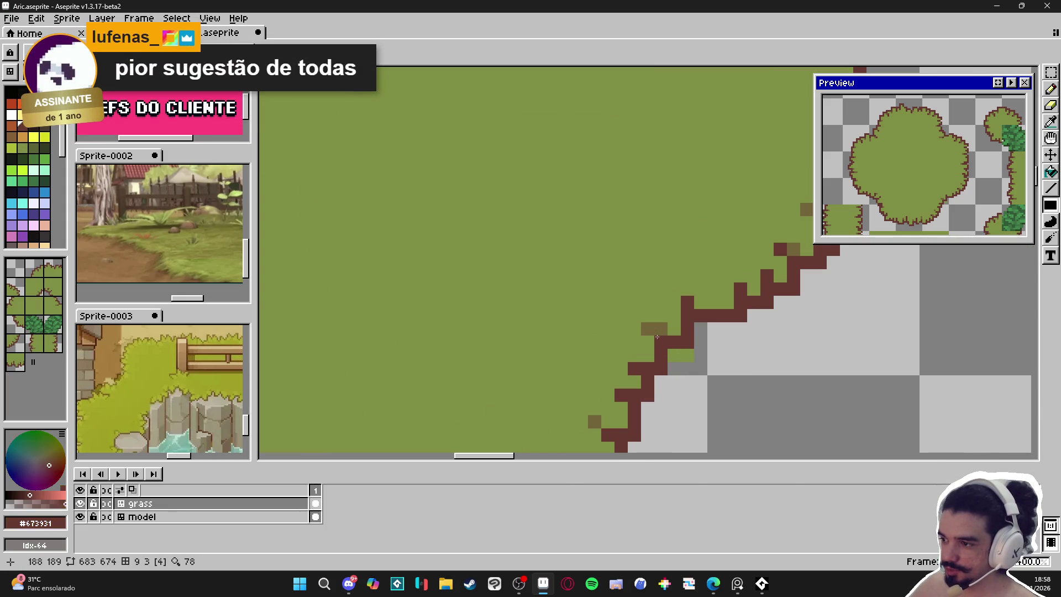
# Re-sample the olive shading colour and add another olive pixel along the bush edge.
pyautogui.scroll(-2, 657, 331)
pyautogui.scroll(1, 619, 375)
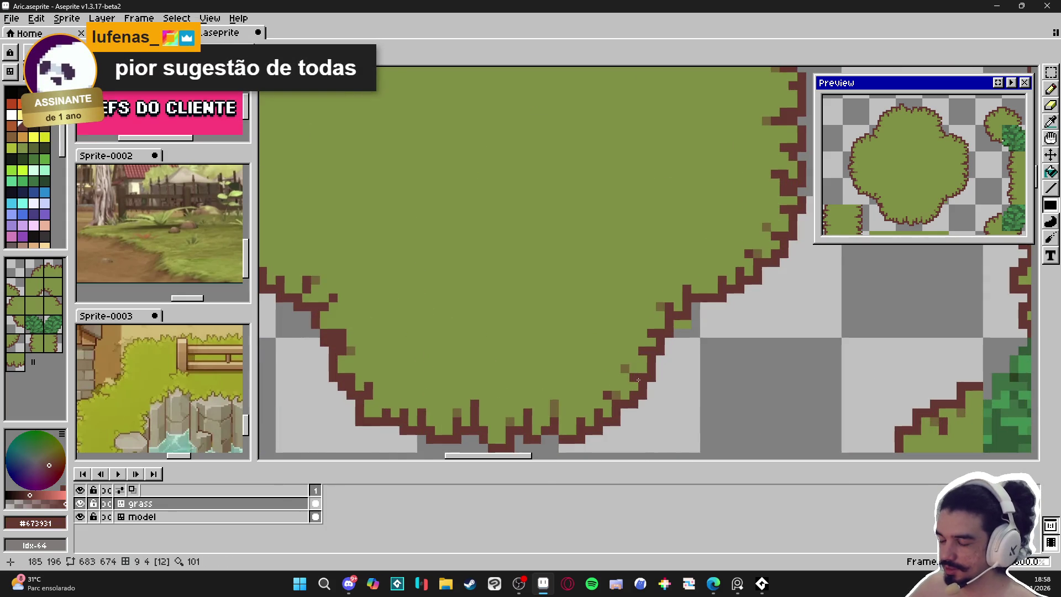
pyautogui.scroll(-1, 616, 385)
pyautogui.scroll(3, 505, 390)
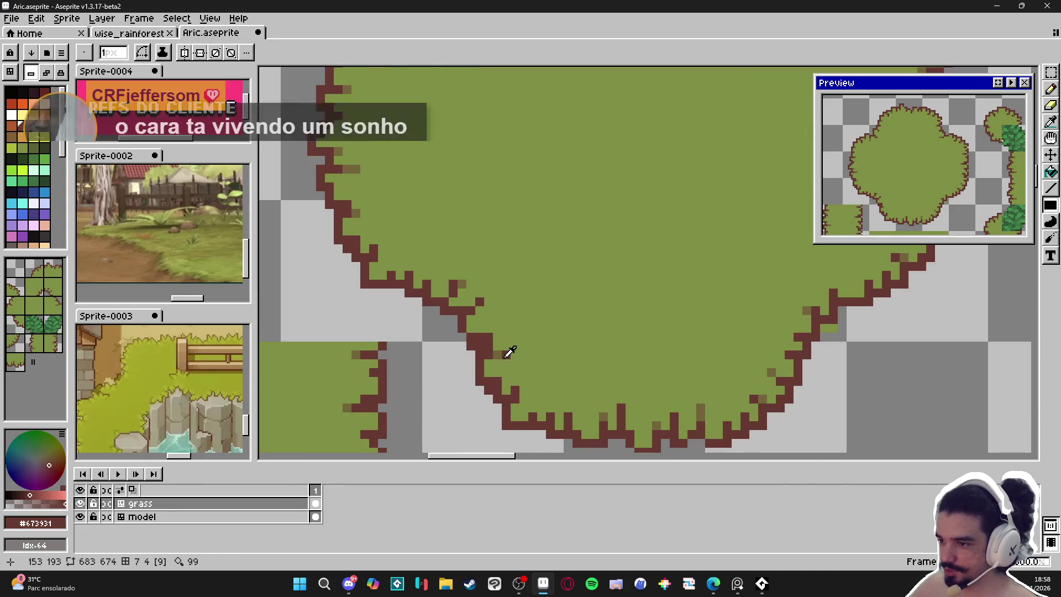
pyautogui.keyDown('alt'); pyautogui.click(522, 381); pyautogui.keyUp('alt')
pyautogui.scroll(-3, 525, 378)
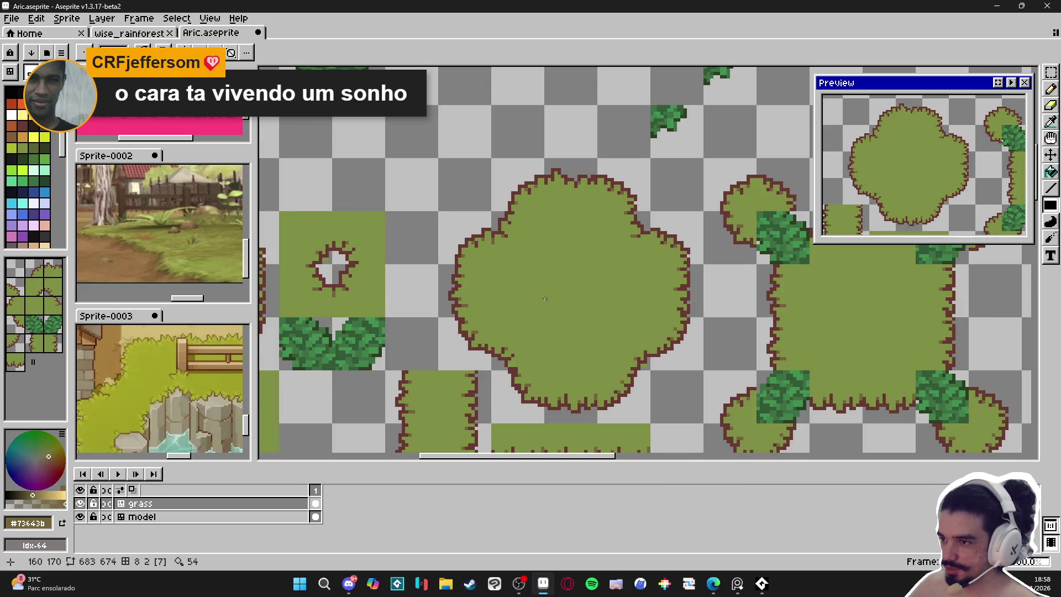
pyautogui.scroll(3, 544, 300)
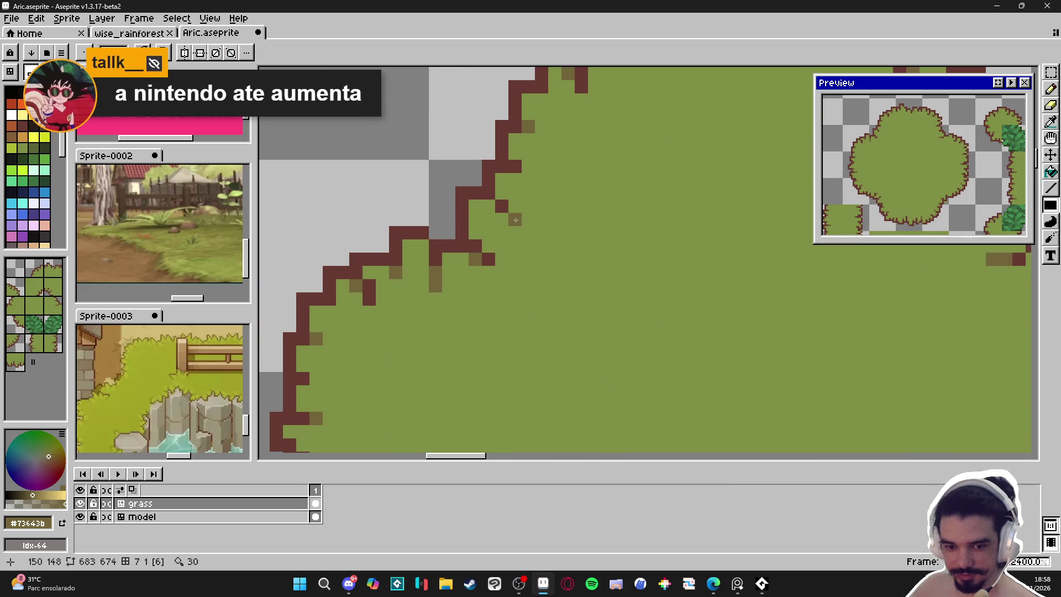
pyautogui.scroll(-3, 516, 220)
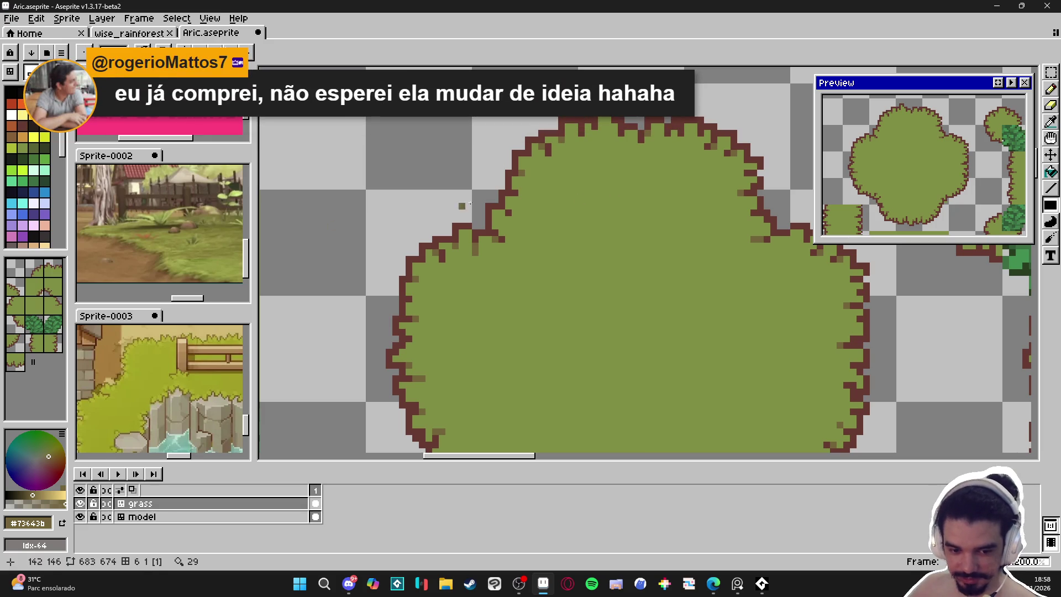
pyautogui.scroll(-4, 556, 258)
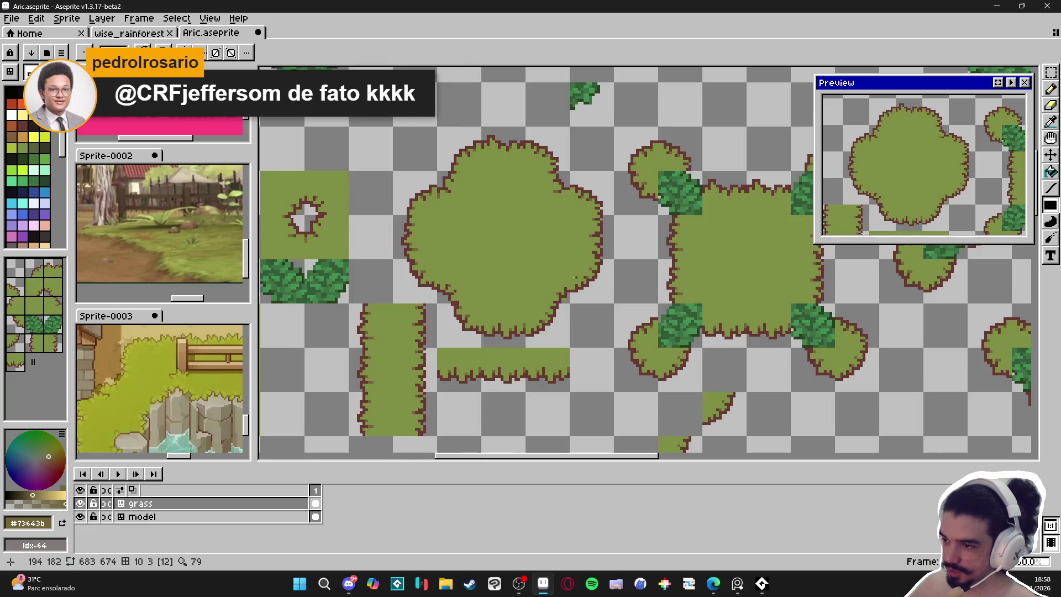
pyautogui.scroll(4, 556, 258)
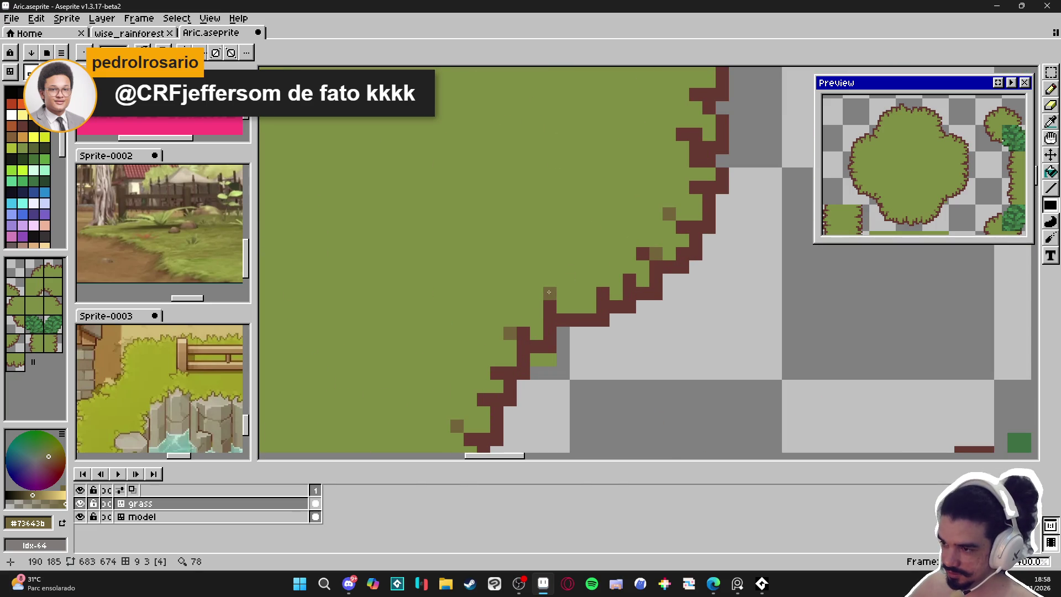
pyautogui.click(537, 293)
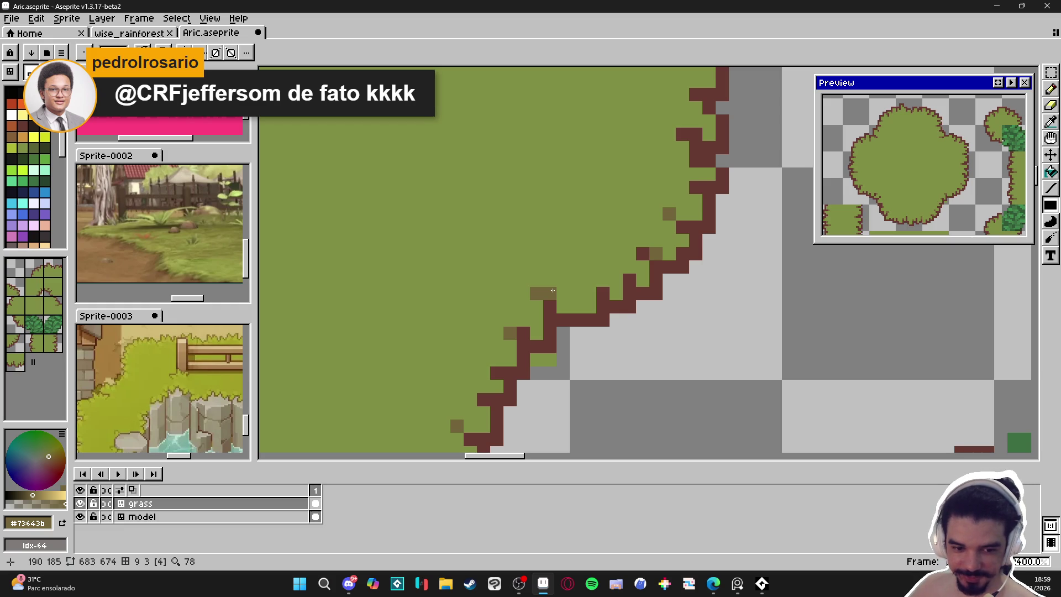
pyautogui.scroll(-3, 552, 290)
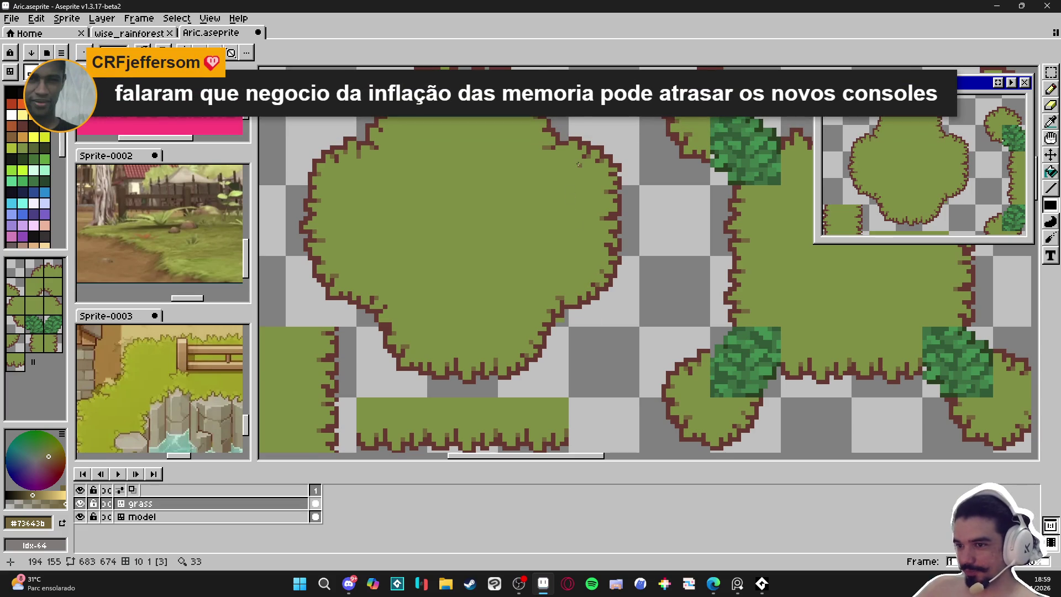
pyautogui.scroll(2, 596, 255)
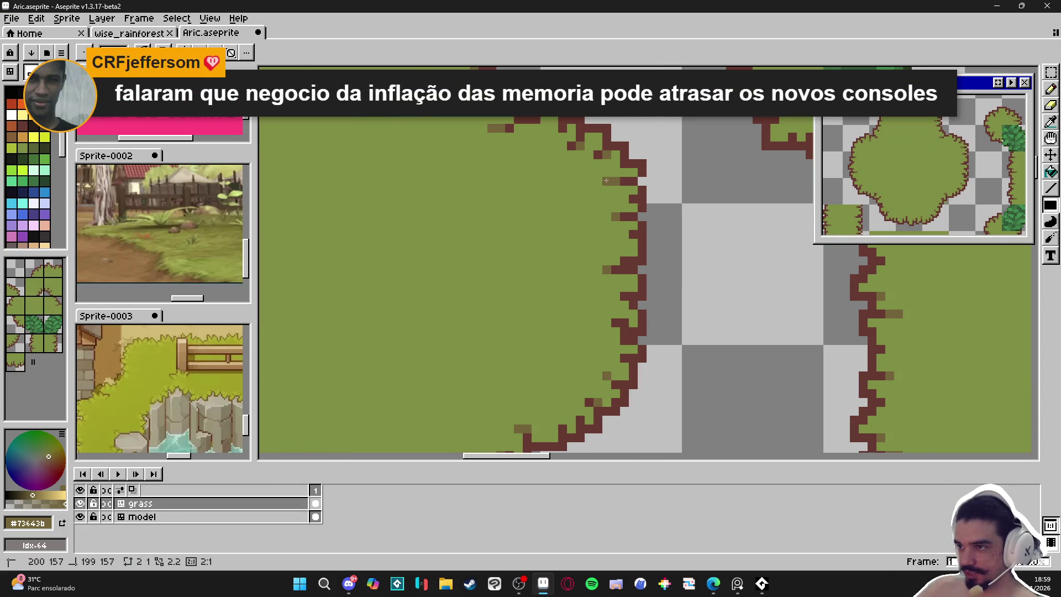
pyautogui.scroll(-2, 553, 233)
pyautogui.scroll(2, 442, 109)
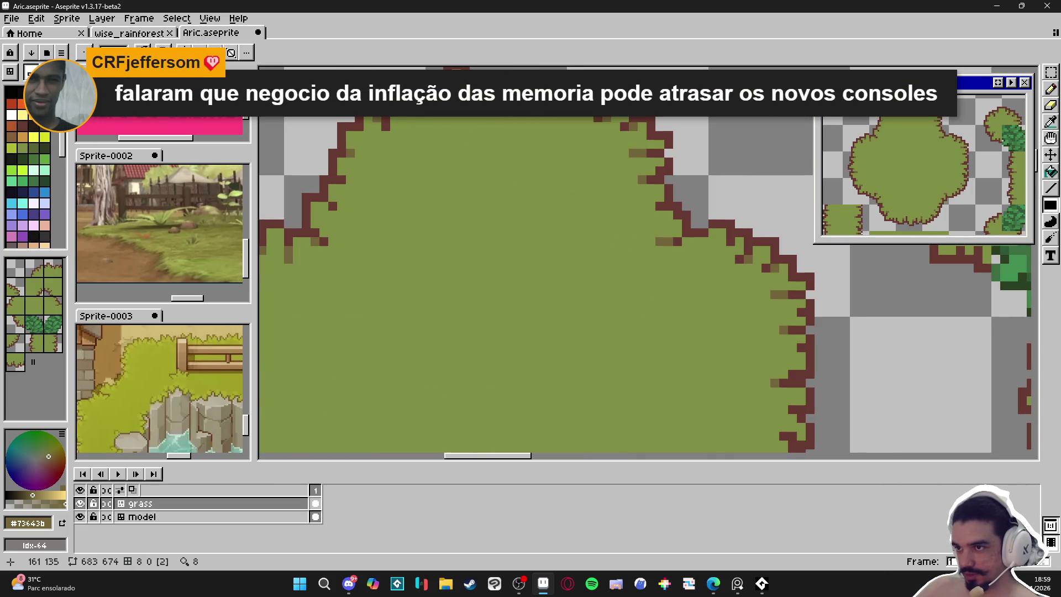
pyautogui.scroll(-2, 429, 118)
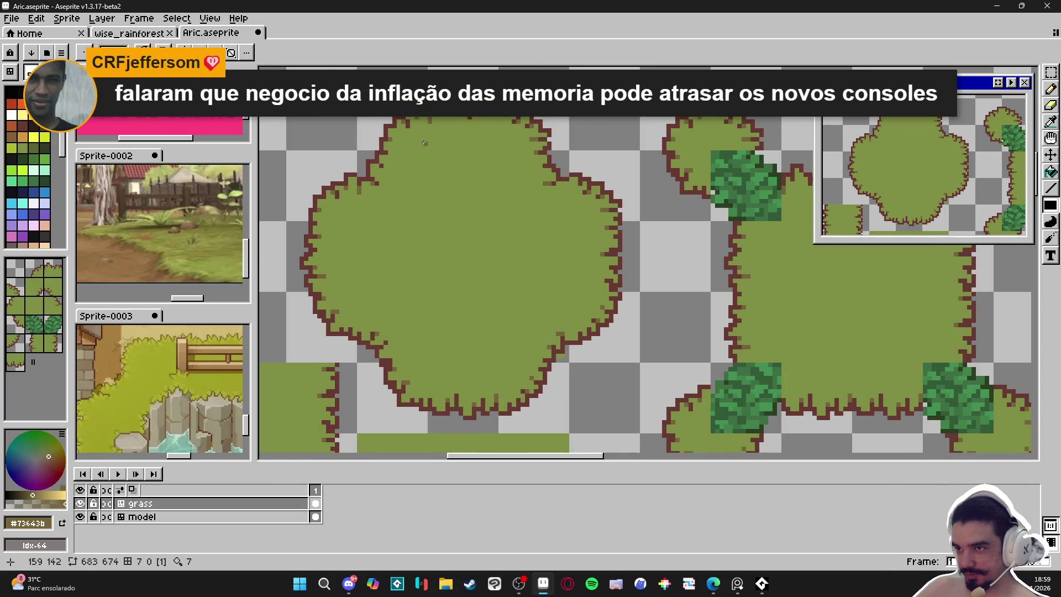
pyautogui.scroll(3, 359, 337)
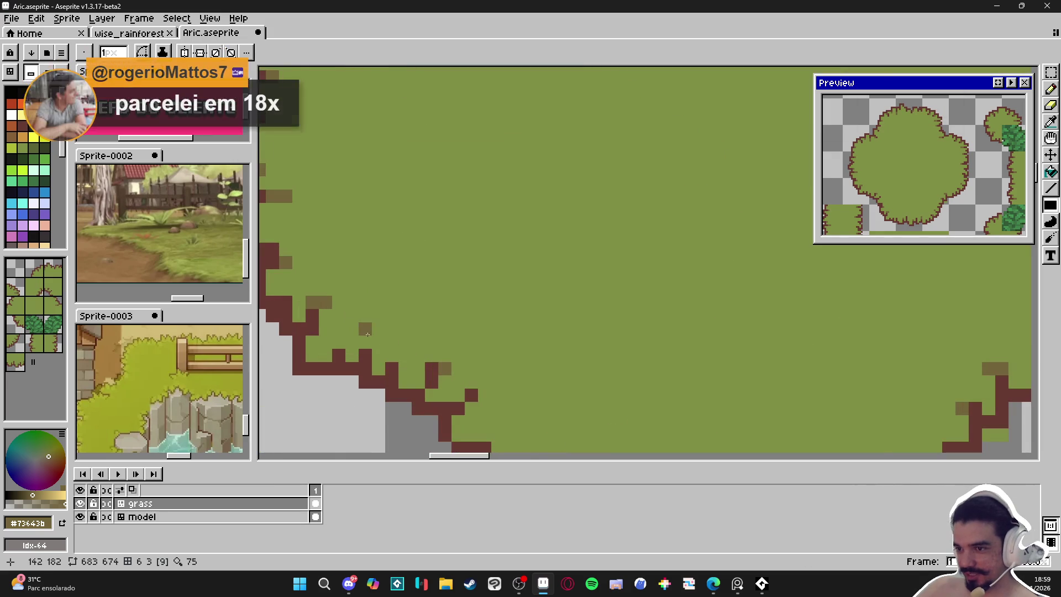
pyautogui.scroll(-3, 364, 343)
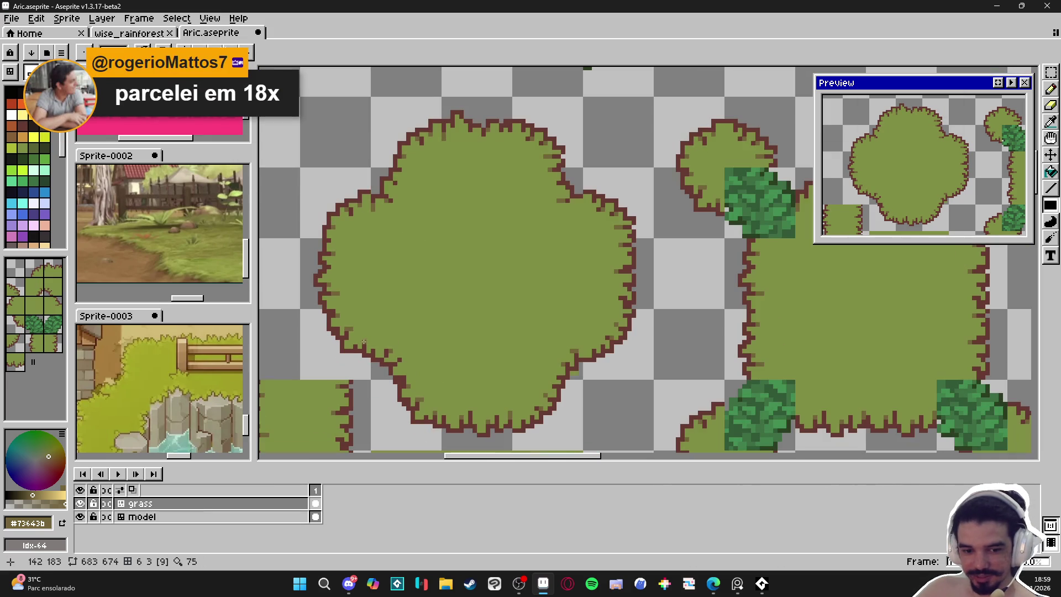
pyautogui.scroll(-3, 368, 333)
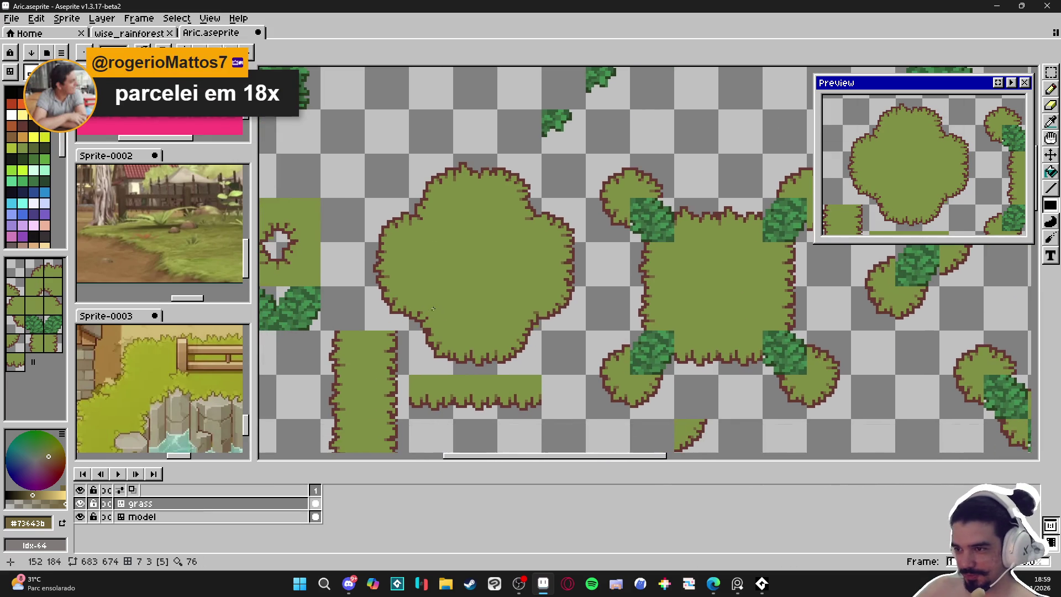
# Save Aric.aseprite.
pyautogui.hotkey('ctrl', 's')
pyautogui.hscroll(-2, 486, 347)
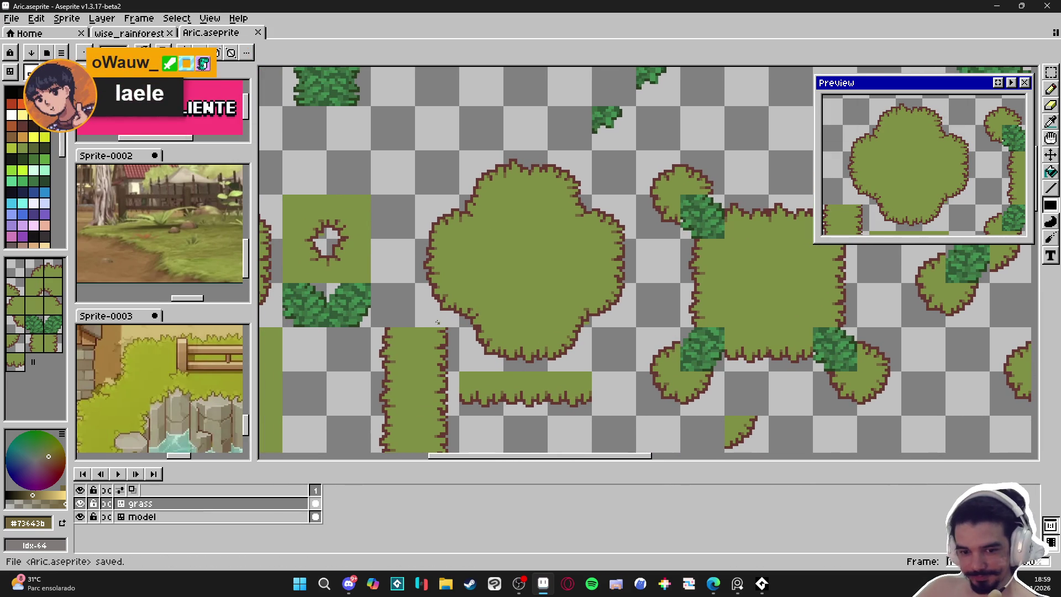
pyautogui.hscroll(-5, 437, 321)
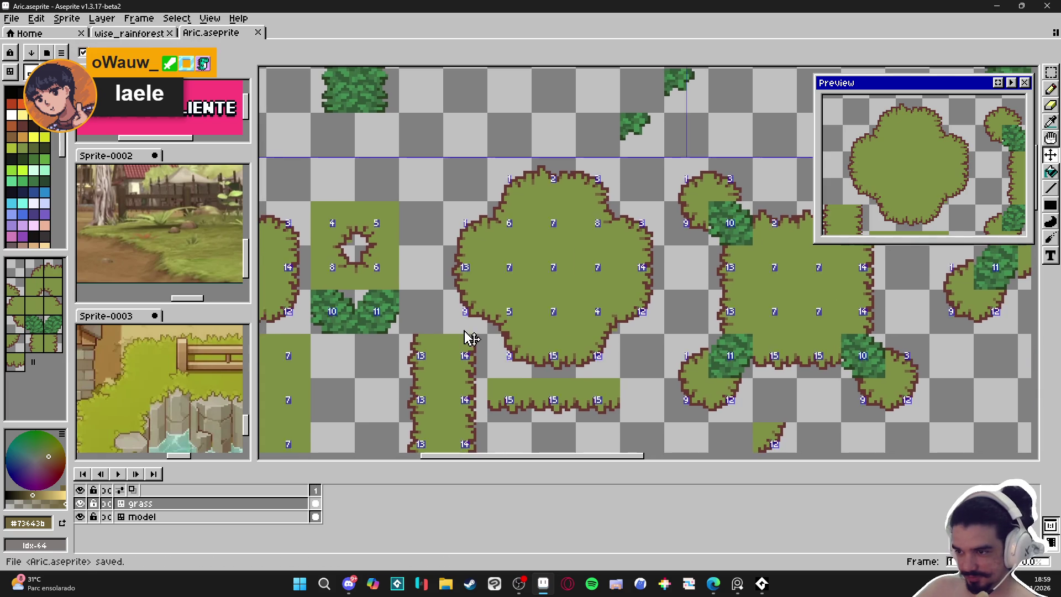
pyautogui.scroll(3, 469, 290)
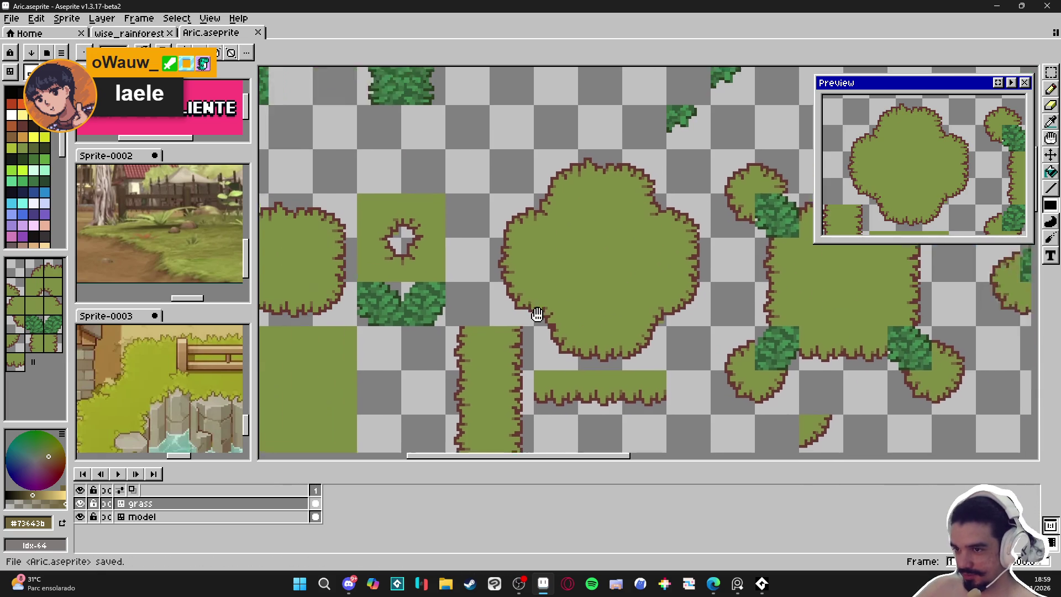
# Pan across the tileset and zoom in on a bush's jagged maroon top outline.
pyautogui.moveTo(514, 314); pyautogui.dragTo(390, 322)
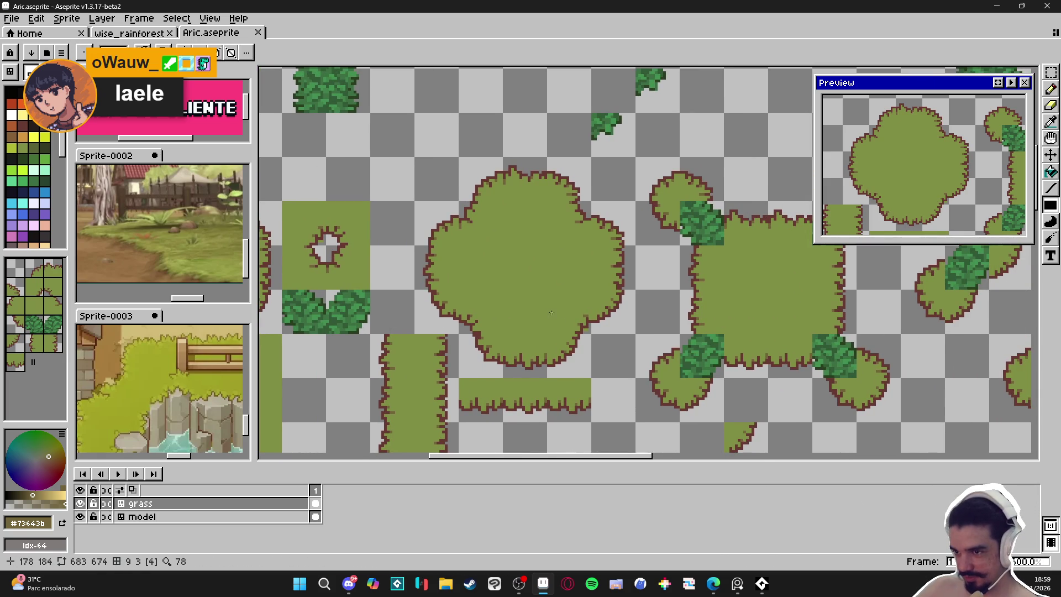
pyautogui.moveTo(454, 316); pyautogui.dragTo(531, 327)
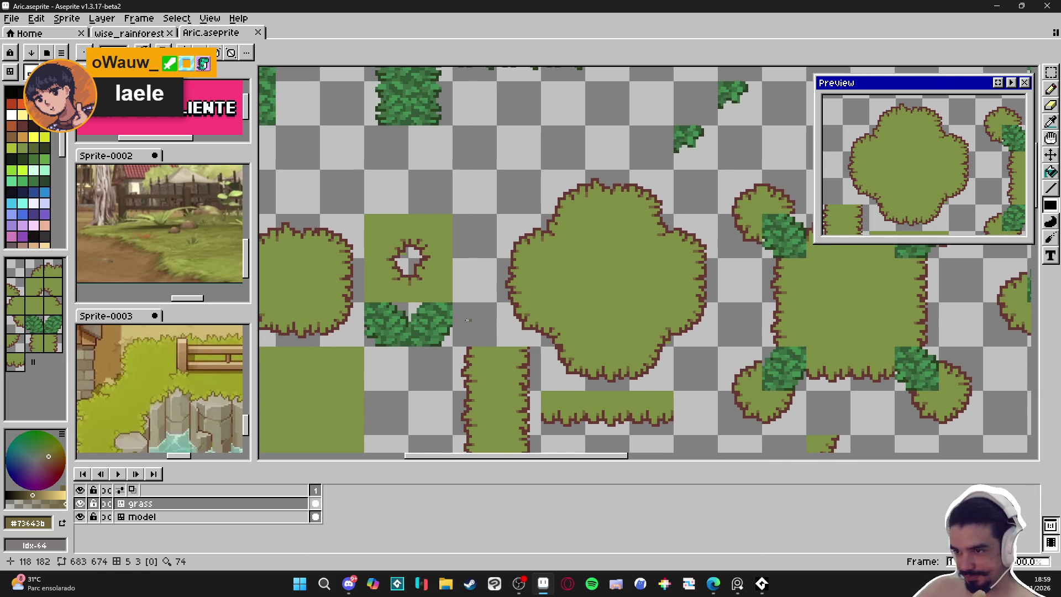
pyautogui.hscroll(-1, 476, 322)
pyautogui.hscroll(-2, 458, 319)
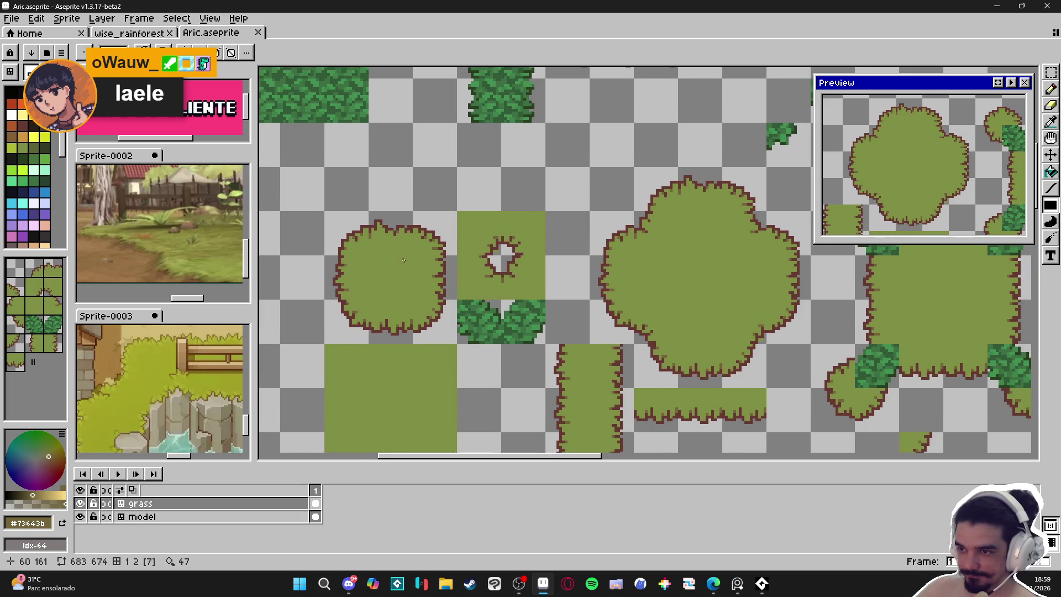
pyautogui.scroll(2, 372, 239)
pyautogui.hscroll(5, 541, 276)
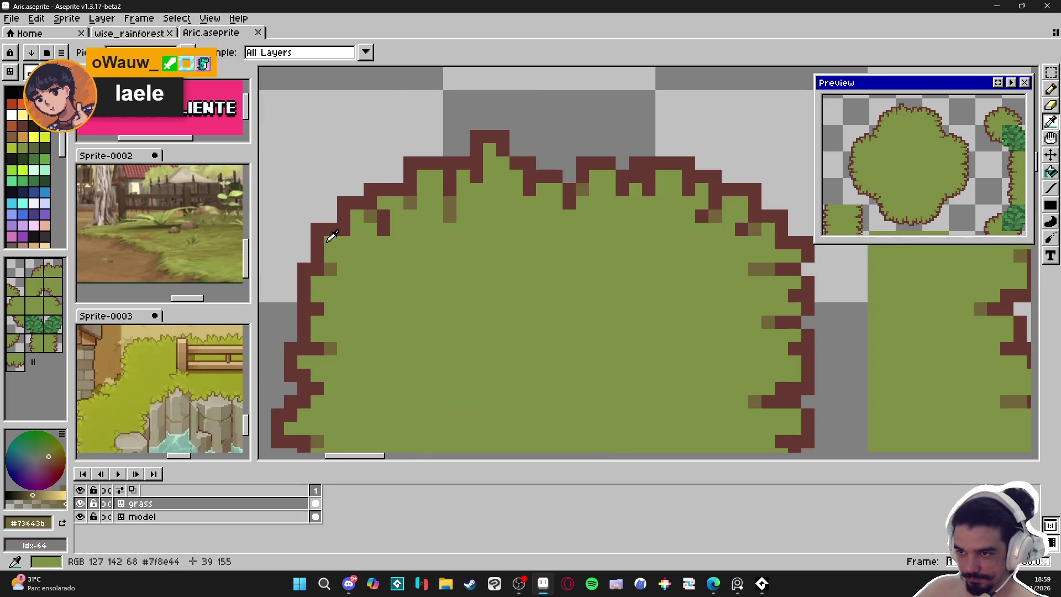
# Choose dark green (Idx-23) and pencil shading pixels onto the bush's upper-left outline.
pyautogui.click(45, 148)
pyautogui.moveTo(346, 225); pyautogui.dragTo(330, 229)
pyautogui.click(343, 216)
pyautogui.click(372, 199)
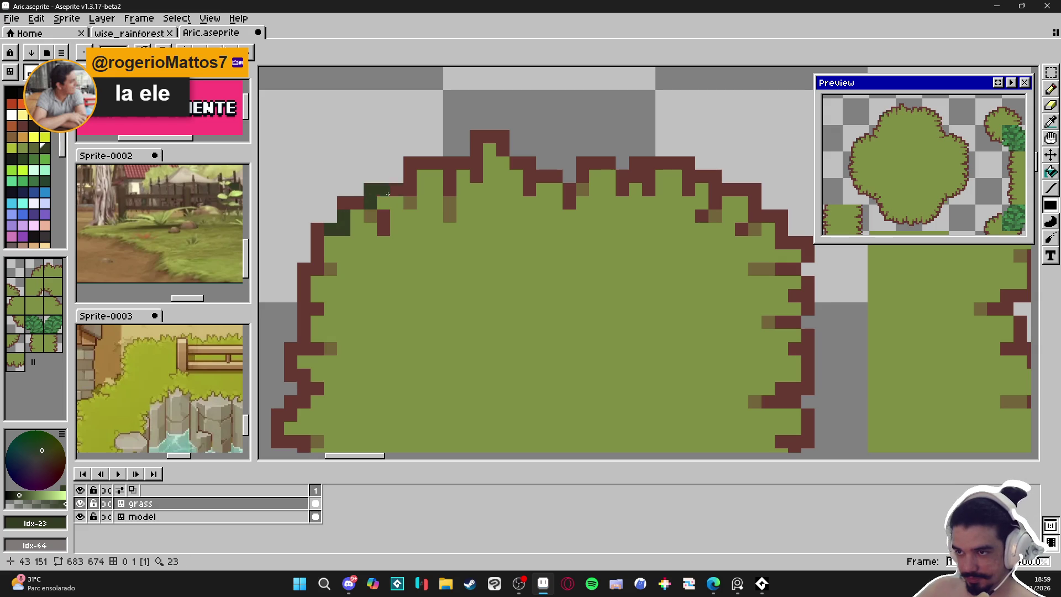
pyautogui.scroll(-7, 419, 241)
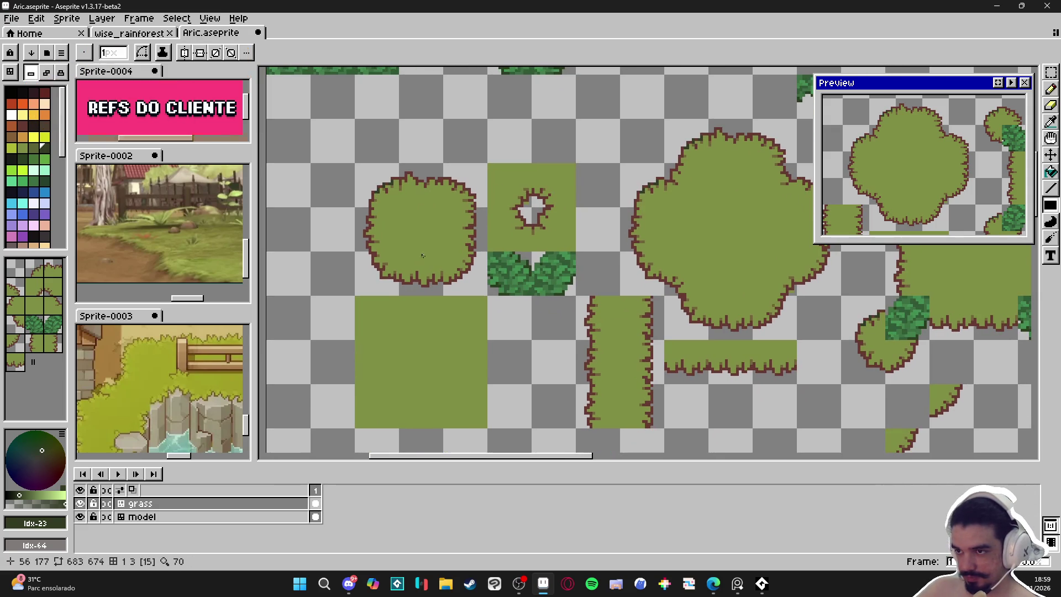
pyautogui.scroll(7, 388, 256)
pyautogui.click(398, 255)
pyautogui.click(398, 237)
pyautogui.click(398, 272)
# Add a run of dark-green shading pixels along the bush's lower-left outline.
pyautogui.moveTo(323, 244); pyautogui.dragTo(365, 283)
pyautogui.click(352, 241)
pyautogui.click(369, 241)
pyautogui.click(369, 223)
pyautogui.click(334, 241)
pyautogui.click(334, 206)
pyautogui.click(316, 205)
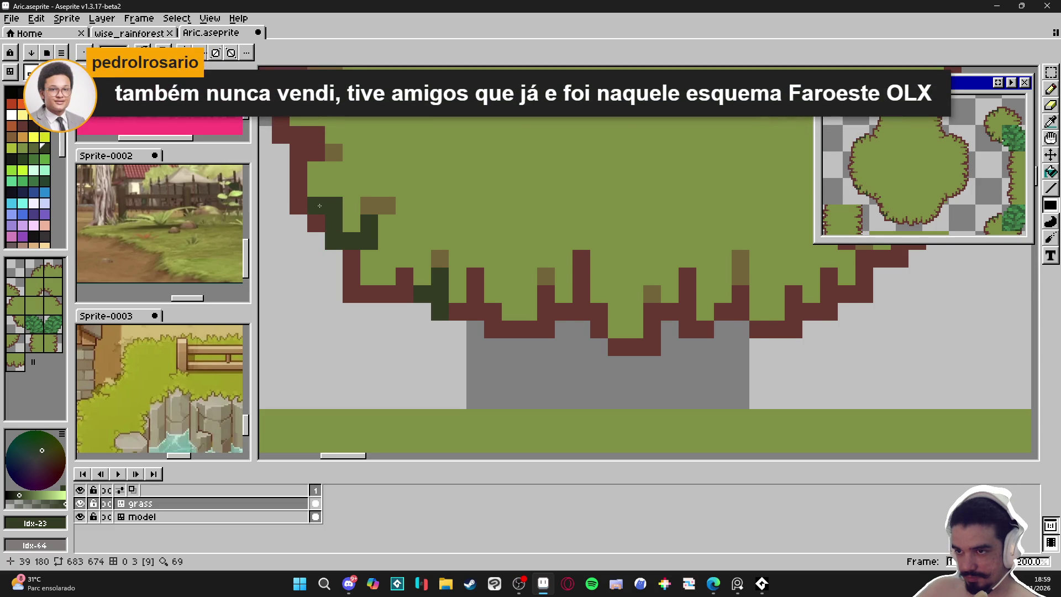
pyautogui.moveTo(330, 204); pyautogui.dragTo(357, 240)
pyautogui.click(344, 187)
pyautogui.click(326, 169)
pyautogui.click(344, 169)
# Fill in more dark-green shading pixels along the bush's left edge.
pyautogui.click(308, 152)
pyautogui.click(309, 133)
pyautogui.click(291, 134)
pyautogui.scroll(-4, 358, 233)
pyautogui.scroll(-1, 359, 233)
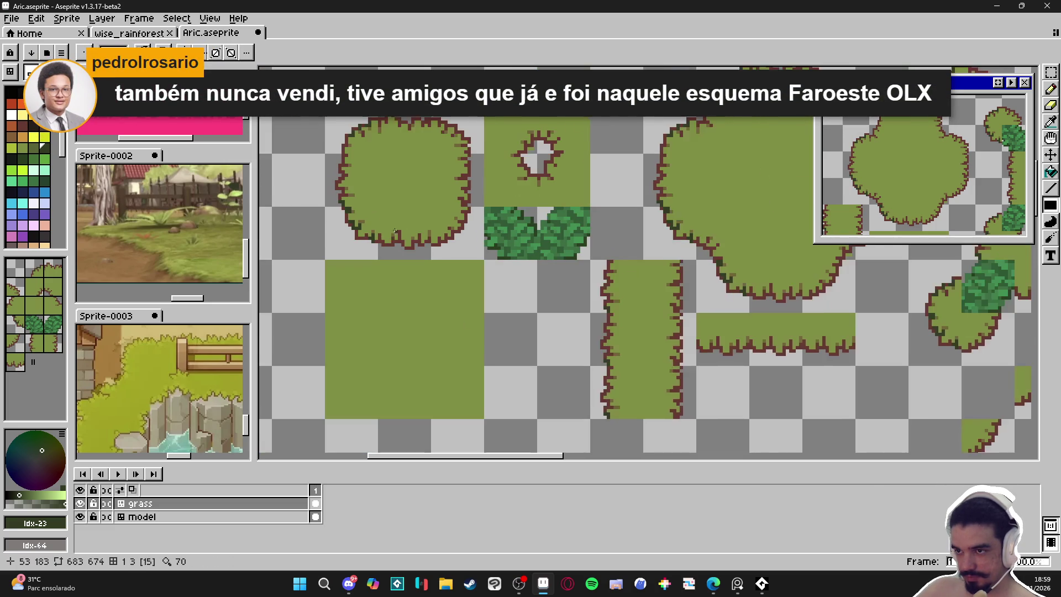
pyautogui.scroll(5, 362, 246)
pyautogui.click(383, 261)
pyautogui.click(369, 248)
pyautogui.click(397, 273)
pyautogui.scroll(-5, 399, 271)
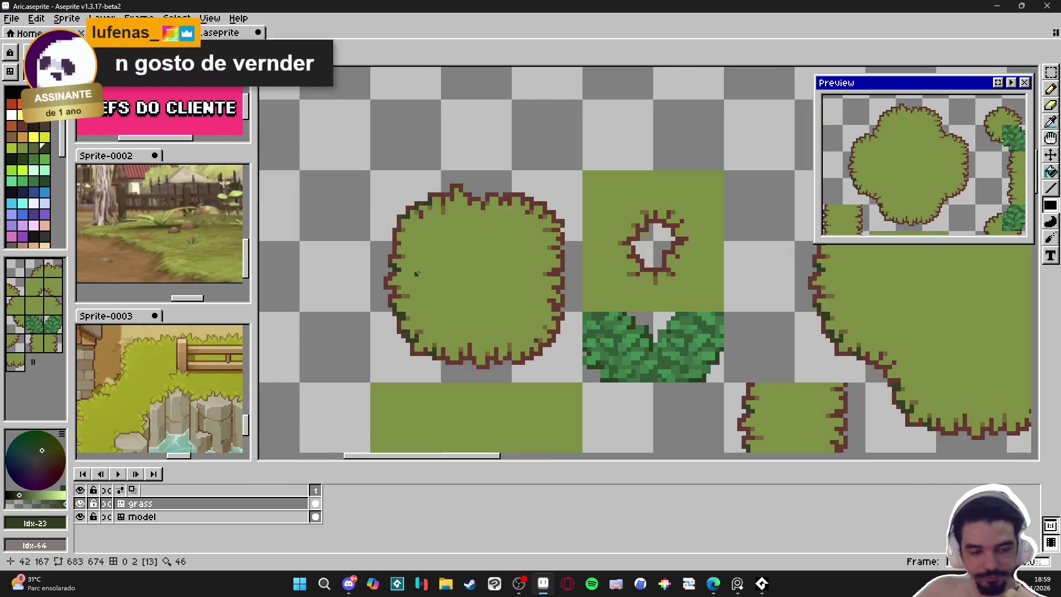
pyautogui.scroll(-1, 497, 308)
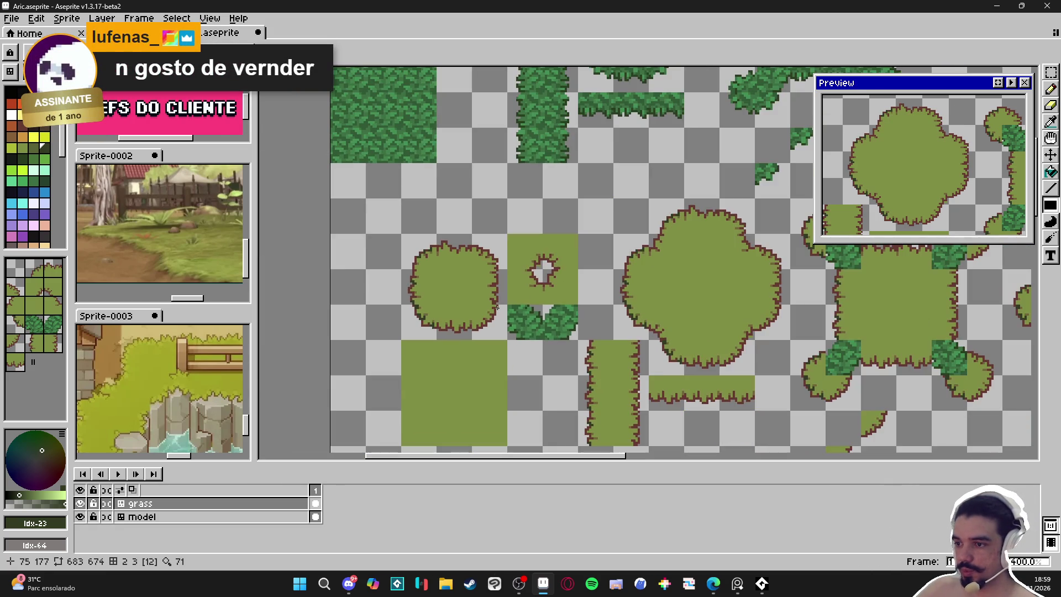
pyautogui.scroll(1, 499, 303)
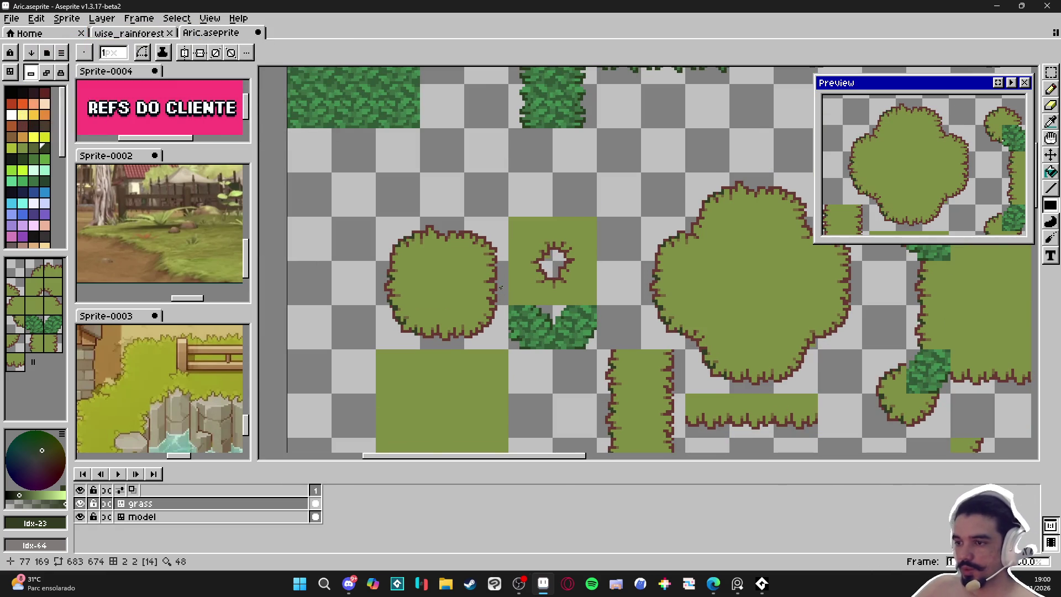
pyautogui.scroll(-1, 497, 297)
pyautogui.scroll(1, 490, 299)
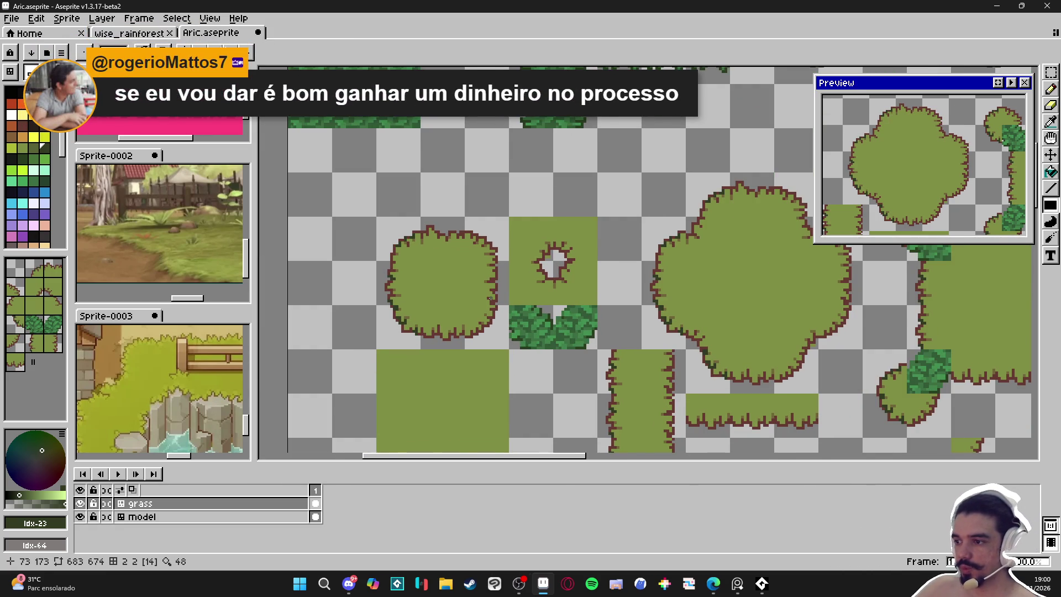
pyautogui.scroll(-1, 491, 298)
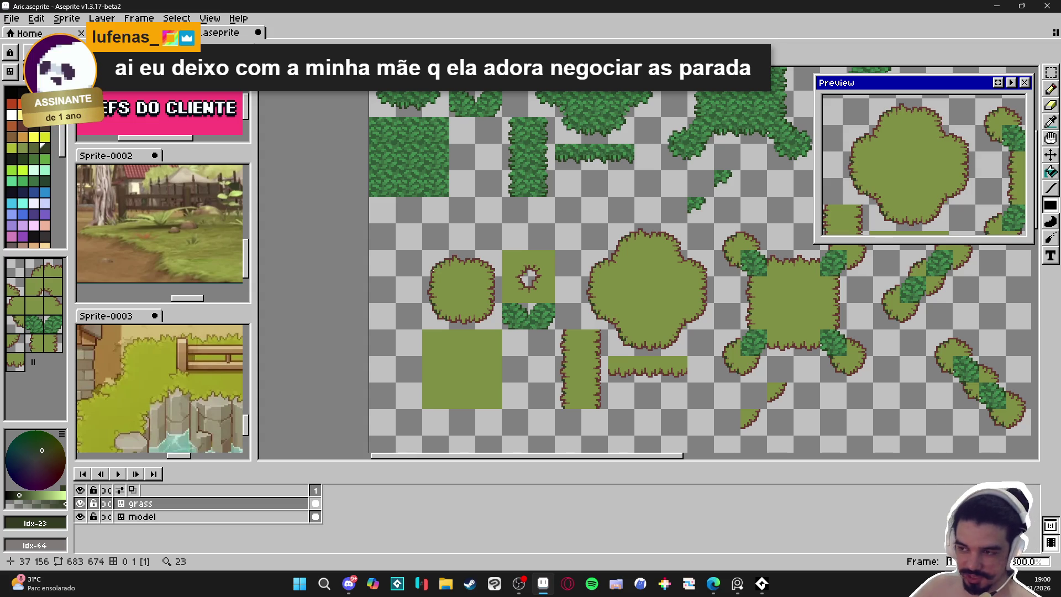
# Recolour the bush's bottom and lower-right outline pixels dark green.
pyautogui.scroll(5, 443, 320)
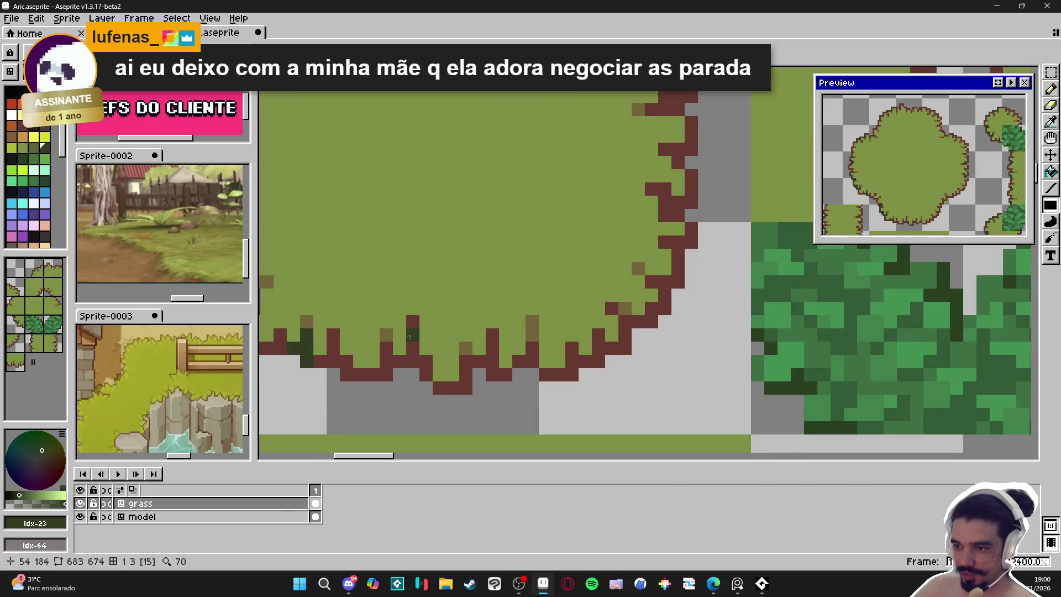
pyautogui.moveTo(413, 346)
pyautogui.mouseDown()
pyautogui.moveTo(431, 360)
pyautogui.moveTo(426, 374)
pyautogui.moveTo(386, 375)
pyautogui.mouseUp()
pyautogui.moveTo(479, 361); pyautogui.dragTo(521, 361)
pyautogui.click(493, 375)
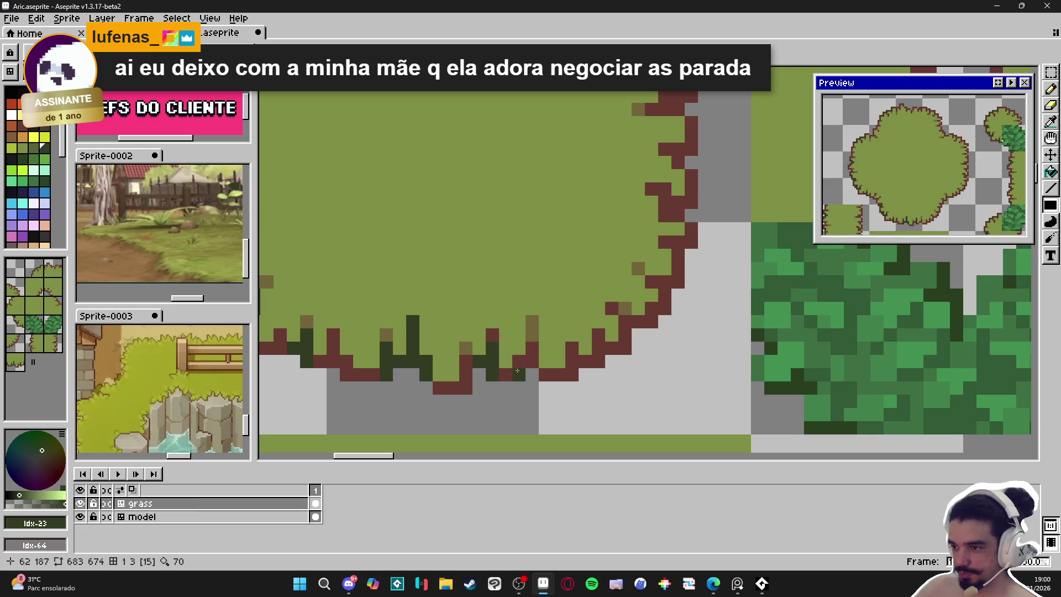
pyautogui.click(572, 362)
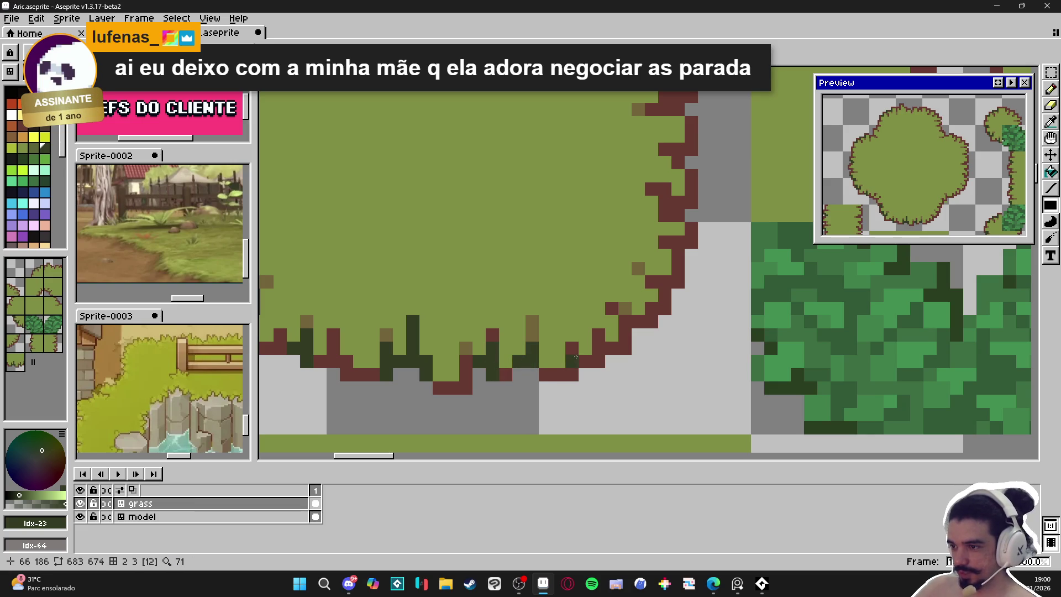
pyautogui.click(606, 351)
pyautogui.click(601, 339)
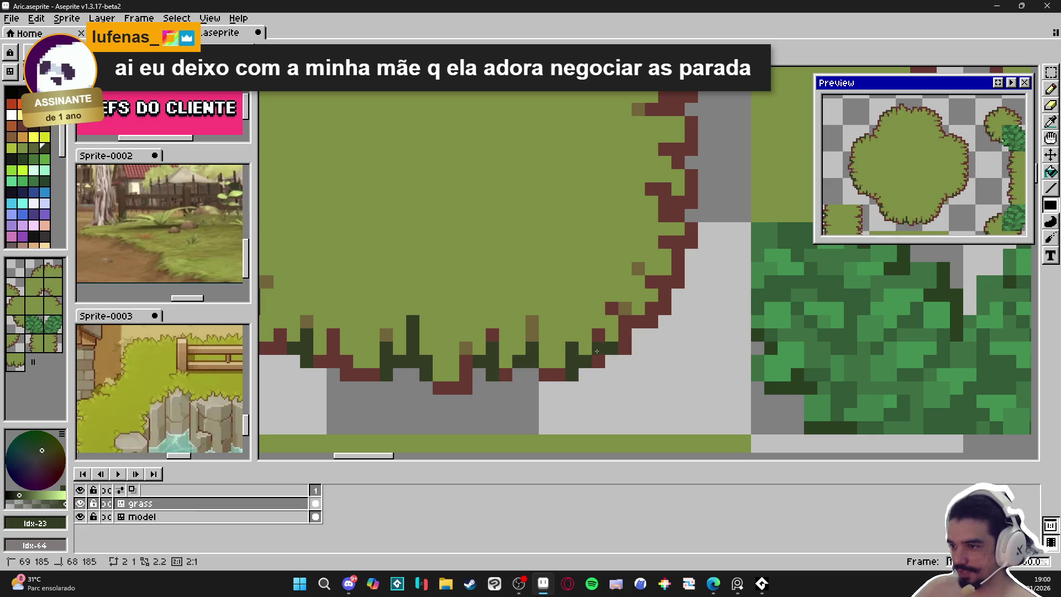
pyautogui.scroll(-2, 508, 372)
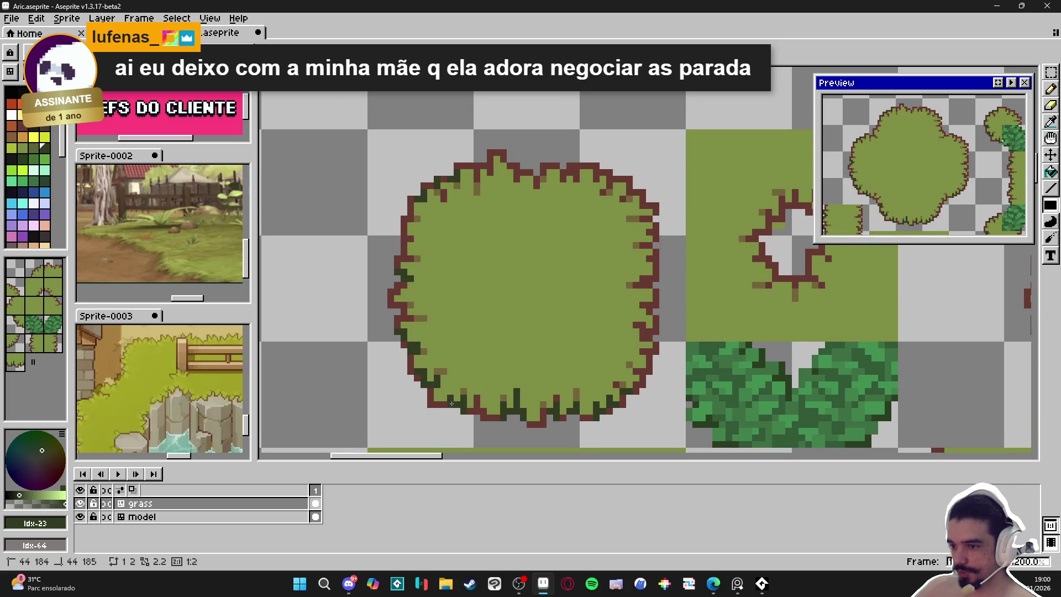
pyautogui.scroll(2, 628, 321)
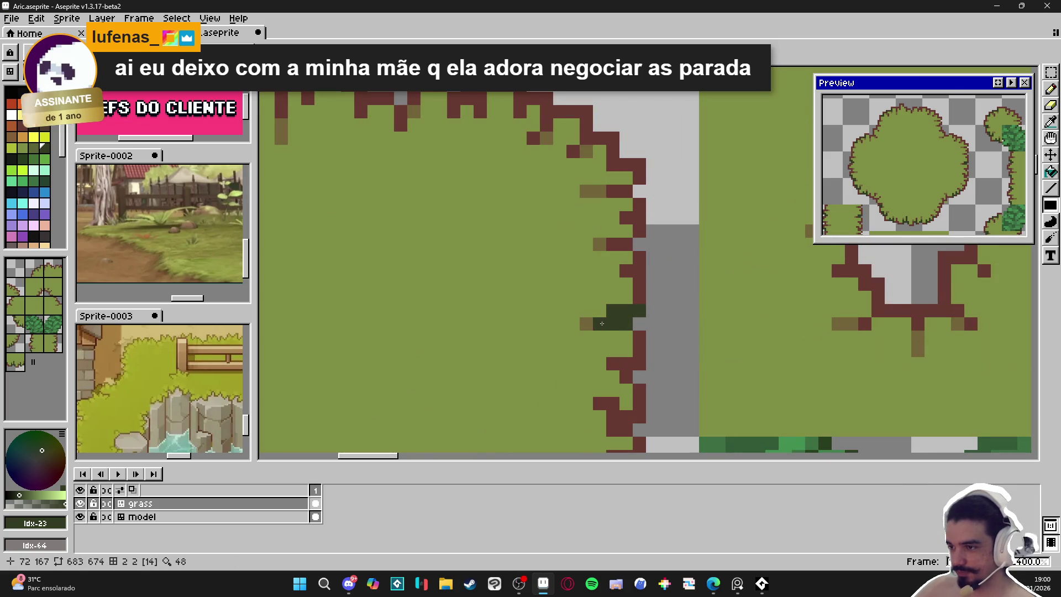
pyautogui.scroll(-3, 602, 323)
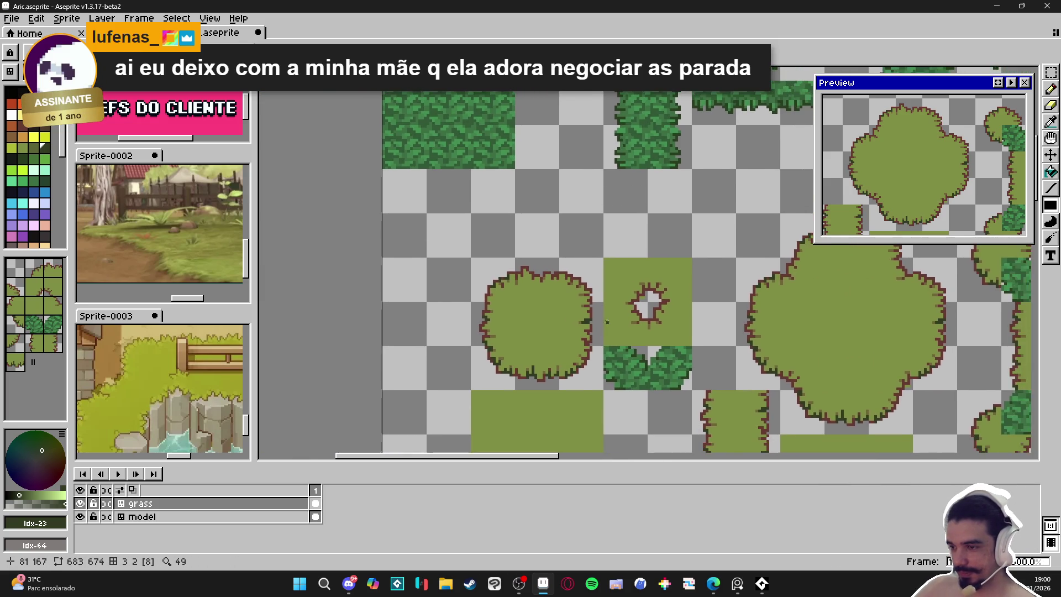
pyautogui.scroll(3, 610, 329)
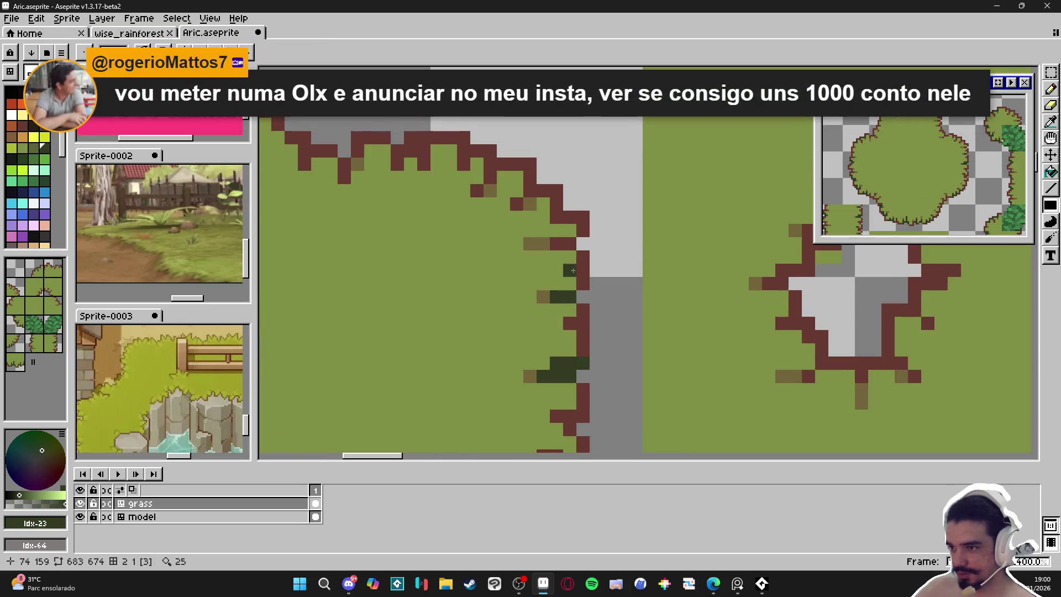
# Shade the bush's right, upper-right and top outline pixels dark green.
pyautogui.click(557, 218)
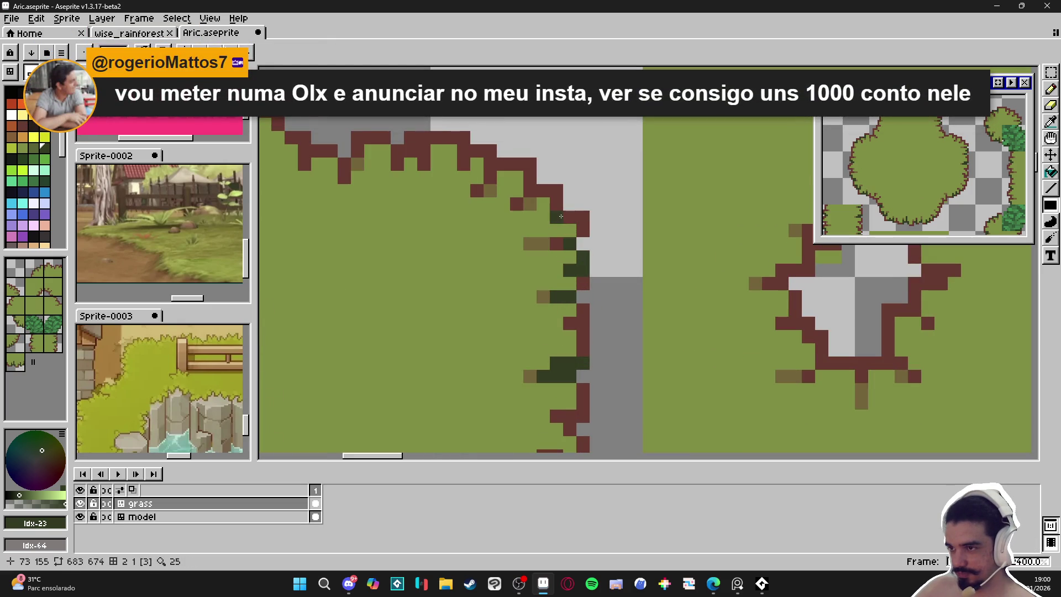
pyautogui.click(496, 197)
pyautogui.click(523, 197)
pyautogui.click(536, 198)
pyautogui.click(498, 186)
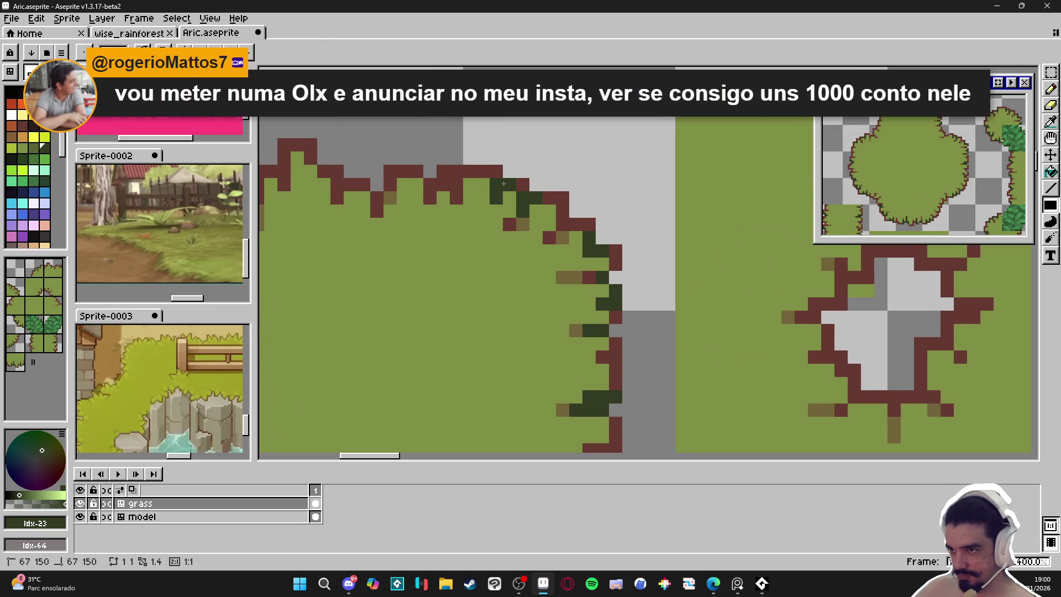
pyautogui.click(434, 190)
pyautogui.click(431, 198)
pyautogui.moveTo(417, 199)
pyautogui.mouseDown()
pyautogui.moveTo(431, 224)
pyautogui.moveTo(463, 233)
pyautogui.mouseUp()
pyautogui.click(431, 224)
pyautogui.click(460, 239)
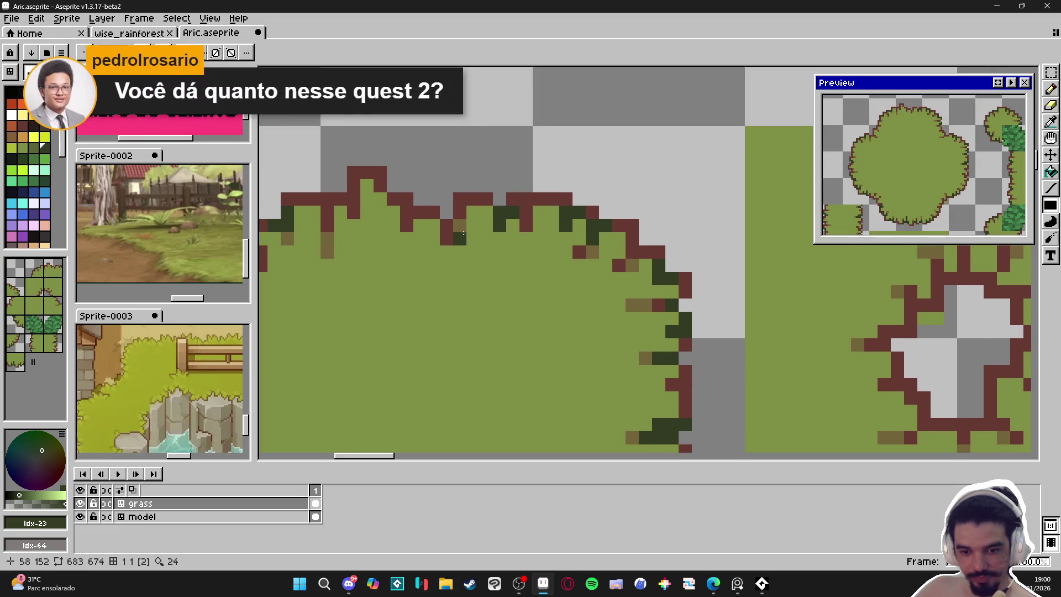
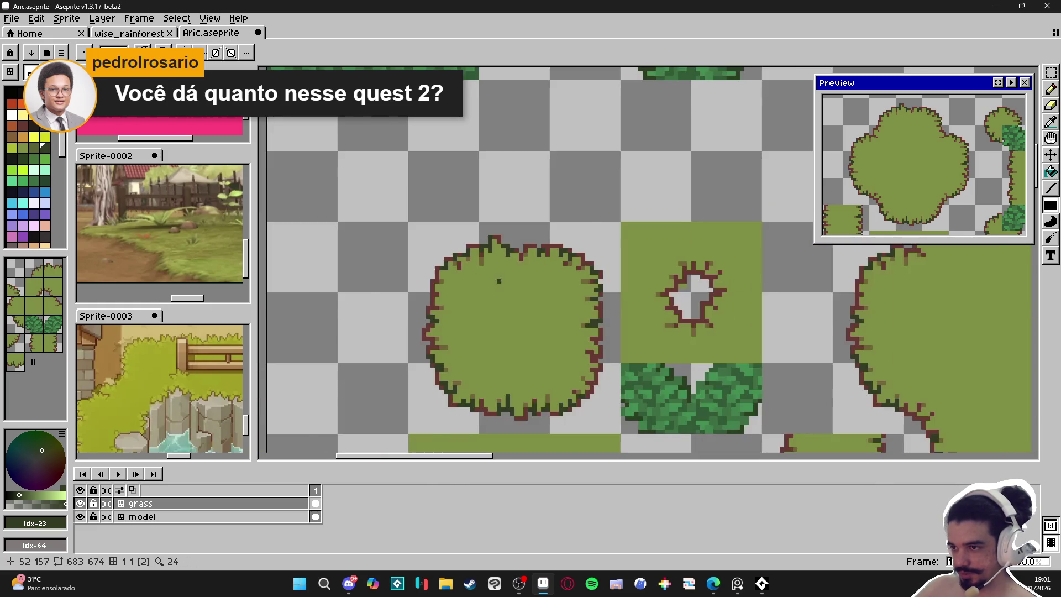
# Recolour several maroon pixels on the bush tiles' jagged outline dark green.
pyautogui.scroll(3, 597, 364)
pyautogui.click(576, 285)
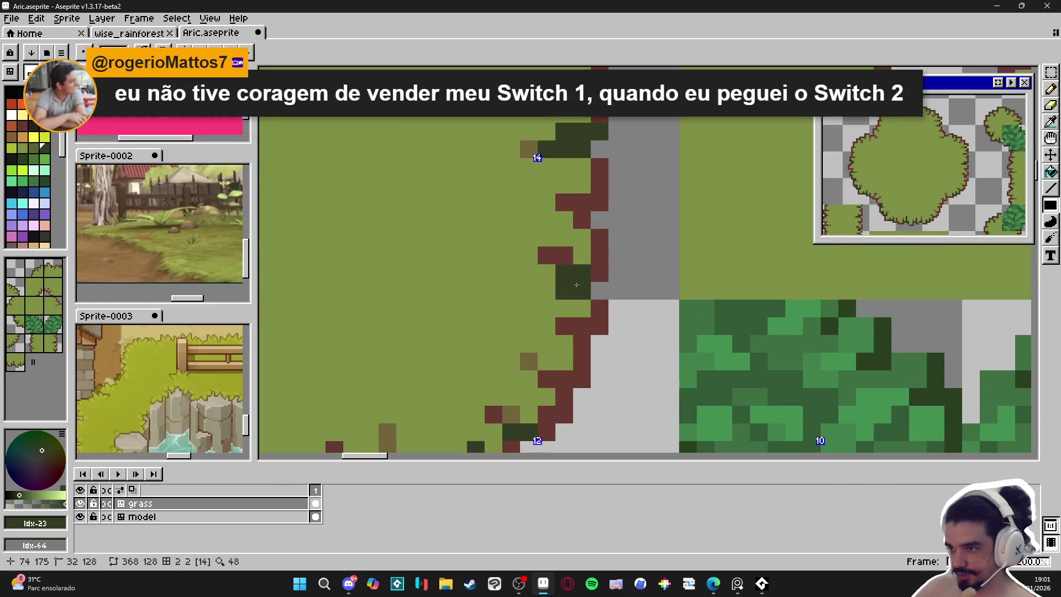
pyautogui.click(564, 256)
pyautogui.click(547, 255)
pyautogui.click(600, 202)
pyautogui.click(564, 202)
# Paint a short run of maroon tree-edge pixels dark green.
pyautogui.scroll(-3, 564, 202)
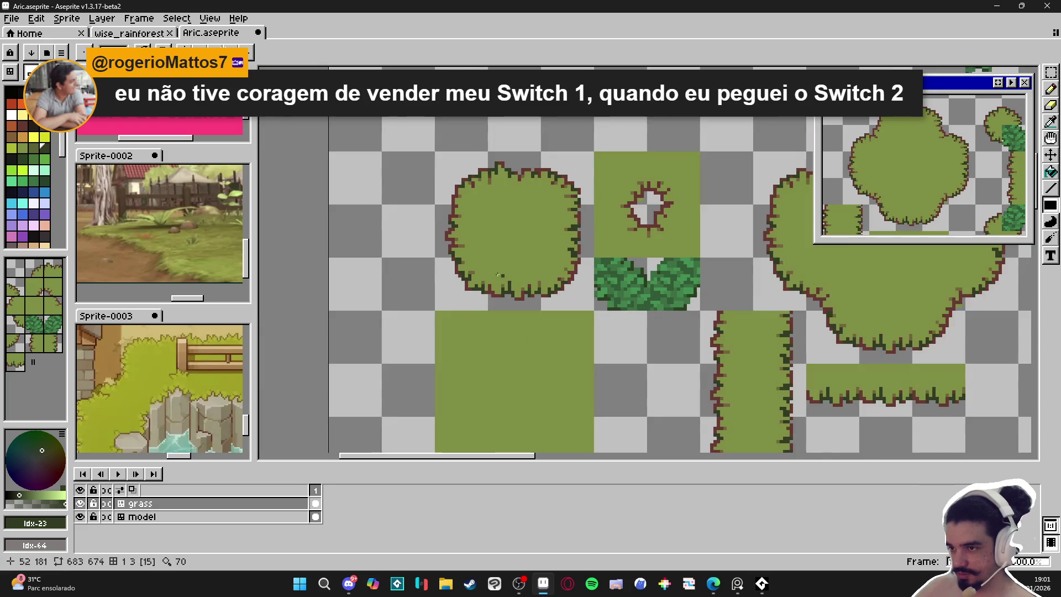
pyautogui.scroll(3, 454, 246)
pyautogui.scroll(-4, 558, 313)
pyautogui.scroll(-2, 558, 313)
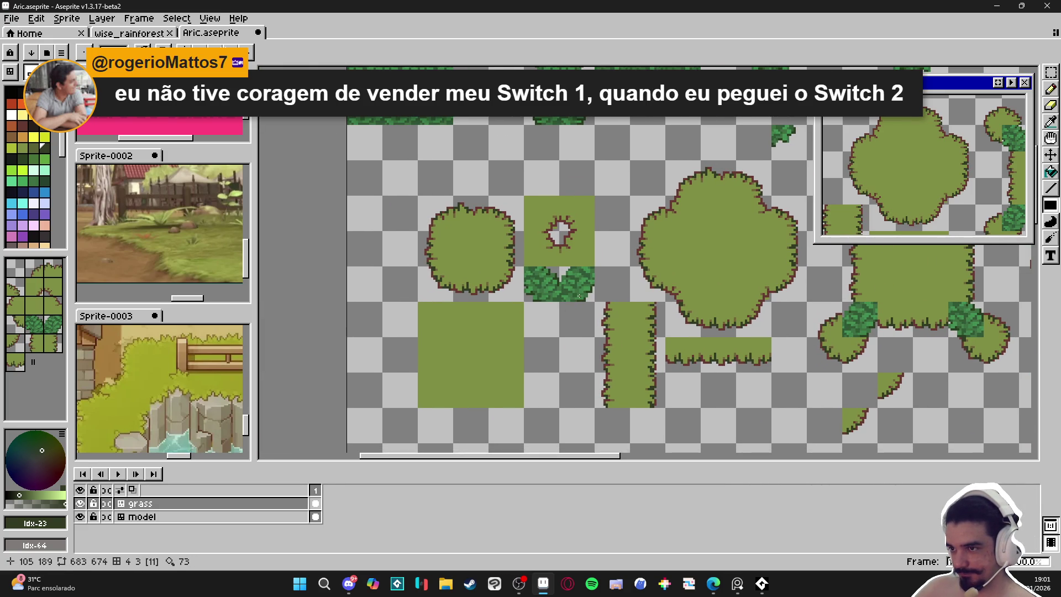
pyautogui.scroll(5, 558, 316)
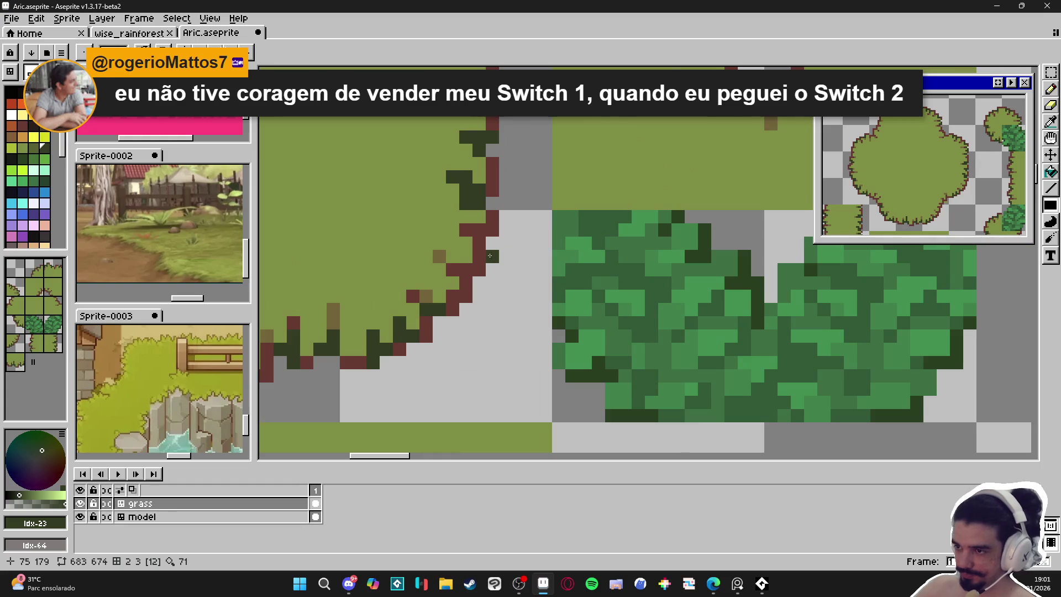
pyautogui.moveTo(454, 265); pyautogui.dragTo(473, 267)
pyautogui.scroll(-5, 465, 279)
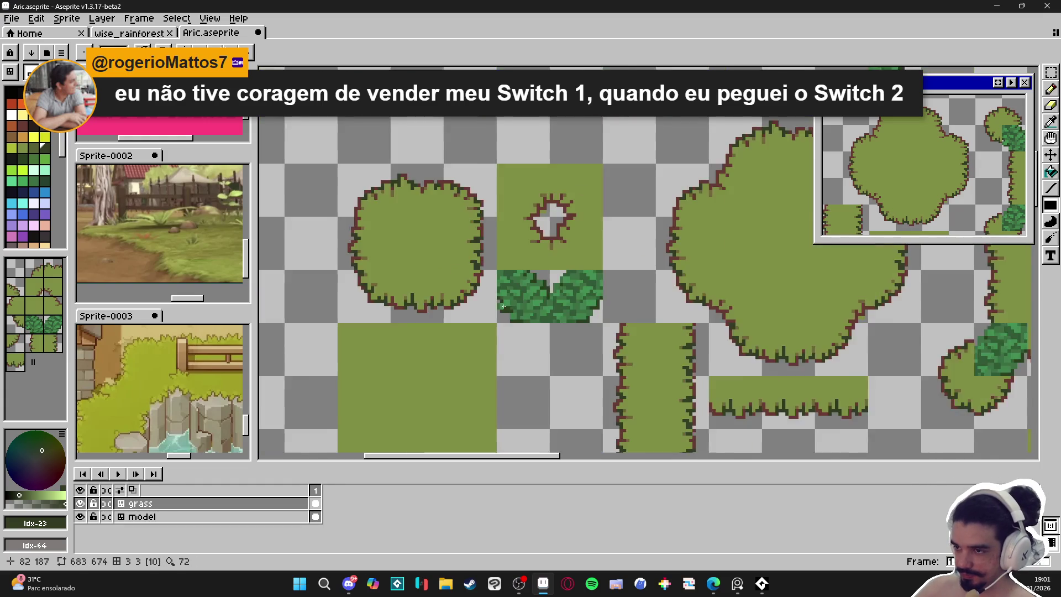
pyautogui.scroll(-1, 475, 298)
pyautogui.scroll(1, 488, 313)
pyautogui.hscroll(1, 488, 313)
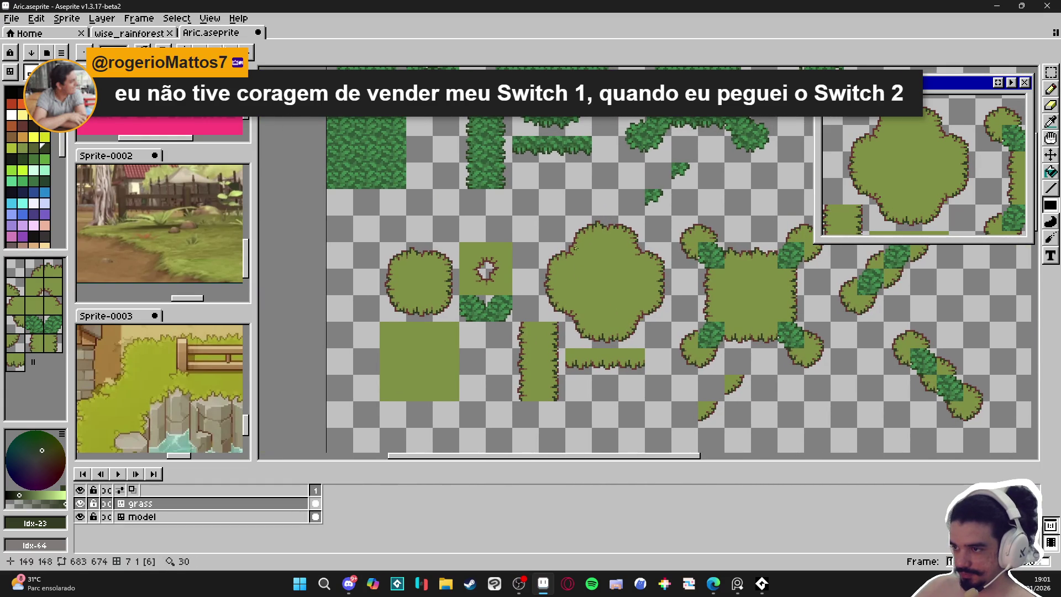
pyautogui.scroll(5, 554, 269)
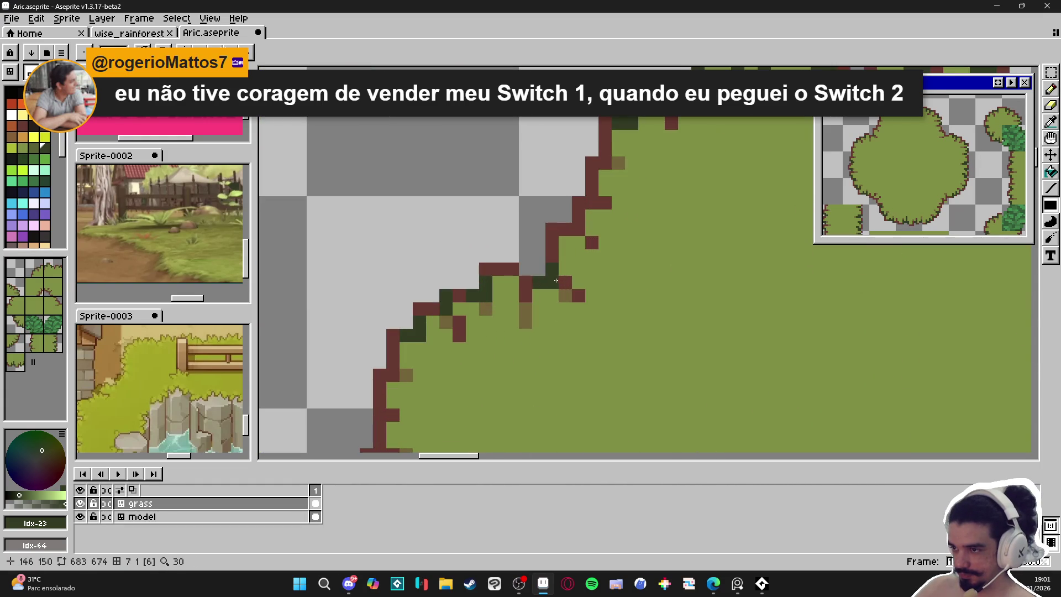
# Turn three maroon pixels on the large bush's edge dark green.
pyautogui.click(566, 282)
pyautogui.click(552, 257)
pyautogui.click(578, 218)
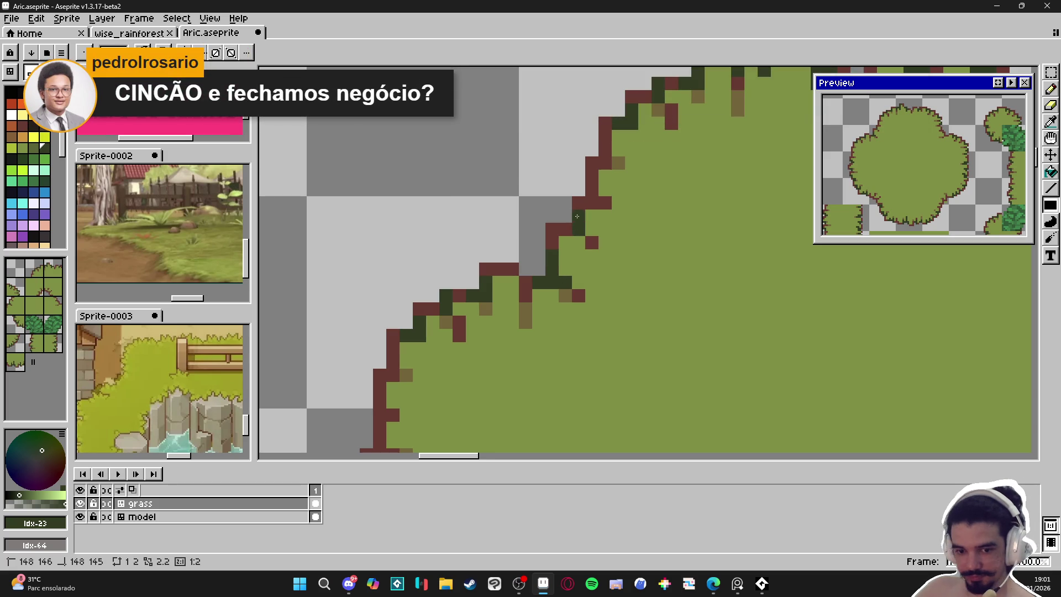
pyautogui.moveTo(575, 217); pyautogui.dragTo(574, 219)
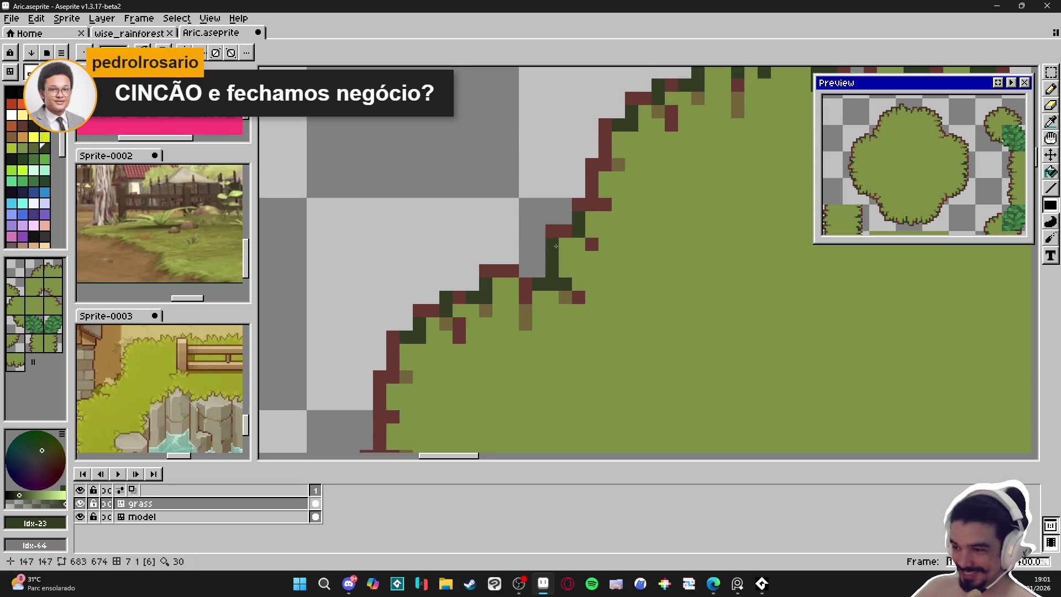
pyautogui.scroll(-3, 566, 233)
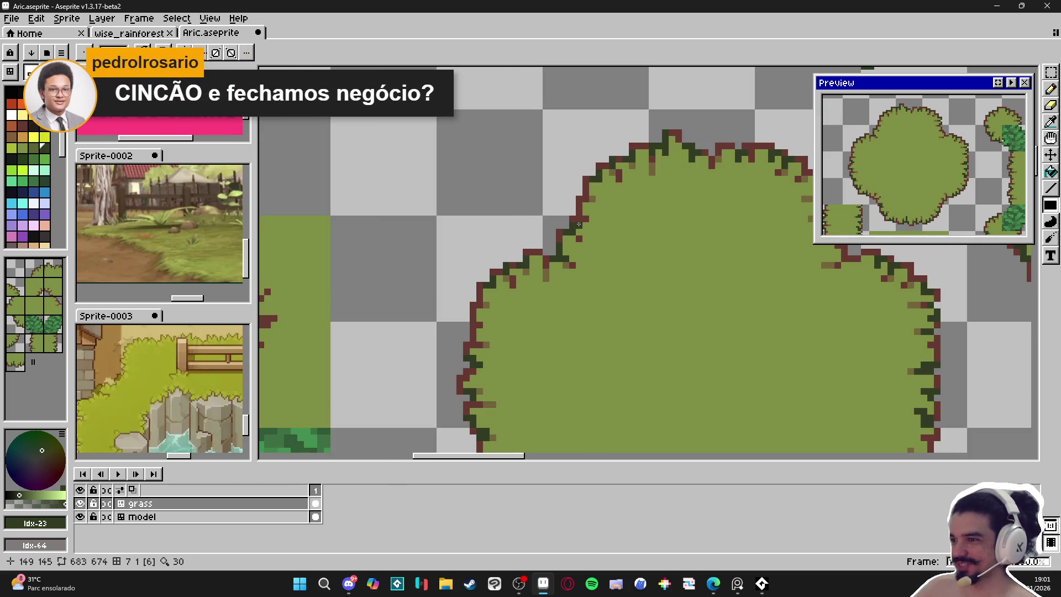
pyautogui.scroll(3, 579, 224)
pyautogui.scroll(-3, 568, 220)
pyautogui.scroll(2, 569, 221)
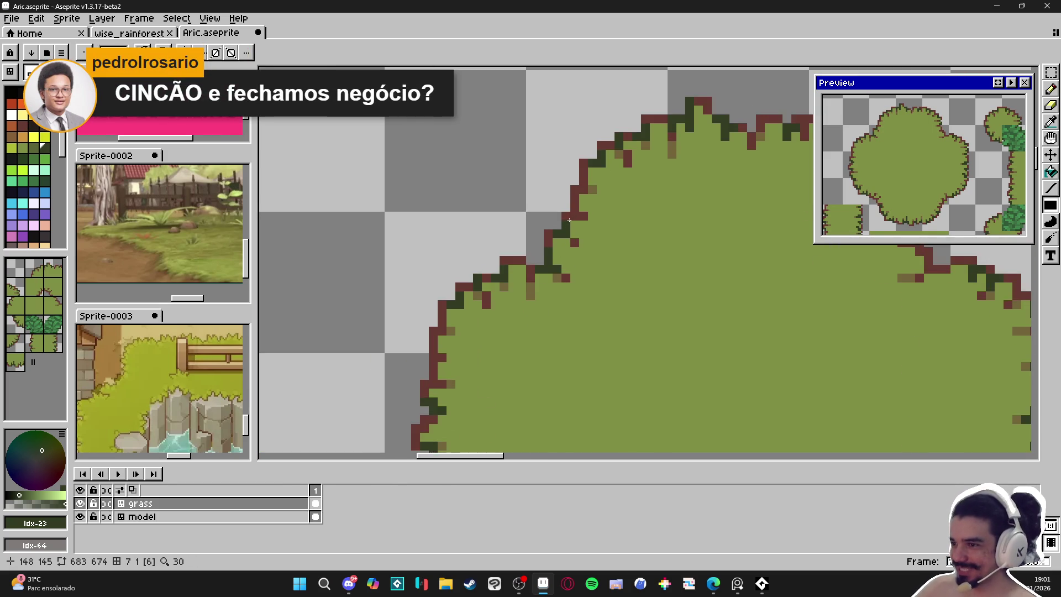
pyautogui.scroll(1, 568, 215)
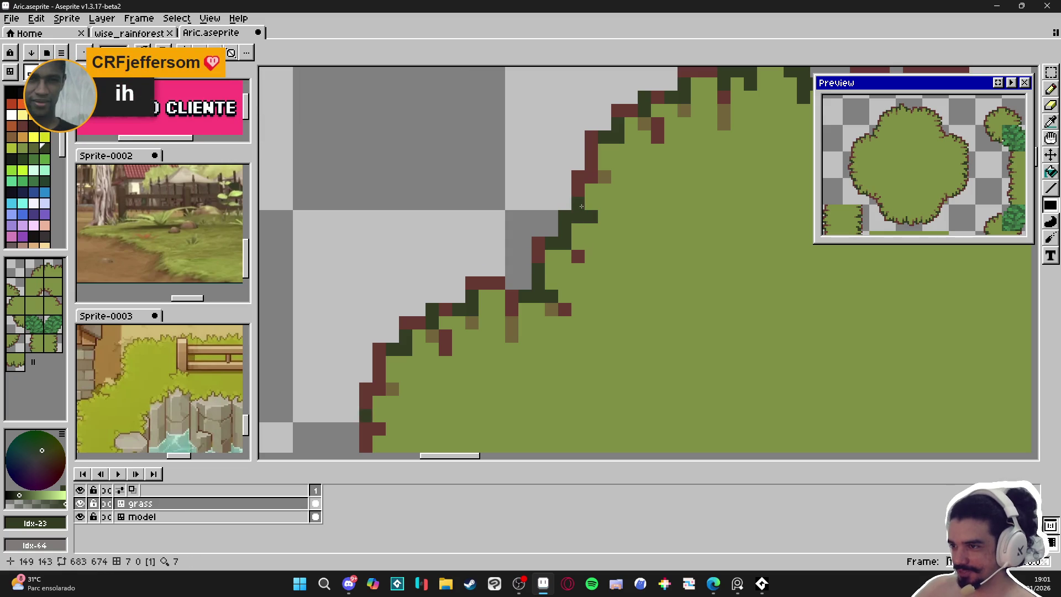
pyautogui.scroll(-4, 603, 263)
pyautogui.scroll(-2, 543, 278)
pyautogui.scroll(5, 551, 347)
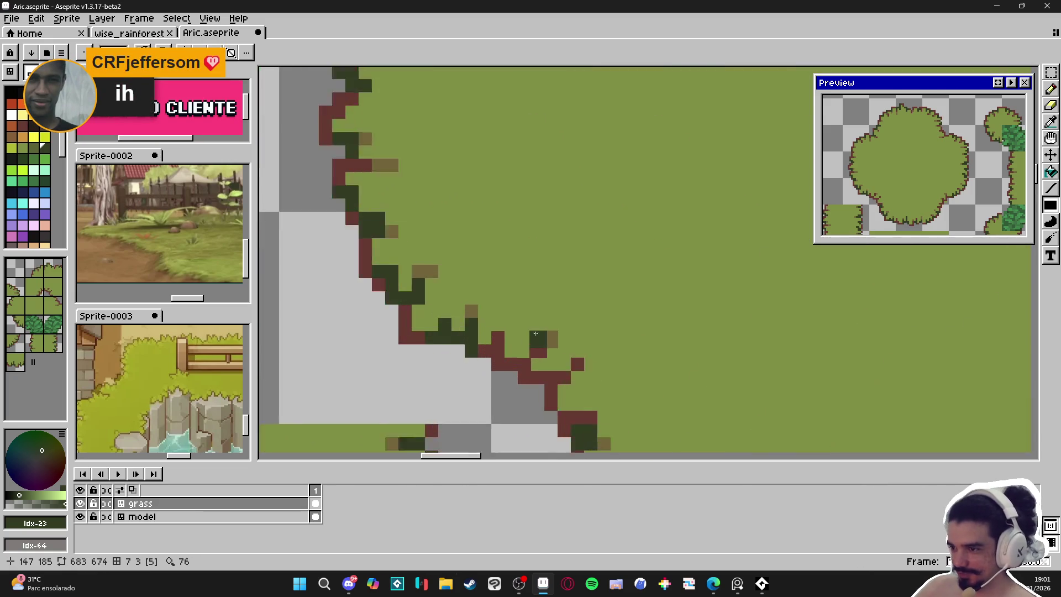
# Undo the last pixels and paint two rows of the bush's lower edge dark green.
pyautogui.hotkey('ctrl', 'z')
pyautogui.moveTo(521, 375); pyautogui.dragTo(485, 374)
pyautogui.click(556, 393)
pyautogui.moveTo(556, 393)
pyautogui.mouseDown()
pyautogui.moveTo(539, 393)
pyautogui.moveTo(573, 392)
pyautogui.mouseUp()
pyautogui.scroll(-3, 583, 381)
pyautogui.scroll(3, 565, 396)
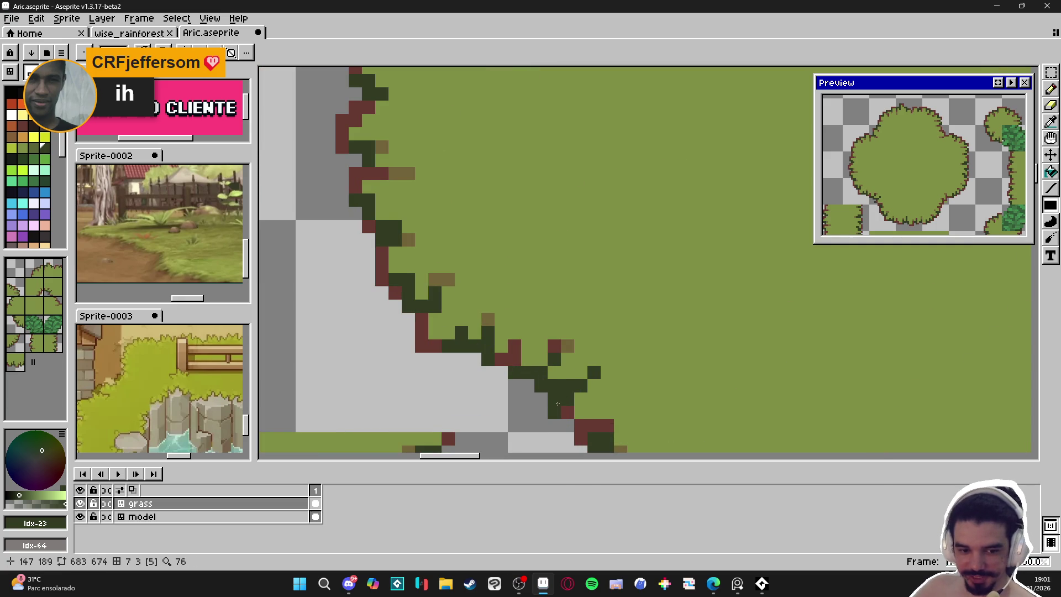
pyautogui.scroll(-3, 557, 404)
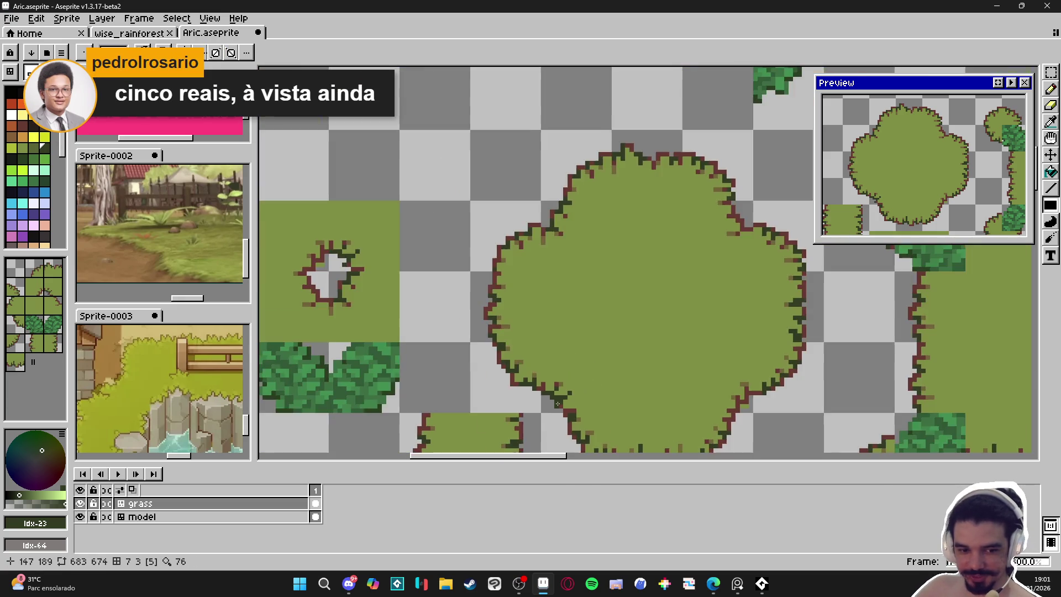
pyautogui.scroll(-2, 557, 404)
pyautogui.scroll(5, 621, 414)
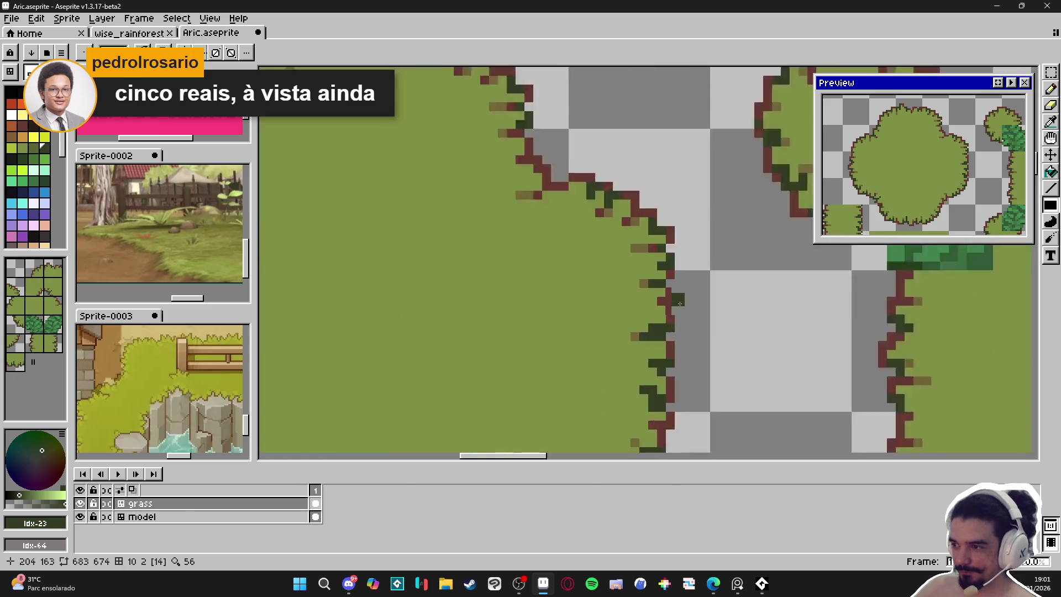
pyautogui.scroll(2, 682, 303)
pyautogui.scroll(-3, 574, 377)
pyautogui.scroll(-3, 574, 377)
pyautogui.scroll(6, 647, 272)
# Paint the bush's right edge dark green, fix a misplaced pixel, and save the file.
pyautogui.moveTo(637, 274); pyautogui.dragTo(672, 273)
pyautogui.click(637, 256)
pyautogui.click(606, 224)
pyautogui.hotkey('ctrl', 'z')
pyautogui.click(598, 198)
pyautogui.scroll(-5, 598, 199)
pyautogui.hotkey('ctrl', 's')
pyautogui.moveTo(513, 333); pyautogui.dragTo(559, 330)
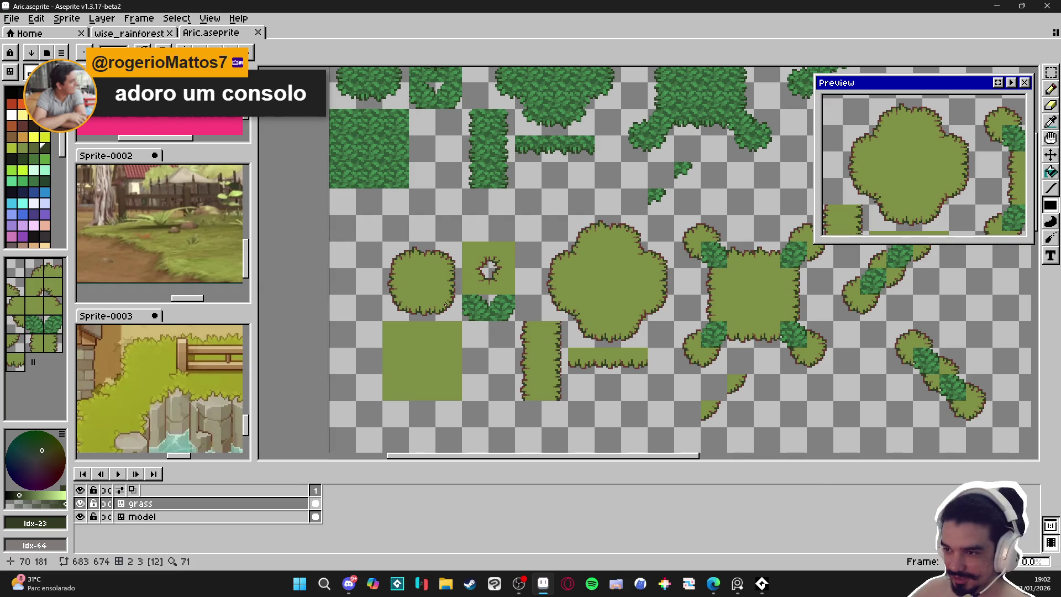
# Select a tile-sized area of the tileset, then clear the selection.
pyautogui.press('w')
pyautogui.scroll(3, 575, 310)
pyautogui.click(574, 292)
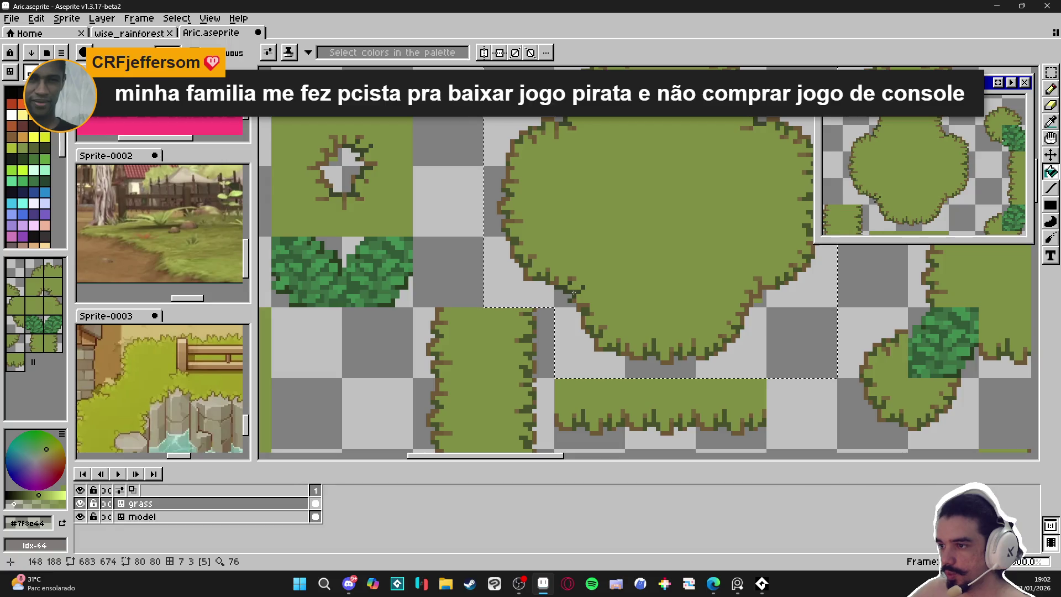
pyautogui.scroll(-1, 574, 292)
pyautogui.scroll(-1, 571, 293)
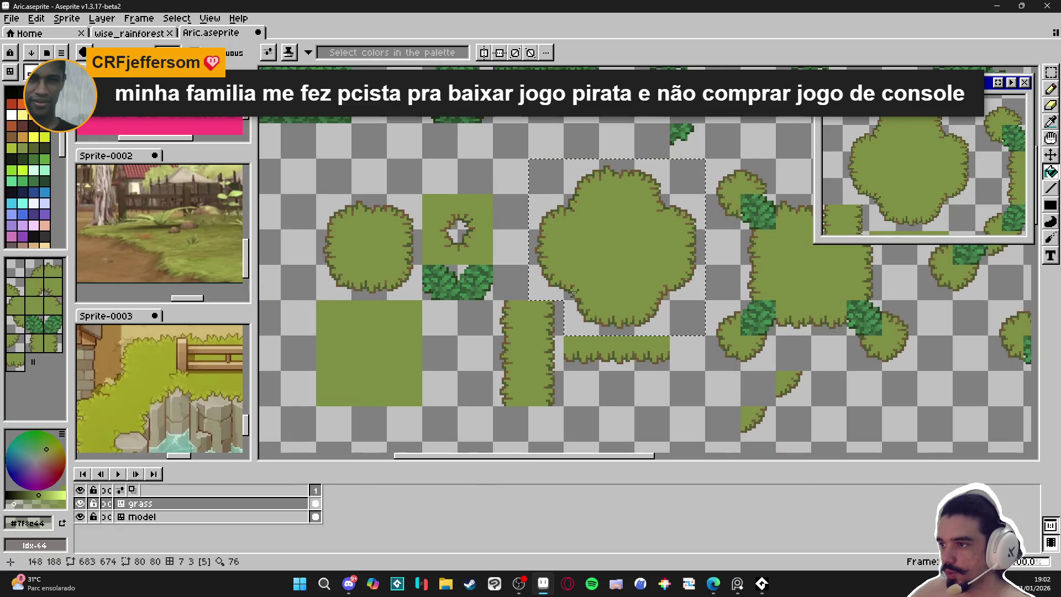
pyautogui.hscroll(-1, 488, 294)
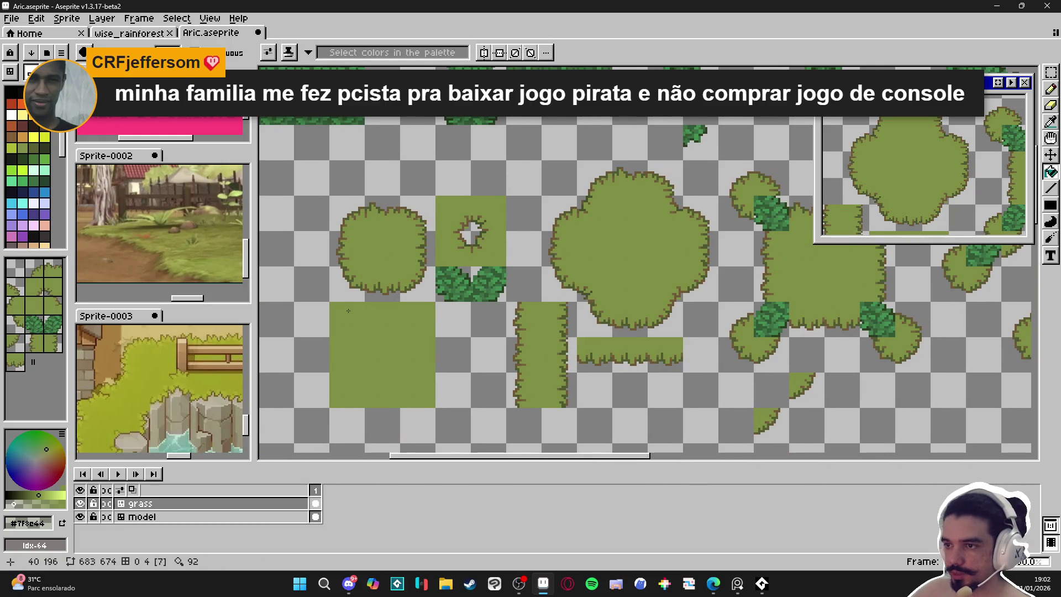
pyautogui.hscroll(-3, 420, 304)
pyautogui.click(389, 313)
# Save Aric.aseprite with Ctrl+S and look over the tileset.
pyautogui.hotkey('ctrl', 's')
pyautogui.hscroll(-1, 398, 326)
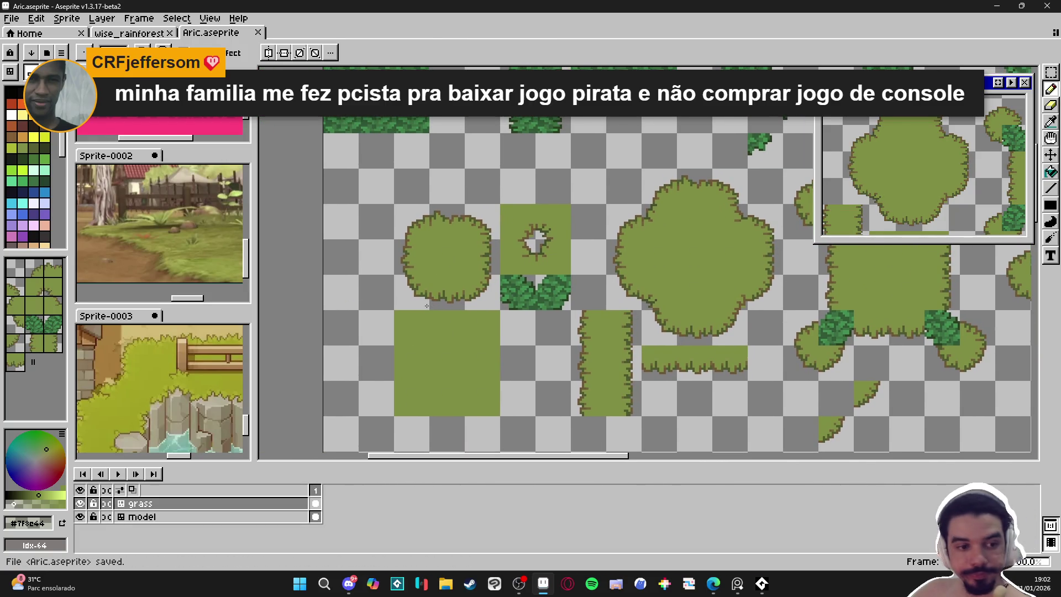
pyautogui.hscroll(-1, 532, 305)
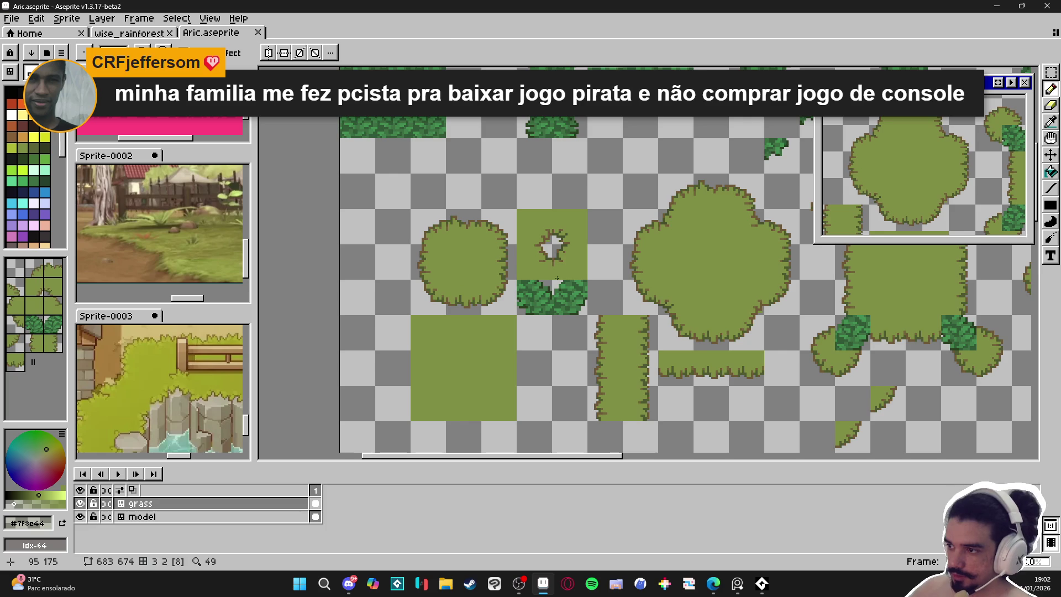
pyautogui.hscroll(1, 529, 275)
pyautogui.scroll(4, 636, 363)
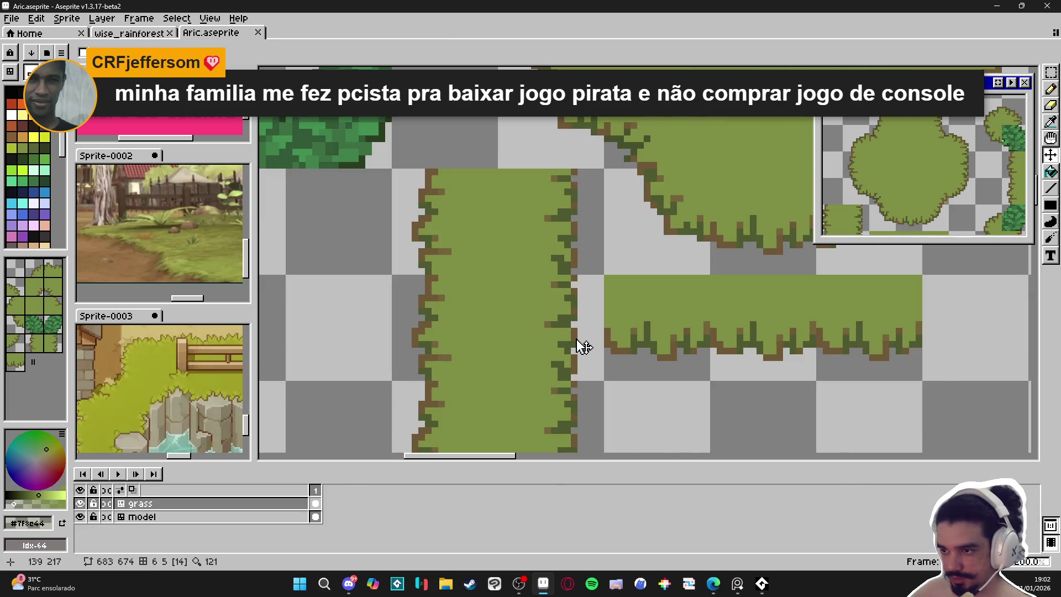
pyautogui.scroll(-2, 583, 347)
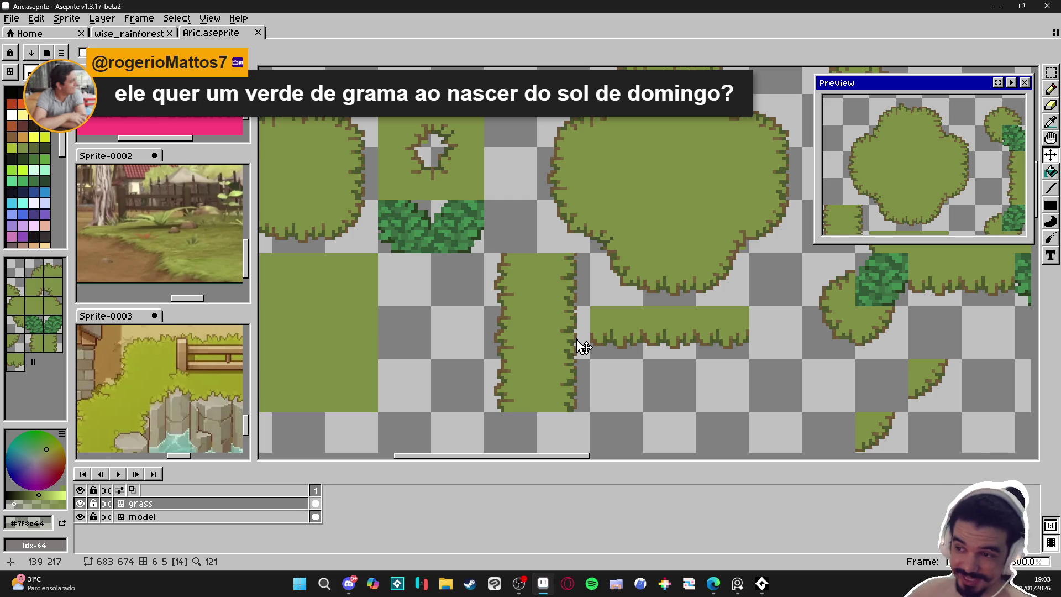
# Shift a blade cluster on the vertical strip's right edge one pixel outward.
pyautogui.scroll(2, 582, 347)
pyautogui.press('m')
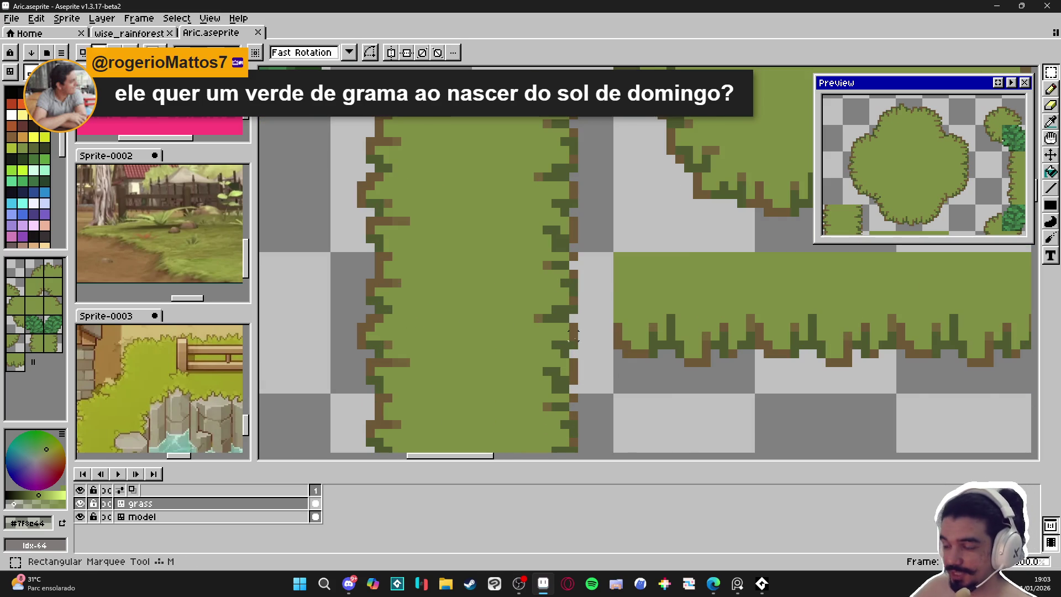
pyautogui.scroll(3, 575, 337)
pyautogui.moveTo(583, 361)
pyautogui.mouseDown()
pyautogui.moveTo(548, 323)
pyautogui.moveTo(509, 305)
pyautogui.mouseUp()
pyautogui.scroll(-3, 549, 331)
pyautogui.scroll(2, 545, 338)
pyautogui.moveTo(545, 338)
pyautogui.mouseDown()
pyautogui.moveTo(555, 336)
pyautogui.moveTo(527, 345)
pyautogui.mouseUp()
pyautogui.hotkey('ctrl', 'd')
# Fill the exposed gap beside the moved blades with a green pixel.
pyautogui.press('b')
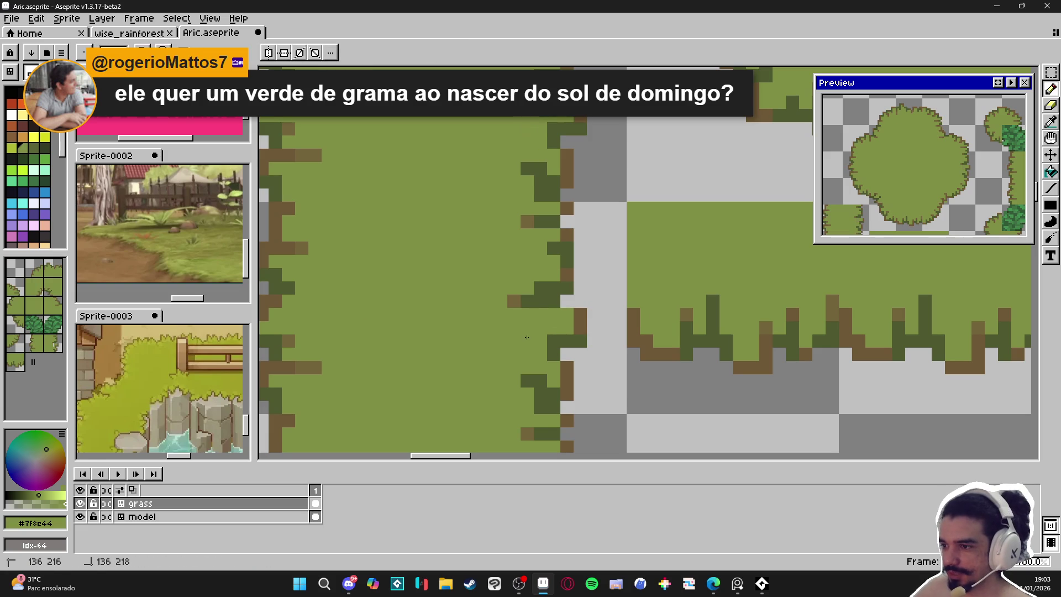
pyautogui.scroll(-2, 549, 324)
pyautogui.scroll(2, 569, 315)
pyautogui.click(546, 306)
pyautogui.press('m')
pyautogui.moveTo(534, 273); pyautogui.dragTo(503, 303)
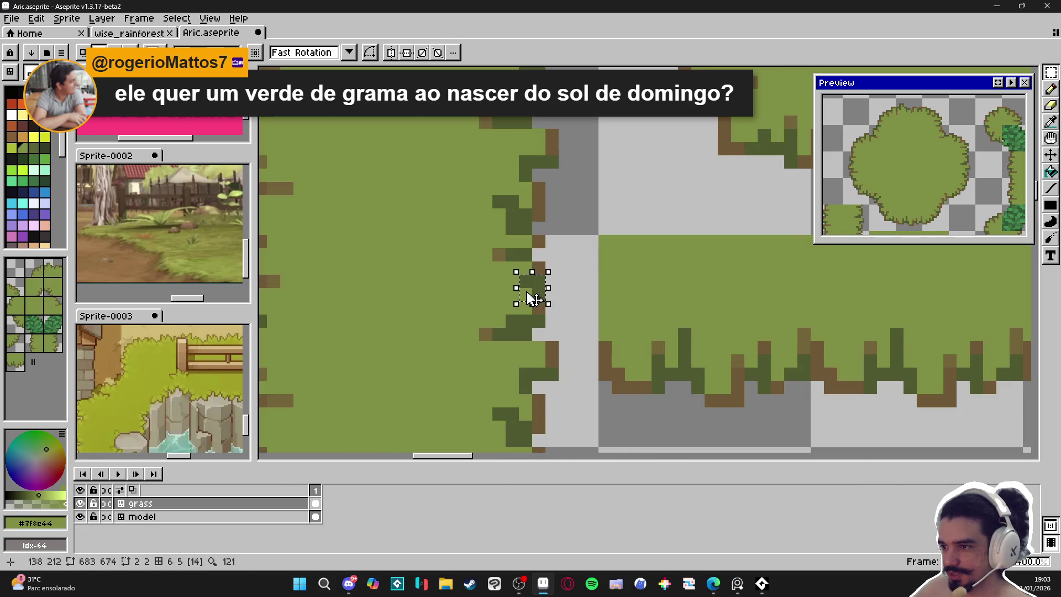
pyautogui.hotkey('ctrl', 'd')
pyautogui.press('b')
# Add a brown blade pixel on the strip edge and erase a stray pixel beside it.
pyautogui.keyDown('alt'); pyautogui.click(539, 241); pyautogui.keyUp('alt')
pyautogui.click(526, 269)
pyautogui.press('e')
pyautogui.click(539, 268)
pyautogui.scroll(-2, 548, 265)
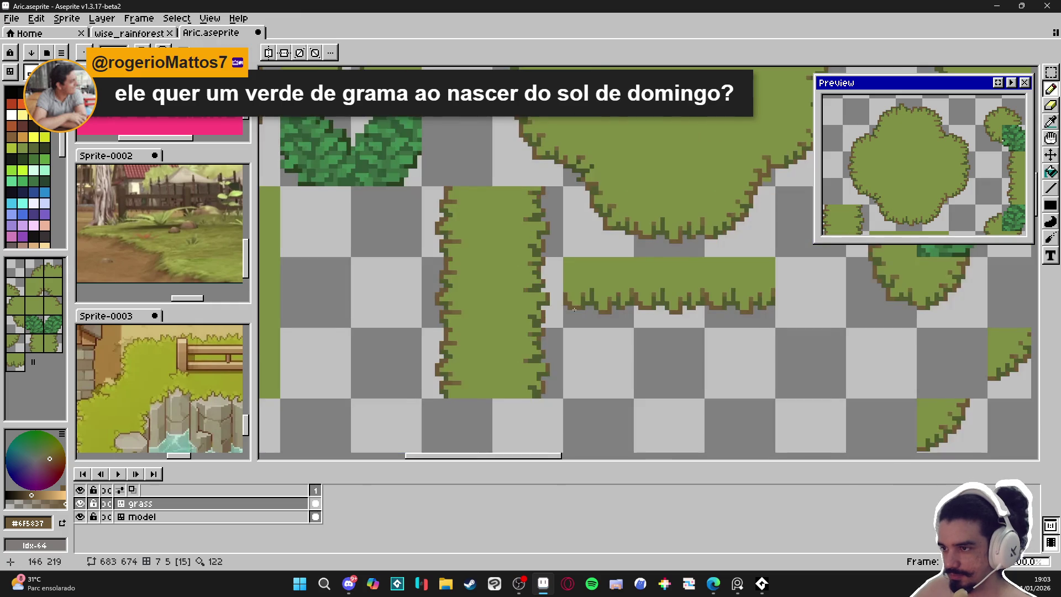
pyautogui.scroll(-1, 560, 303)
pyautogui.scroll(4, 551, 258)
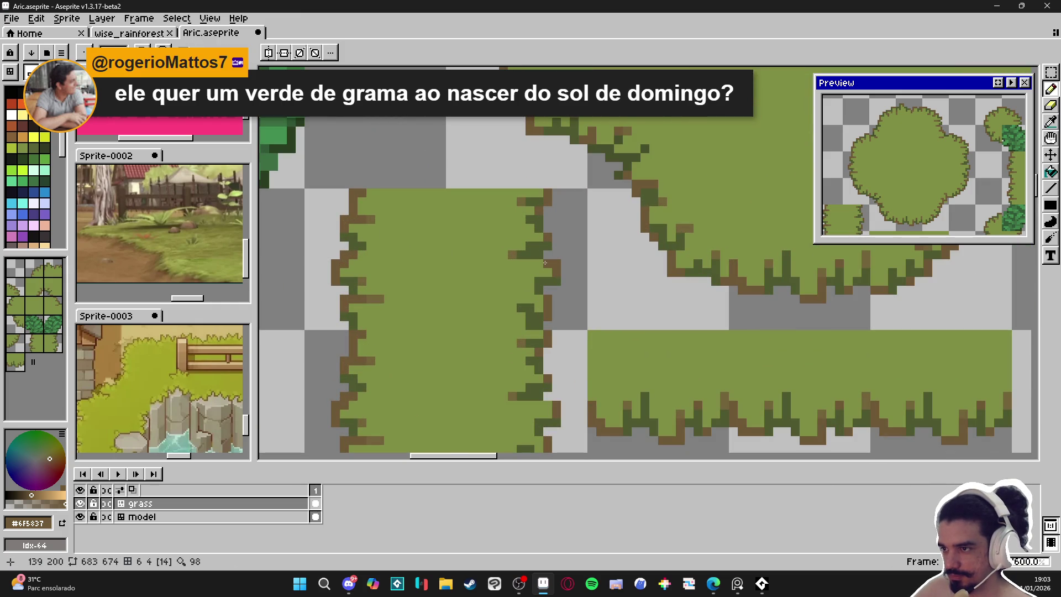
pyautogui.scroll(-3, 547, 270)
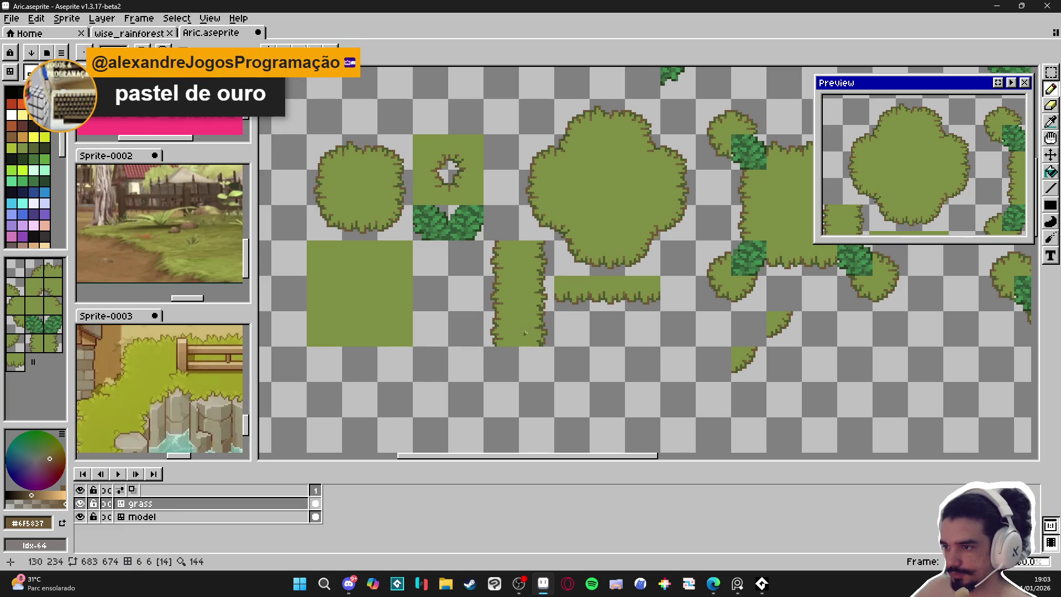
# Repaint two pixels on the vertical strip's right edge in grass green.
pyautogui.scroll(3, 521, 336)
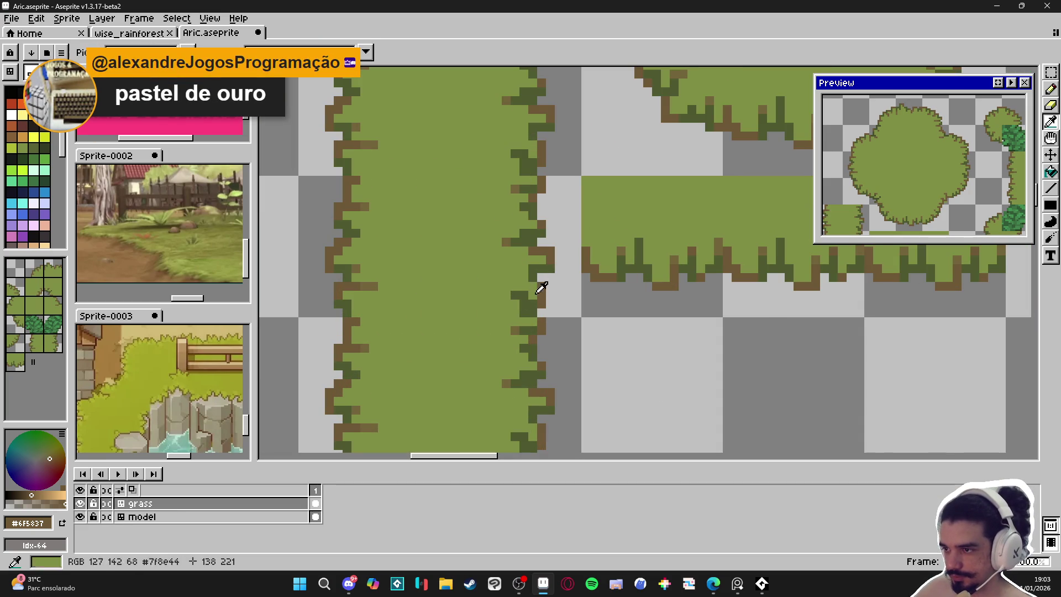
pyautogui.scroll(-2, 547, 285)
pyautogui.scroll(2, 545, 292)
pyautogui.keyDown('alt'); pyautogui.click(542, 305); pyautogui.keyUp('alt')
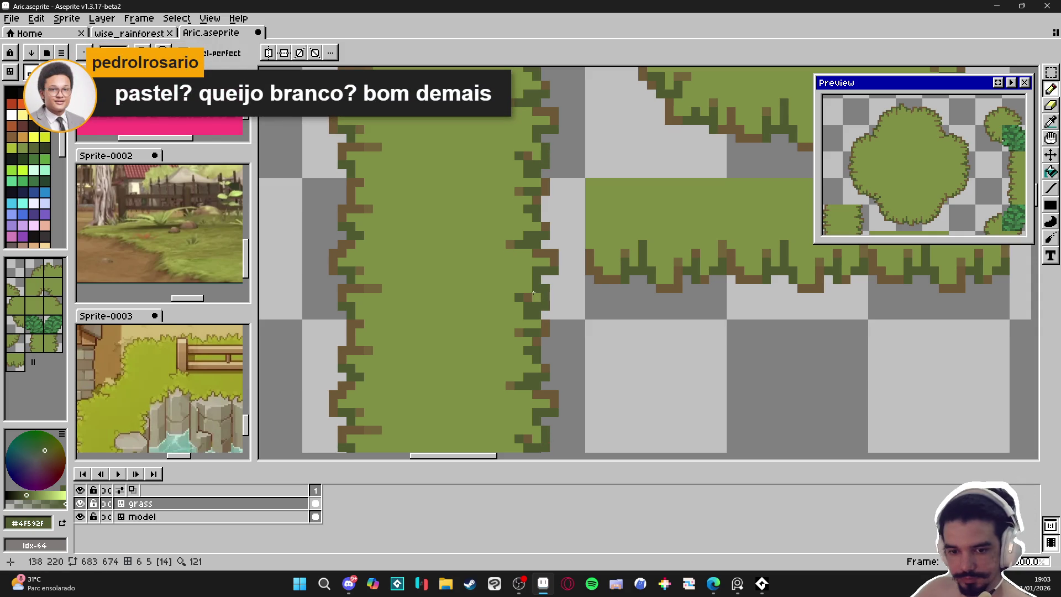
pyautogui.keyDown('alt'); pyautogui.click(532, 293); pyautogui.keyUp('alt')
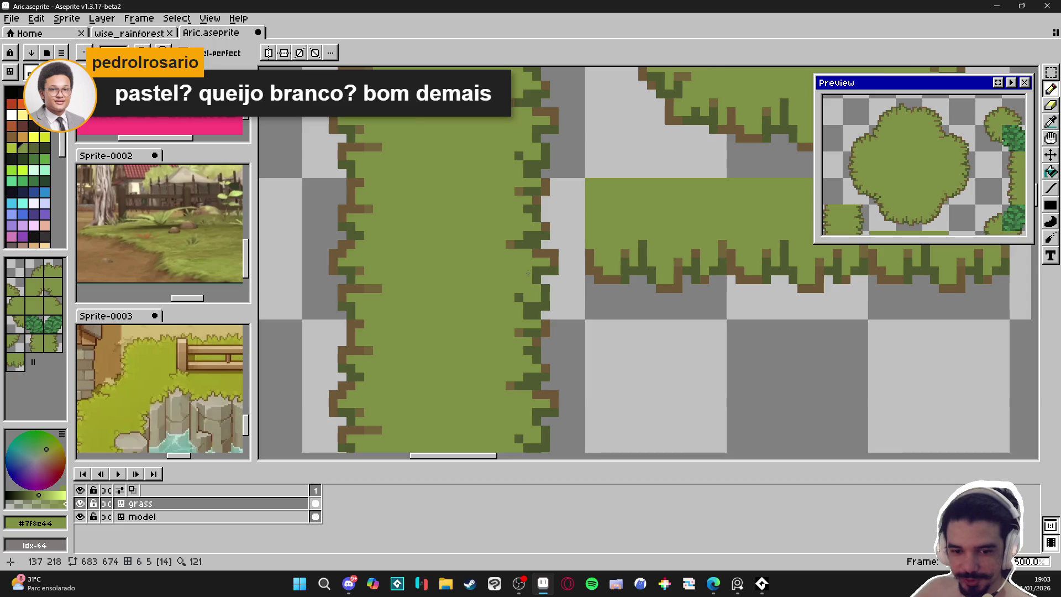
pyautogui.scroll(-1, 528, 273)
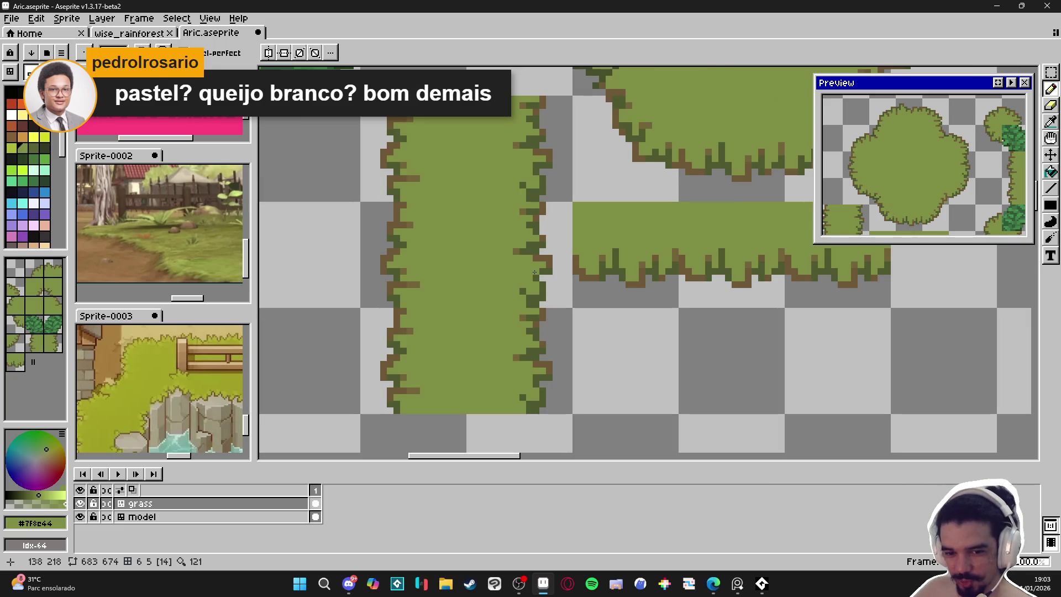
pyautogui.scroll(-1, 523, 282)
pyautogui.scroll(3, 525, 224)
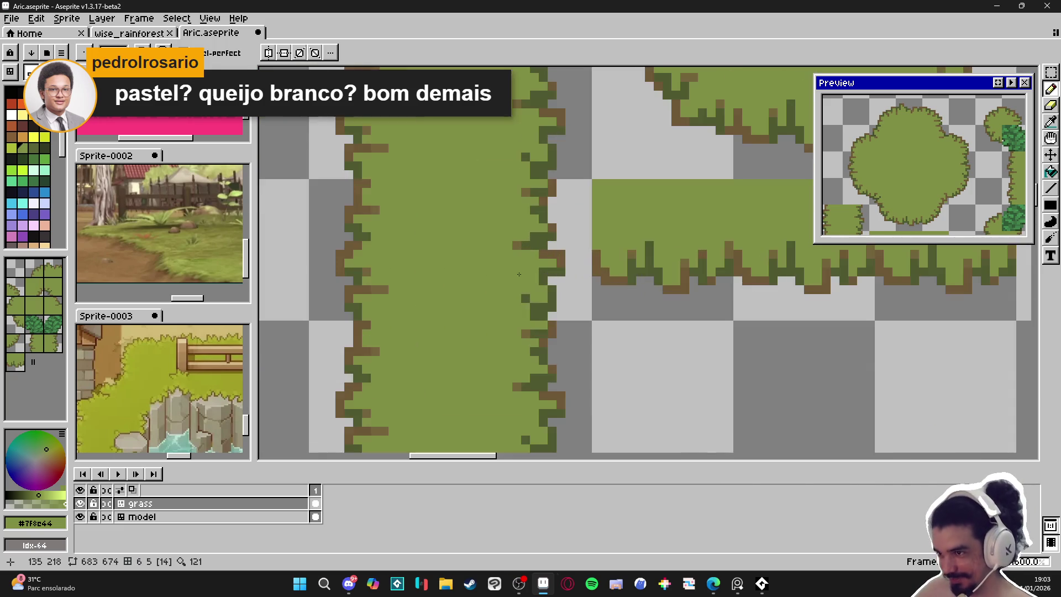
pyautogui.moveTo(525, 224); pyautogui.dragTo(560, 232)
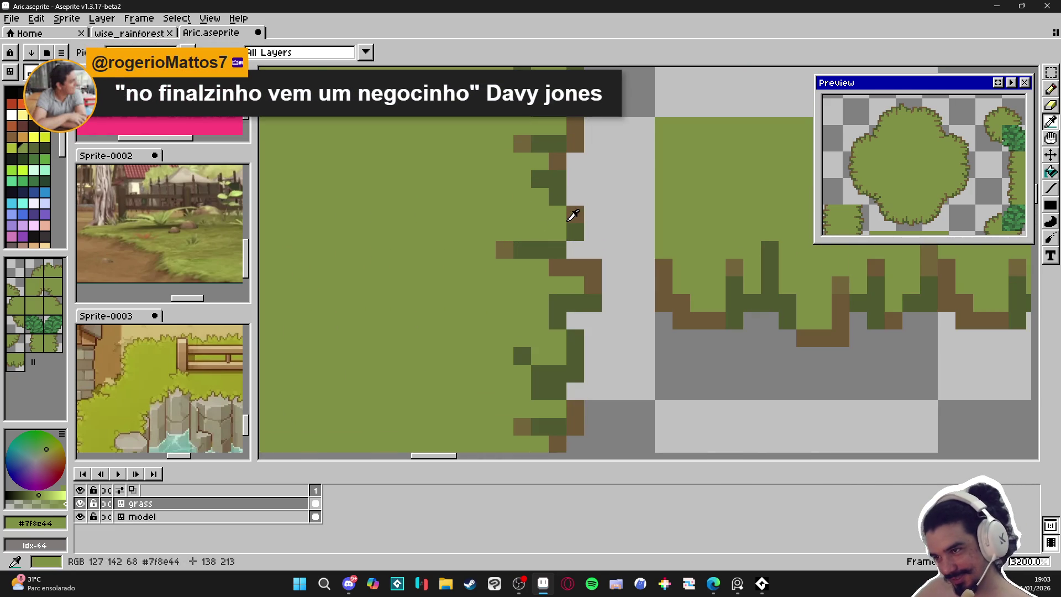
# Add a dark-green pixel to the strip's right edge and sample nearby greens and brown.
pyautogui.keyDown('alt'); pyautogui.click(575, 231); pyautogui.keyUp('alt')
pyautogui.click(576, 197)
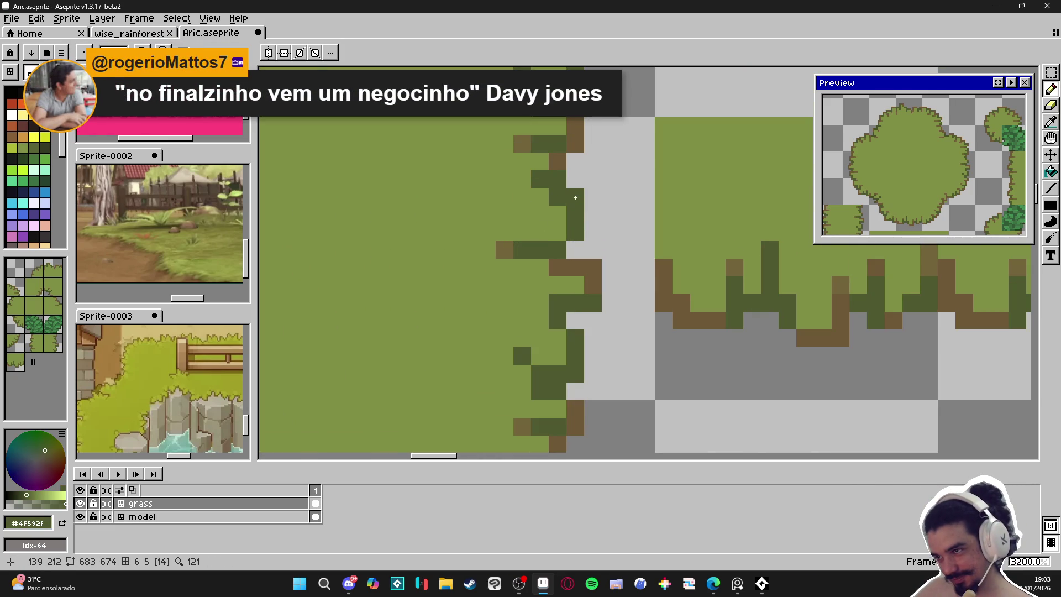
pyautogui.scroll(-3, 561, 237)
pyautogui.scroll(2, 564, 231)
pyautogui.keyDown('alt'); pyautogui.click(565, 229); pyautogui.keyUp('alt')
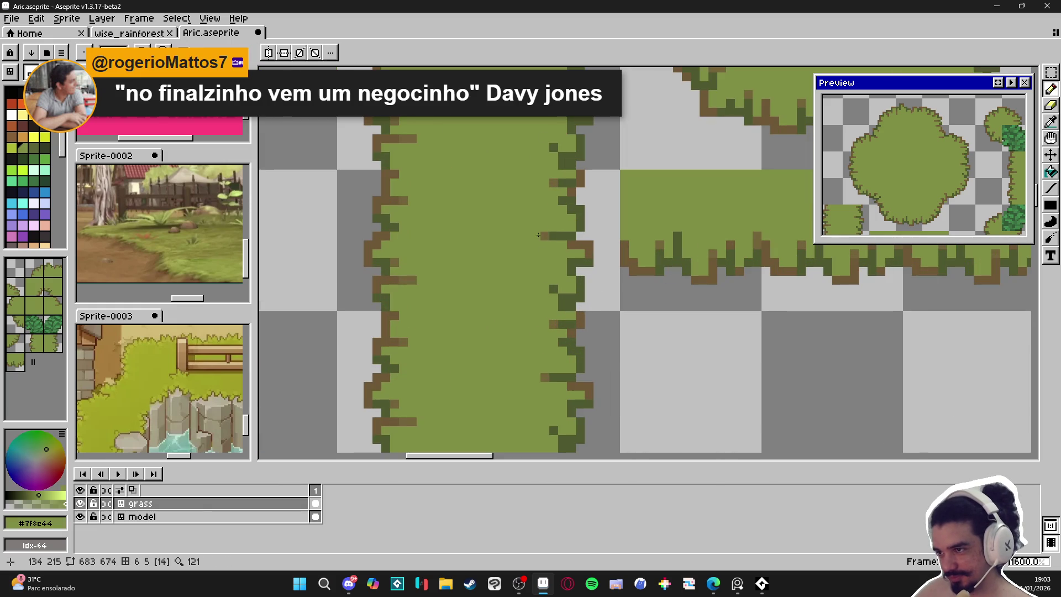
pyautogui.keyDown('alt'); pyautogui.click(570, 229); pyautogui.keyUp('alt')
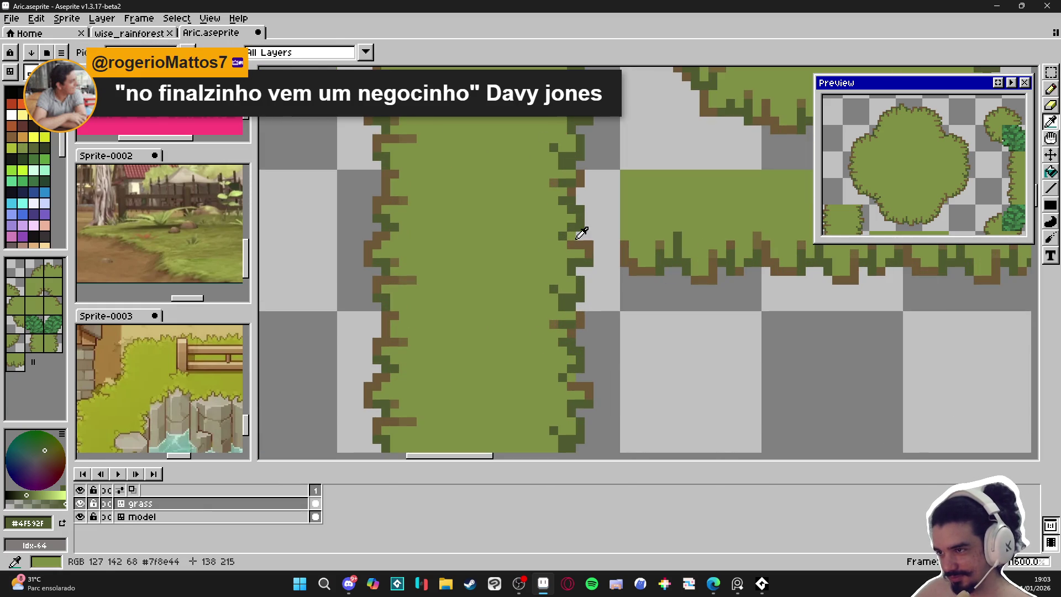
pyautogui.keyDown('alt'); pyautogui.click(570, 237); pyautogui.keyUp('alt')
pyautogui.keyDown('alt'); pyautogui.click(569, 236); pyautogui.keyUp('alt')
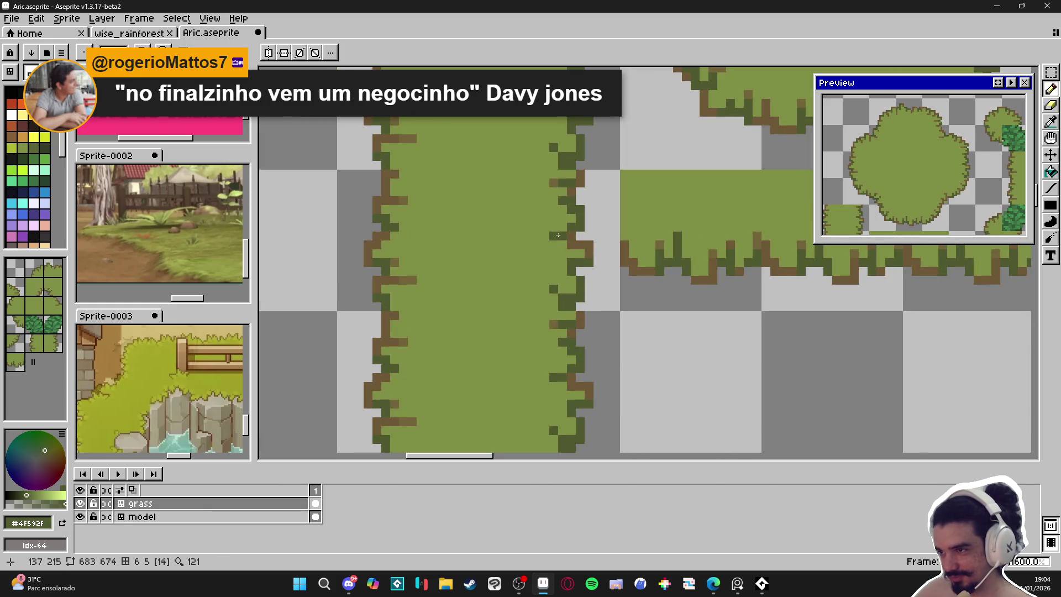
pyautogui.scroll(-4, 580, 241)
pyautogui.scroll(-1, 591, 247)
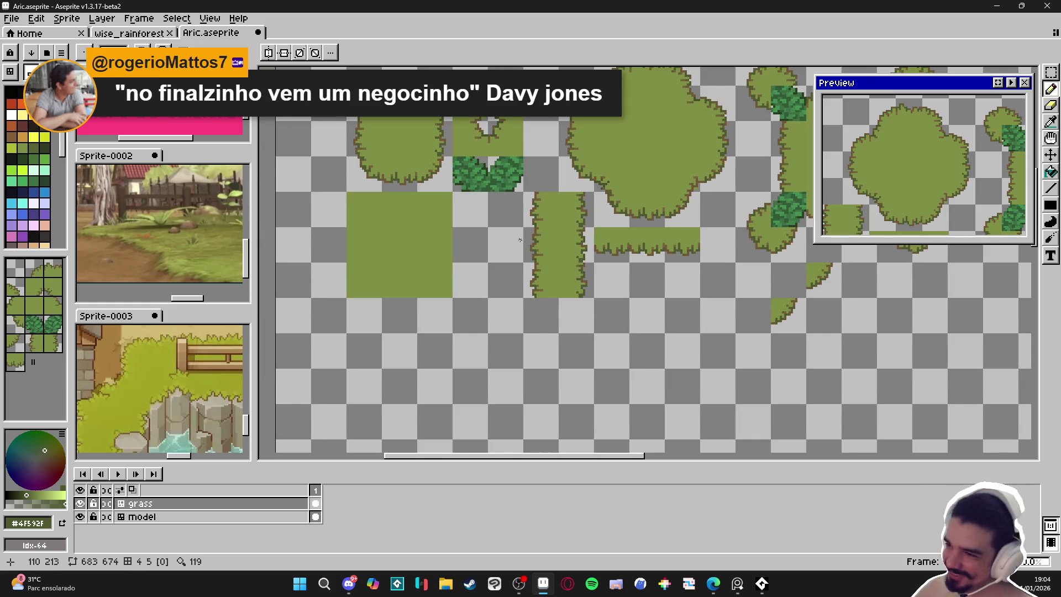
pyautogui.scroll(5, 520, 239)
pyautogui.press('i')
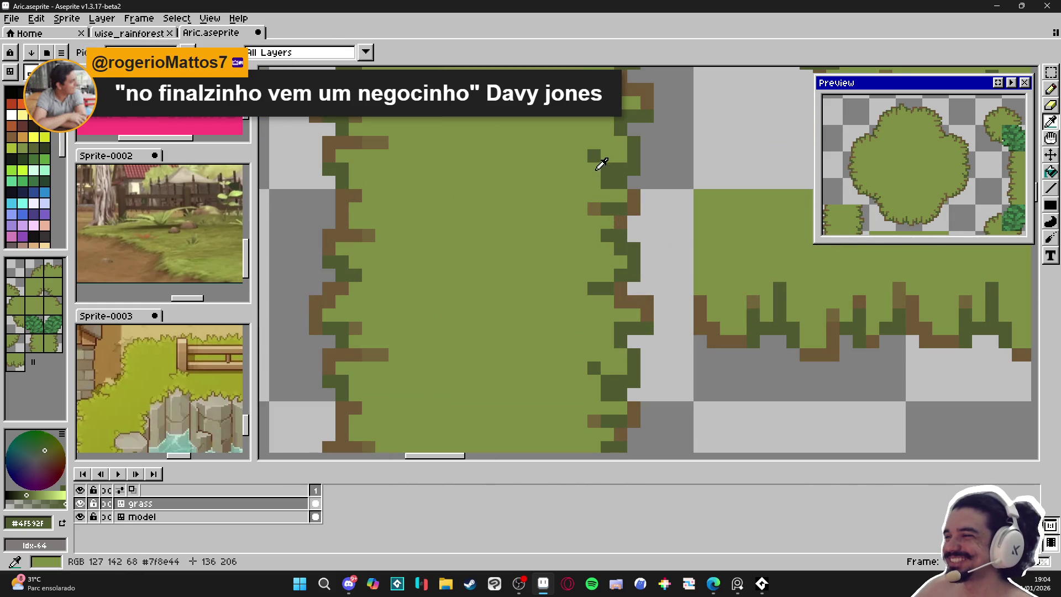
pyautogui.press('b')
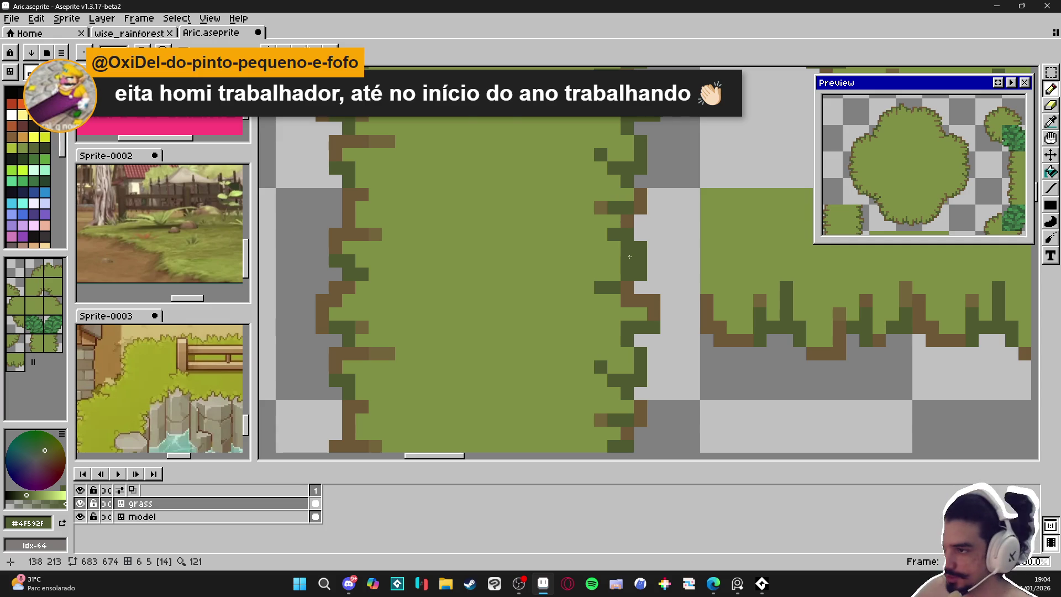
# Pick the grass green and bring the tile with the hole into view.
pyautogui.scroll(-2, 634, 274)
pyautogui.scroll(-1, 634, 274)
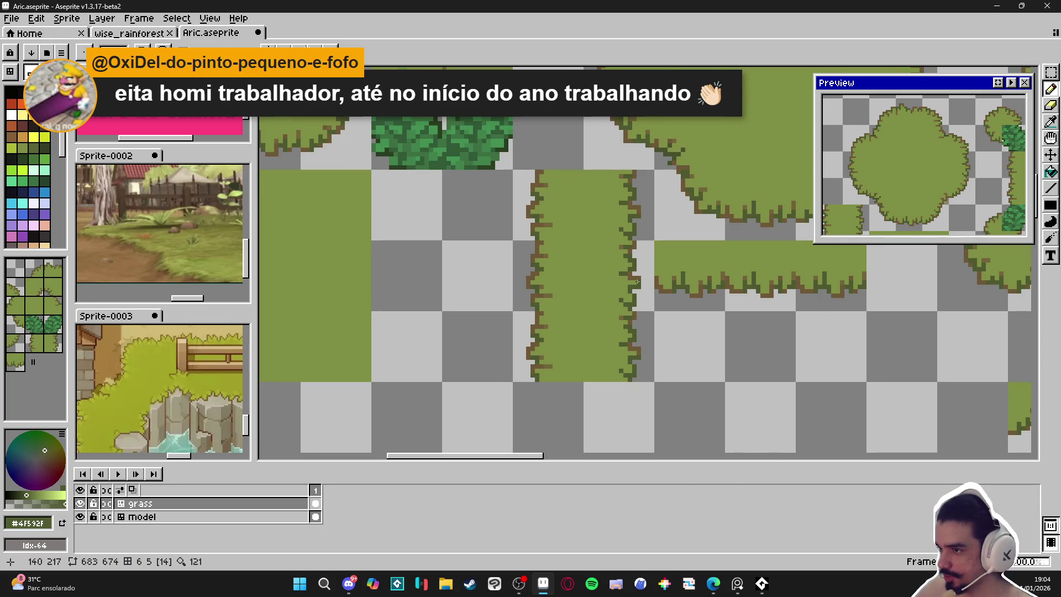
pyautogui.scroll(2, 636, 283)
pyautogui.keyDown('alt'); pyautogui.click(619, 288); pyautogui.keyUp('alt')
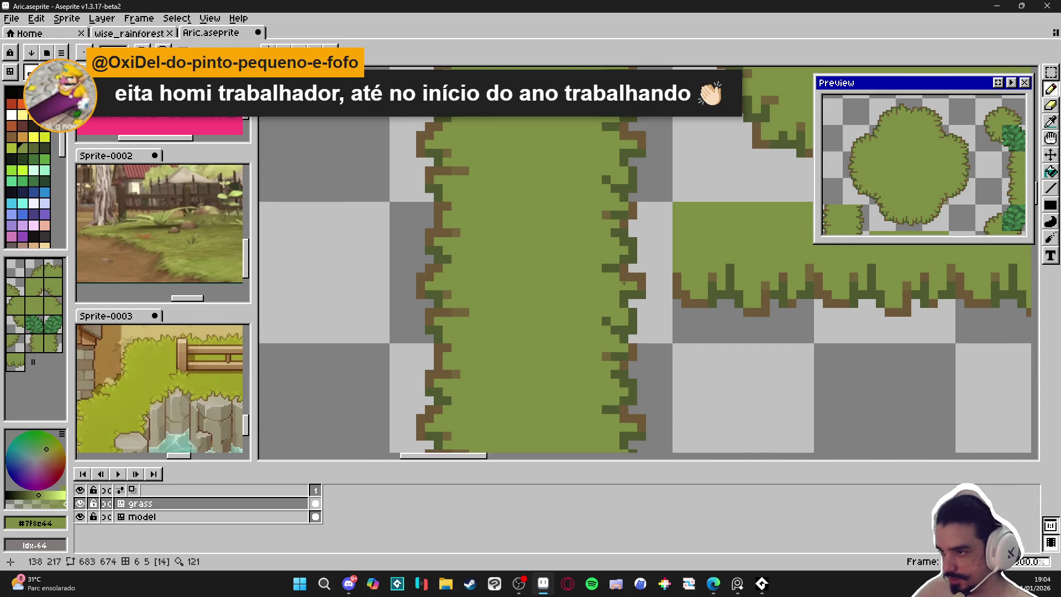
pyautogui.scroll(-3, 643, 293)
pyautogui.moveTo(637, 288)
pyautogui.mouseDown()
pyautogui.moveTo(593, 313)
pyautogui.moveTo(605, 301)
pyautogui.mouseUp()
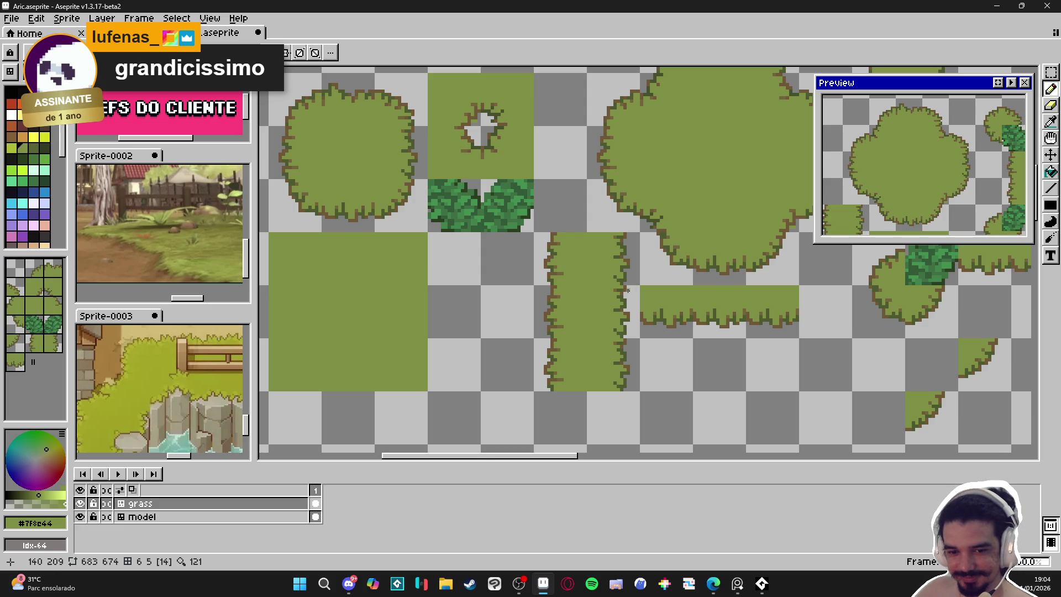
# Zoom out over the whole grass and bush tileset and save Aric.aseprite.
pyautogui.scroll(-1, 648, 376)
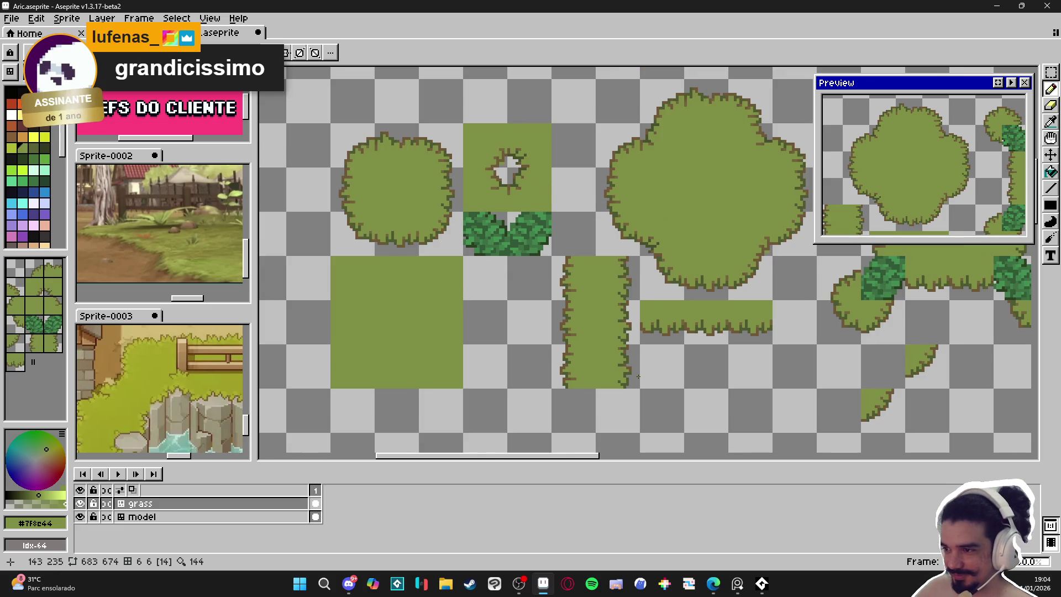
pyautogui.scroll(-1, 635, 371)
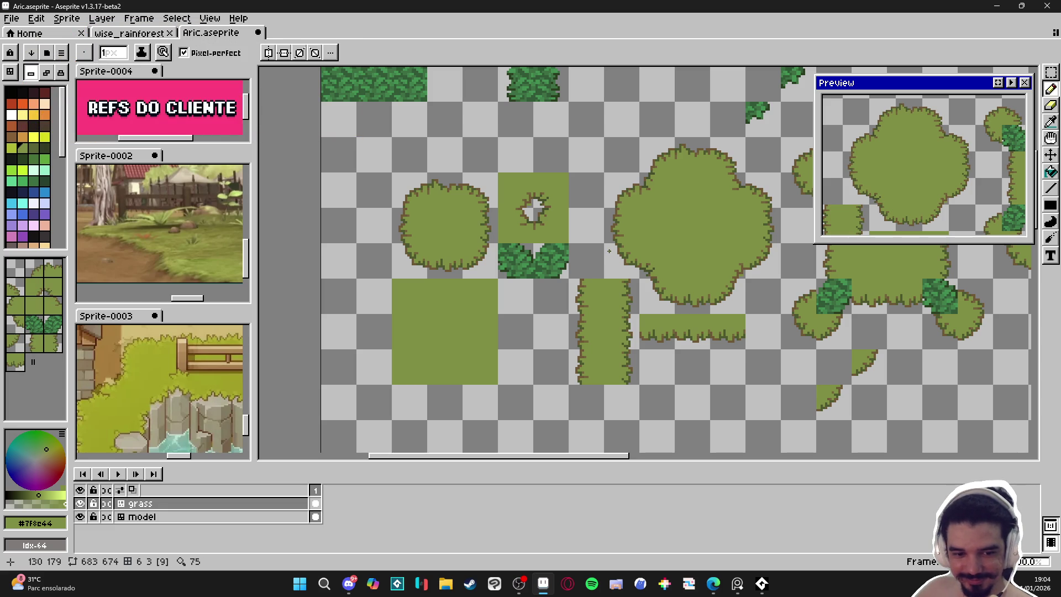
pyautogui.hscroll(1, 589, 297)
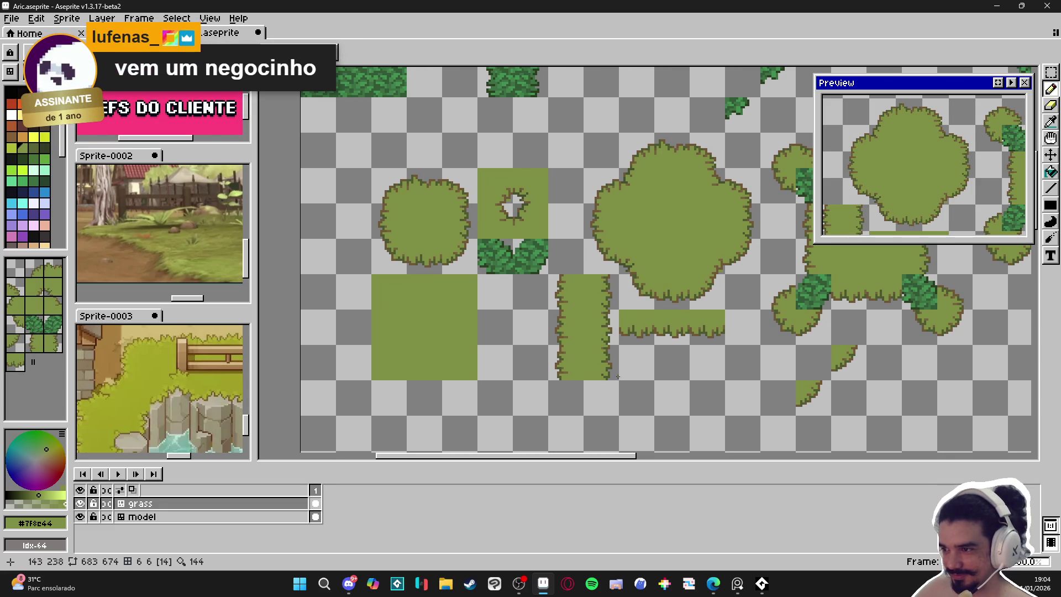
pyautogui.hscroll(1, 514, 337)
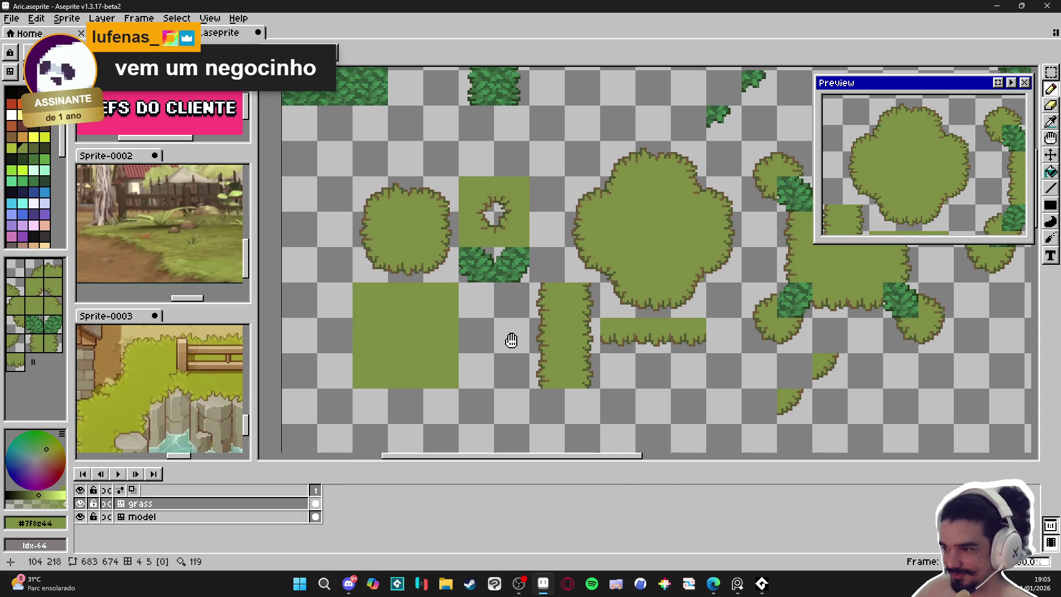
pyautogui.scroll(8, 508, 342)
pyautogui.press('e')
pyautogui.press('b')
pyautogui.scroll(-5, 581, 274)
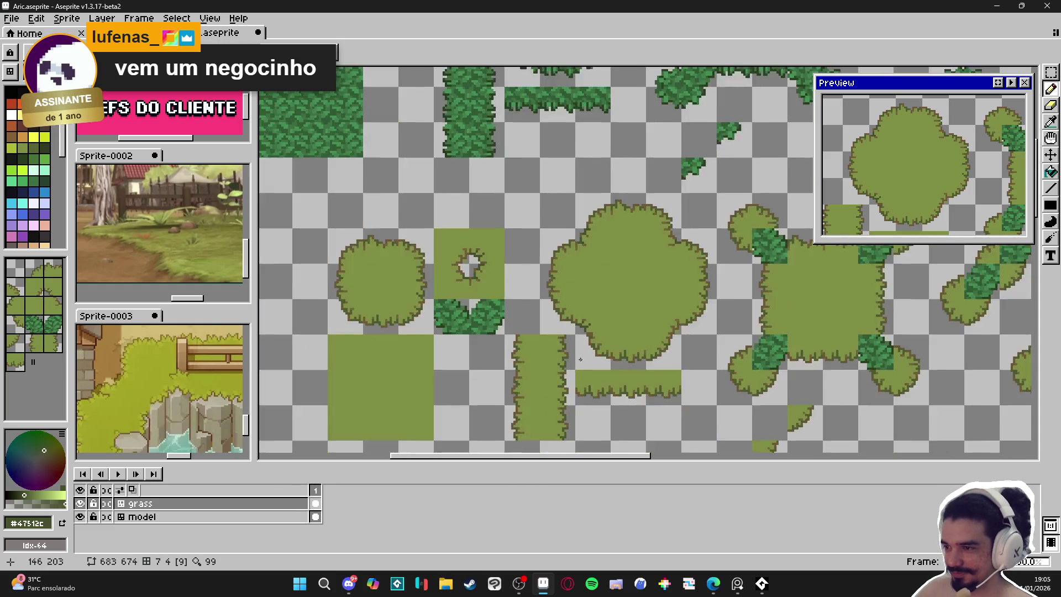
pyautogui.hotkey('ctrl', 's')
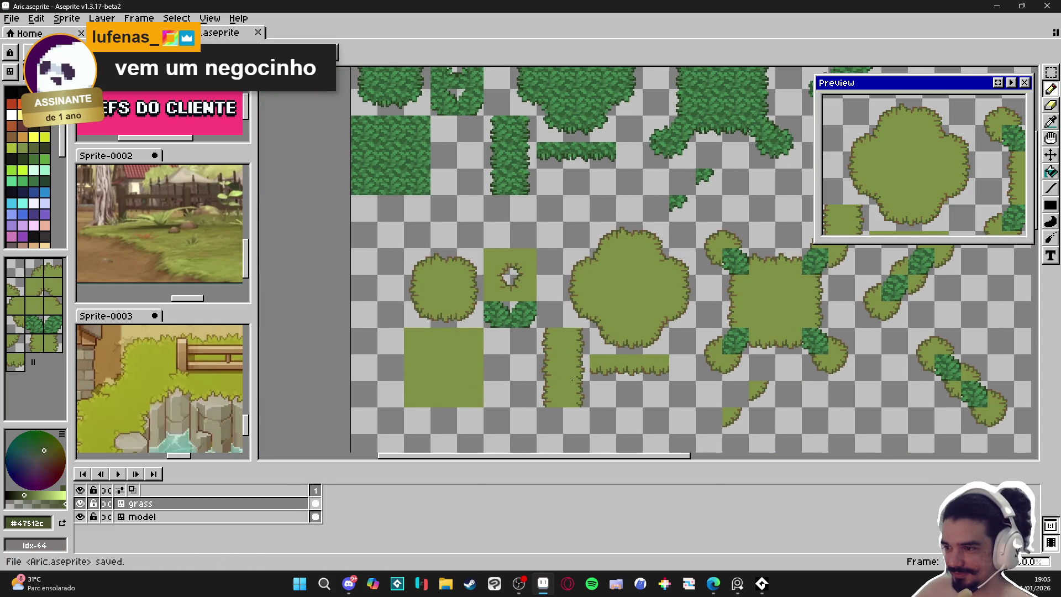
pyautogui.scroll(5, 429, 303)
pyautogui.keyDown('alt'); pyautogui.click(434, 266); pyautogui.keyUp('alt')
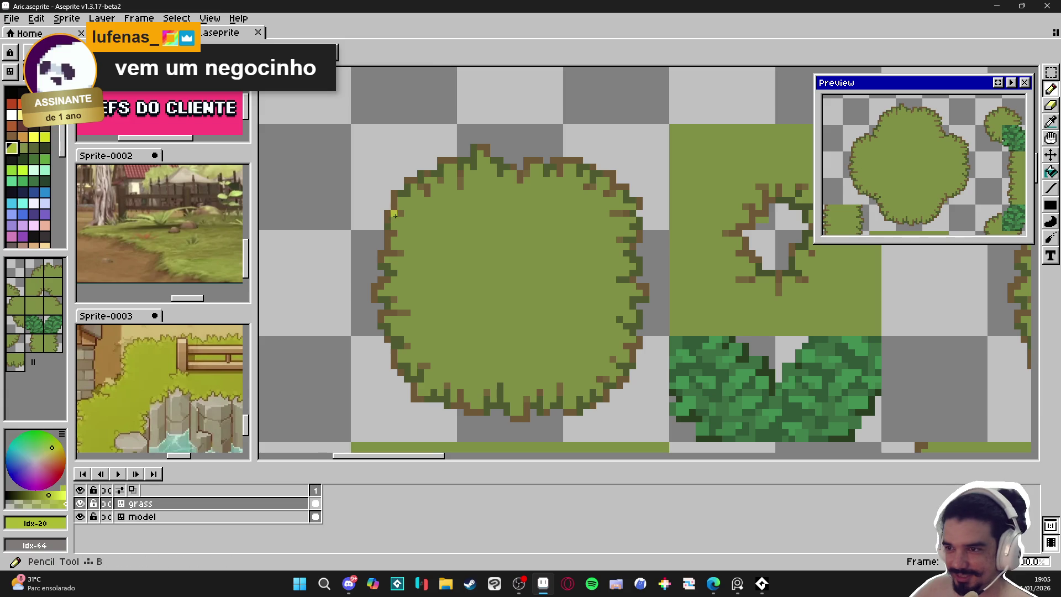
# Pencil a few yellow-green highlight pixels inside the round bush's upper-left edge, undoing a stray one.
pyautogui.scroll(1, 398, 215)
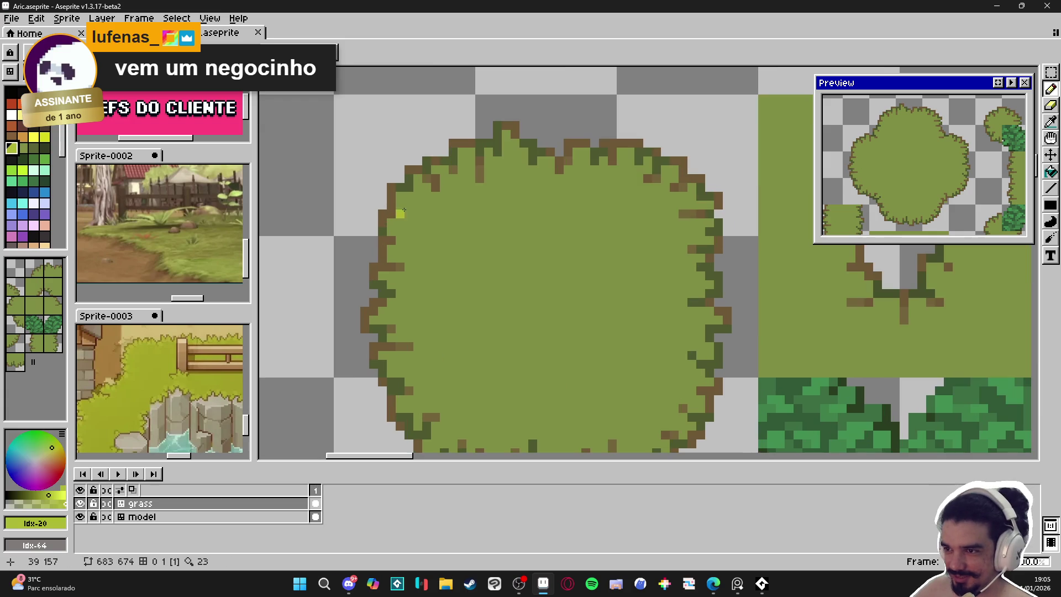
pyautogui.click(12, 148)
pyautogui.click(415, 205)
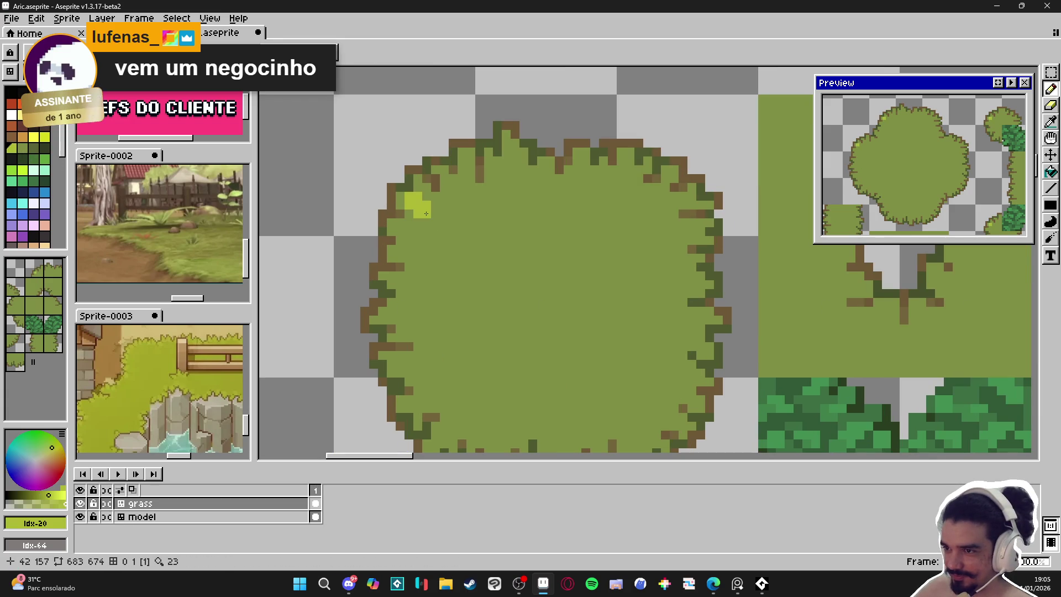
pyautogui.press('ctrl')
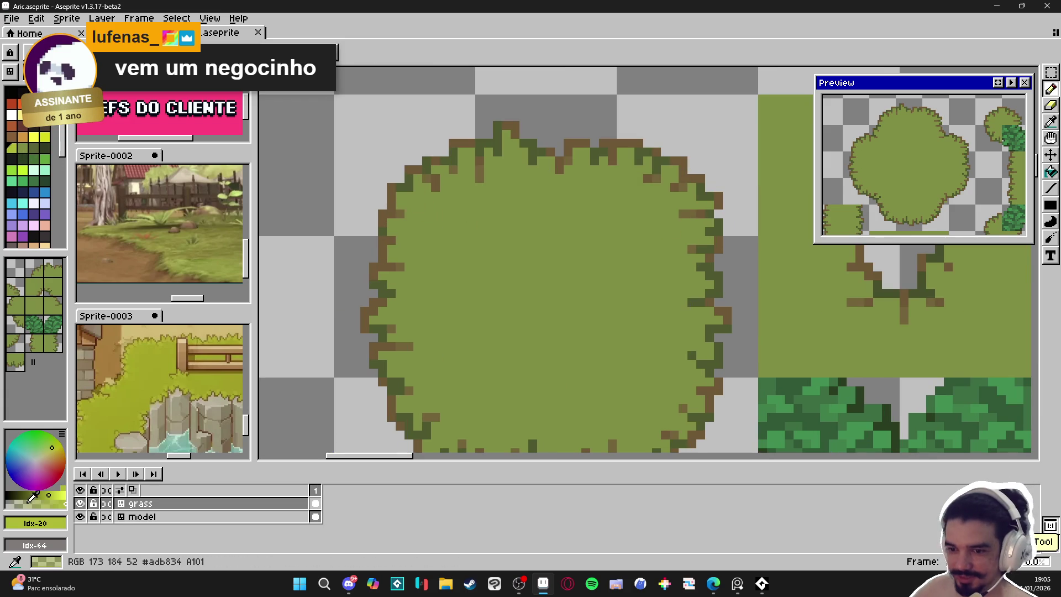
pyautogui.hotkey('ctrl', 'z')
pyautogui.click(406, 231)
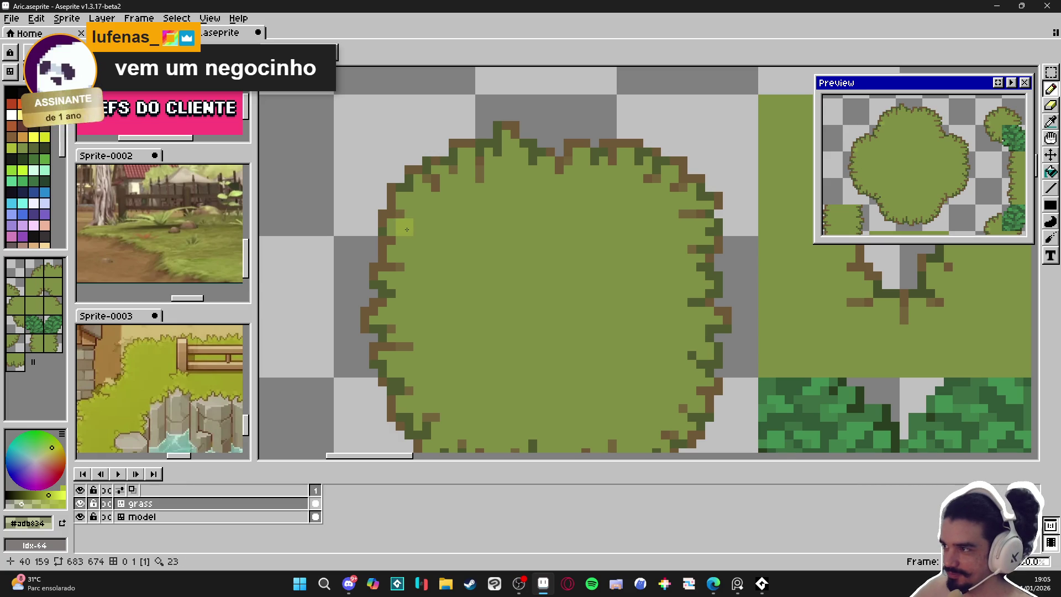
pyautogui.click(411, 238)
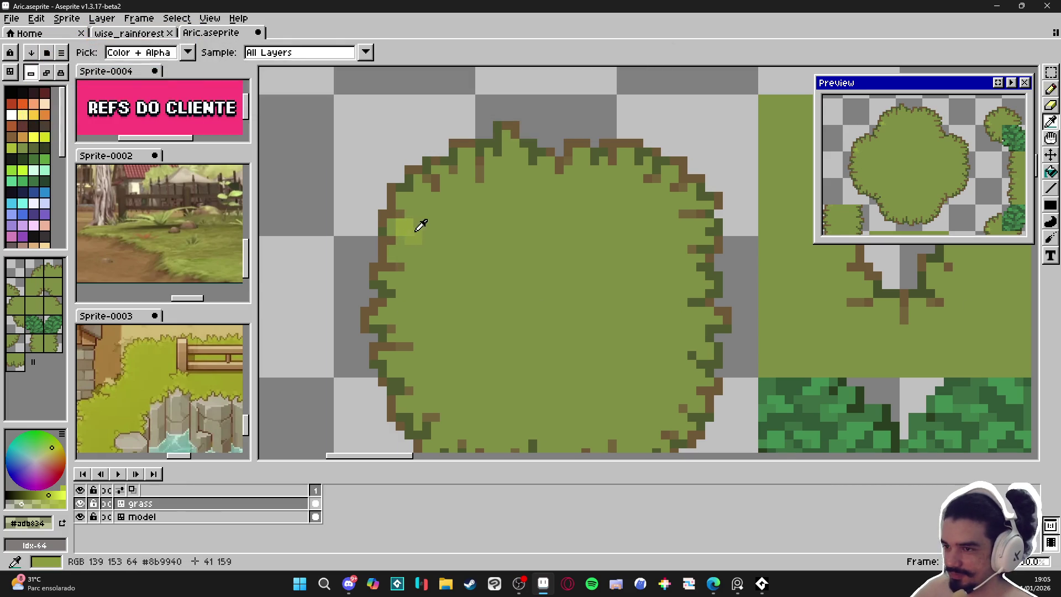
pyautogui.keyDown('alt'); pyautogui.click(420, 227); pyautogui.keyUp('alt')
pyautogui.click(411, 237)
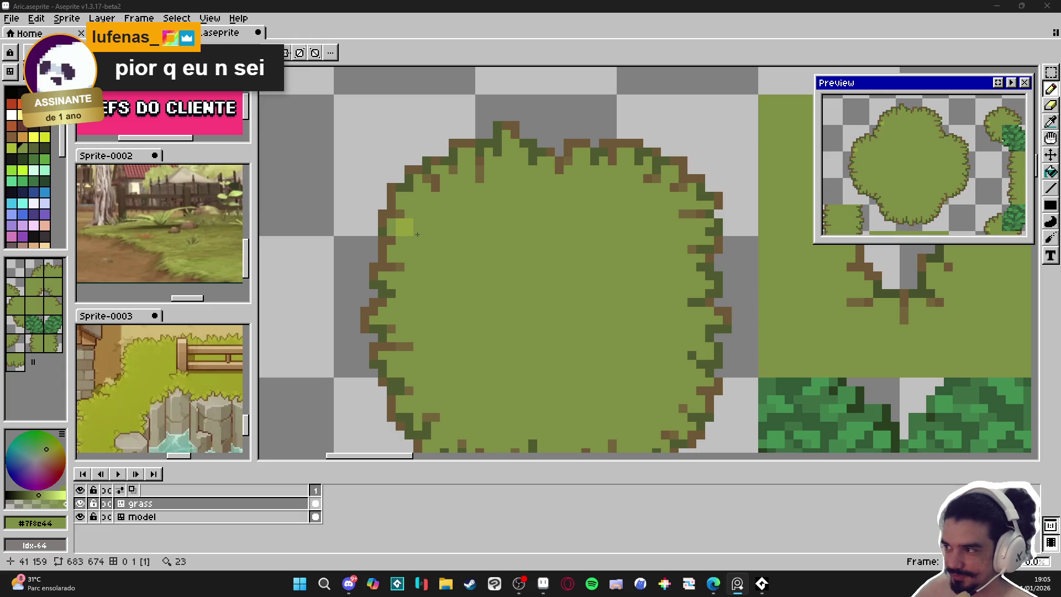
pyautogui.scroll(1, 359, 229)
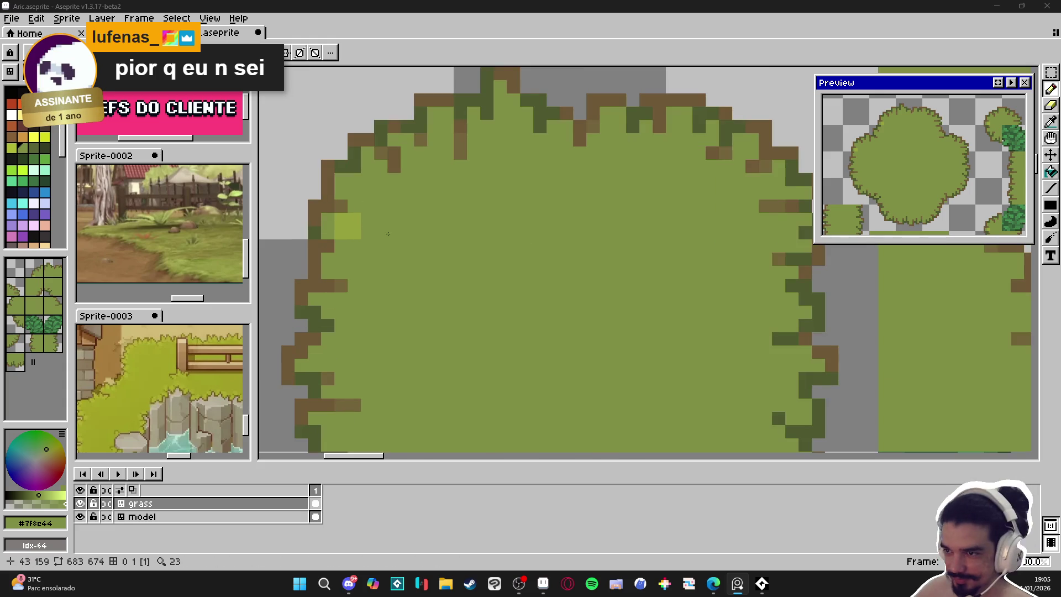
# Pick light green #94a13d from the canvas and dab highlight pixels along the bush's upper-left edge.
pyautogui.keyDown('alt'); pyautogui.click(356, 229); pyautogui.keyUp('alt')
pyautogui.click(335, 221)
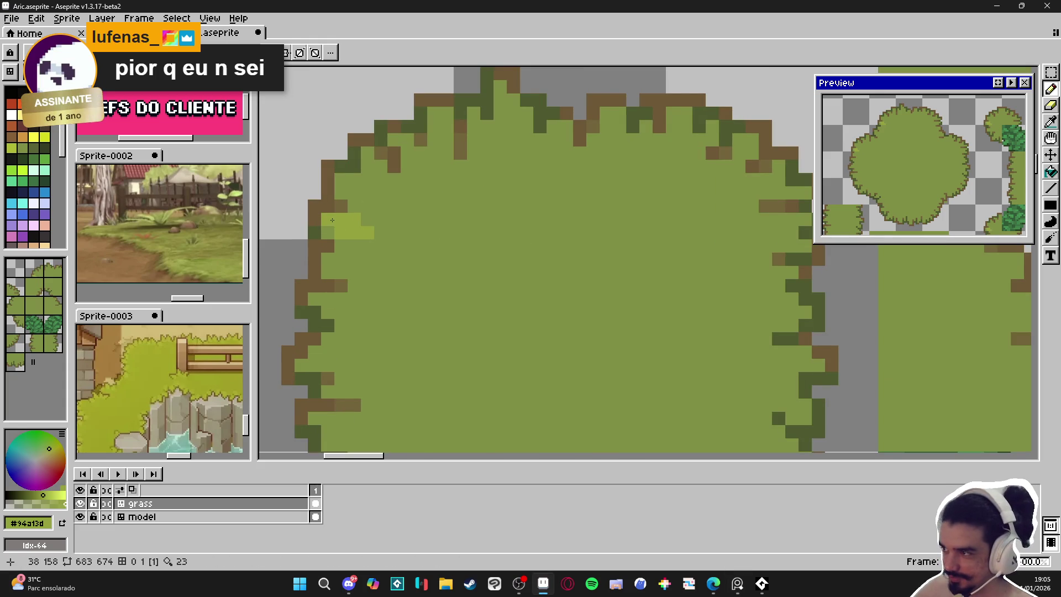
pyautogui.click(361, 191)
pyautogui.click(409, 153)
pyautogui.click(409, 140)
pyautogui.click(420, 165)
pyautogui.click(435, 139)
pyautogui.moveTo(434, 126); pyautogui.dragTo(434, 123)
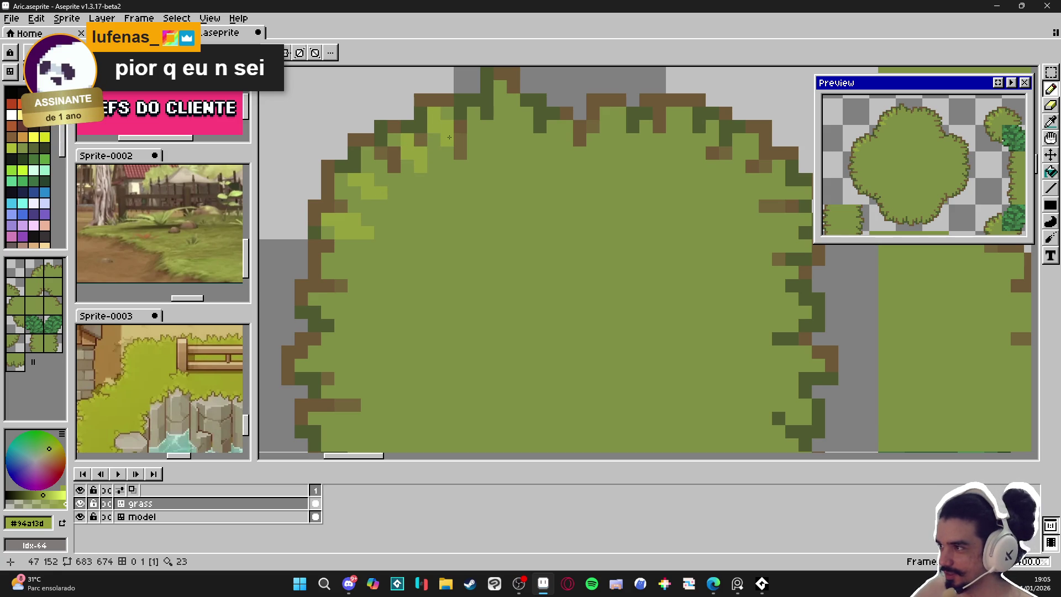
# Add a cluster of light-green highlight pixels along the bush's left inner edge.
pyautogui.scroll(-1, 429, 147)
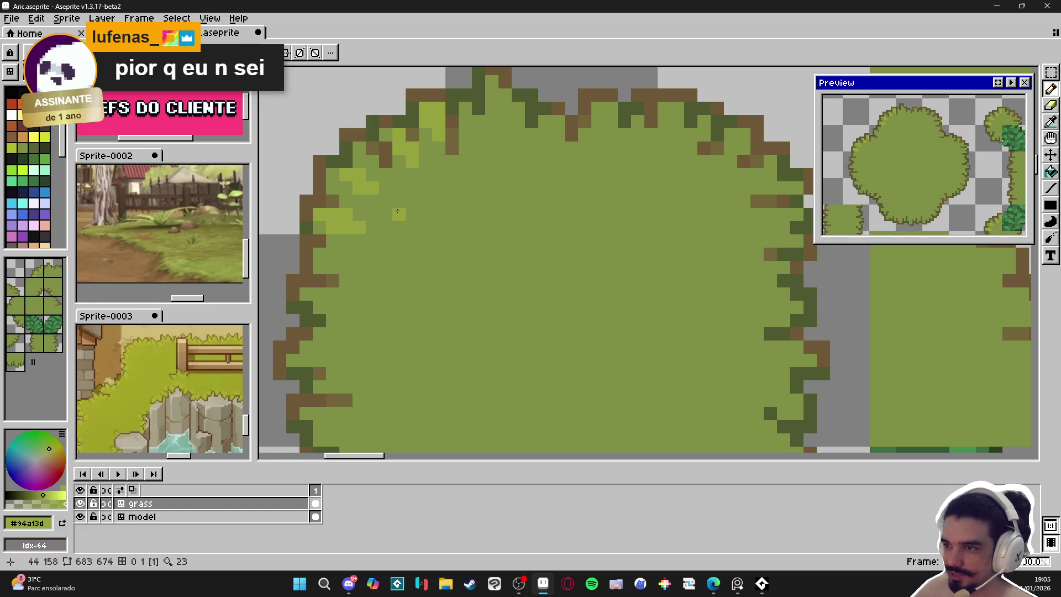
pyautogui.scroll(-4, 397, 210)
pyautogui.scroll(2, 399, 213)
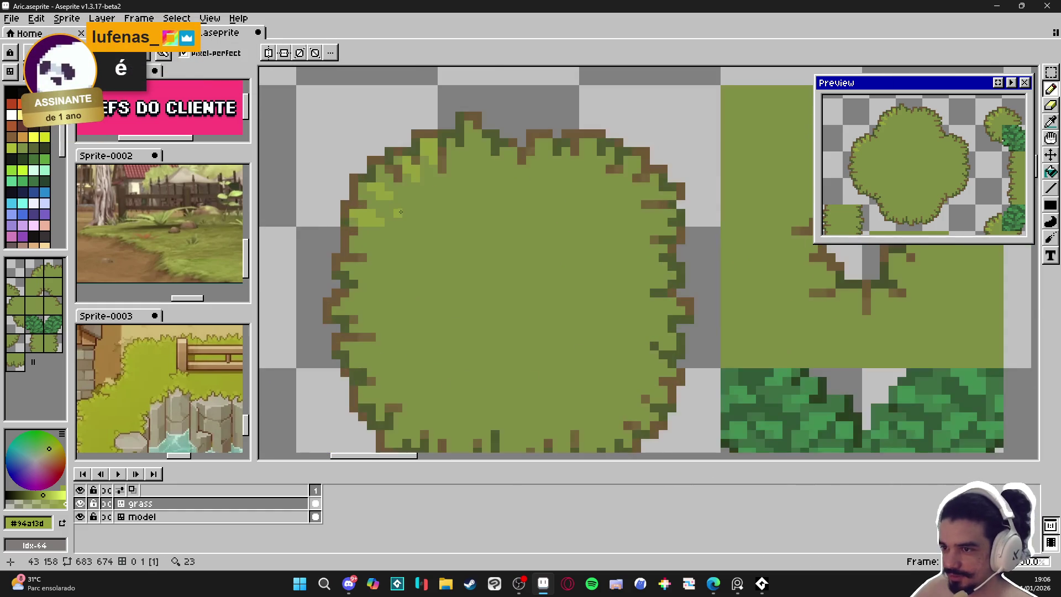
pyautogui.scroll(-2, 399, 212)
pyautogui.scroll(4, 391, 257)
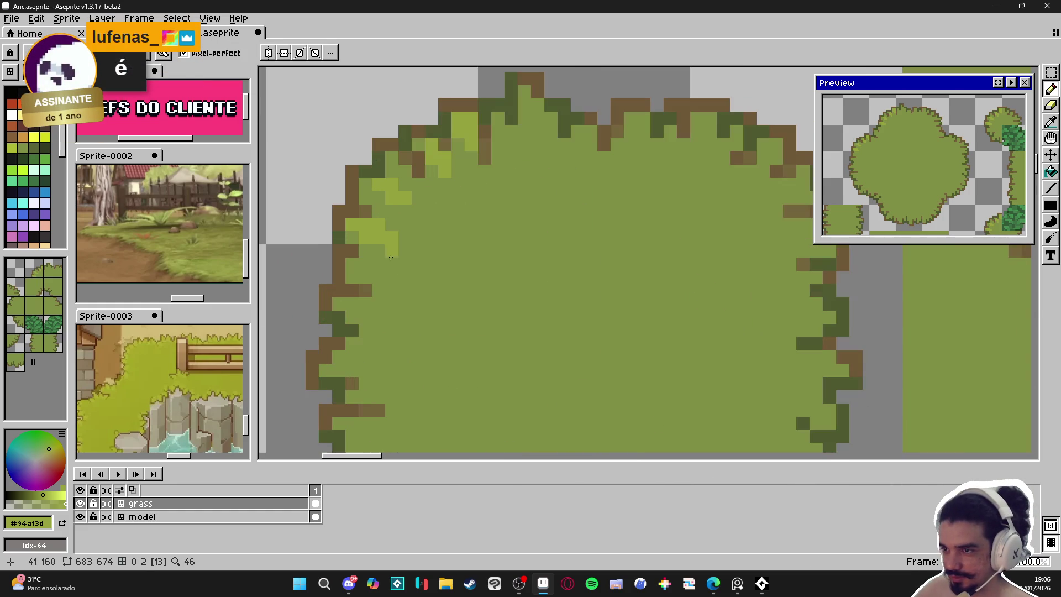
pyautogui.click(378, 303)
pyautogui.click(352, 304)
pyautogui.click(365, 317)
pyautogui.click(378, 317)
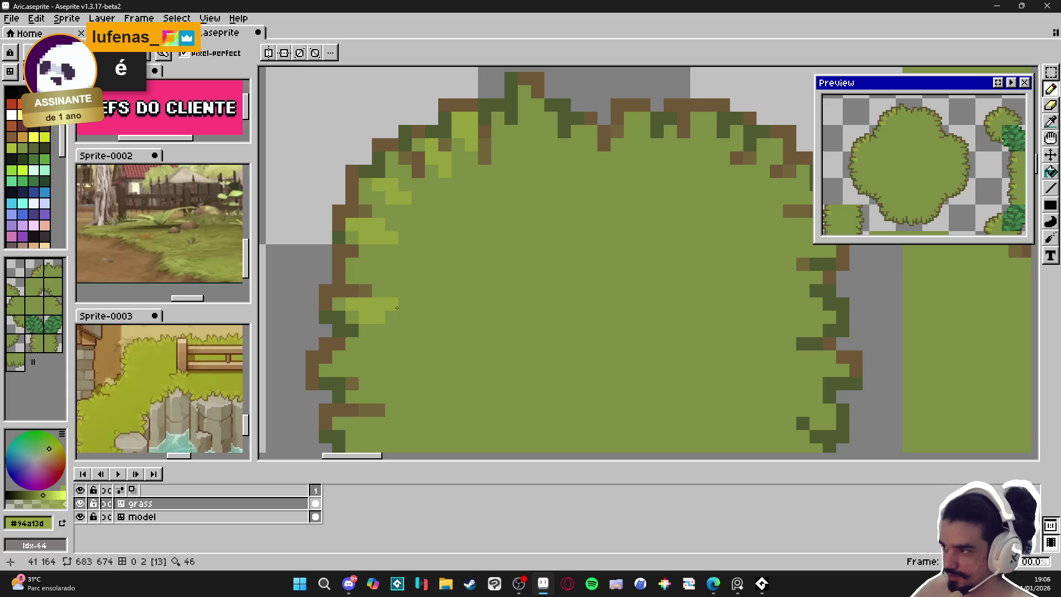
# Paint more light-green pixels lower on the bush's left side, then resample a green from the bush.
pyautogui.scroll(-2, 381, 315)
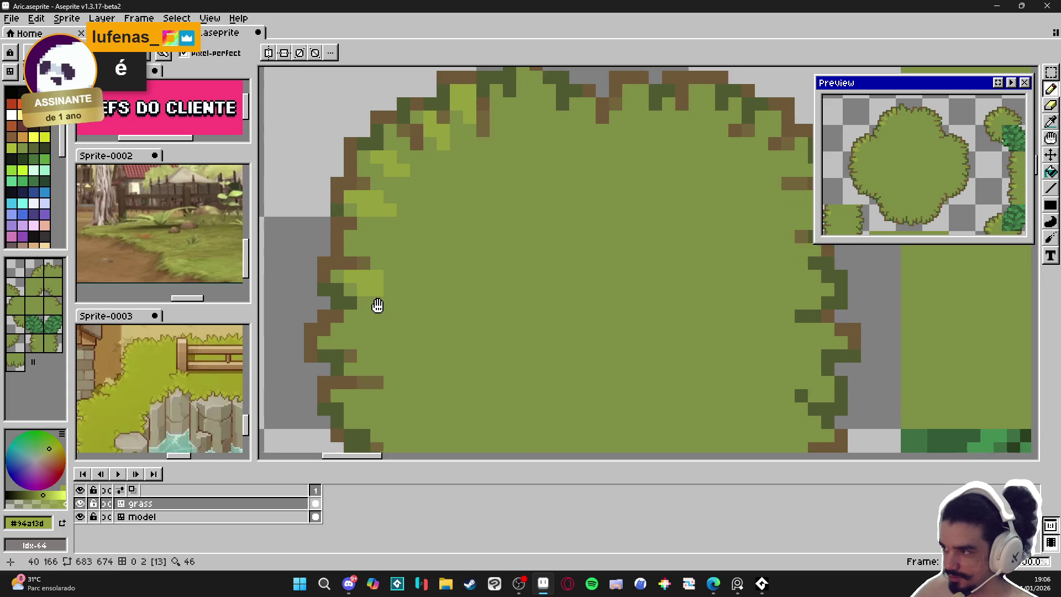
pyautogui.click(361, 330)
pyautogui.click(336, 330)
pyautogui.click(348, 317)
pyautogui.press('i')
pyautogui.click(386, 328)
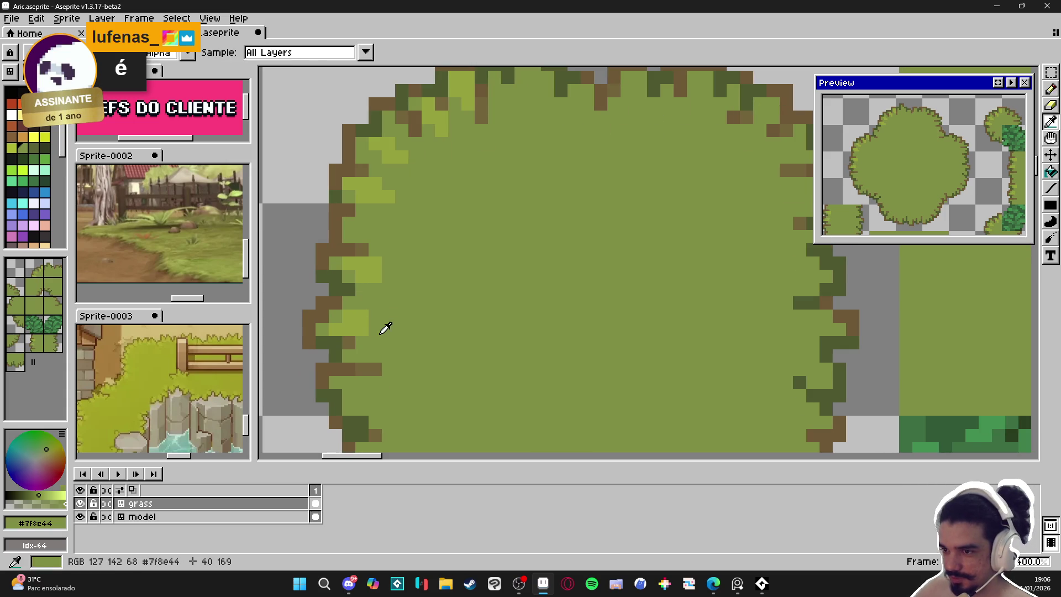
pyautogui.press('b')
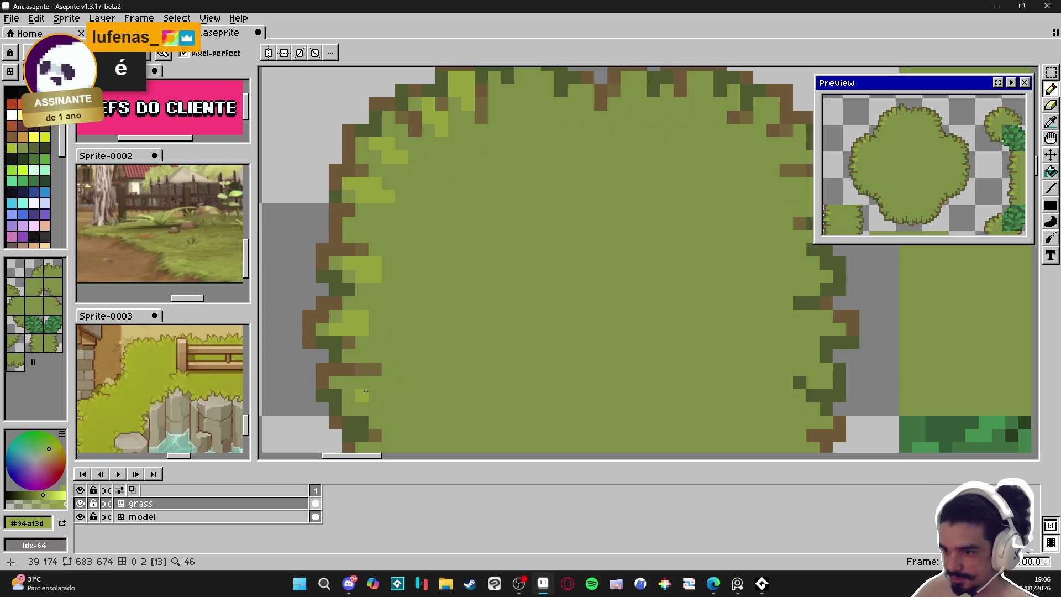
pyautogui.scroll(-2, 410, 404)
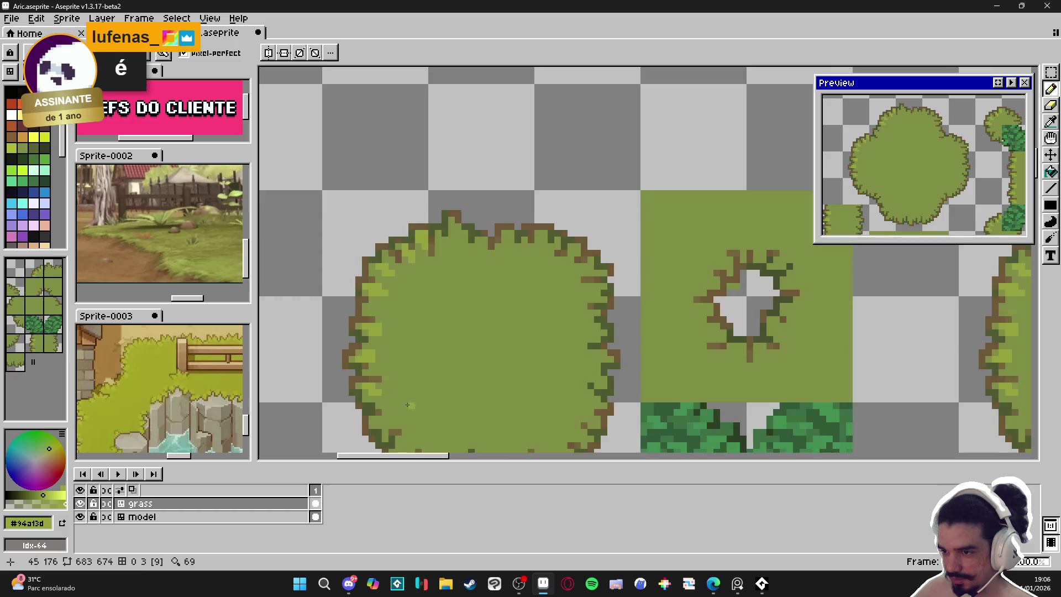
# Resample the light green and paint highlight strips plus one extra pixel along the bush's left edge.
pyautogui.scroll(-2, 411, 404)
pyautogui.scroll(3, 378, 318)
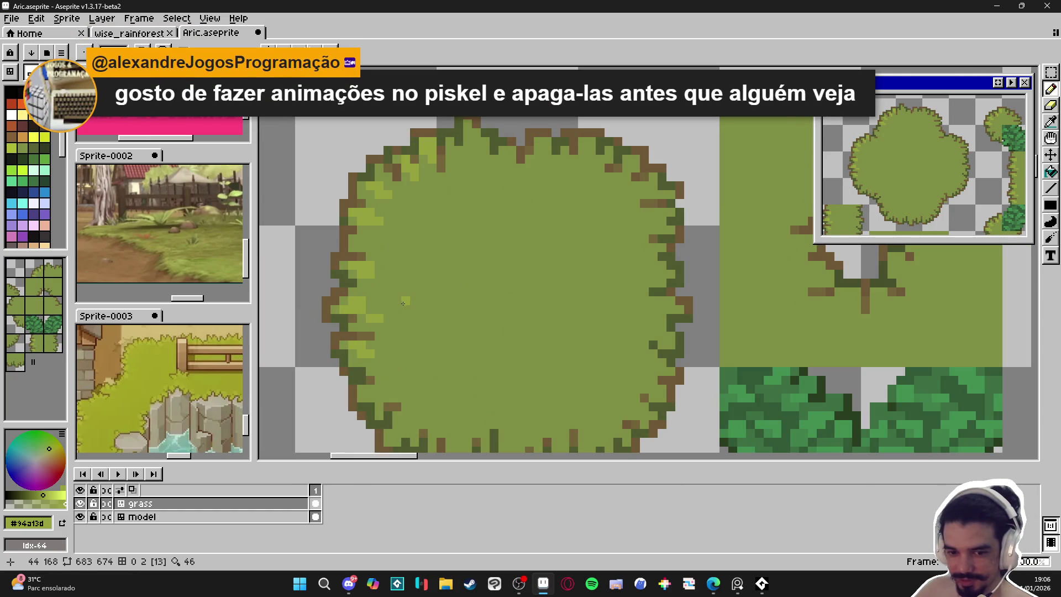
pyautogui.scroll(2, 452, 353)
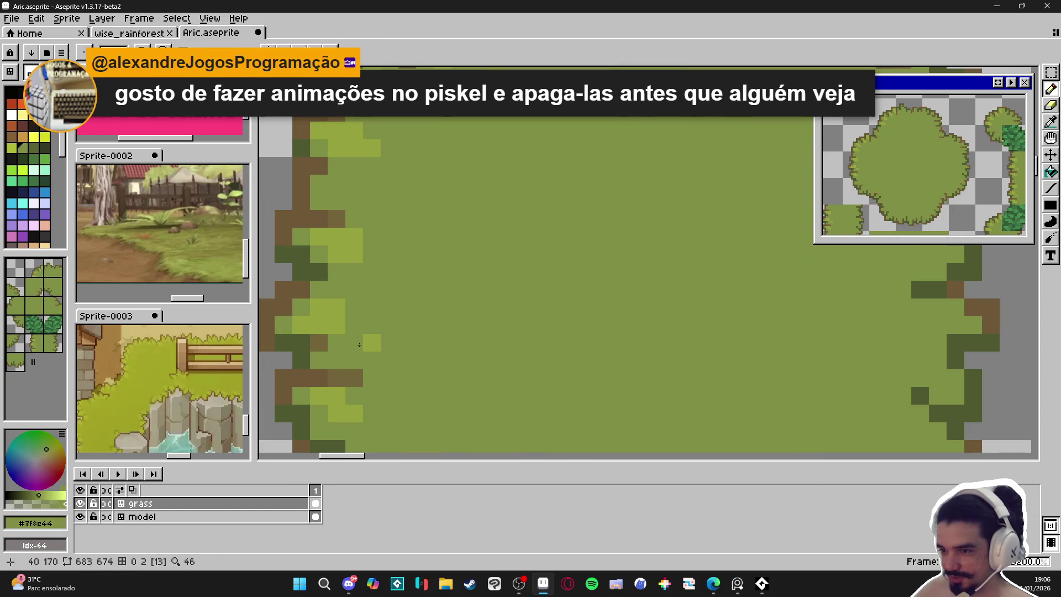
pyautogui.keyDown('alt'); pyautogui.click(372, 343); pyautogui.keyUp('alt')
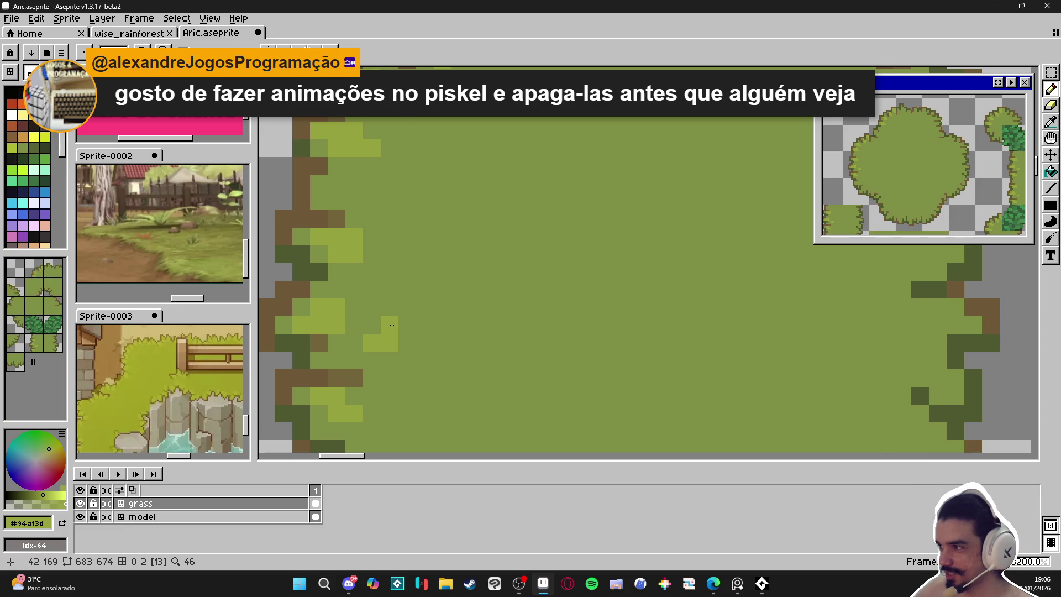
pyautogui.scroll(-2, 392, 325)
pyautogui.scroll(2, 326, 316)
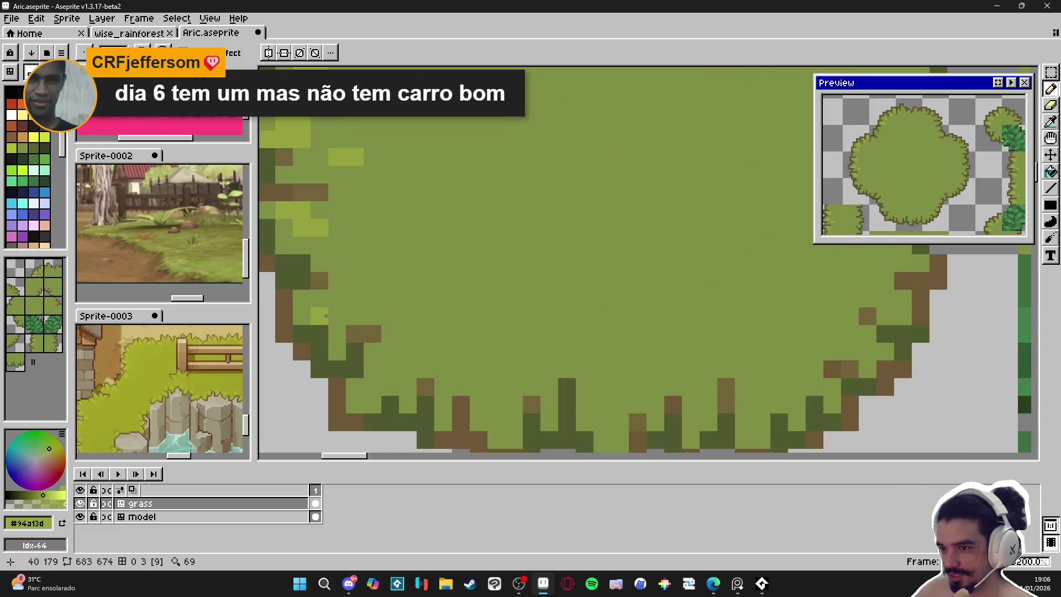
pyautogui.moveTo(324, 314)
pyautogui.mouseDown()
pyautogui.moveTo(337, 316)
pyautogui.moveTo(337, 298)
pyautogui.moveTo(355, 299)
pyautogui.moveTo(354, 312)
pyautogui.mouseUp()
pyautogui.moveTo(352, 310); pyautogui.dragTo(336, 299)
pyautogui.click(360, 285)
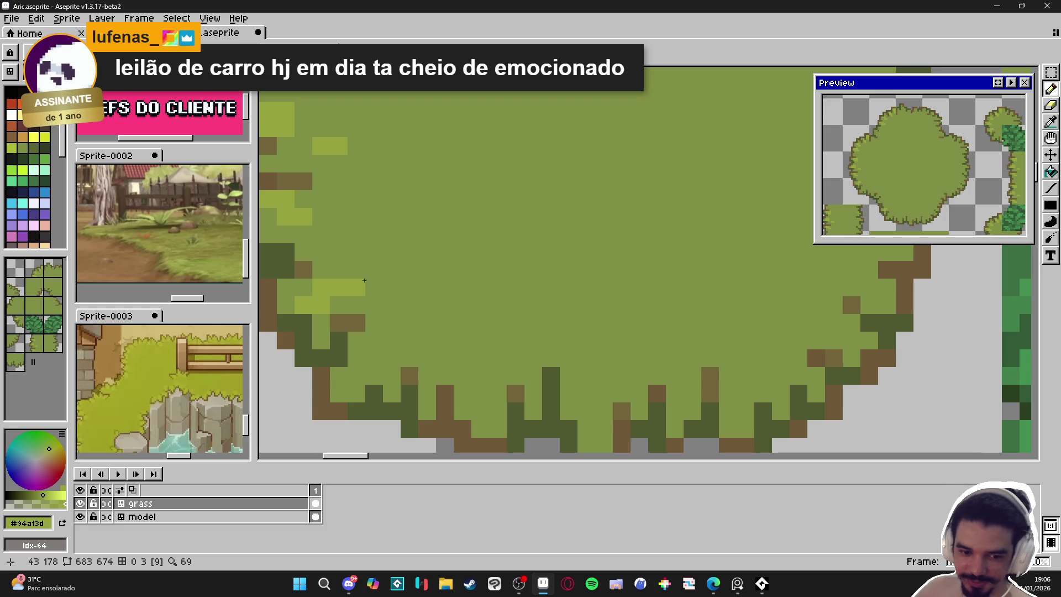
pyautogui.scroll(-2, 365, 281)
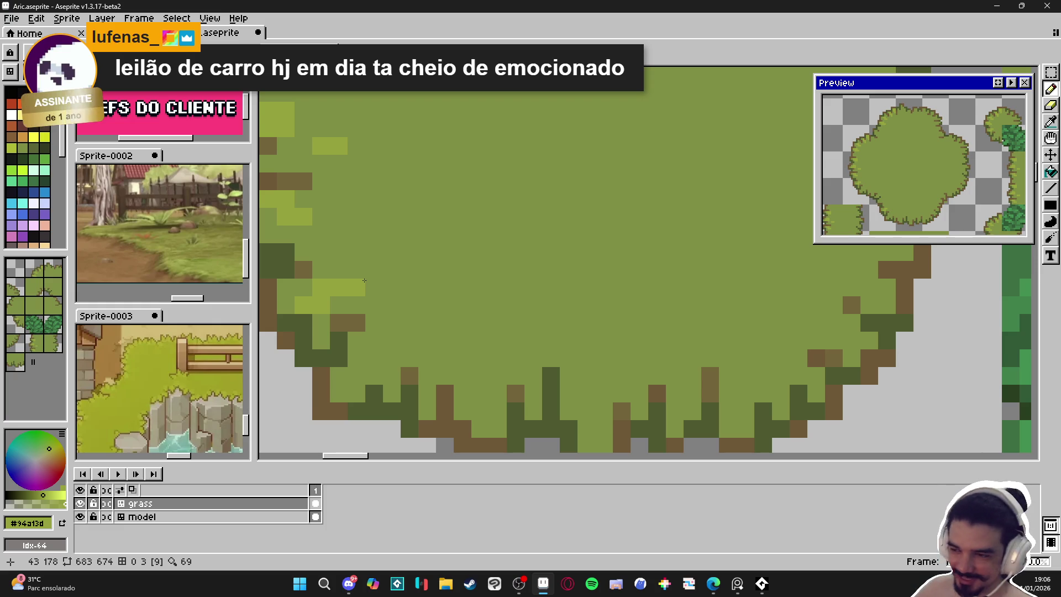
pyautogui.scroll(-2, 423, 284)
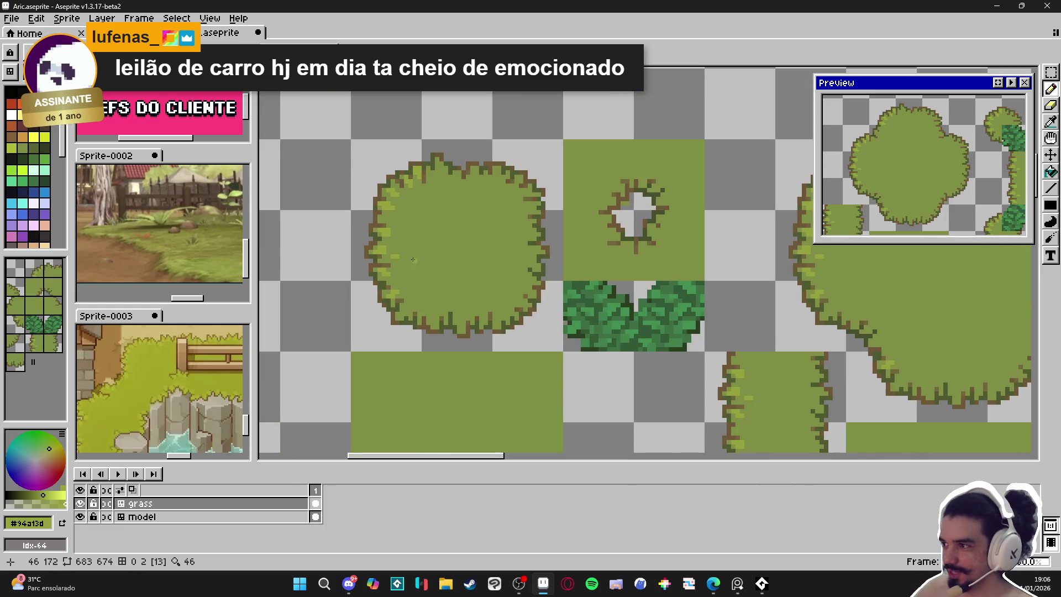
# Save the tileset file with Ctrl+S.
pyautogui.scroll(1, 394, 206)
pyautogui.scroll(-2, 393, 206)
pyautogui.hscroll(5, 613, 221)
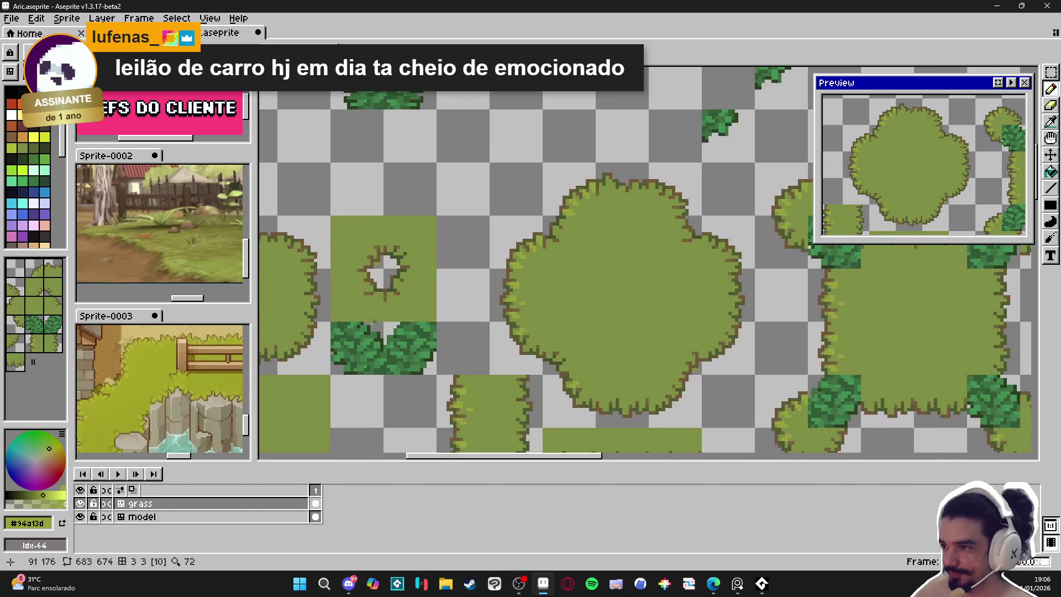
pyautogui.scroll(3, 613, 221)
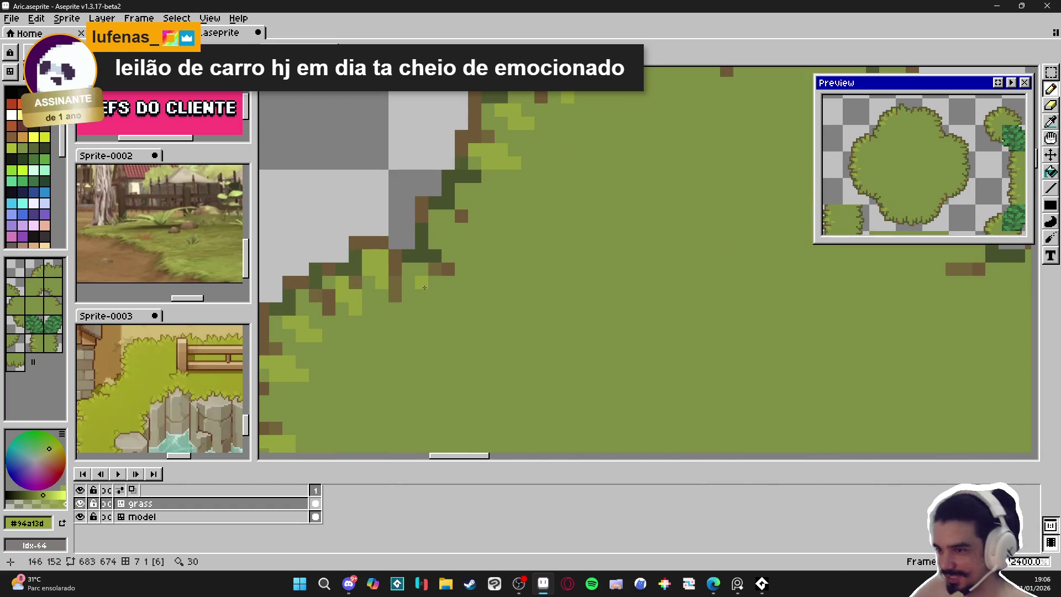
pyautogui.scroll(-2, 426, 297)
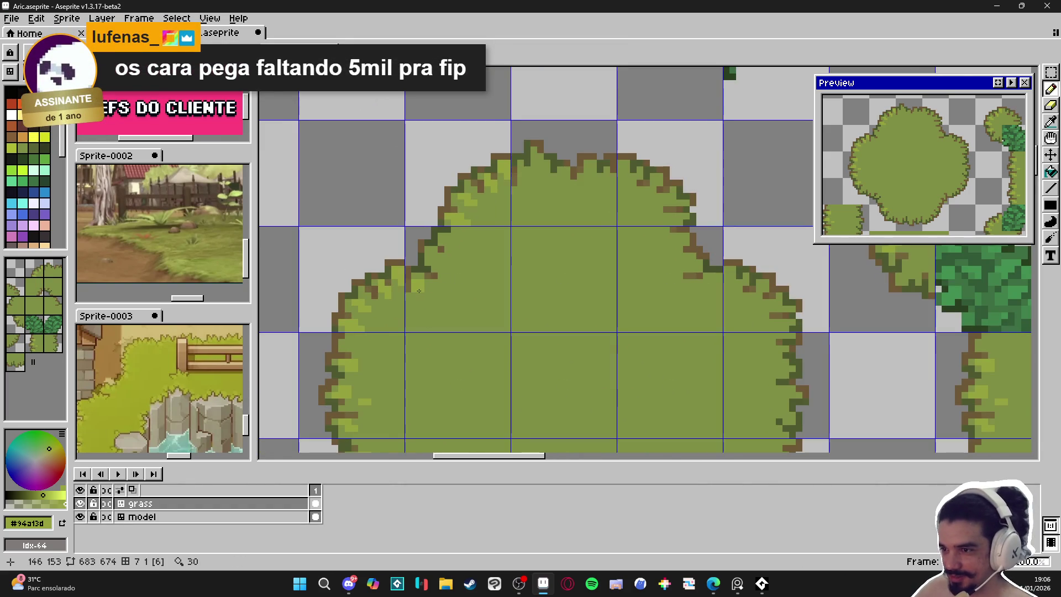
pyautogui.scroll(1, 426, 292)
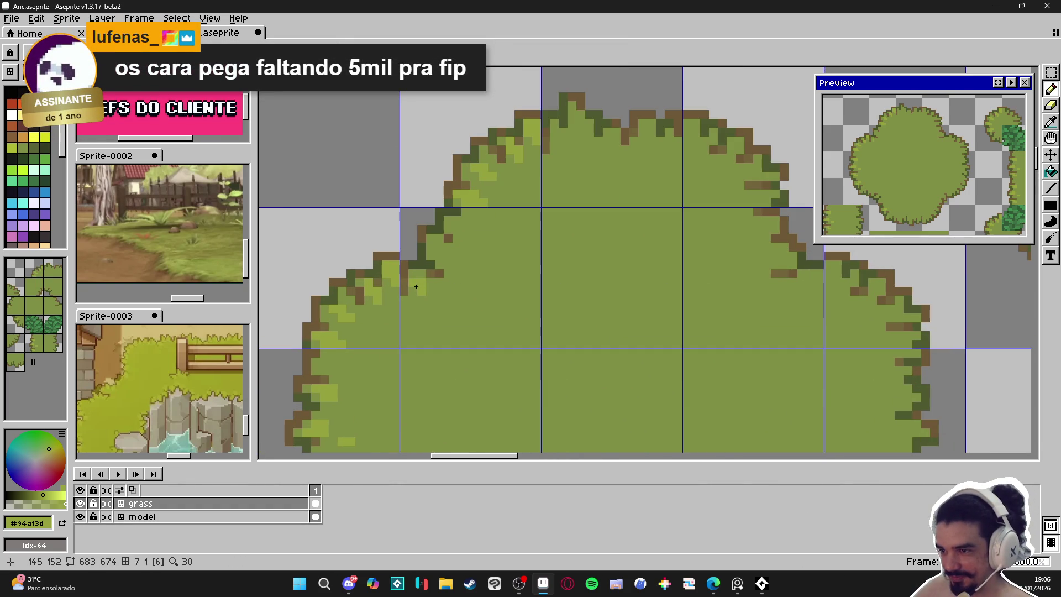
pyautogui.scroll(-3, 418, 274)
pyautogui.scroll(4, 431, 287)
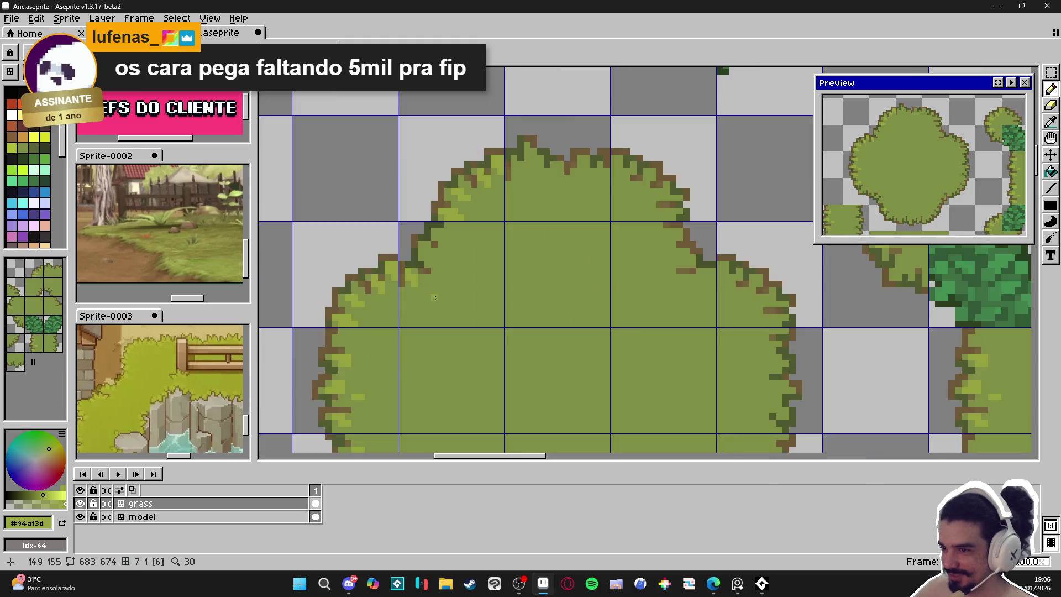
pyautogui.scroll(1, 434, 288)
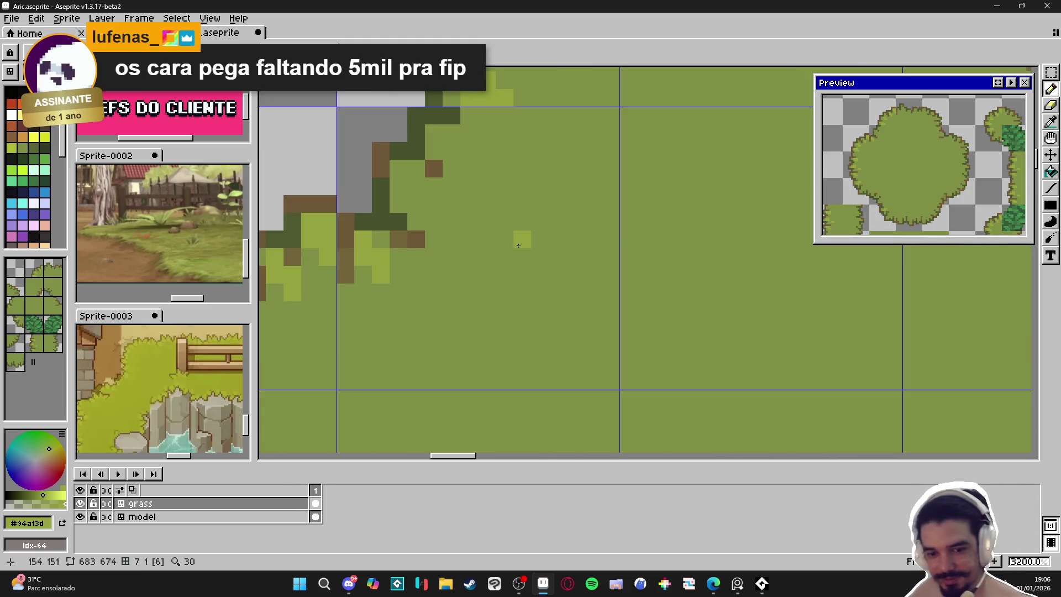
pyautogui.scroll(-3, 498, 249)
pyautogui.hotkey('ctrl', 's')
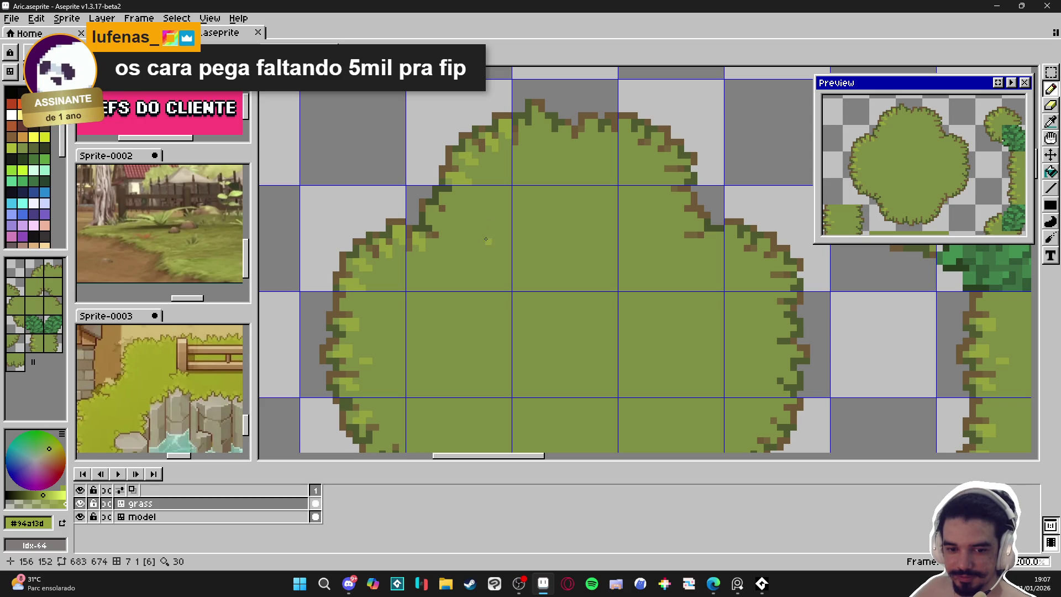
# Sample the base olive green from the grass patch.
pyautogui.scroll(-3, 475, 250)
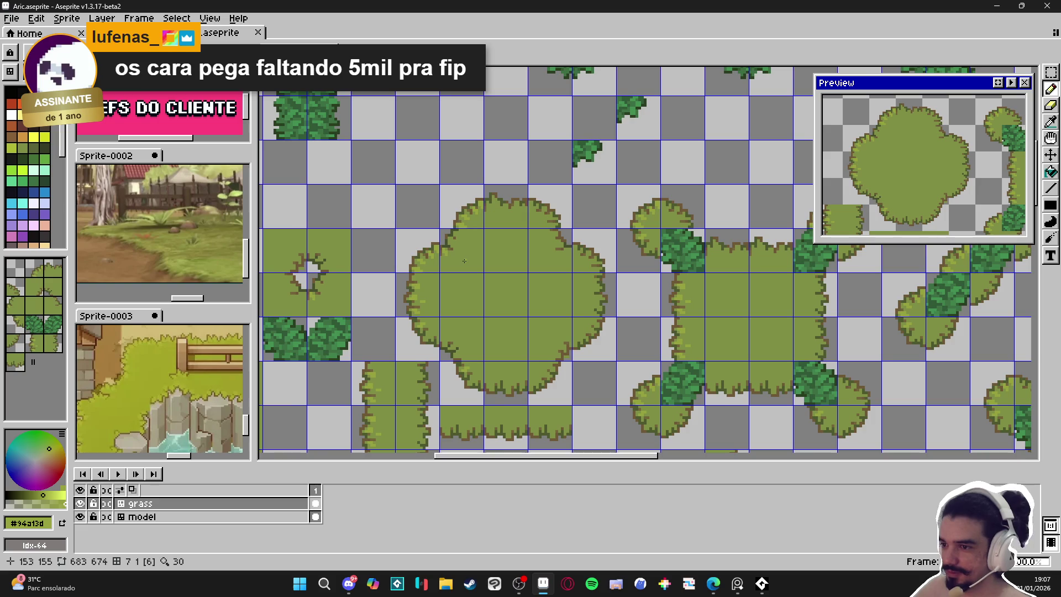
pyautogui.moveTo(464, 261); pyautogui.dragTo(437, 267)
pyautogui.scroll(3, 407, 284)
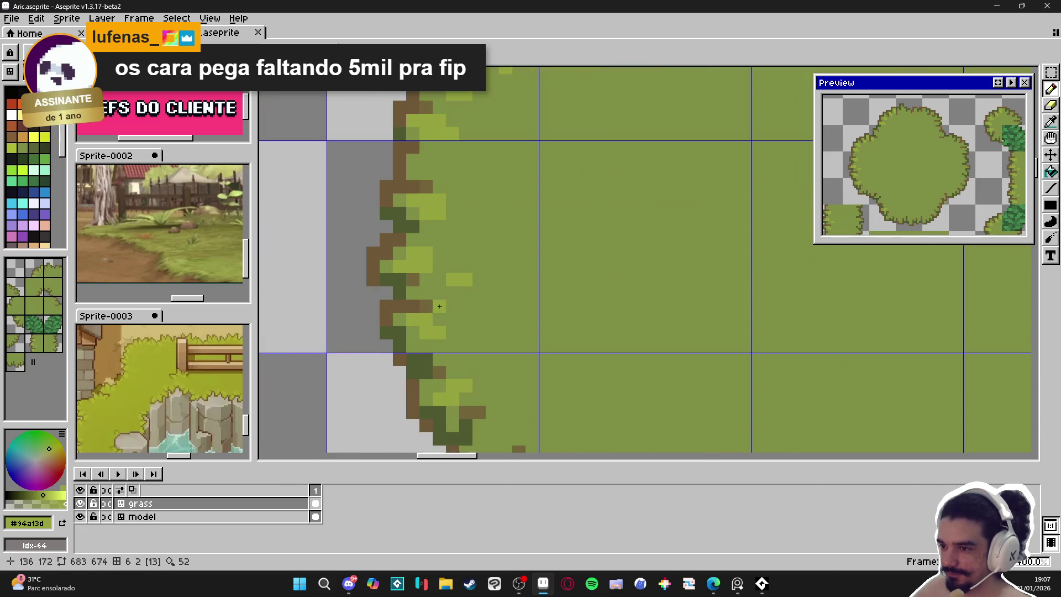
pyautogui.keyDown('alt'); pyautogui.click(465, 279); pyautogui.keyUp('alt')
pyautogui.click(466, 278)
pyautogui.scroll(-5, 466, 278)
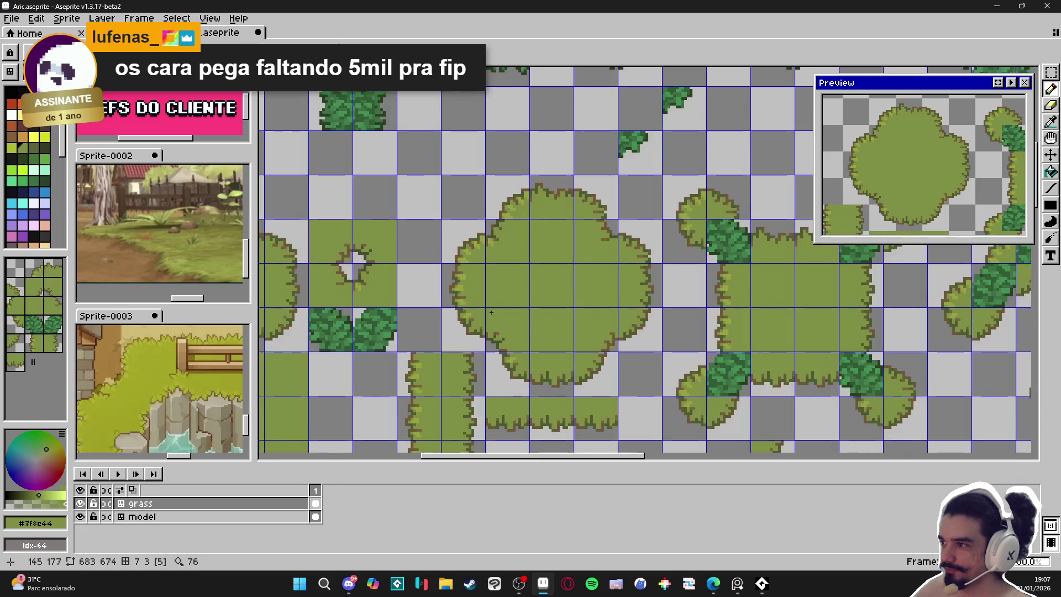
pyautogui.moveTo(513, 269); pyautogui.dragTo(479, 265)
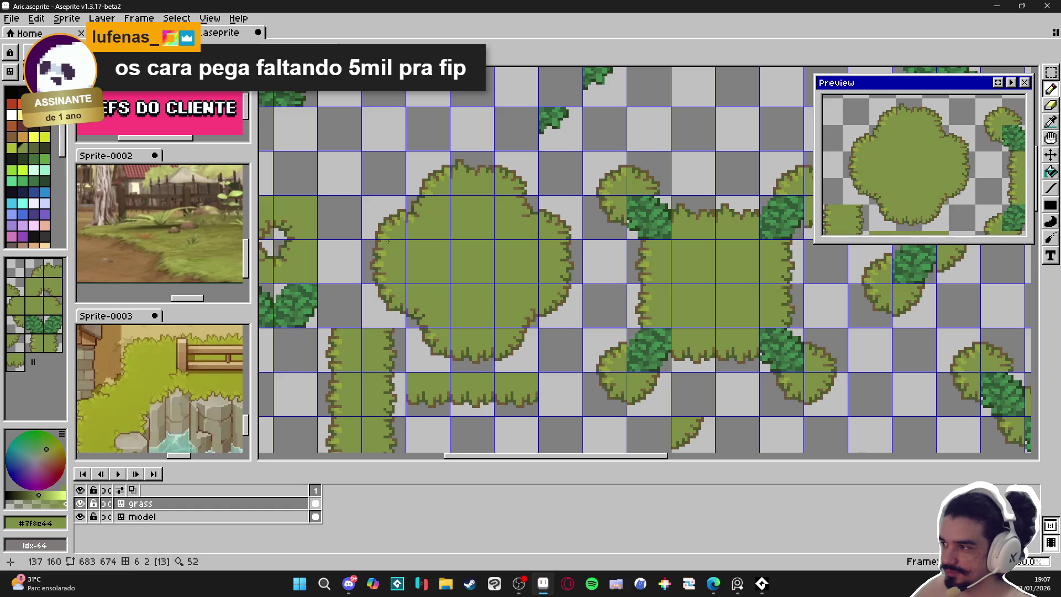
pyautogui.scroll(5, 388, 241)
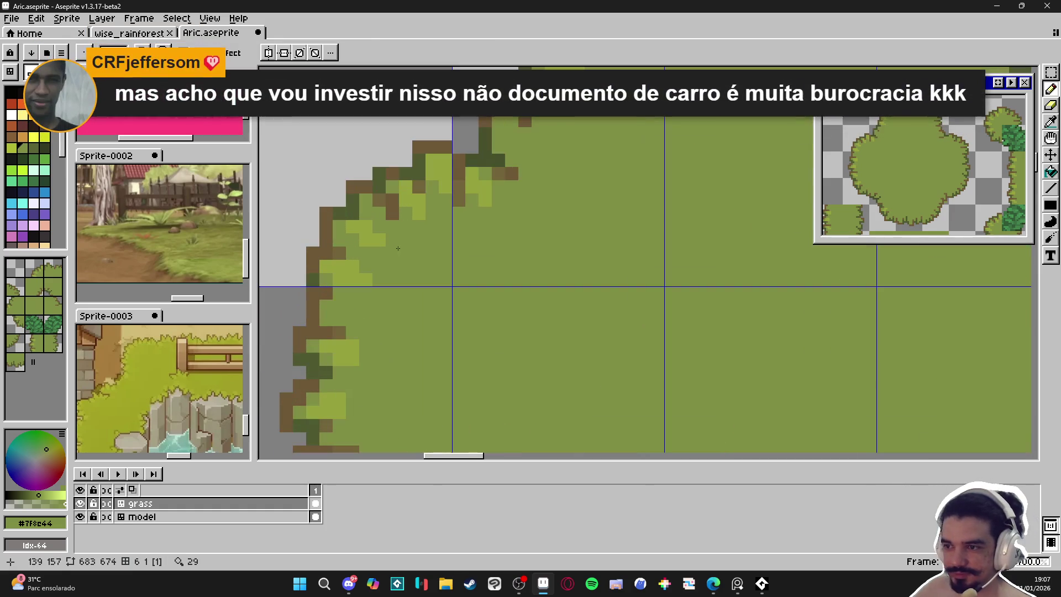
# Use the Paint Bucket to fill a few light-green pixels on the bush's left edge.
pyautogui.press('g')
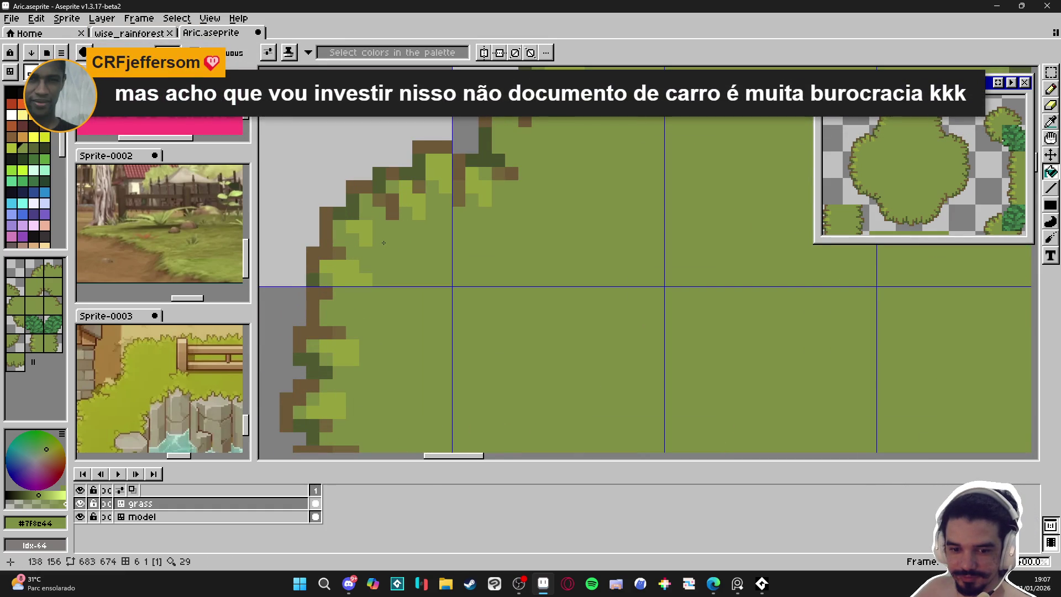
pyautogui.keyDown('alt'); pyautogui.click(365, 237); pyautogui.keyUp('alt')
pyautogui.click(372, 235)
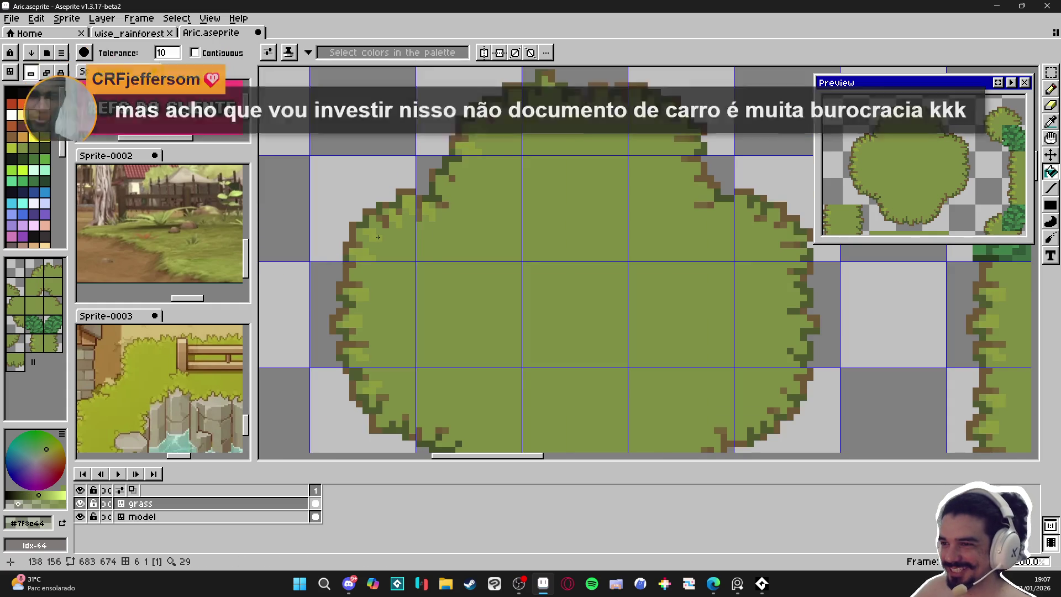
pyautogui.scroll(-4, 453, 255)
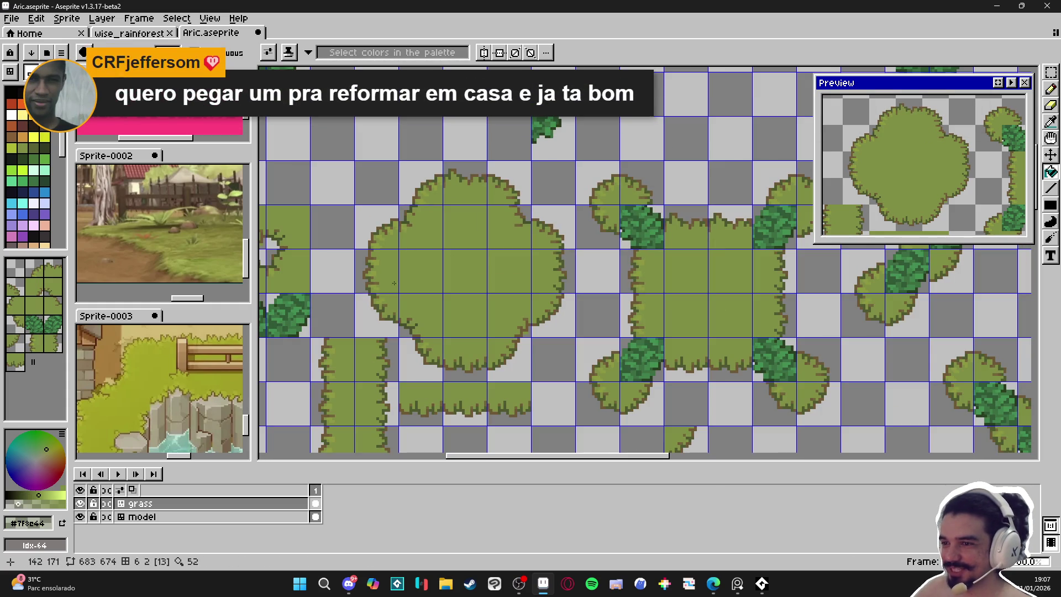
pyautogui.scroll(4, 407, 318)
pyautogui.scroll(-4, 424, 301)
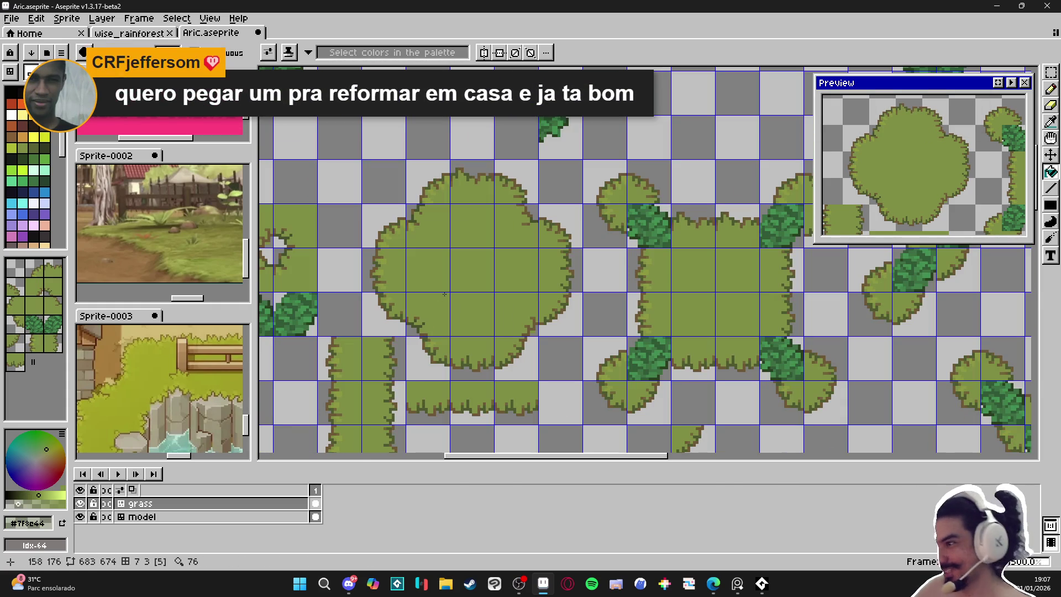
pyautogui.scroll(5, 397, 247)
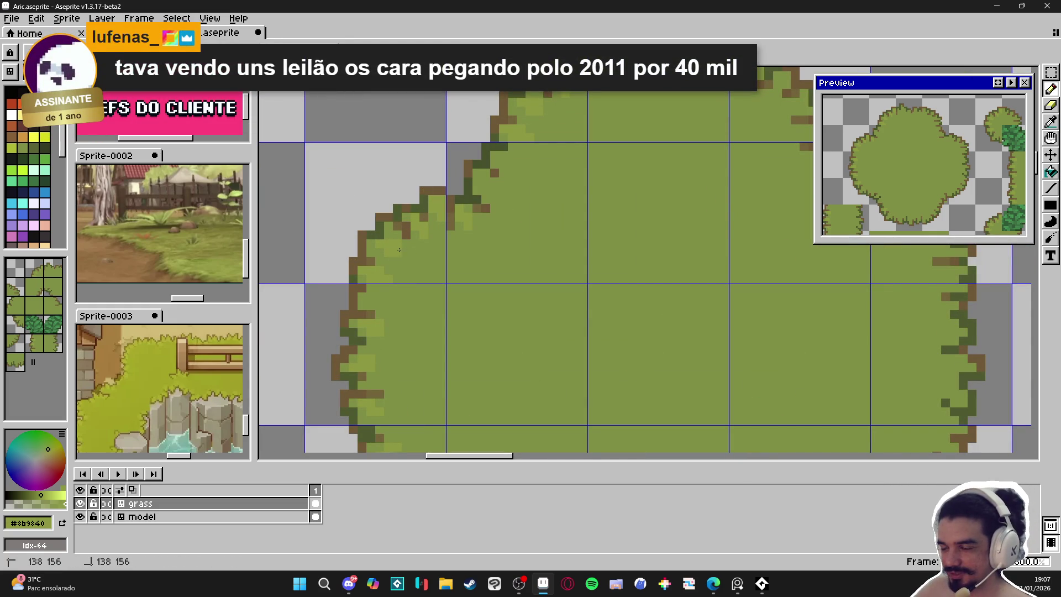
pyautogui.click(373, 244)
pyautogui.scroll(-5, 373, 245)
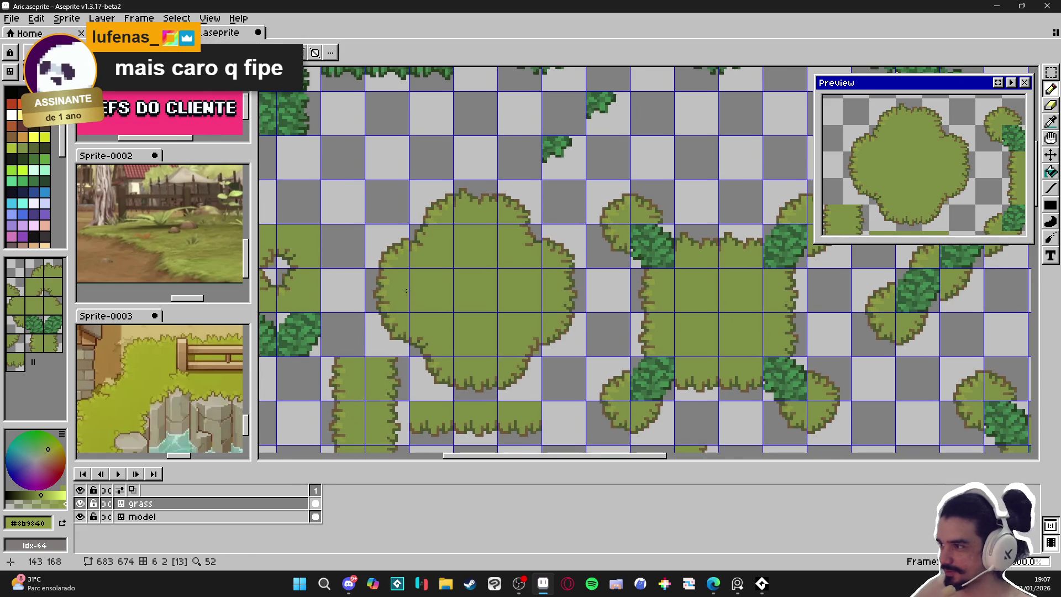
pyautogui.scroll(-3, 395, 278)
pyautogui.hscroll(3, 396, 278)
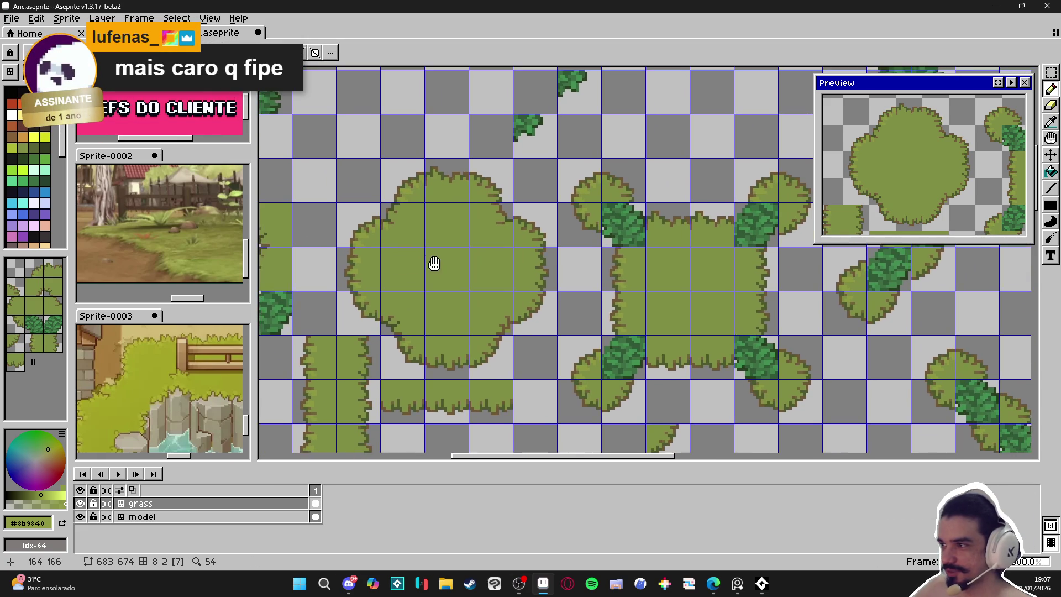
pyautogui.scroll(5, 371, 275)
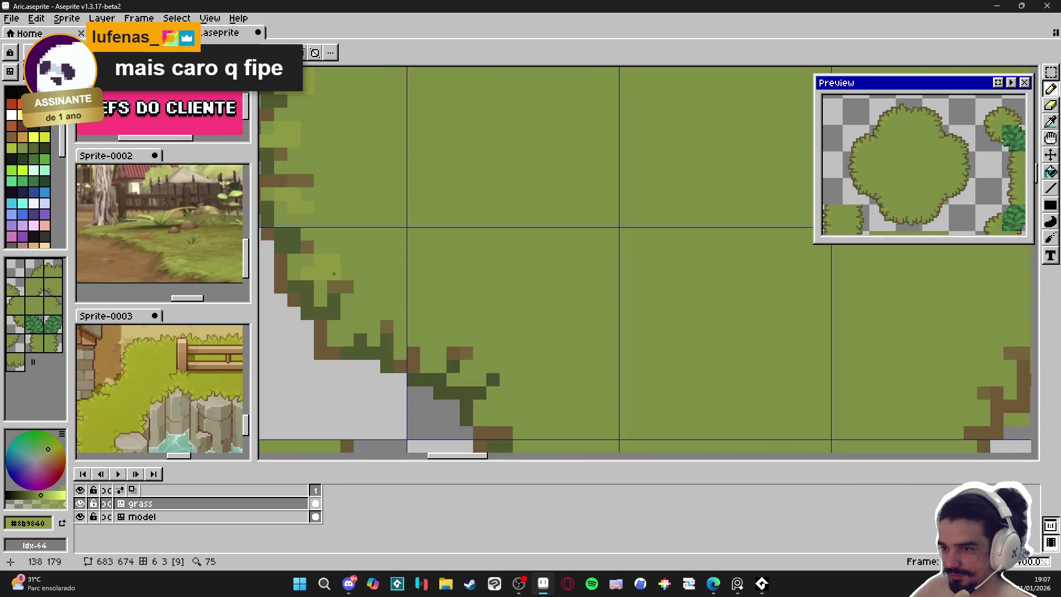
pyautogui.scroll(1, 365, 307)
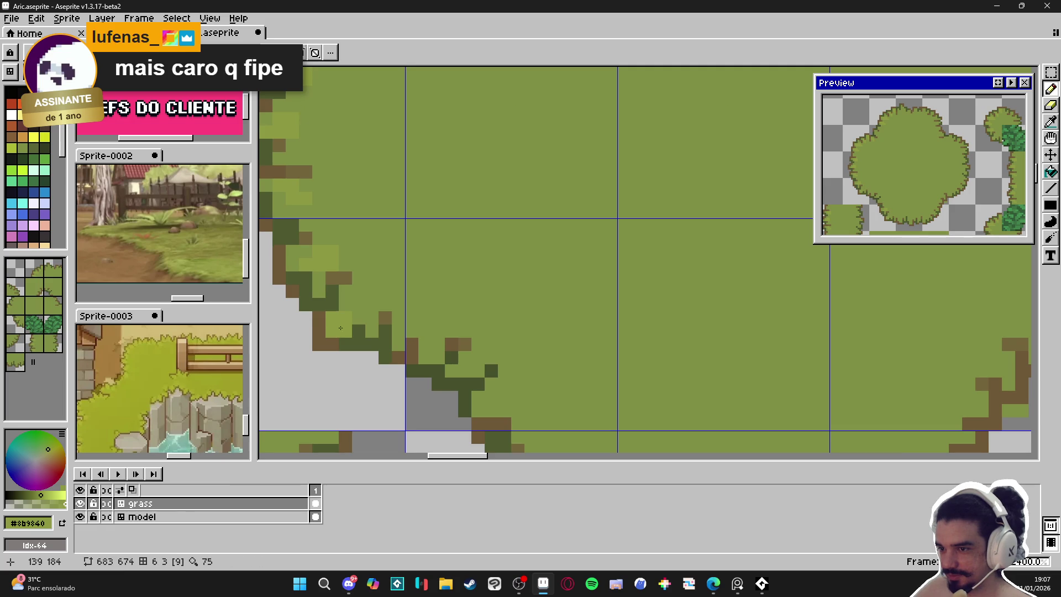
pyautogui.scroll(-1, 312, 281)
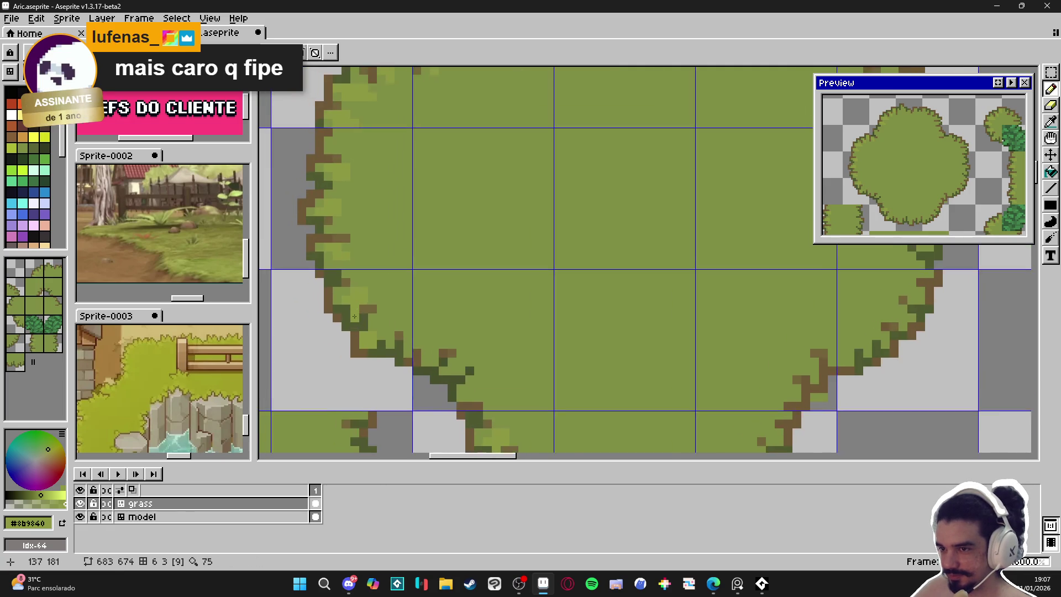
pyautogui.scroll(2, 319, 243)
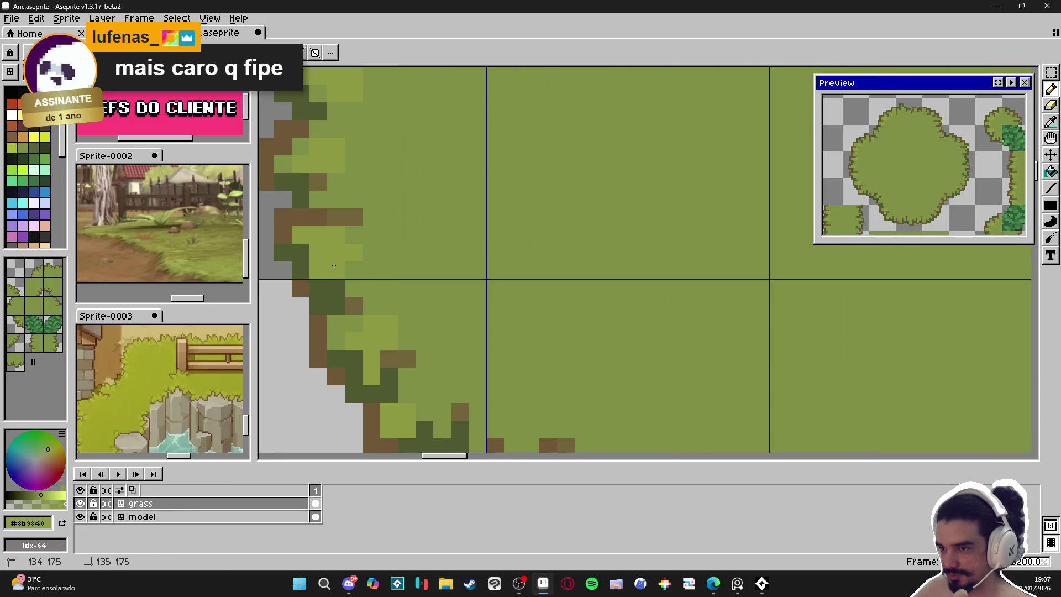
pyautogui.scroll(-4, 415, 293)
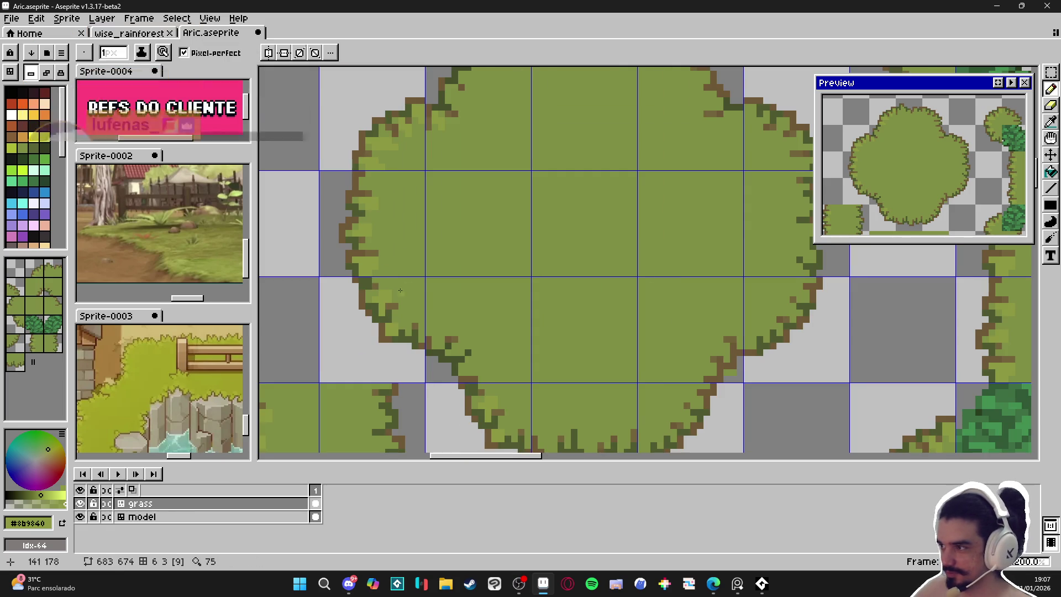
pyautogui.scroll(1, 372, 296)
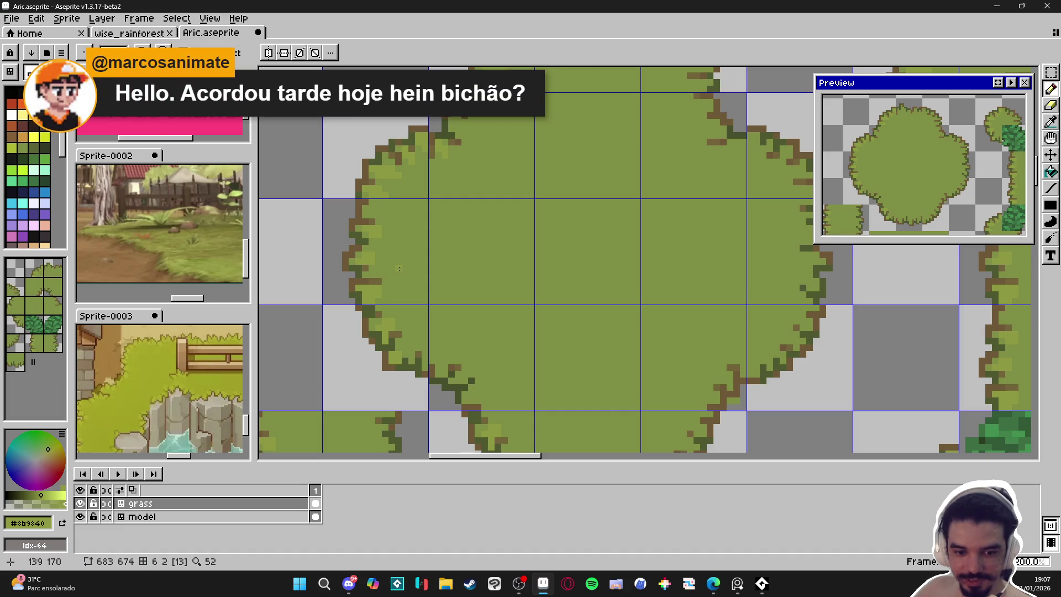
pyautogui.scroll(1, 344, 250)
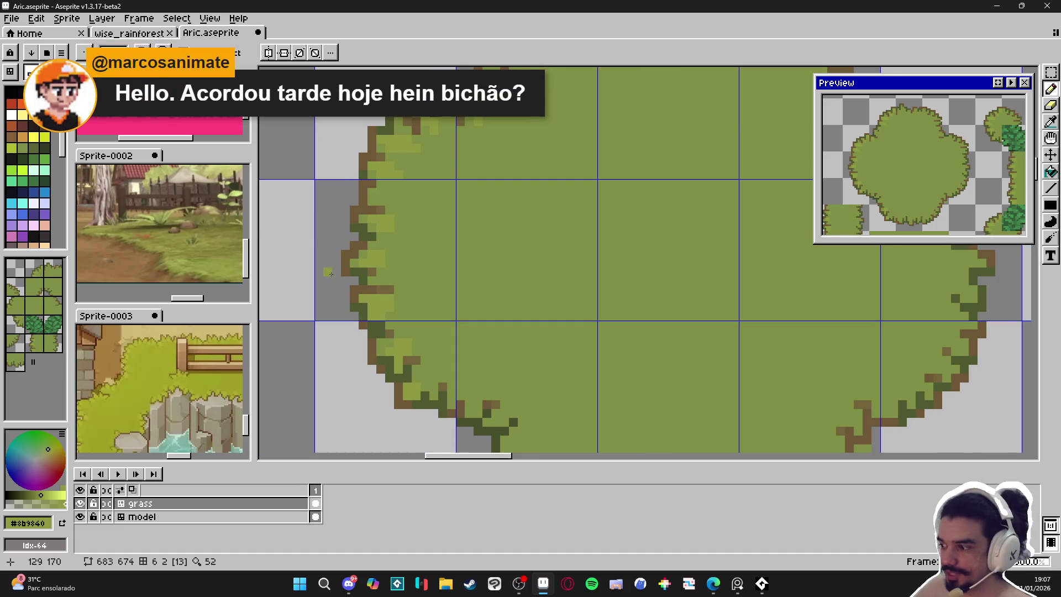
pyautogui.scroll(3, 372, 269)
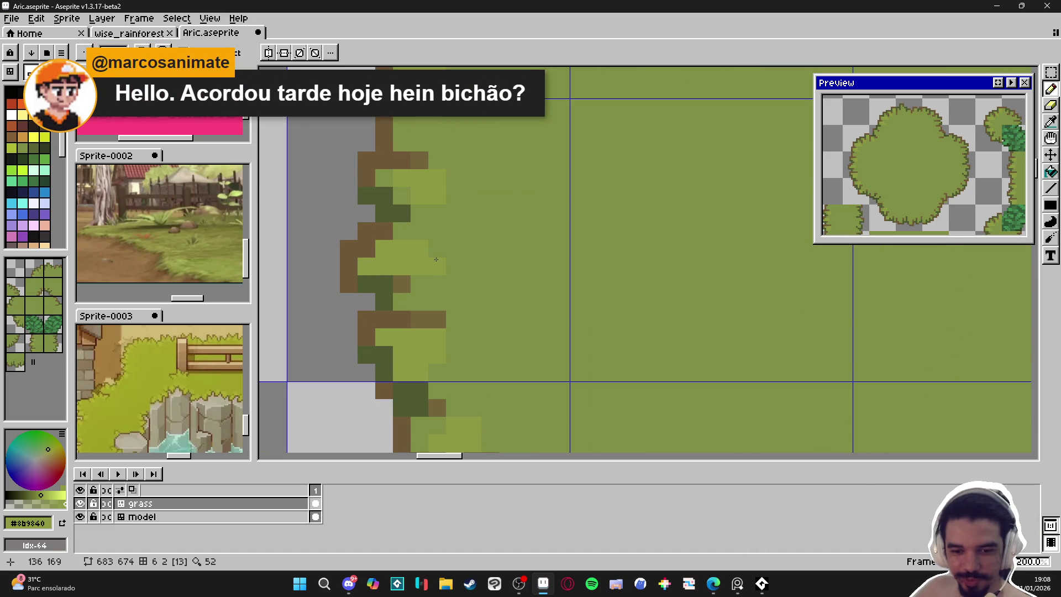
pyautogui.scroll(1, 470, 255)
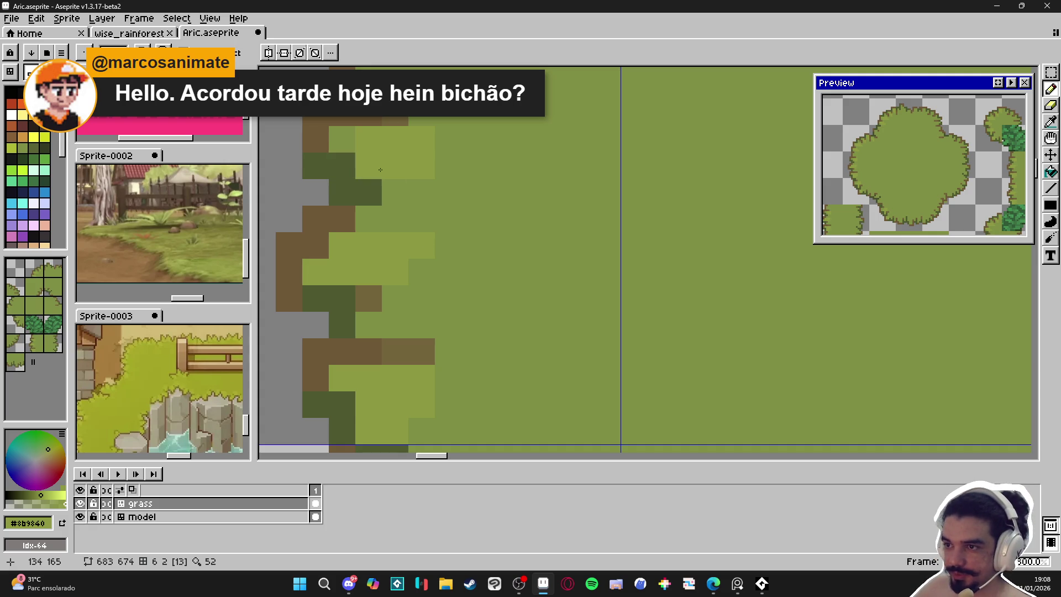
pyautogui.click(341, 139)
# Recolour a stray pixel olive #7f8c44, then add a #8b9840 light-green pixel on the left edge.
pyautogui.keyDown('alt'); pyautogui.click(457, 166); pyautogui.keyUp('alt')
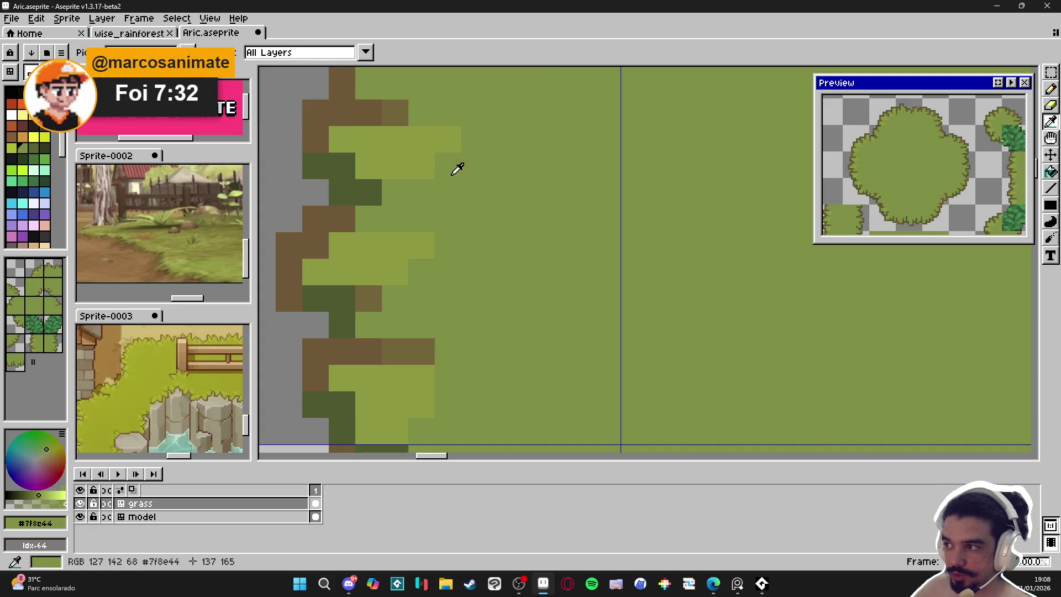
pyautogui.click(448, 140)
pyautogui.scroll(-3, 463, 195)
pyautogui.scroll(-2, 463, 195)
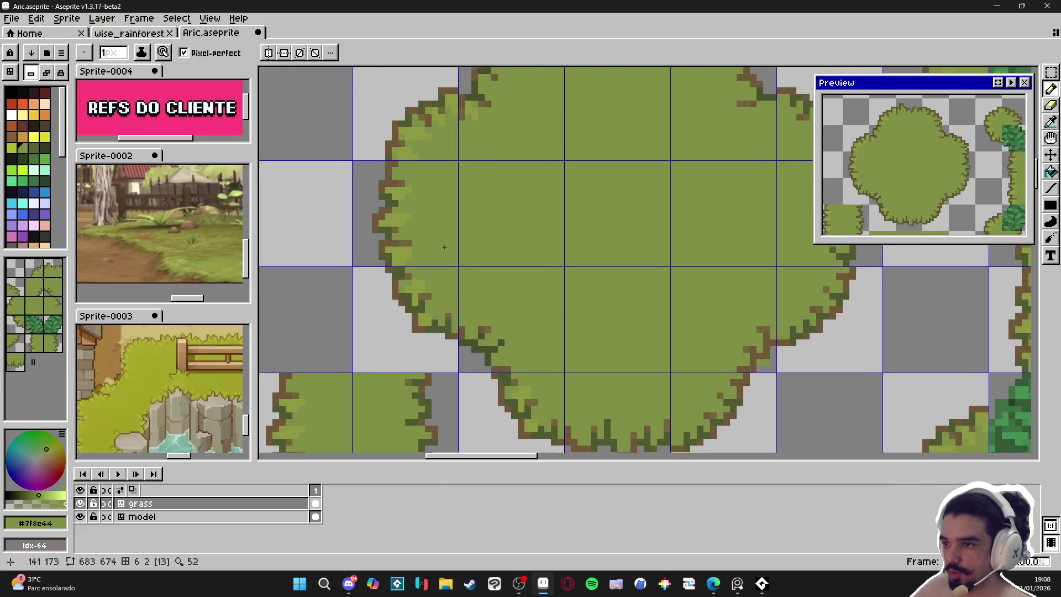
pyautogui.scroll(4, 443, 251)
pyautogui.keyDown('alt'); pyautogui.click(387, 271); pyautogui.keyUp('alt')
pyautogui.click(384, 264)
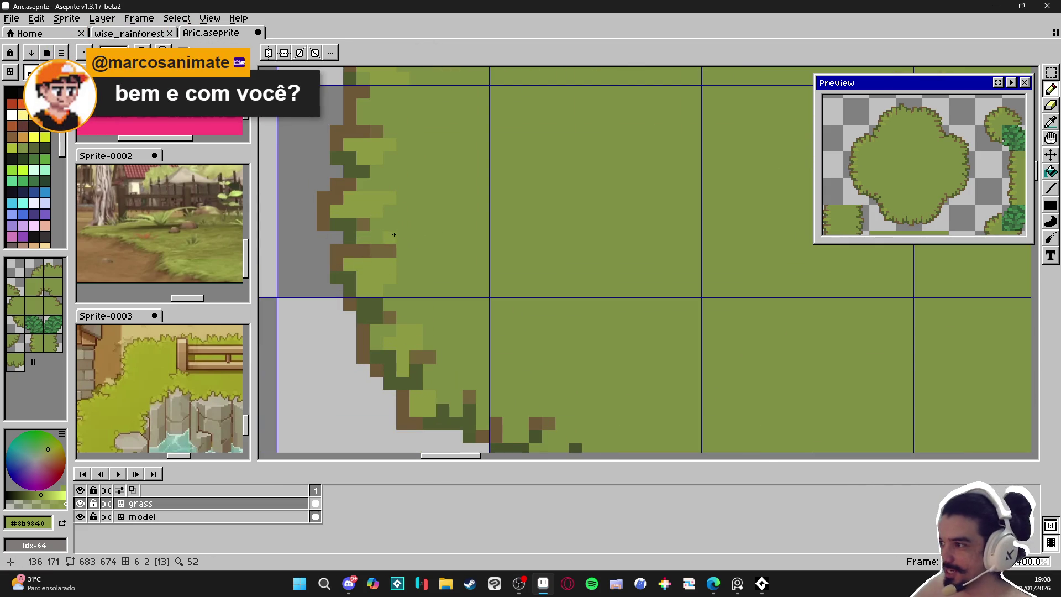
# Turn a brown outline pixel green and paint light-green highlight columns along the lower-left curve.
pyautogui.moveTo(462, 405); pyautogui.dragTo(416, 326)
pyautogui.click(427, 320)
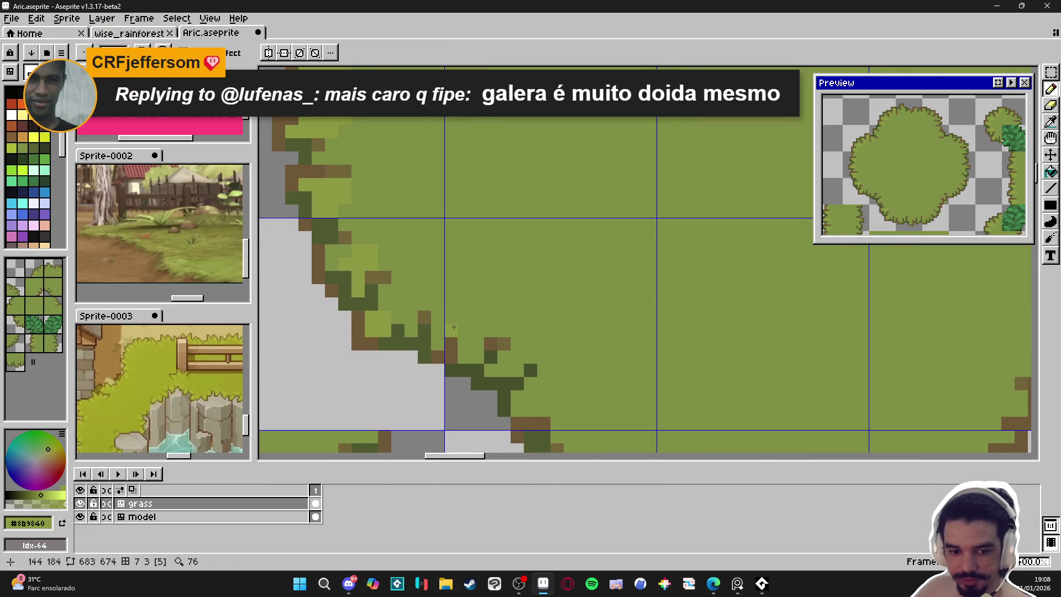
pyautogui.moveTo(454, 327); pyautogui.dragTo(463, 283)
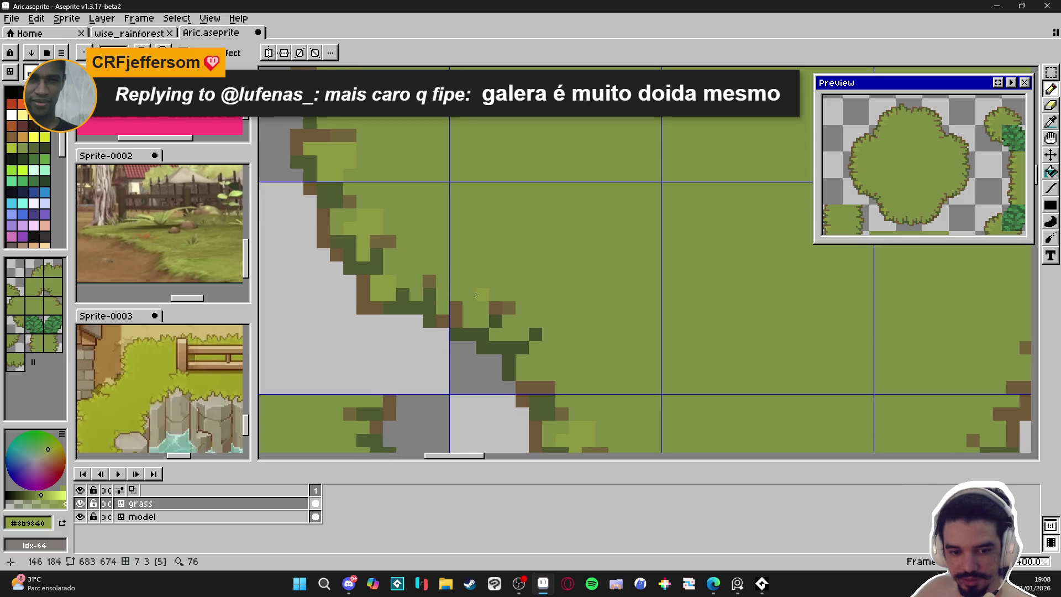
pyautogui.scroll(1, 436, 303)
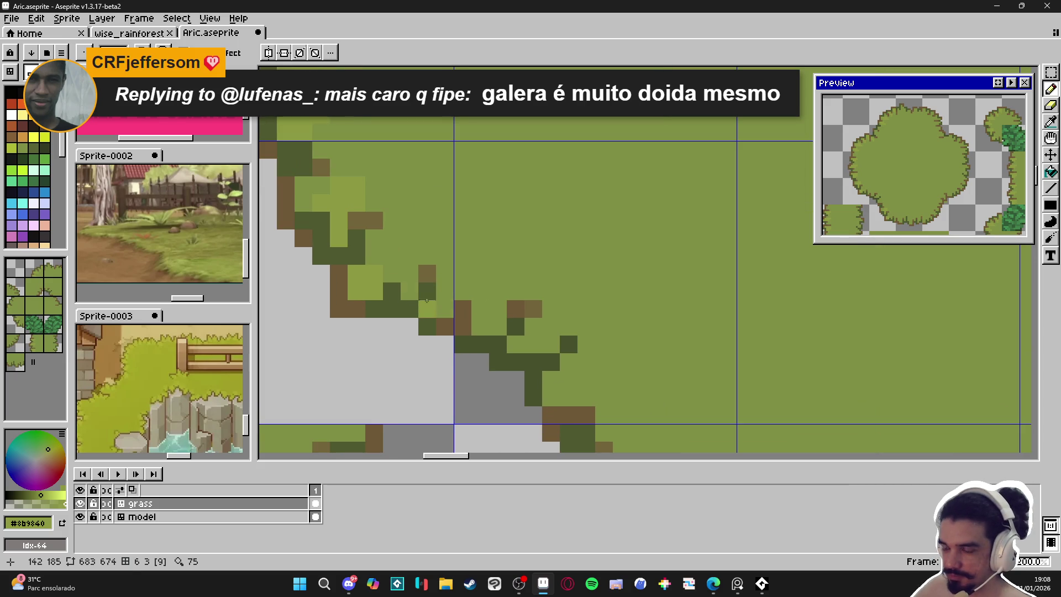
pyautogui.moveTo(405, 293)
pyautogui.mouseDown()
pyautogui.moveTo(408, 273)
pyautogui.moveTo(391, 256)
pyautogui.moveTo(409, 256)
pyautogui.moveTo(402, 236)
pyautogui.mouseUp()
pyautogui.scroll(-3, 401, 238)
pyautogui.scroll(3, 403, 244)
pyautogui.scroll(-3, 406, 276)
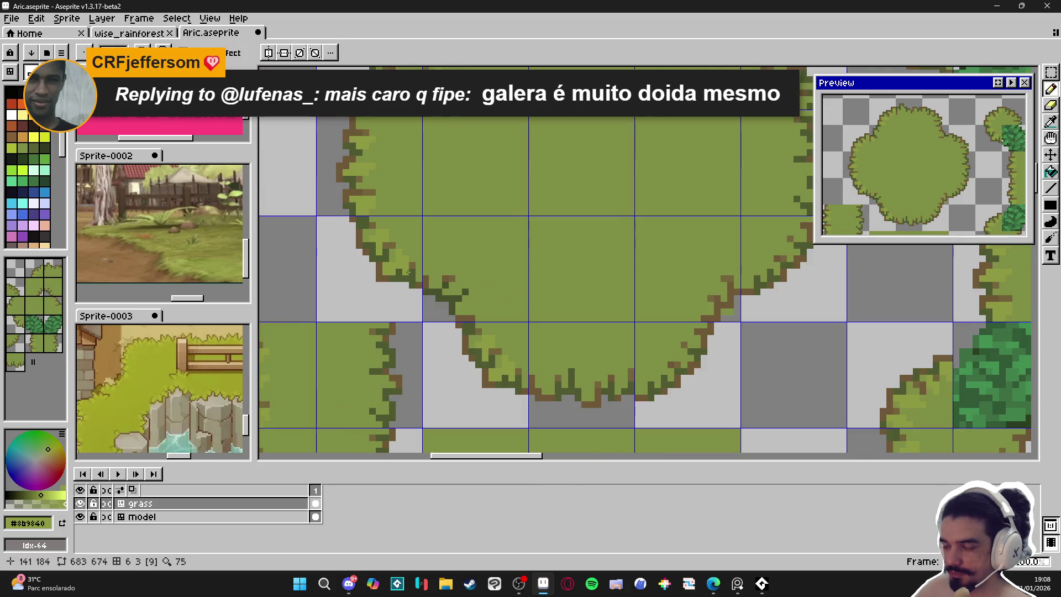
pyautogui.scroll(3, 408, 308)
pyautogui.moveTo(454, 304)
pyautogui.mouseDown()
pyautogui.moveTo(461, 318)
pyautogui.moveTo(496, 296)
pyautogui.mouseUp()
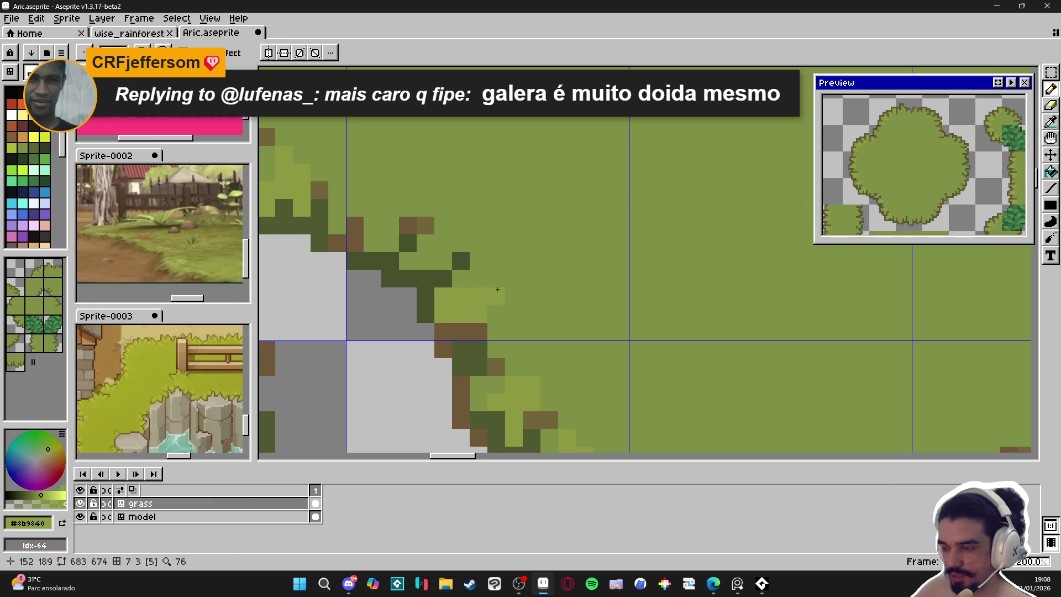
pyautogui.scroll(-4, 489, 320)
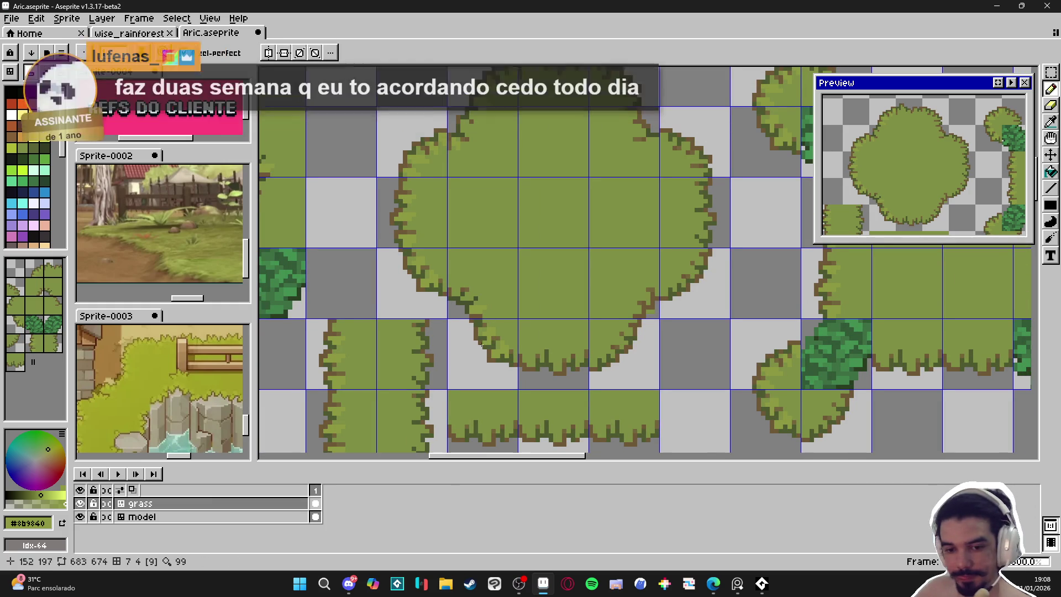
pyautogui.scroll(2, 474, 331)
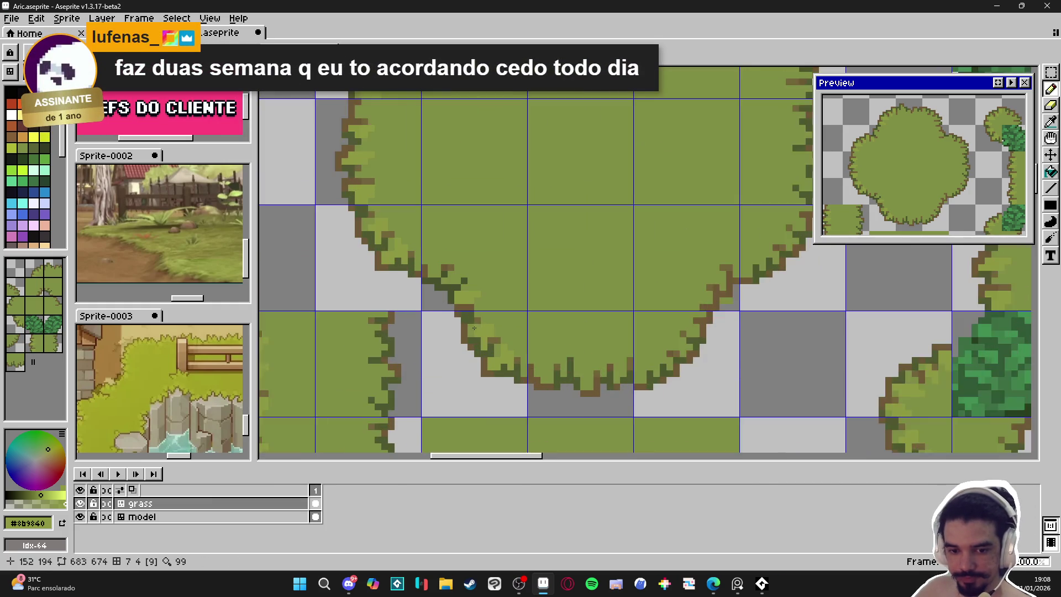
pyautogui.scroll(1, 525, 362)
# Paint light-green highlight pixels along the blob's bottom and lower-left edges.
pyautogui.moveTo(588, 415)
pyautogui.mouseDown()
pyautogui.moveTo(602, 389)
pyautogui.moveTo(575, 365)
pyautogui.mouseUp()
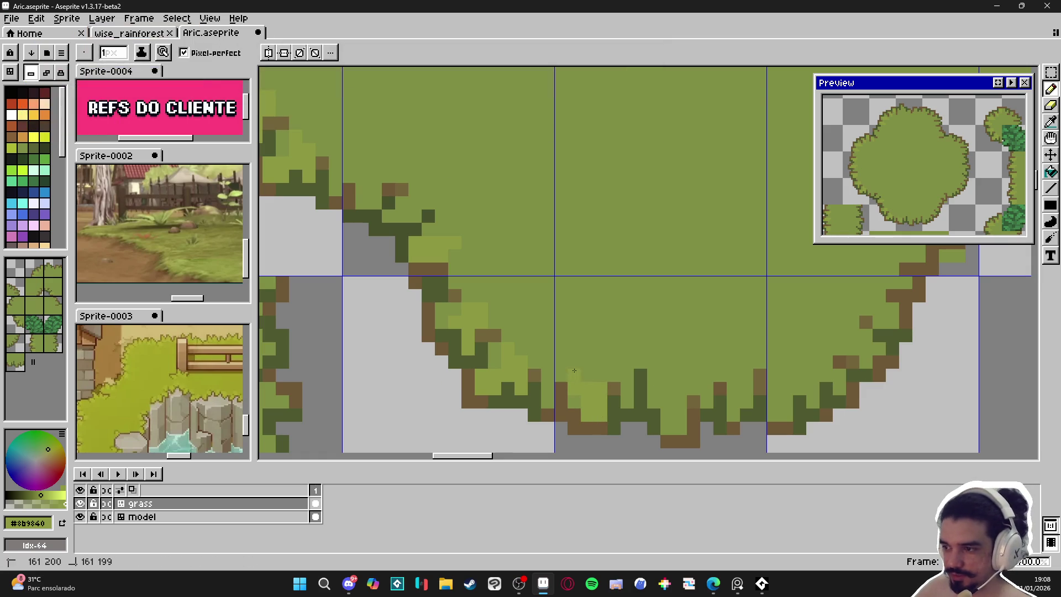
pyautogui.moveTo(626, 387)
pyautogui.mouseDown()
pyautogui.moveTo(628, 404)
pyautogui.moveTo(668, 403)
pyautogui.moveTo(667, 376)
pyautogui.mouseUp()
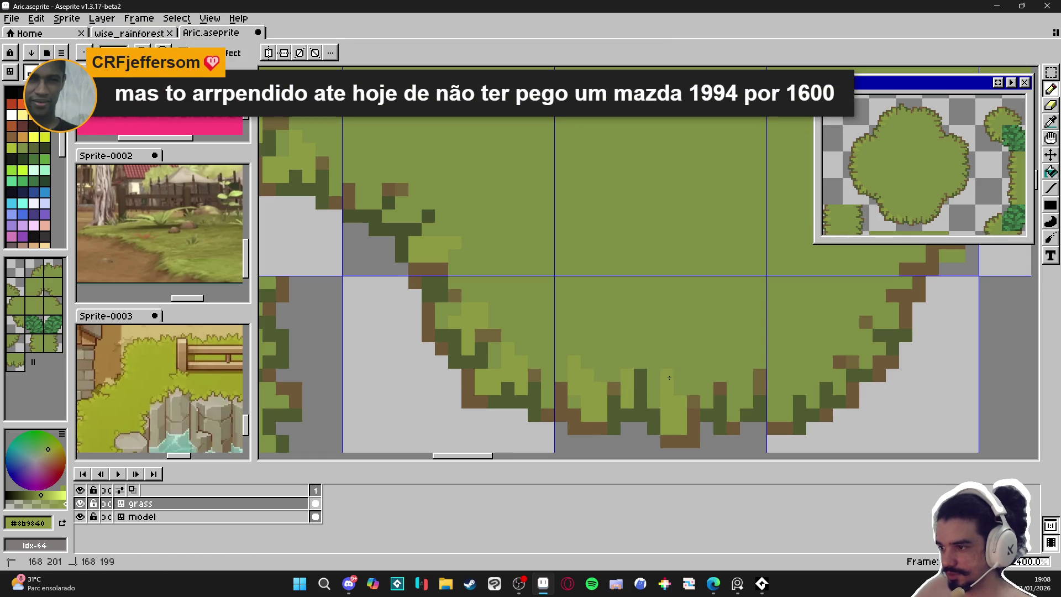
pyautogui.scroll(-5, 674, 385)
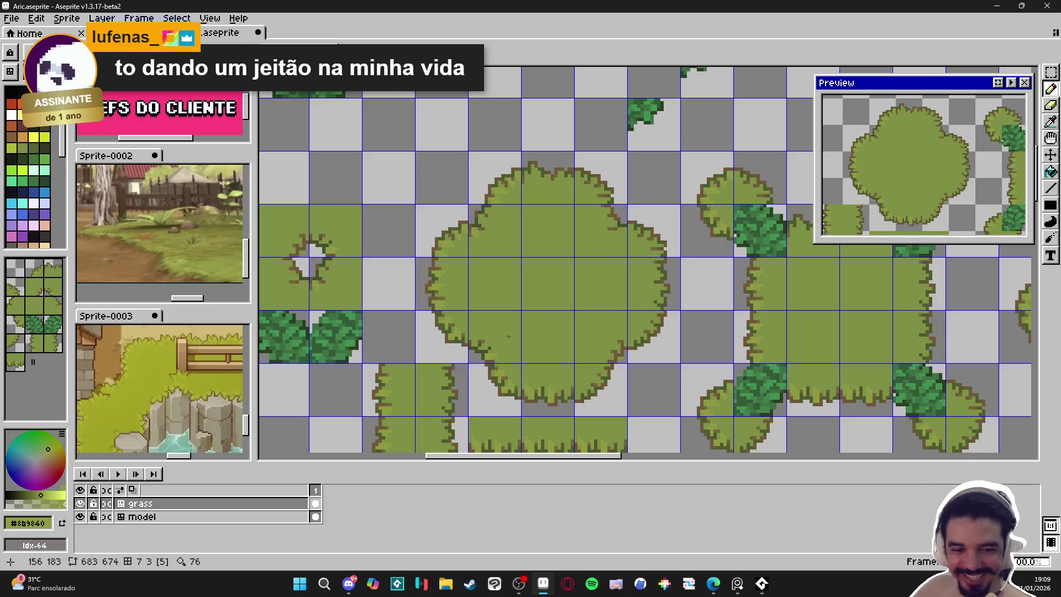
pyautogui.scroll(3, 503, 342)
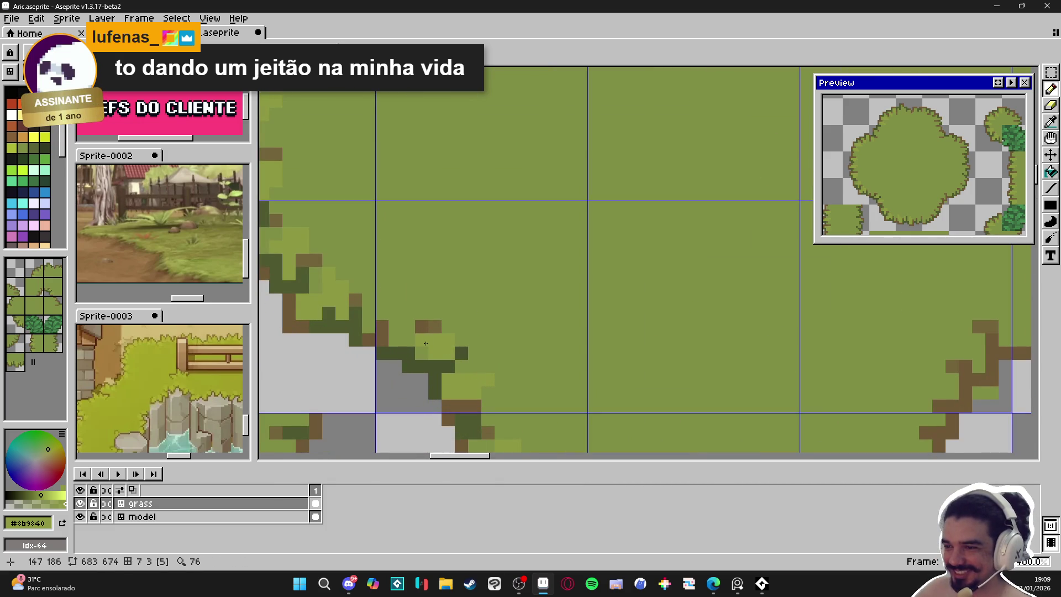
pyautogui.moveTo(462, 326); pyautogui.dragTo(487, 332)
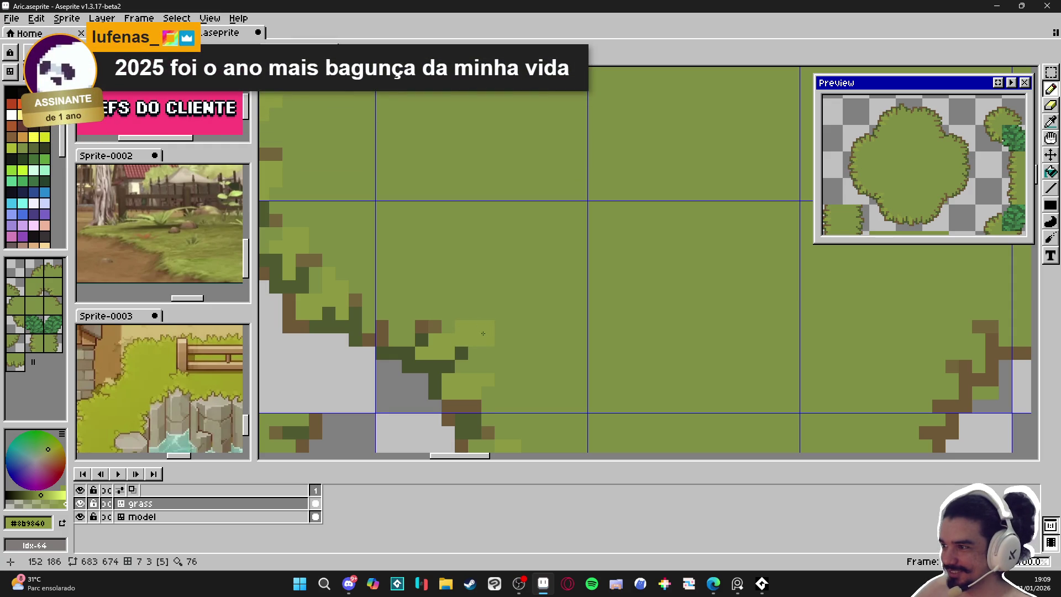
pyautogui.scroll(-3, 487, 333)
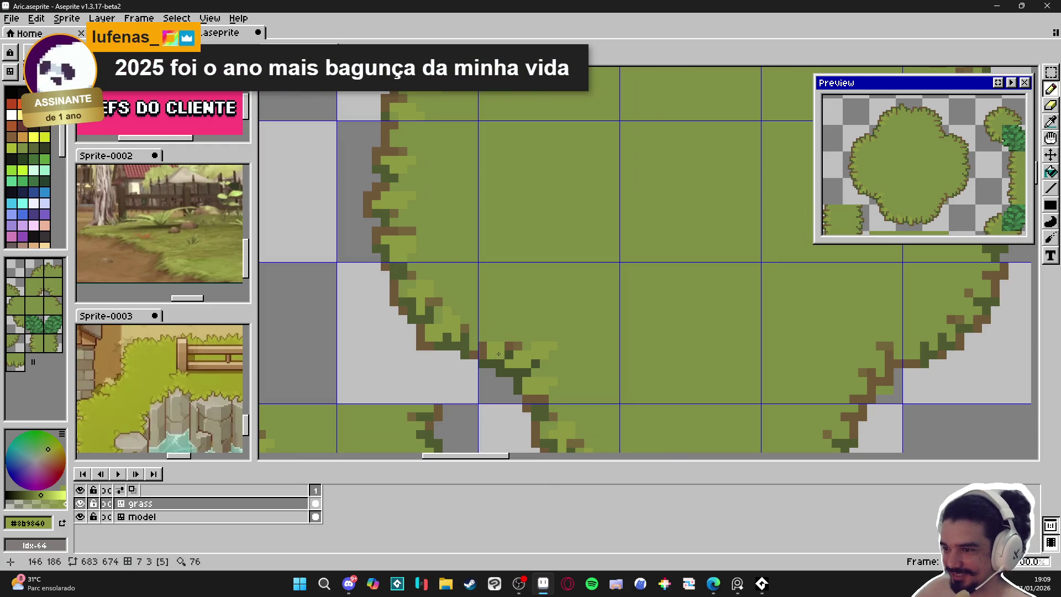
pyautogui.moveTo(490, 338); pyautogui.dragTo(499, 330)
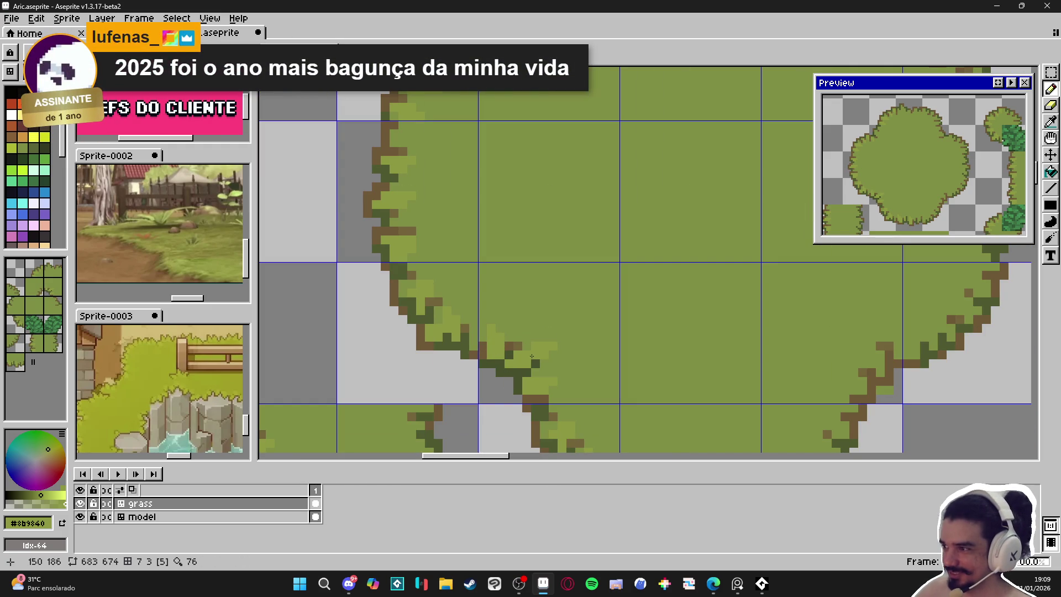
# Add three light-green highlight pixels near the blob's lower edge.
pyautogui.hscroll(3, 527, 344)
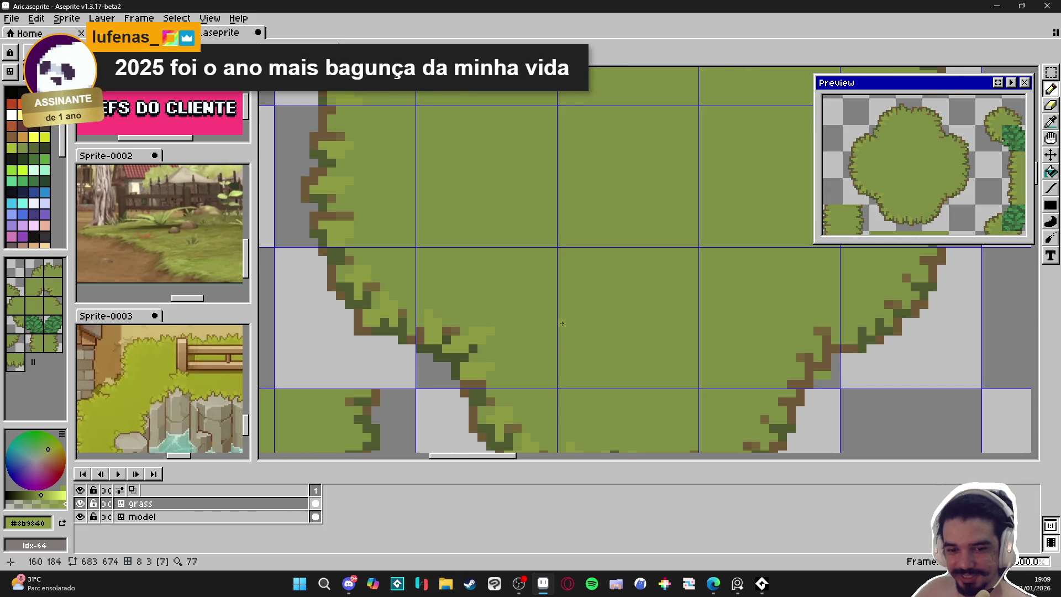
pyautogui.moveTo(541, 375); pyautogui.dragTo(490, 293)
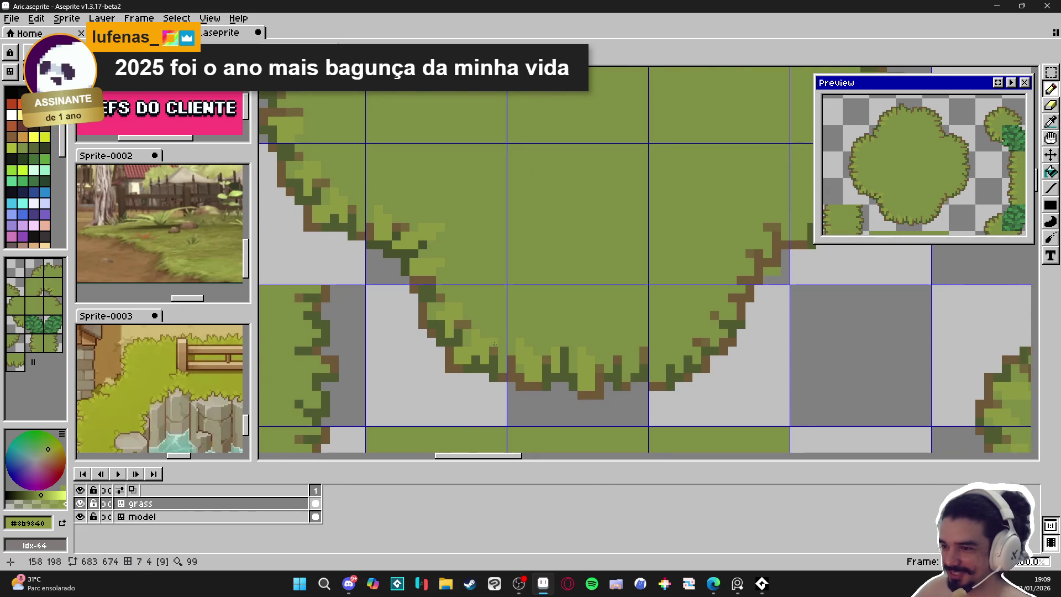
pyautogui.scroll(1, 539, 346)
pyautogui.click(537, 303)
pyautogui.click(553, 321)
pyautogui.click(554, 338)
# Extend light-green highlight pixels along the blob's curving lower edge.
pyautogui.scroll(-3, 551, 343)
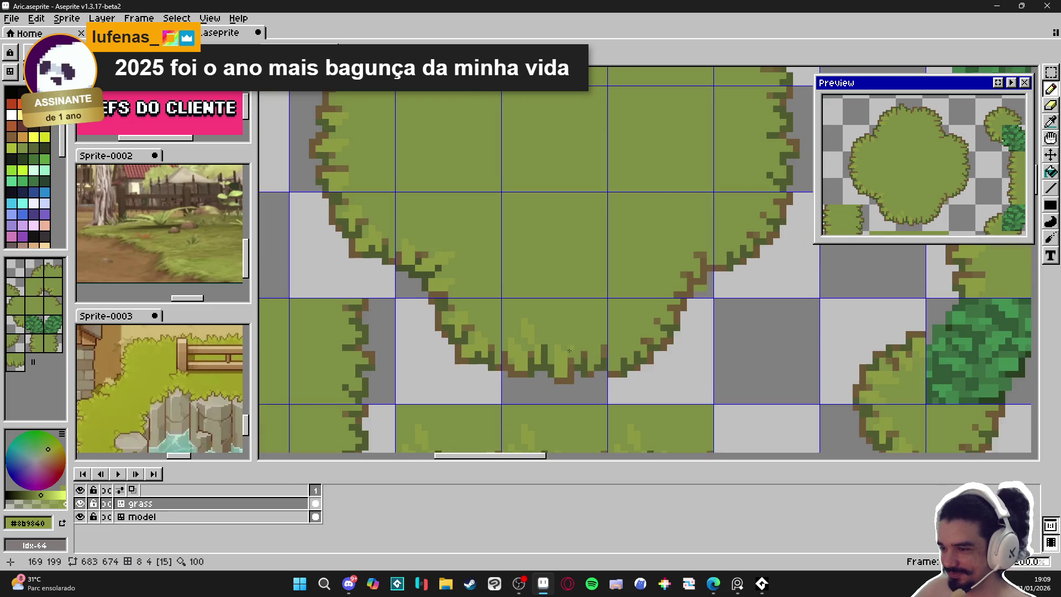
pyautogui.hscroll(2, 552, 347)
pyautogui.scroll(2, 473, 298)
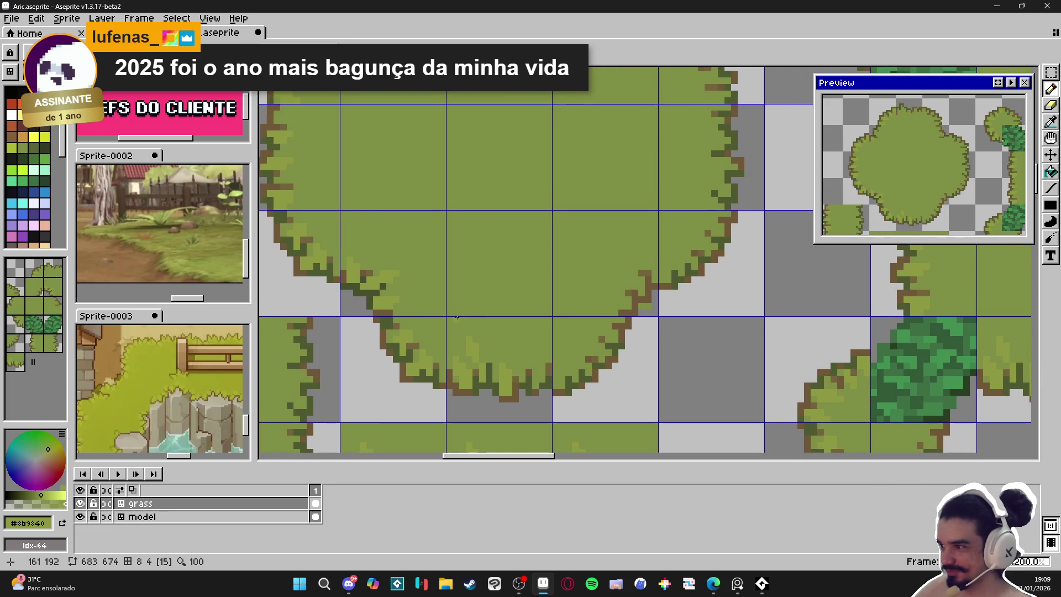
pyautogui.hscroll(1, 486, 328)
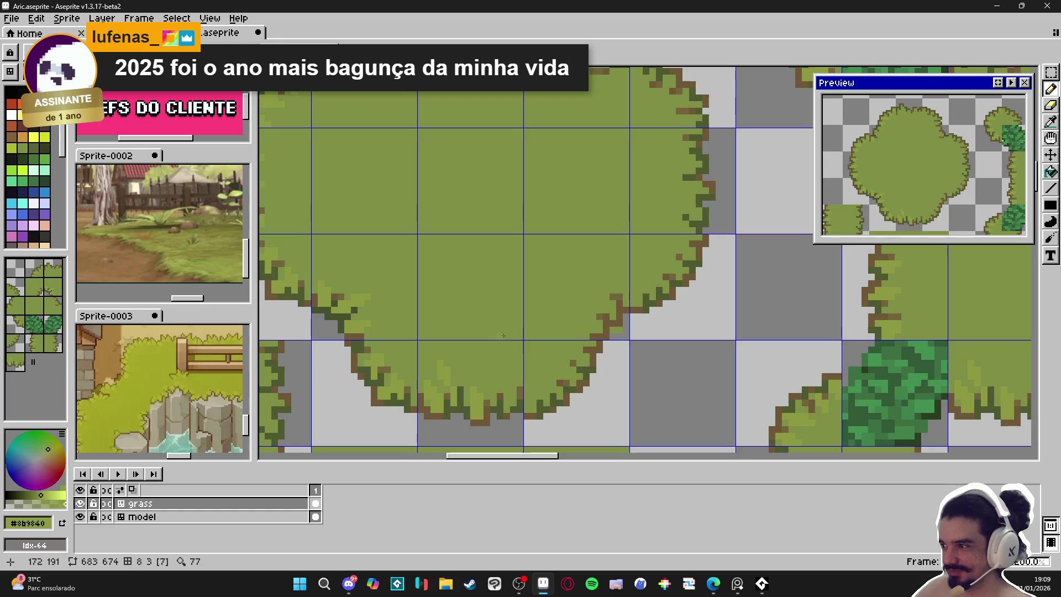
pyautogui.scroll(3, 510, 394)
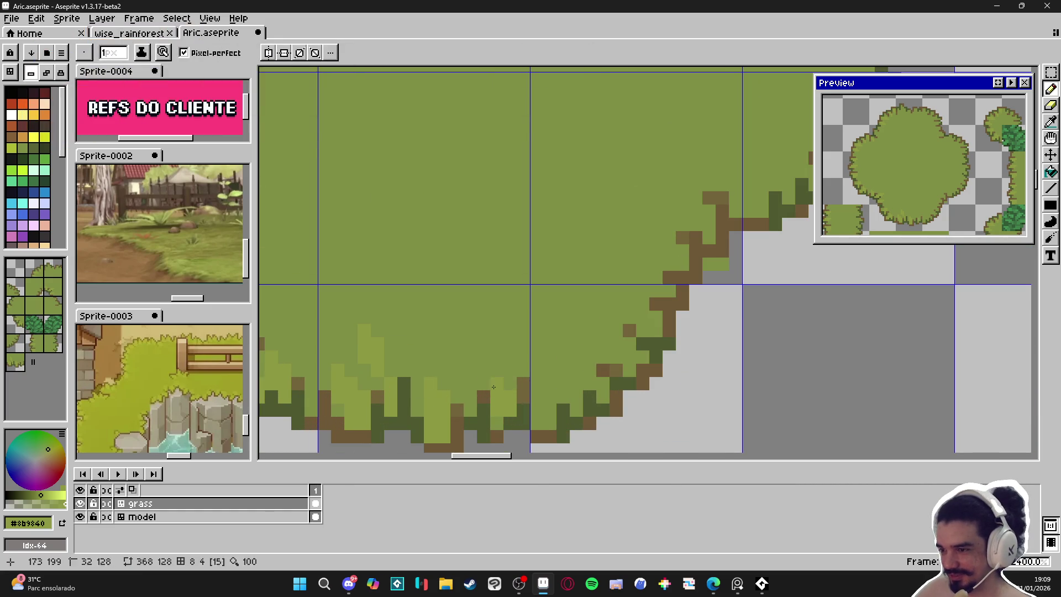
pyautogui.scroll(-5, 530, 277)
pyautogui.scroll(1, 534, 262)
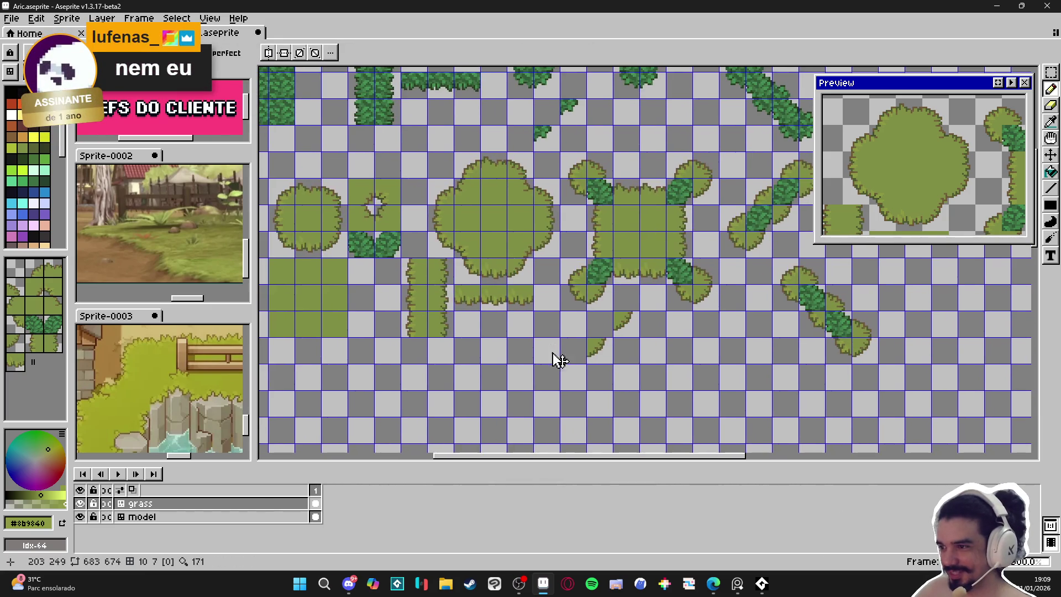
pyautogui.scroll(5, 493, 259)
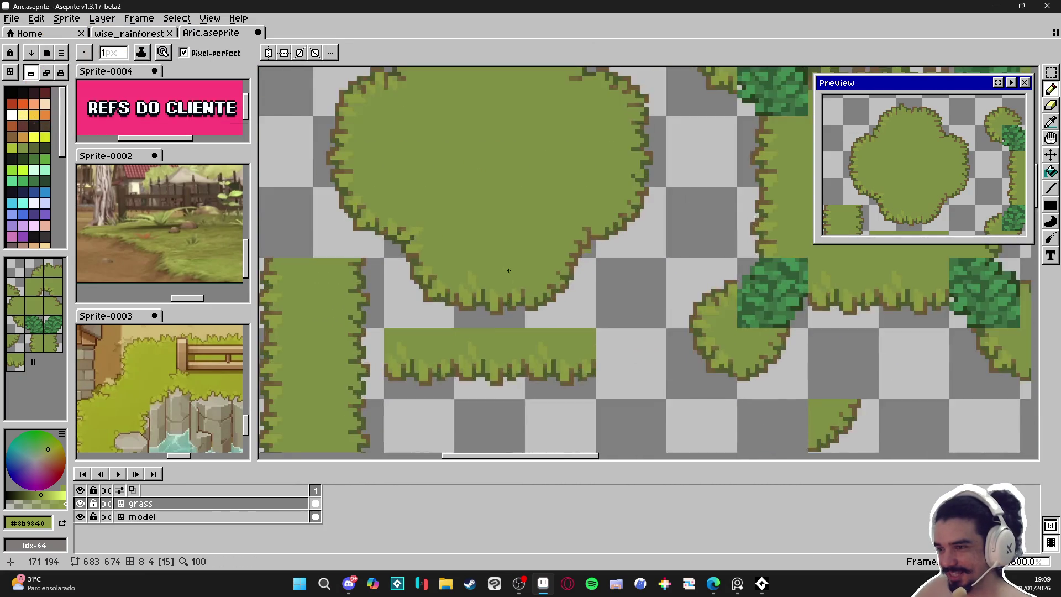
pyautogui.click(561, 336)
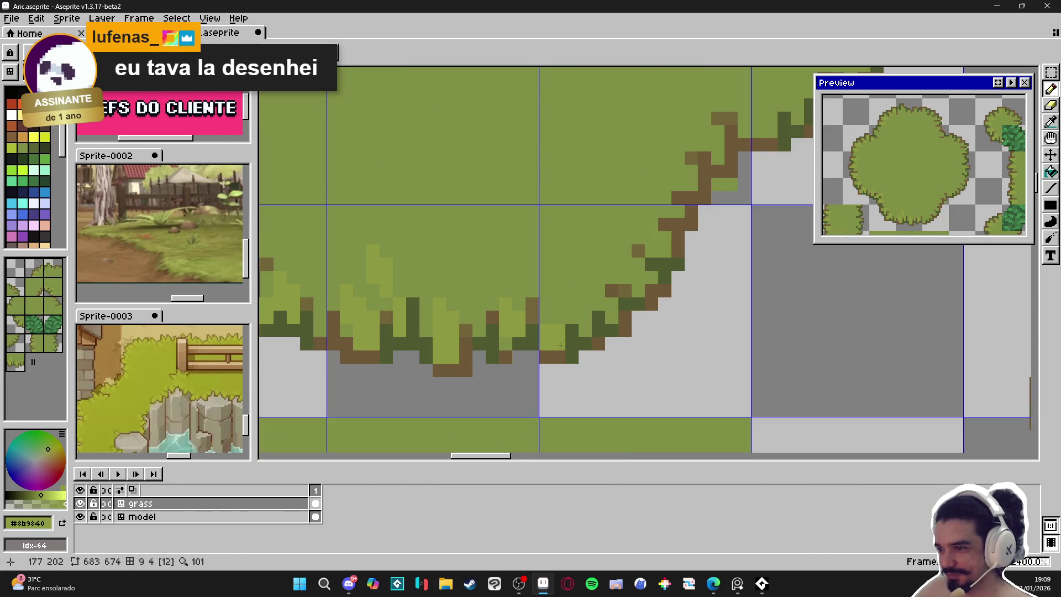
pyautogui.click(559, 304)
pyautogui.click(587, 324)
pyautogui.click(599, 303)
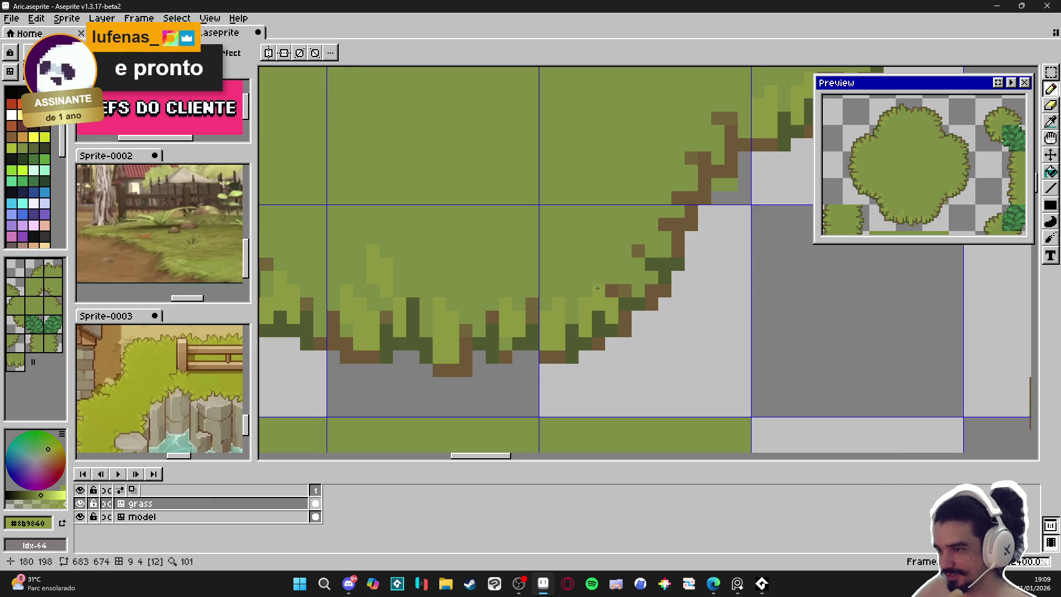
# Repaint a highlight pixel in light green and line the lower-right diagonal edge with highlights.
pyautogui.moveTo(621, 285)
pyautogui.mouseDown()
pyautogui.moveTo(608, 307)
pyautogui.moveTo(603, 279)
pyautogui.moveTo(638, 297)
pyautogui.moveTo(652, 272)
pyautogui.mouseUp()
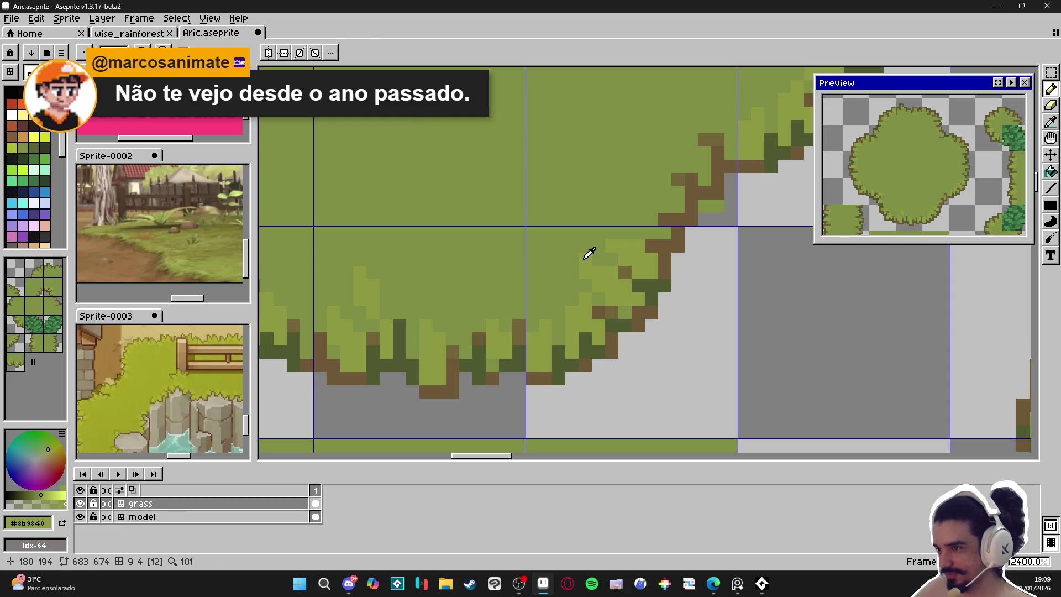
pyautogui.keyDown('alt'); pyautogui.click(620, 247); pyautogui.keyUp('alt')
pyautogui.keyDown('alt'); pyautogui.click(625, 259); pyautogui.keyUp('alt')
pyautogui.click(625, 260)
pyautogui.moveTo(635, 258); pyautogui.dragTo(572, 330)
pyautogui.scroll(-2, 553, 311)
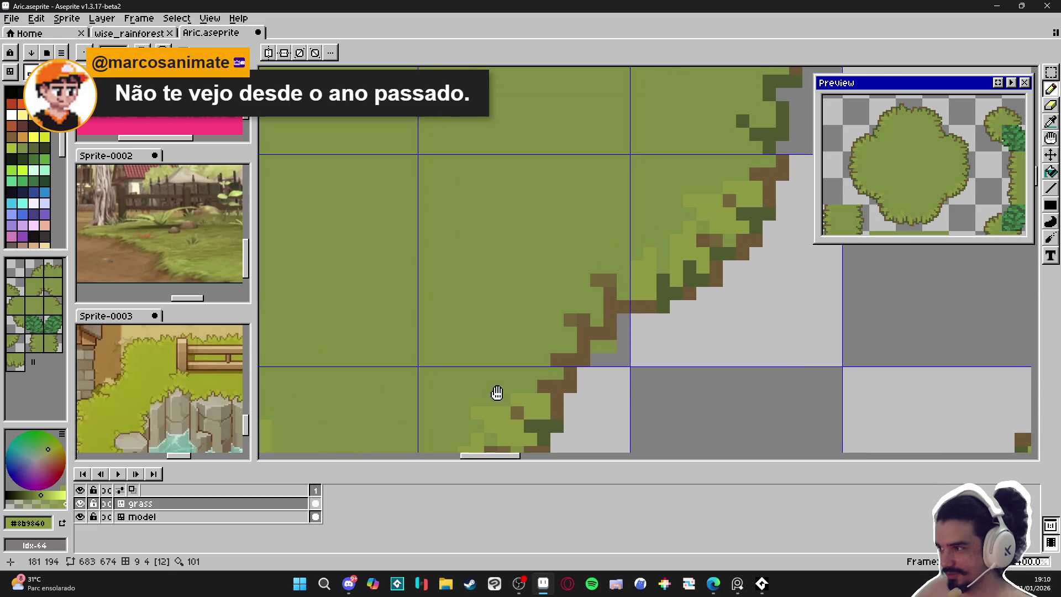
pyautogui.moveTo(531, 334); pyautogui.dragTo(538, 334)
pyautogui.click(593, 302)
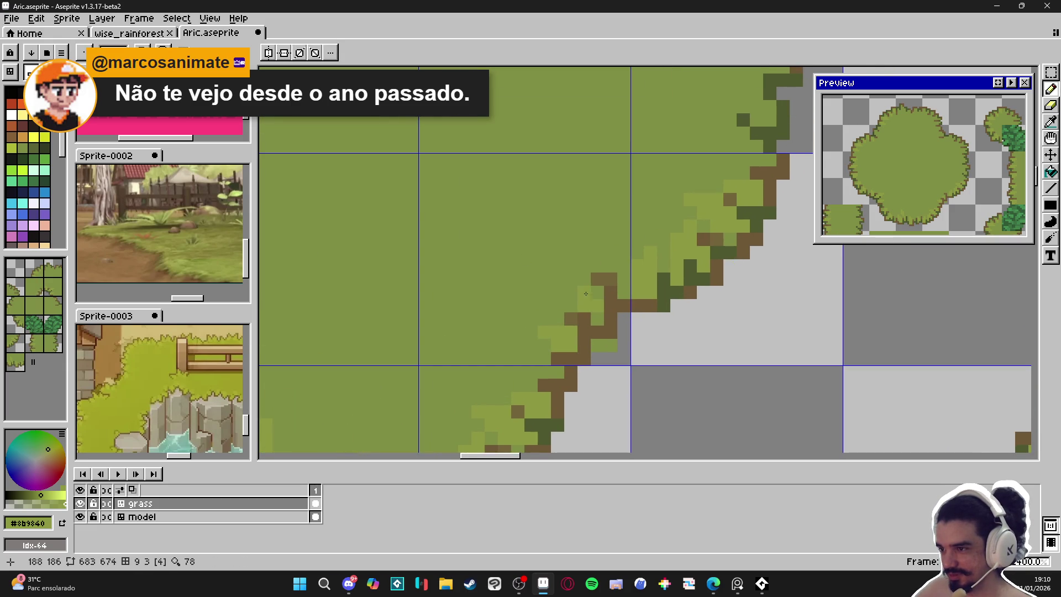
pyautogui.scroll(-3, 624, 302)
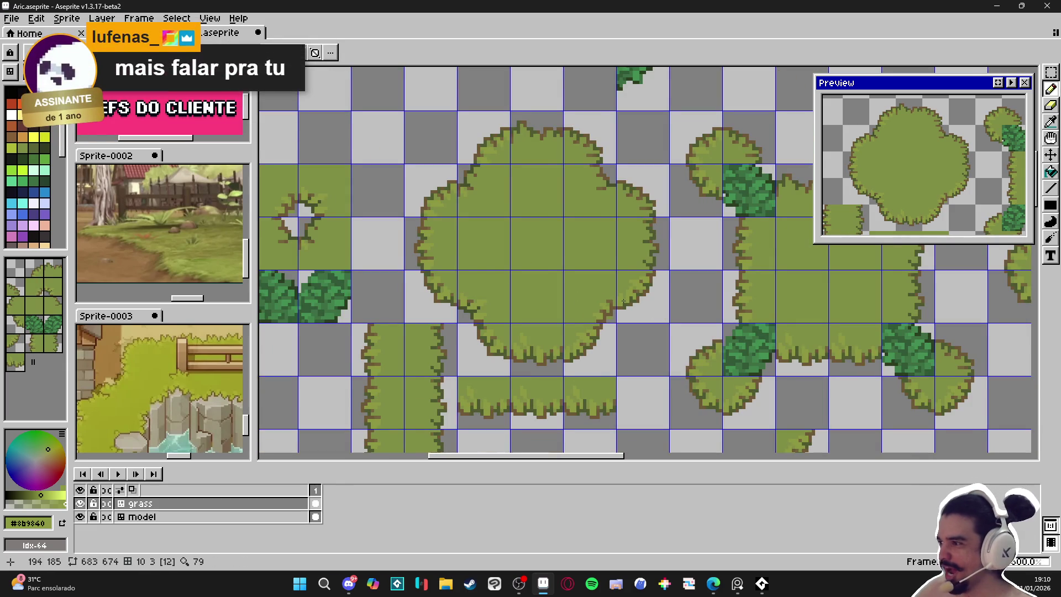
# Paint light-green highlight pixels along the upper part of the bush's right edge.
pyautogui.scroll(3, 613, 285)
pyautogui.moveTo(613, 282); pyautogui.dragTo(619, 289)
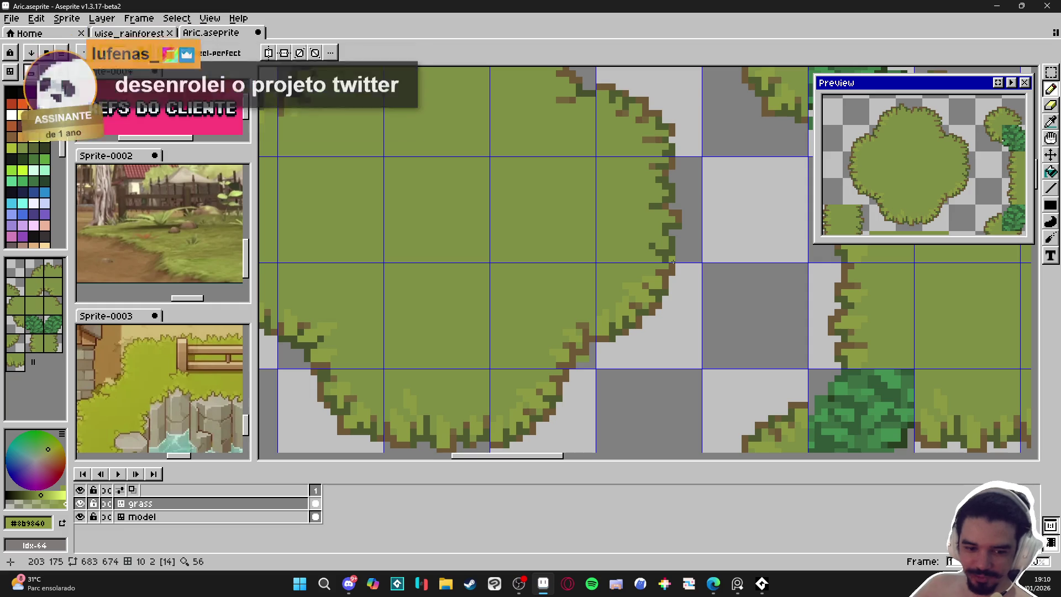
pyautogui.scroll(2, 663, 229)
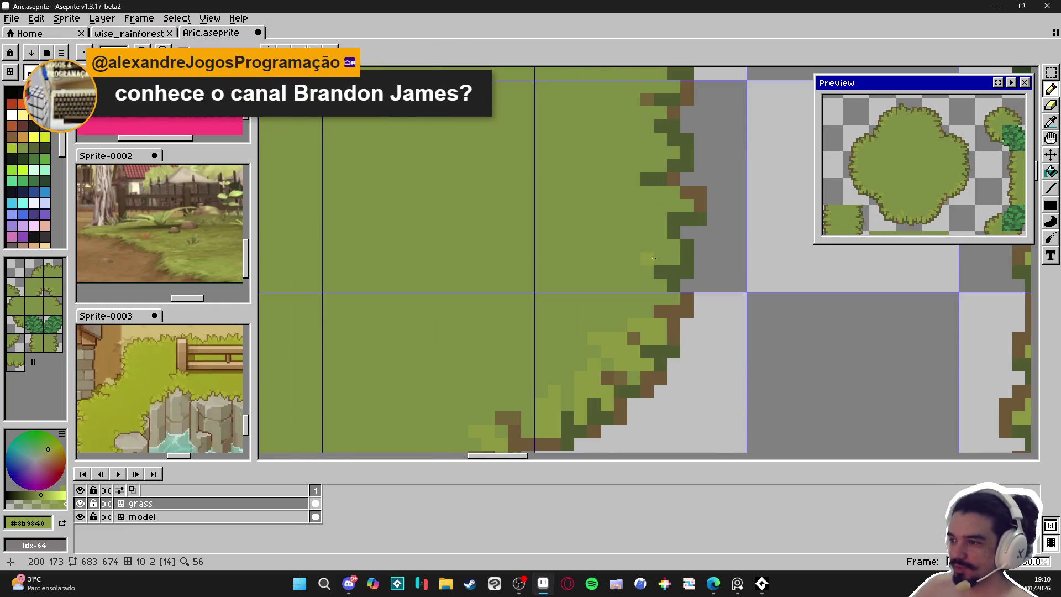
pyautogui.click(667, 252)
pyautogui.click(635, 245)
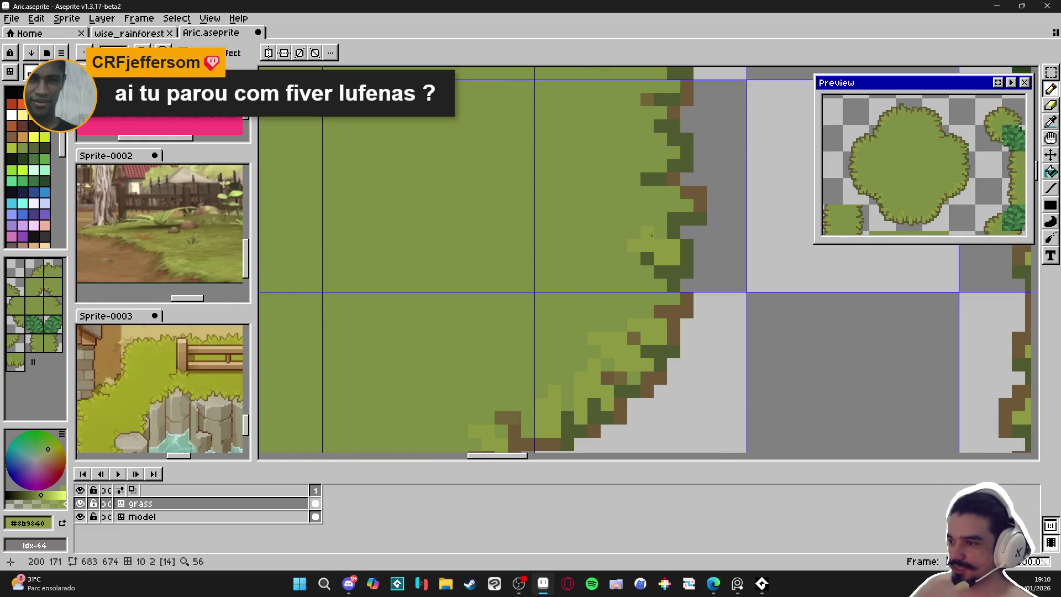
pyautogui.click(635, 233)
pyautogui.click(628, 232)
pyautogui.click(668, 199)
pyautogui.click(648, 193)
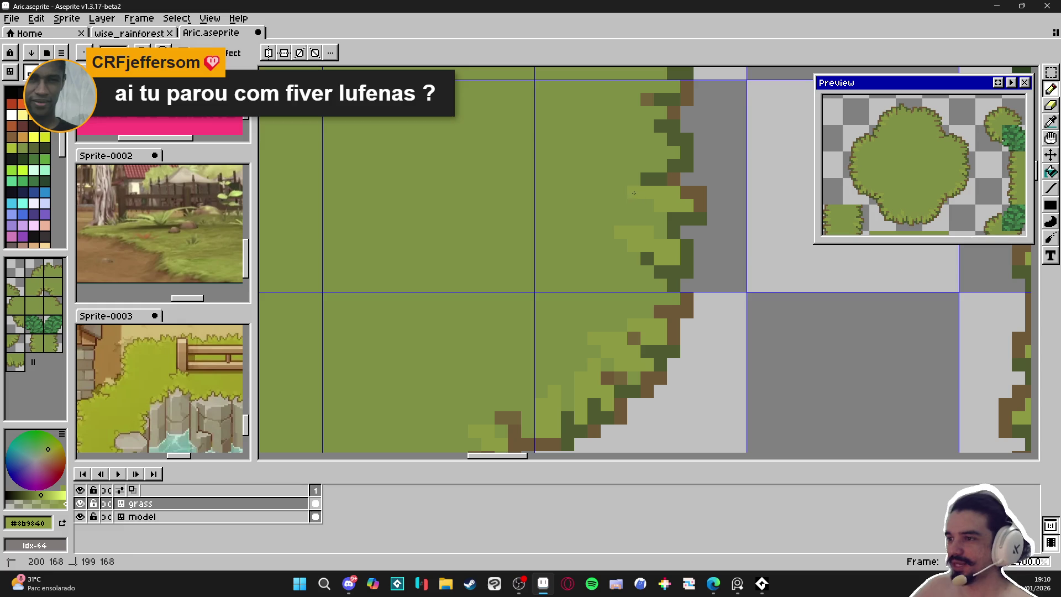
pyautogui.scroll(3, 641, 205)
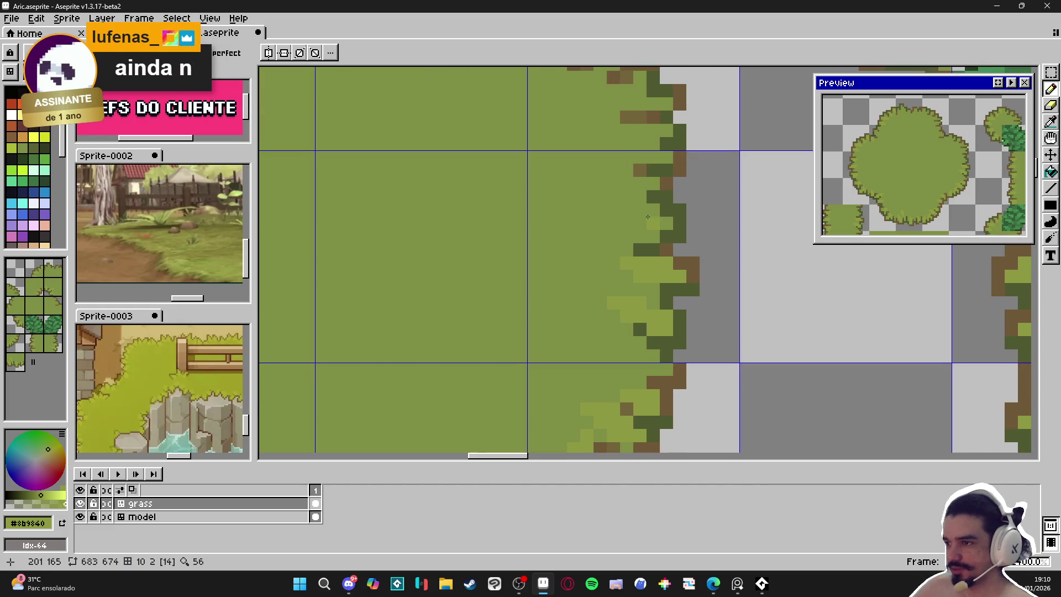
pyautogui.click(633, 212)
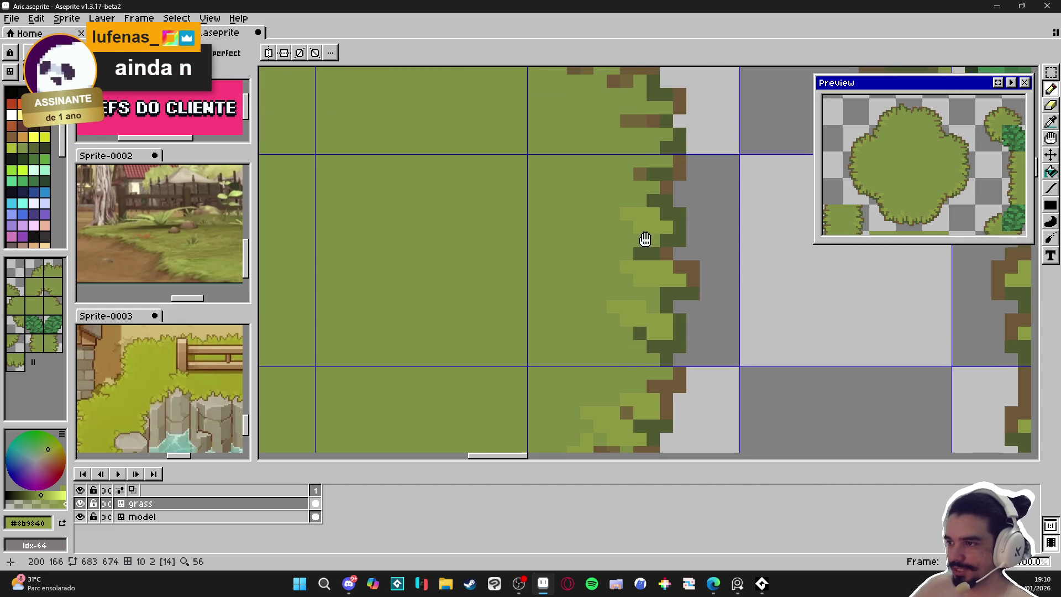
# Add light-green cells down the bush's curved and diagonal right edge, undoing the last stroke.
pyautogui.scroll(-5, 621, 269)
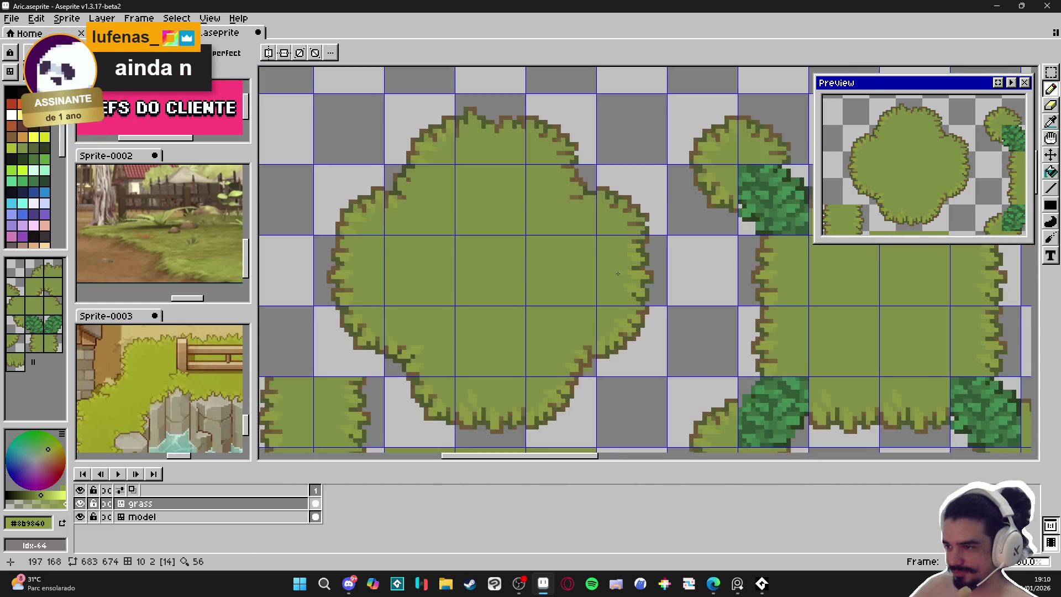
pyautogui.scroll(1, 624, 282)
pyautogui.scroll(4, 628, 293)
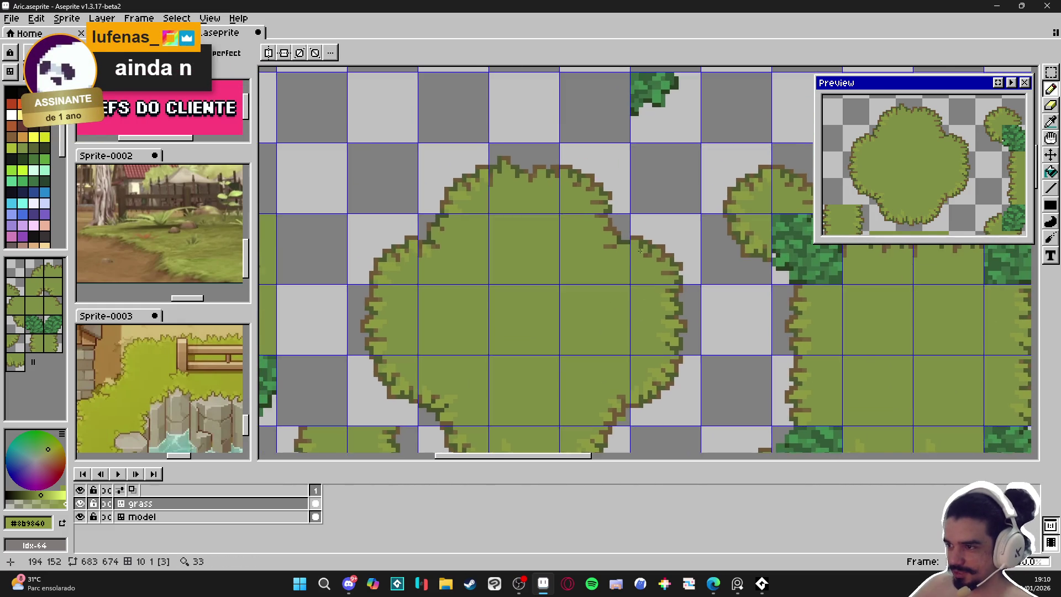
pyautogui.click(675, 256)
pyautogui.click(662, 275)
pyautogui.moveTo(715, 277); pyautogui.dragTo(715, 311)
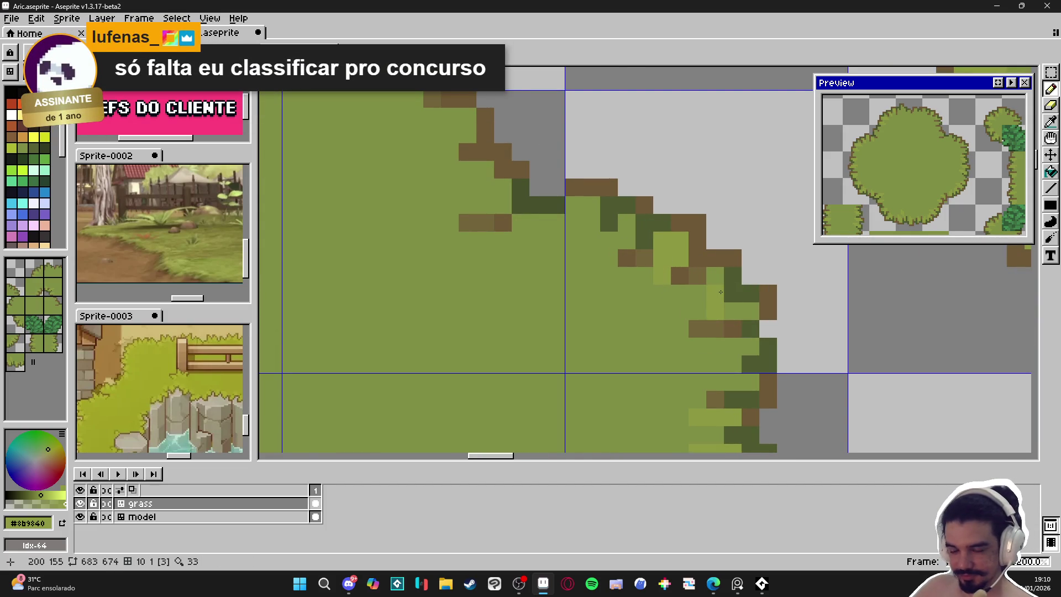
pyautogui.click(751, 312)
pyautogui.click(699, 293)
pyautogui.click(713, 278)
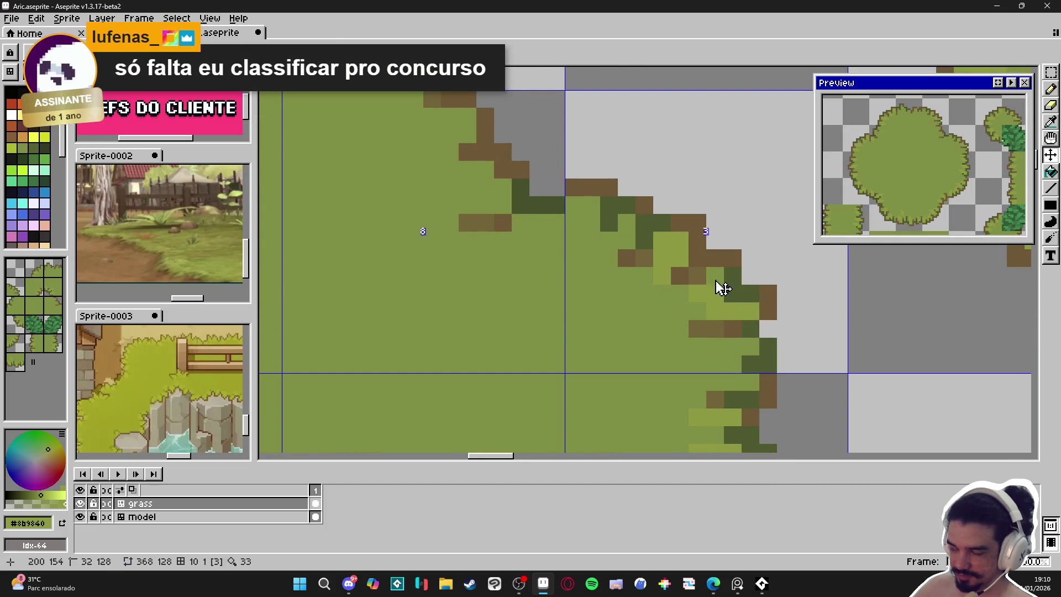
pyautogui.click(698, 294)
pyautogui.click(680, 311)
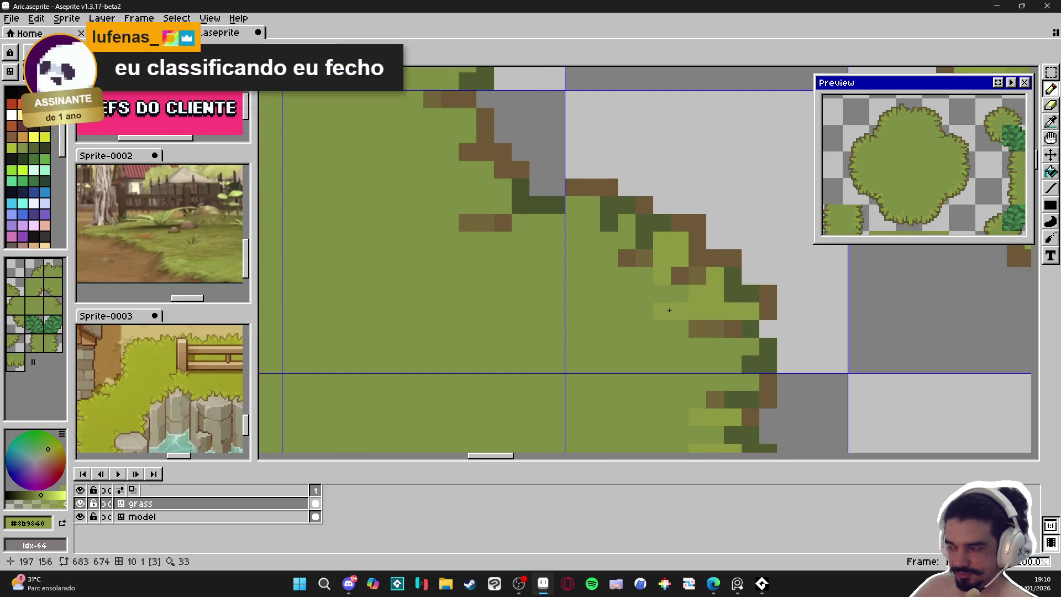
pyautogui.click(719, 353)
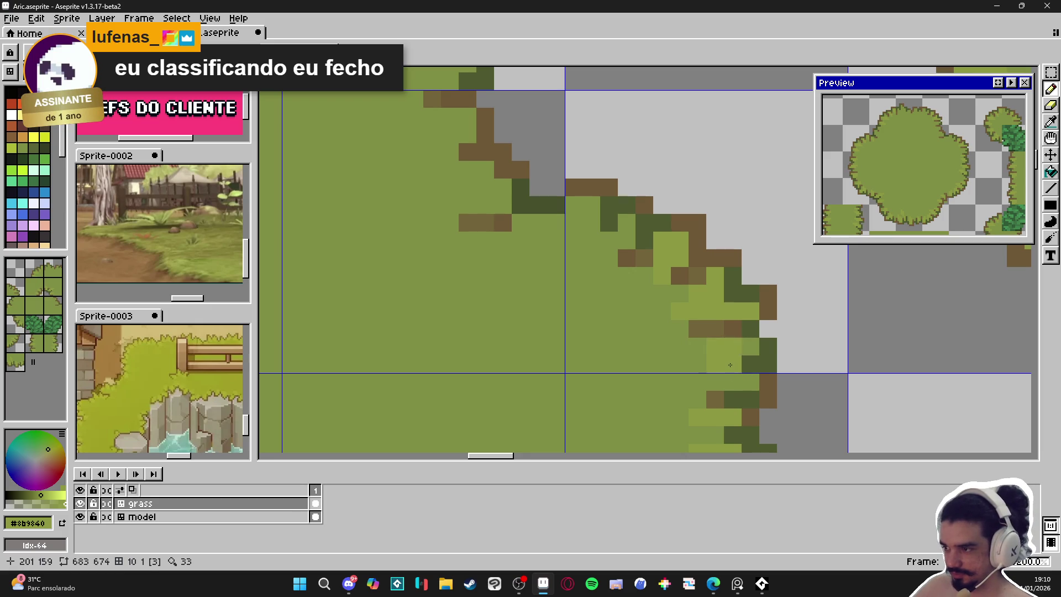
pyautogui.hotkey('ctrl', 'z')
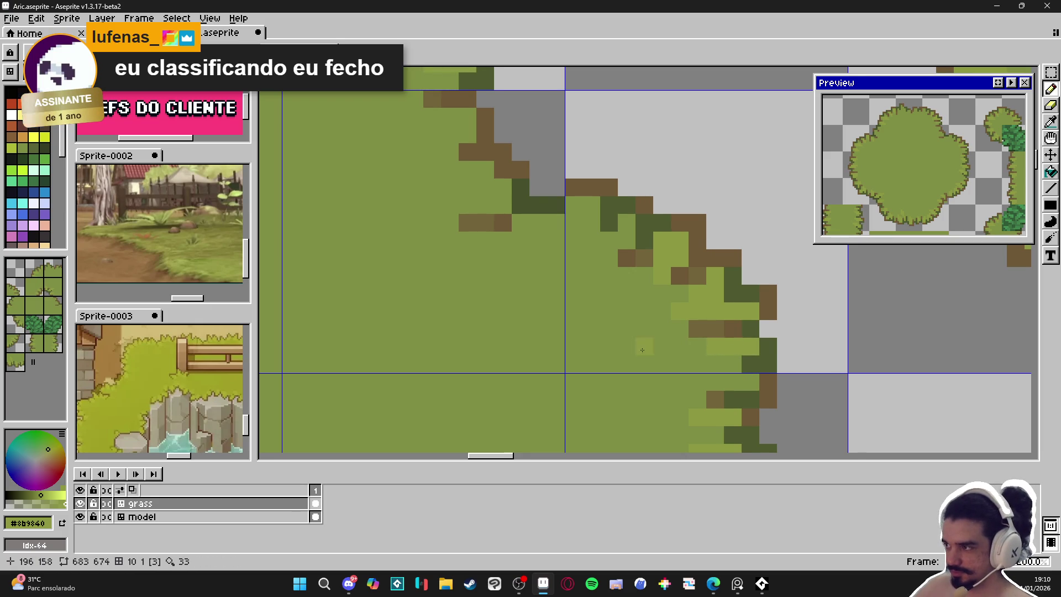
# Save Aric.aseprite and shift the view across the bush tiles.
pyautogui.scroll(-3, 548, 322)
pyautogui.scroll(-4, 530, 312)
pyautogui.hotkey('ctrl', 's')
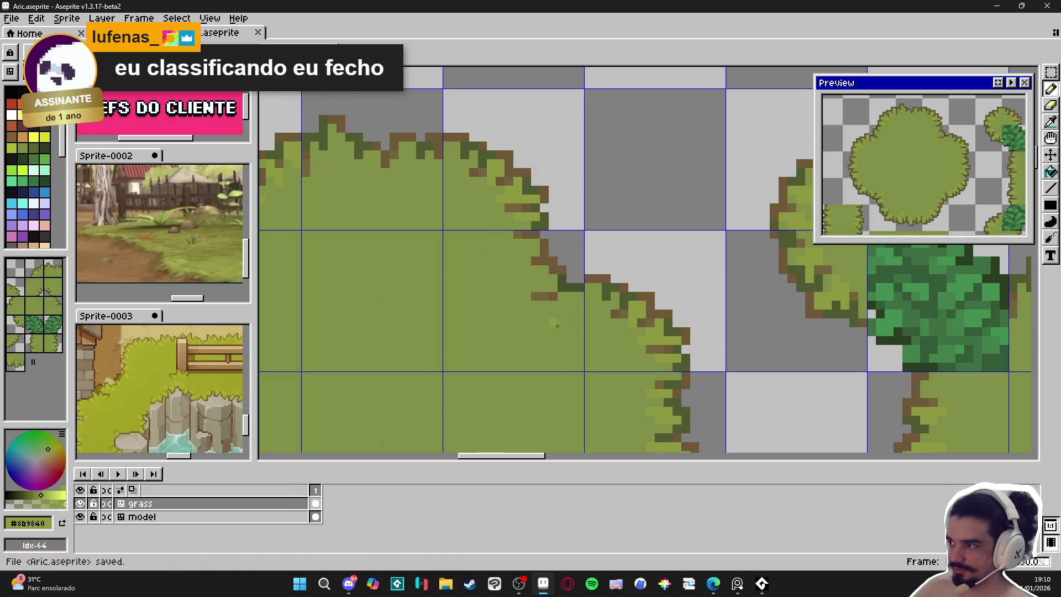
pyautogui.scroll(2, 527, 298)
pyautogui.moveTo(527, 295); pyautogui.dragTo(541, 301)
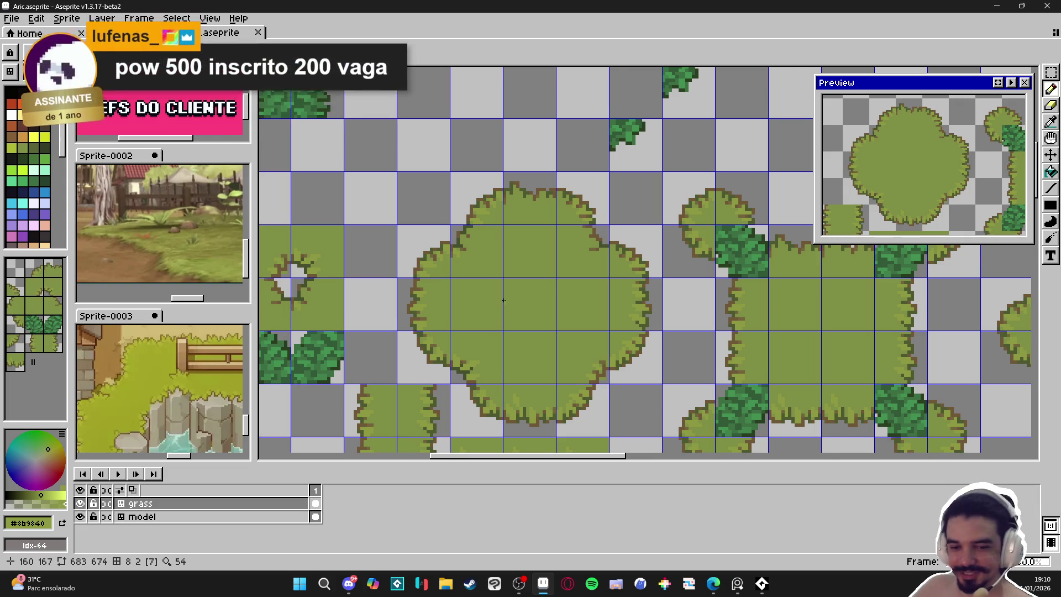
# Hide the tile grid to review the tileset cleanly and save the file.
pyautogui.scroll(-1, 499, 297)
pyautogui.hotkey('ctrl', "'")
pyautogui.scroll(-1, 499, 297)
pyautogui.moveTo(482, 355); pyautogui.dragTo(532, 350)
pyautogui.hotkey('ctrl', 's')
# Restore the tile grid and dot light-green pixels inside the bush's right outline, then save.
pyautogui.scroll(4, 534, 341)
pyautogui.hotkey('ctrl', "'")
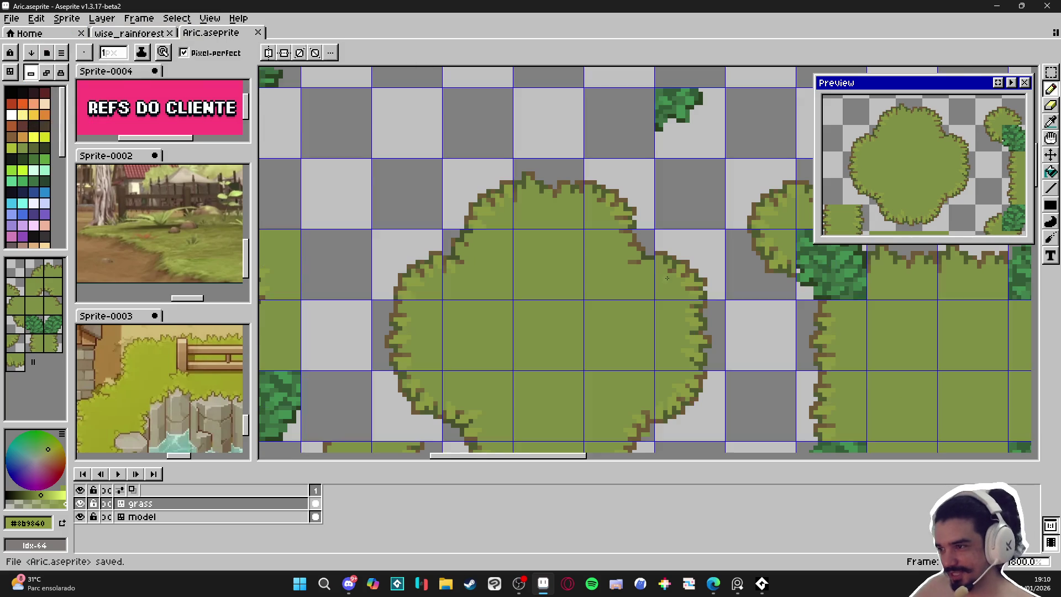
pyautogui.scroll(4, 663, 248)
pyautogui.moveTo(663, 248); pyautogui.dragTo(663, 225)
pyautogui.click(636, 220)
pyautogui.press('ctrl')
pyautogui.click(637, 237)
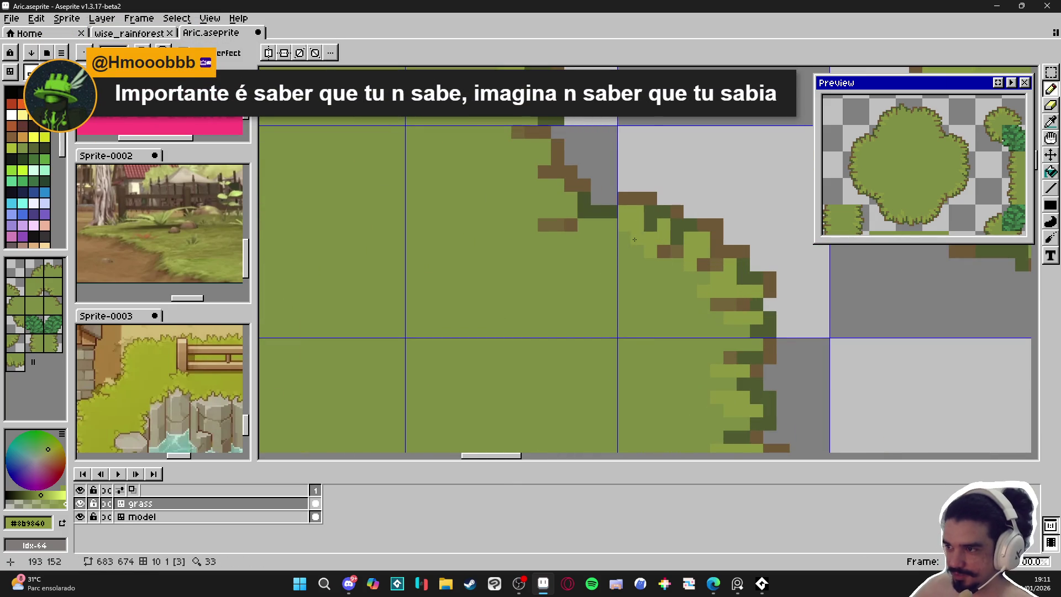
pyautogui.scroll(-4, 641, 248)
pyautogui.scroll(2, 641, 248)
pyautogui.hotkey('ctrl', 's')
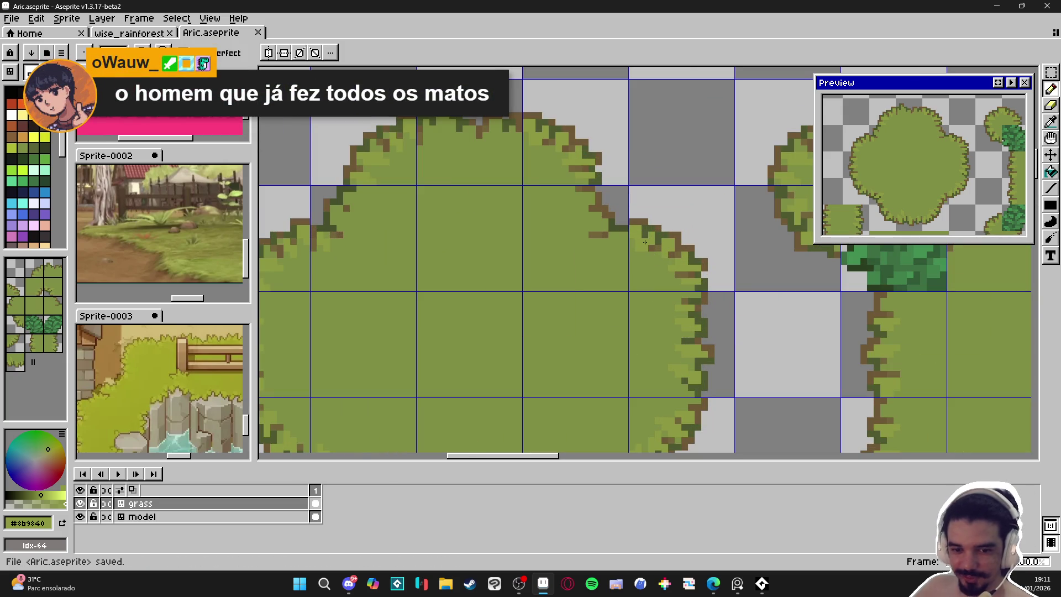
# Add light-green blocks and highlight pixels further along the bush edge and save again.
pyautogui.scroll(4, 650, 239)
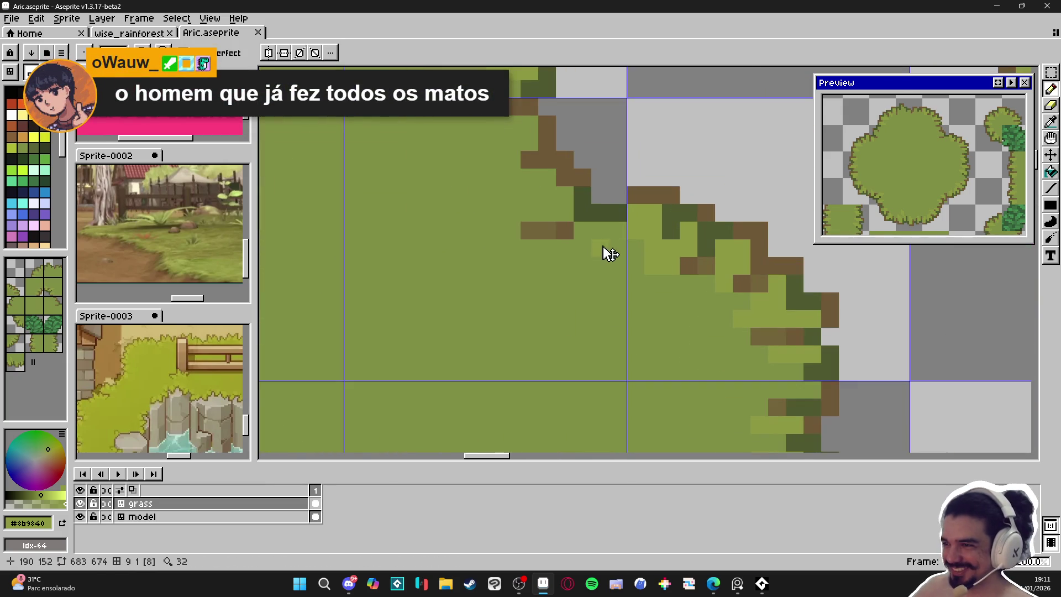
pyautogui.click(576, 254)
pyautogui.click(569, 254)
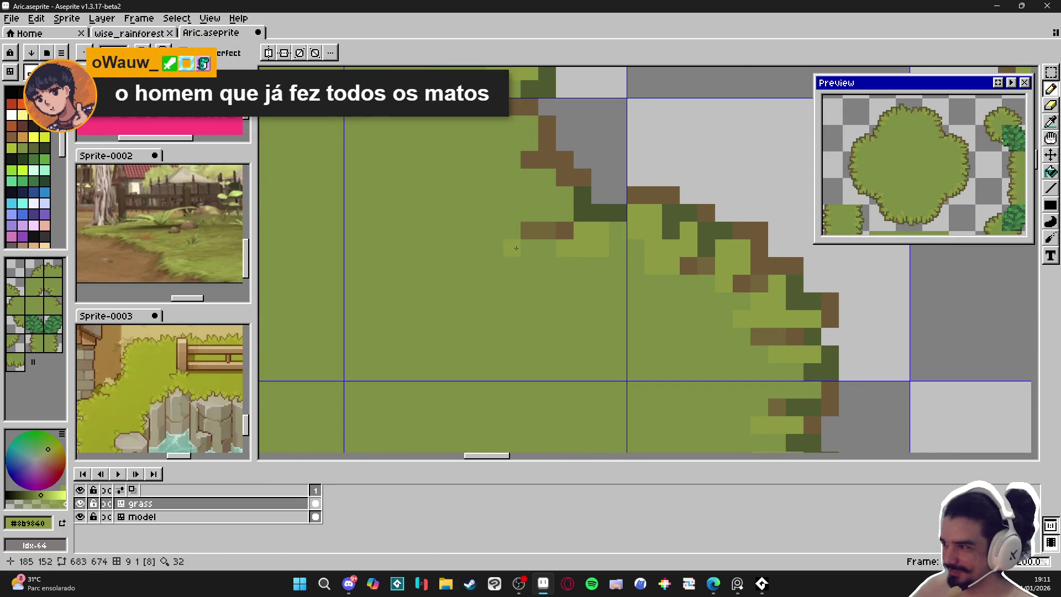
pyautogui.moveTo(525, 253); pyautogui.dragTo(552, 288)
pyautogui.click(558, 213)
pyautogui.click(568, 228)
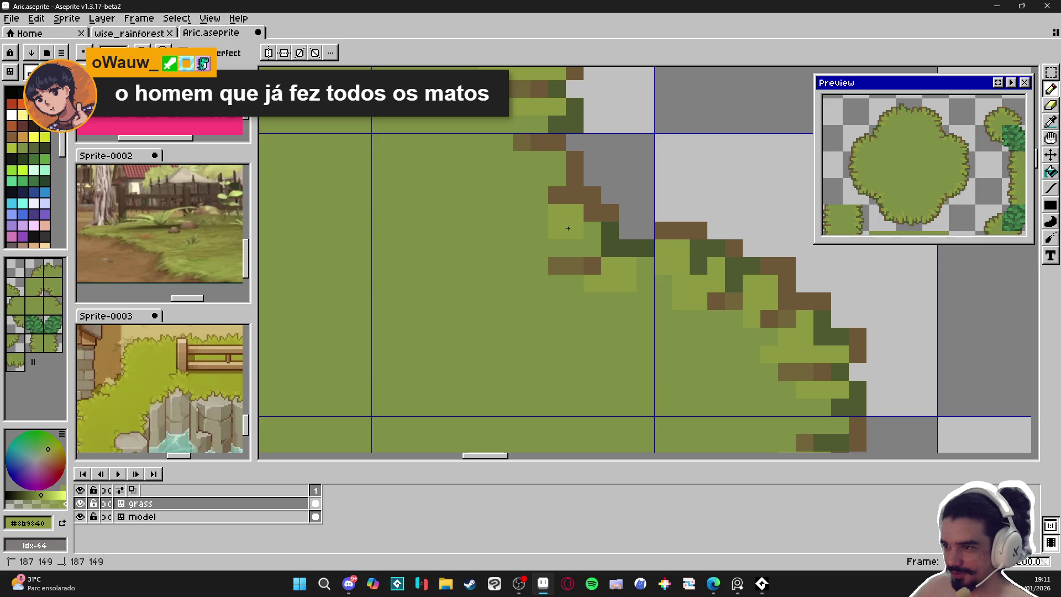
pyautogui.scroll(-4, 557, 262)
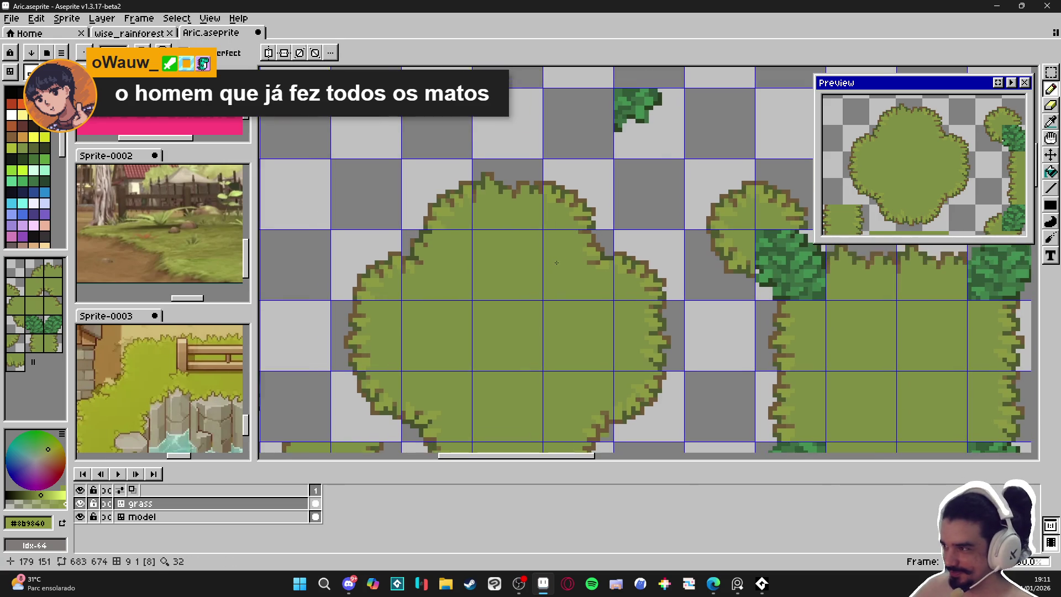
pyautogui.scroll(1, 553, 259)
pyautogui.hotkey('ctrl', 's')
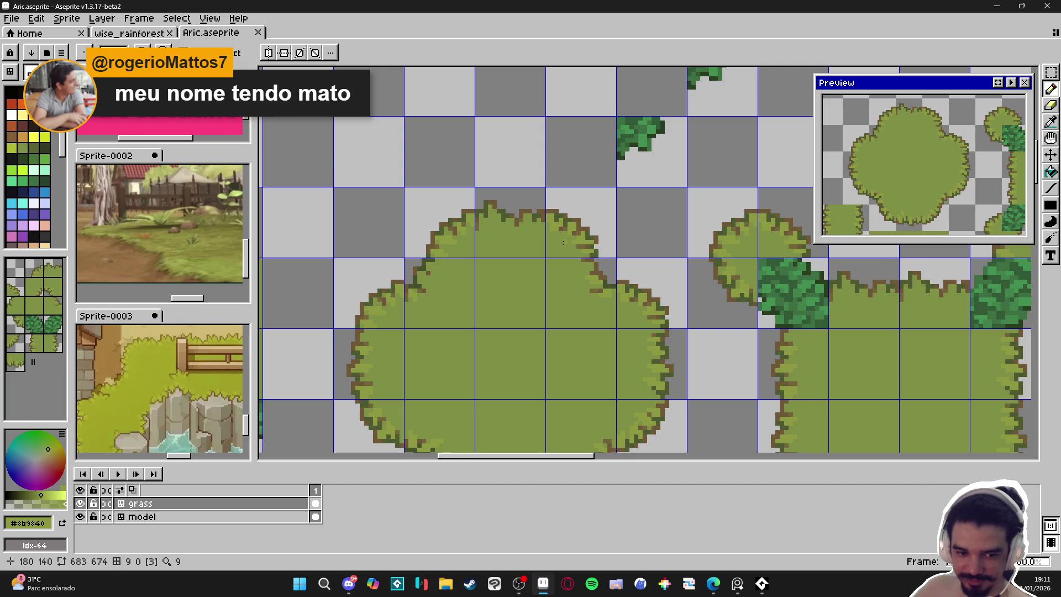
# Paint light-green pixels just beneath the bush's top outline.
pyautogui.scroll(1, 564, 243)
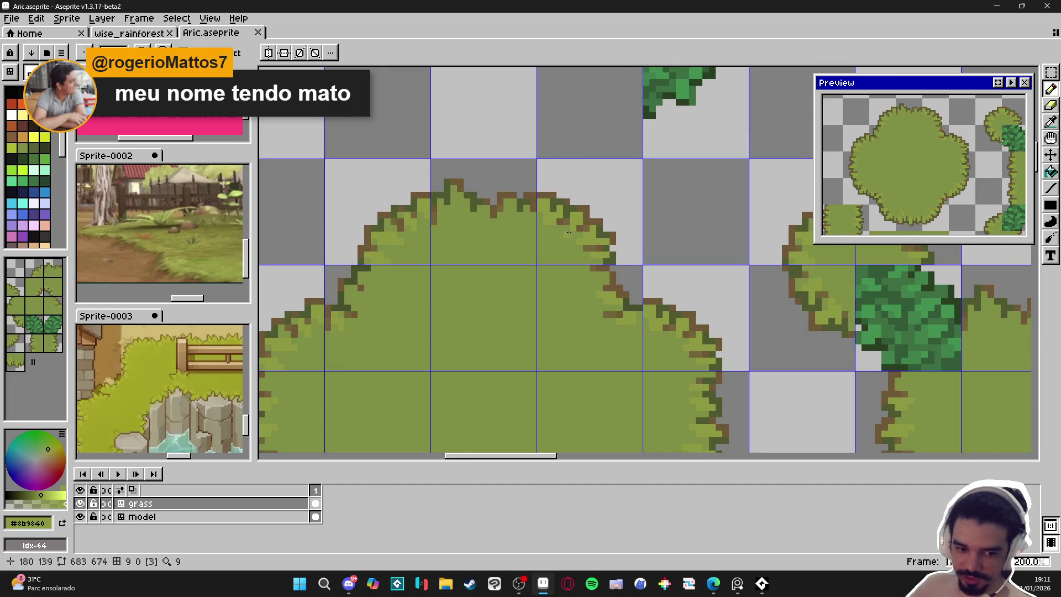
pyautogui.scroll(-3, 567, 238)
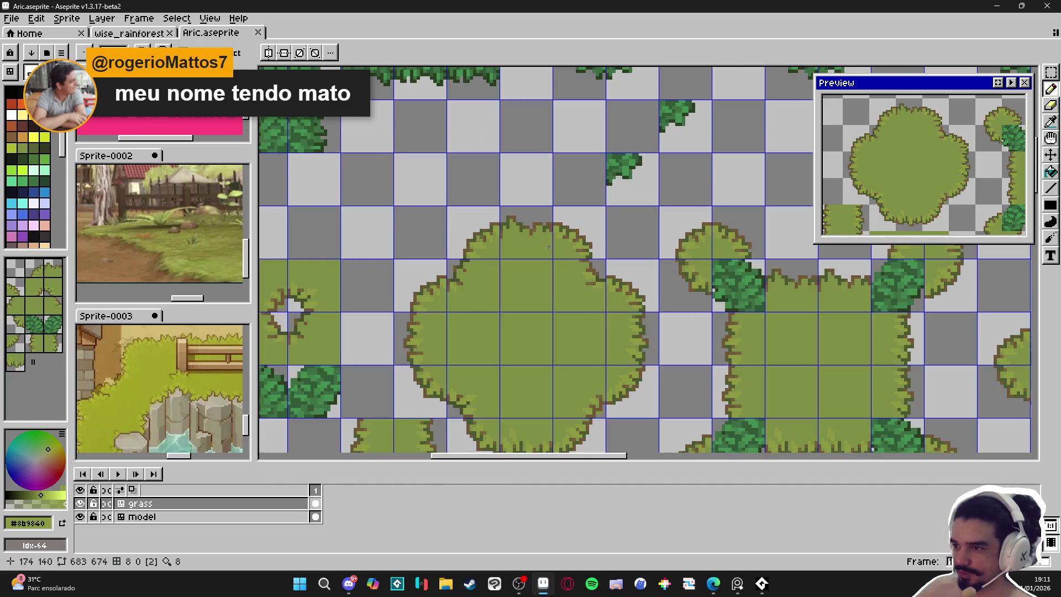
pyautogui.scroll(5, 523, 205)
pyautogui.moveTo(536, 197); pyautogui.dragTo(517, 194)
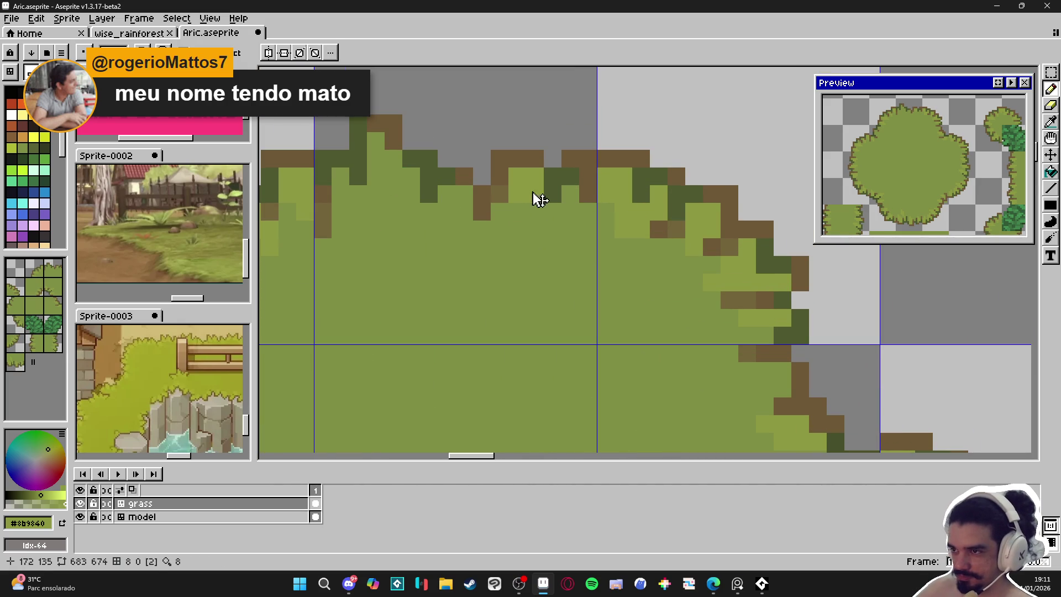
pyautogui.click(518, 229)
pyautogui.click(535, 212)
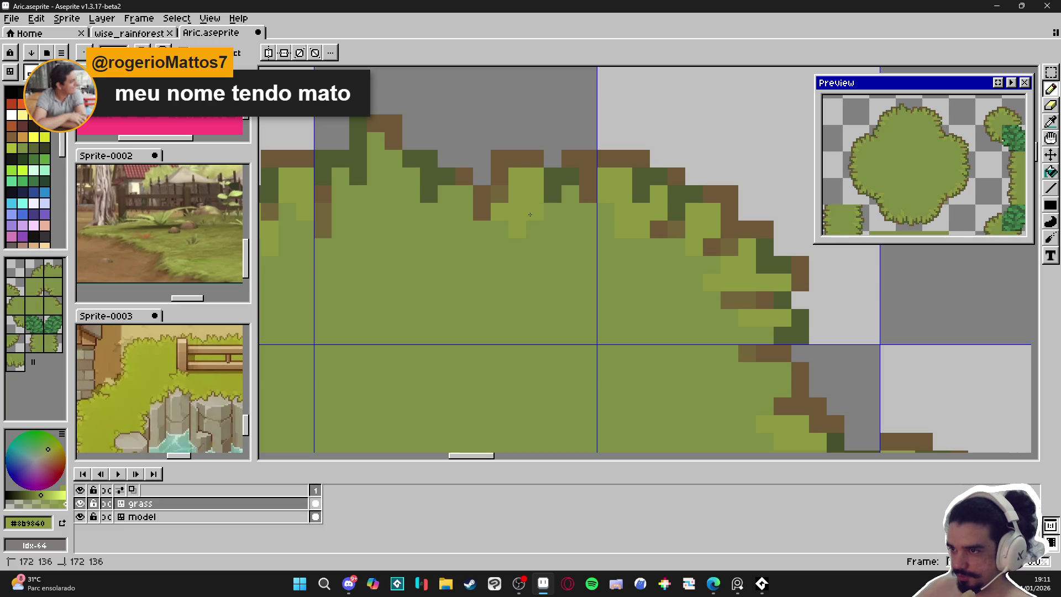
pyautogui.scroll(-1, 510, 218)
pyautogui.scroll(1, 510, 218)
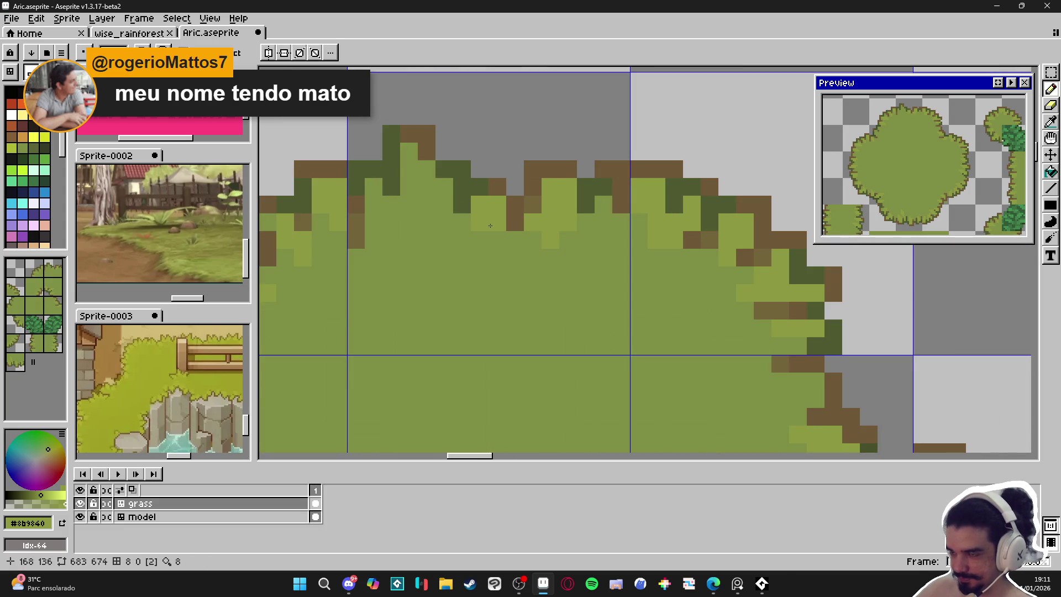
pyautogui.click(498, 257)
pyautogui.click(486, 243)
# Touch up the bush's upper-left crown with lighter green edge pixels and save.
pyautogui.moveTo(465, 241); pyautogui.dragTo(488, 265)
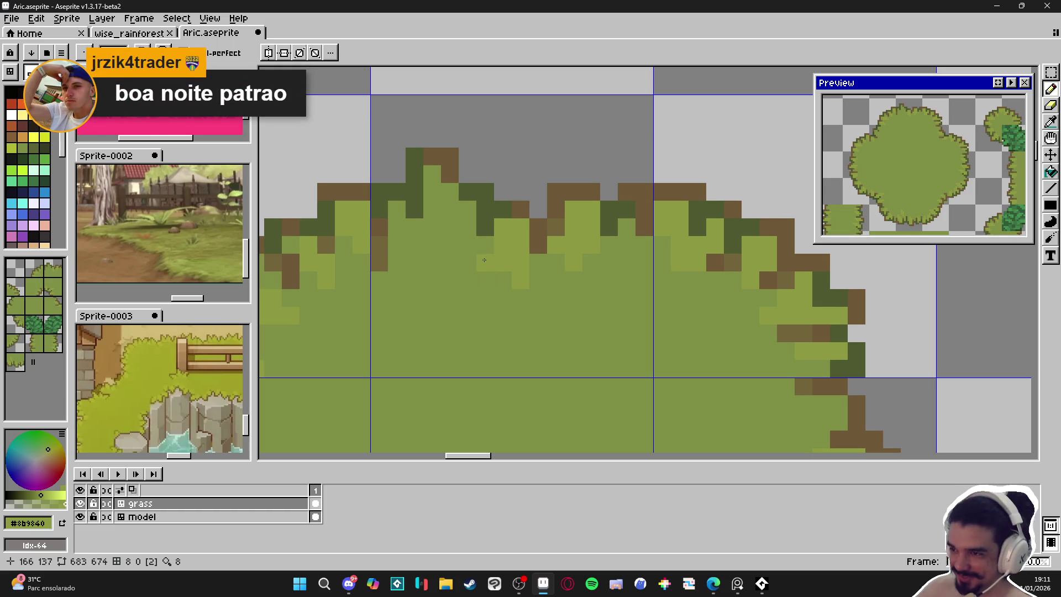
pyautogui.press('v')
pyautogui.press('b')
pyautogui.click(450, 225)
pyautogui.click(449, 246)
pyautogui.click(433, 232)
pyautogui.click(398, 227)
pyautogui.click(397, 211)
pyautogui.click(397, 243)
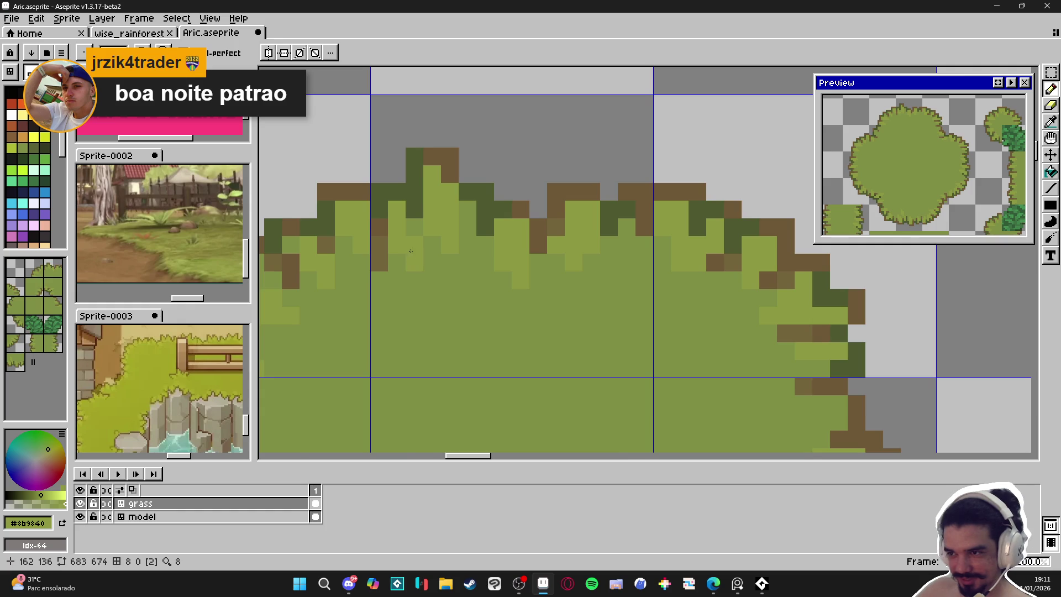
pyautogui.scroll(-3, 449, 305)
pyautogui.scroll(1, 441, 293)
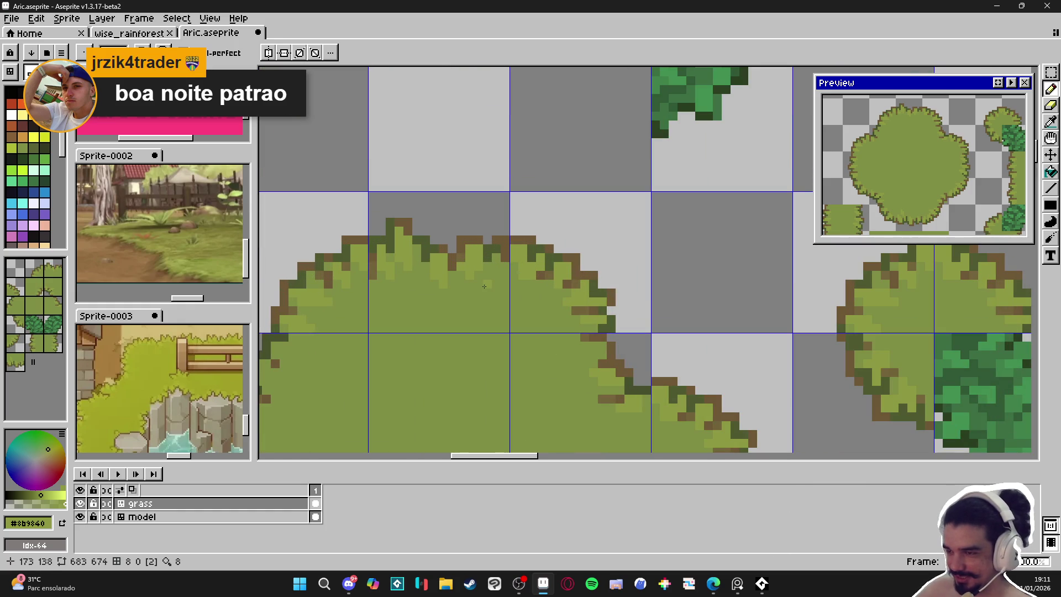
pyautogui.scroll(1, 475, 295)
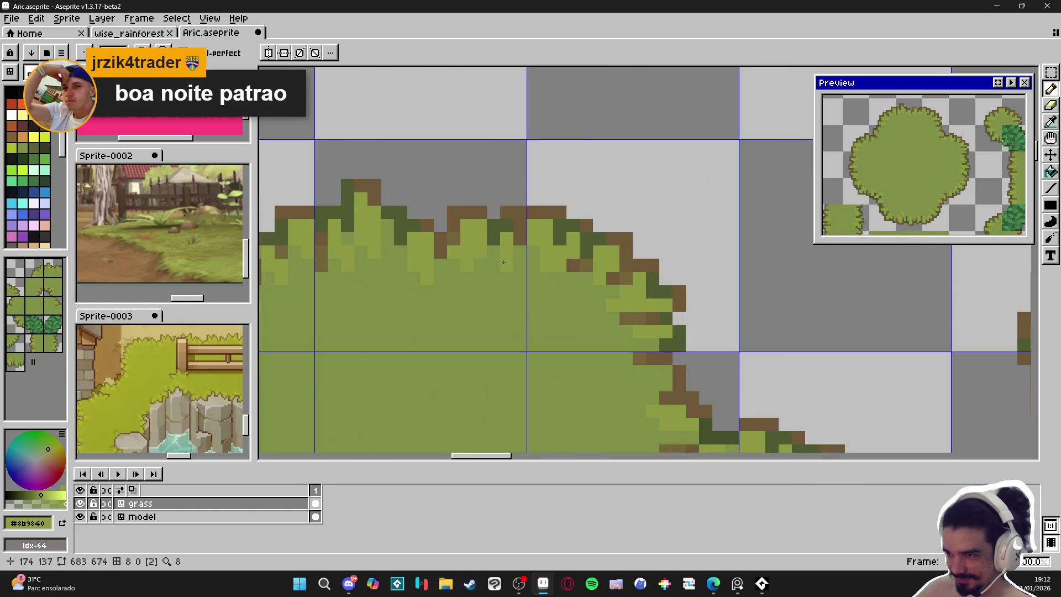
pyautogui.scroll(-3, 505, 254)
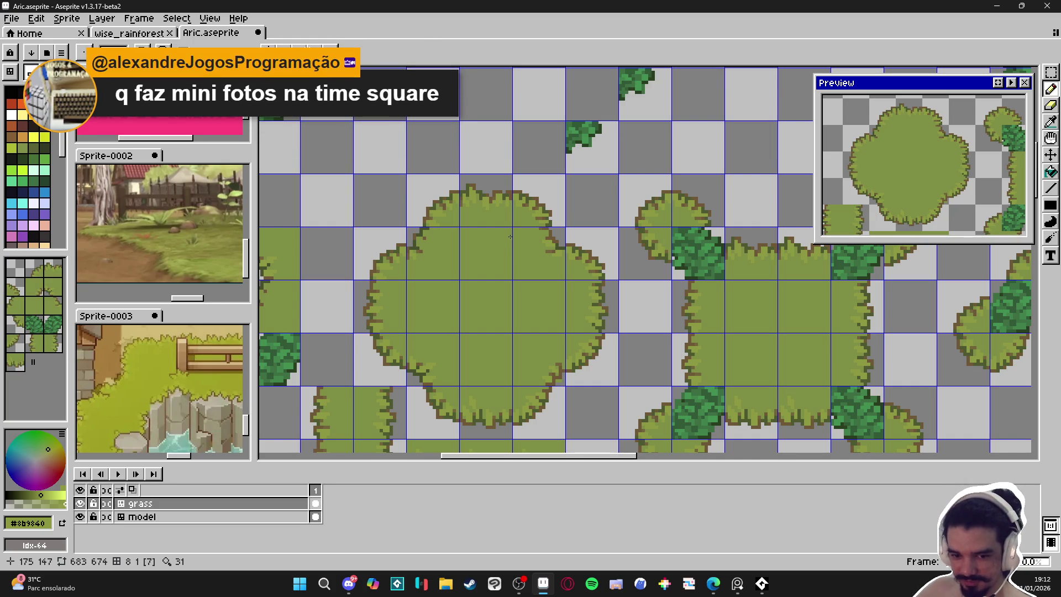
pyautogui.scroll(-5, 511, 236)
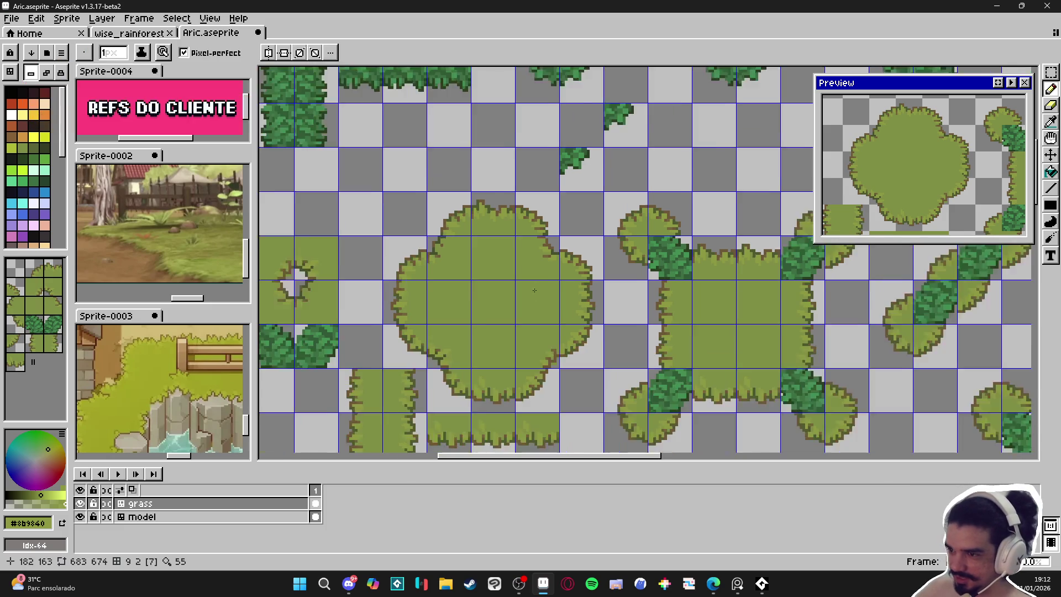
pyautogui.hotkey('ctrl', 's')
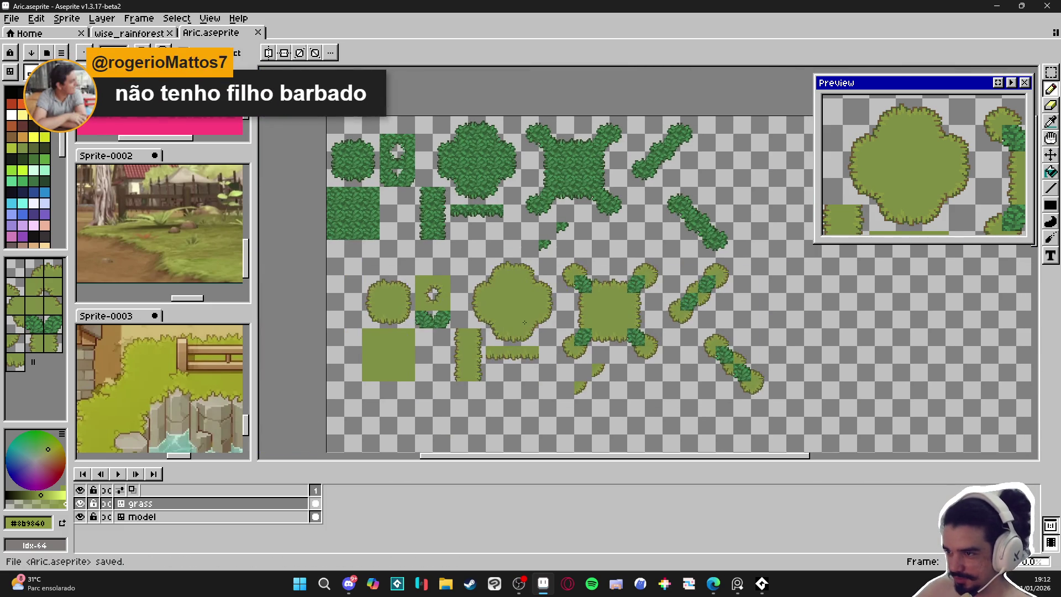
# Add light-green highlight pixels on the bush's left edge, save, and show the tile grid.
pyautogui.scroll(4, 534, 332)
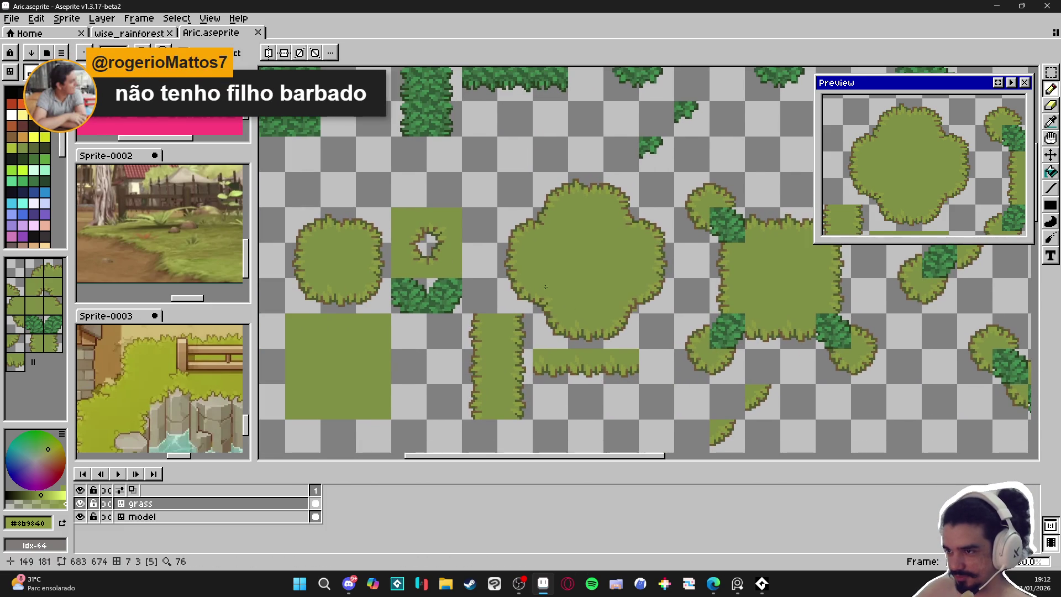
pyautogui.scroll(4, 533, 239)
pyautogui.click(532, 239)
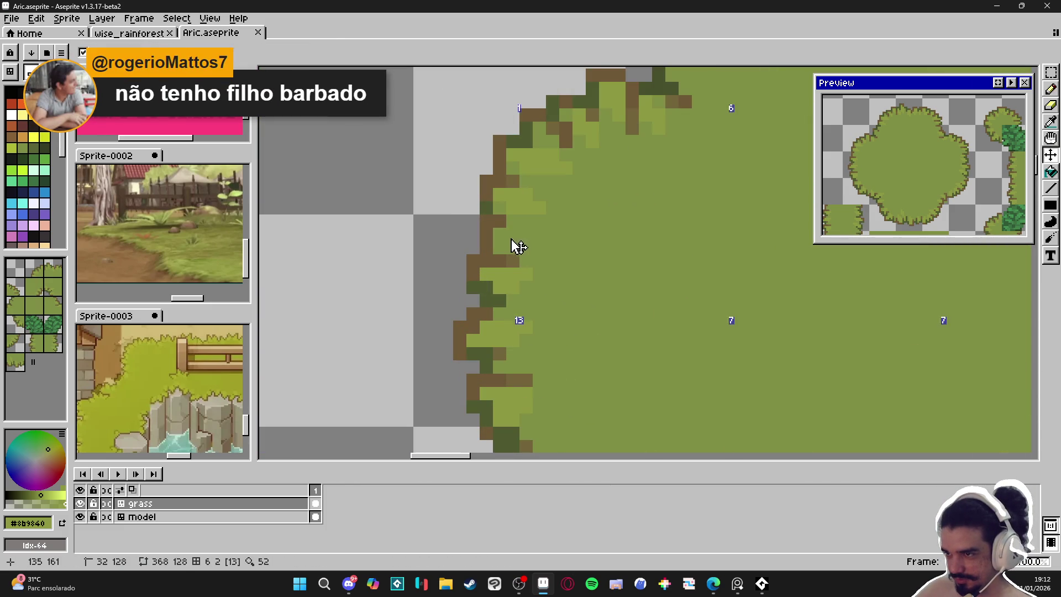
pyautogui.click(510, 235)
pyautogui.click(514, 248)
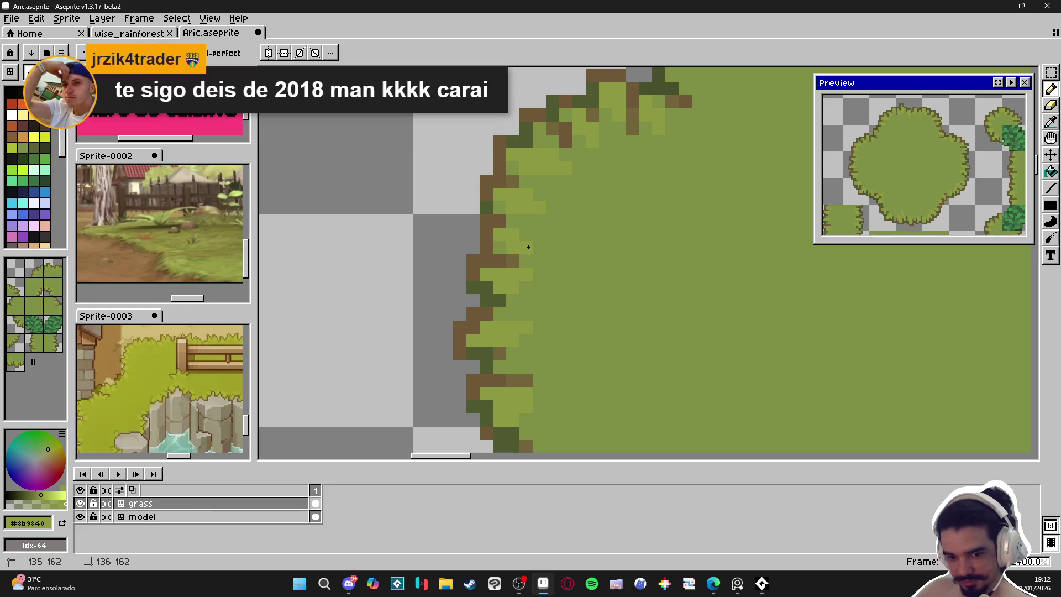
pyautogui.scroll(-4, 527, 248)
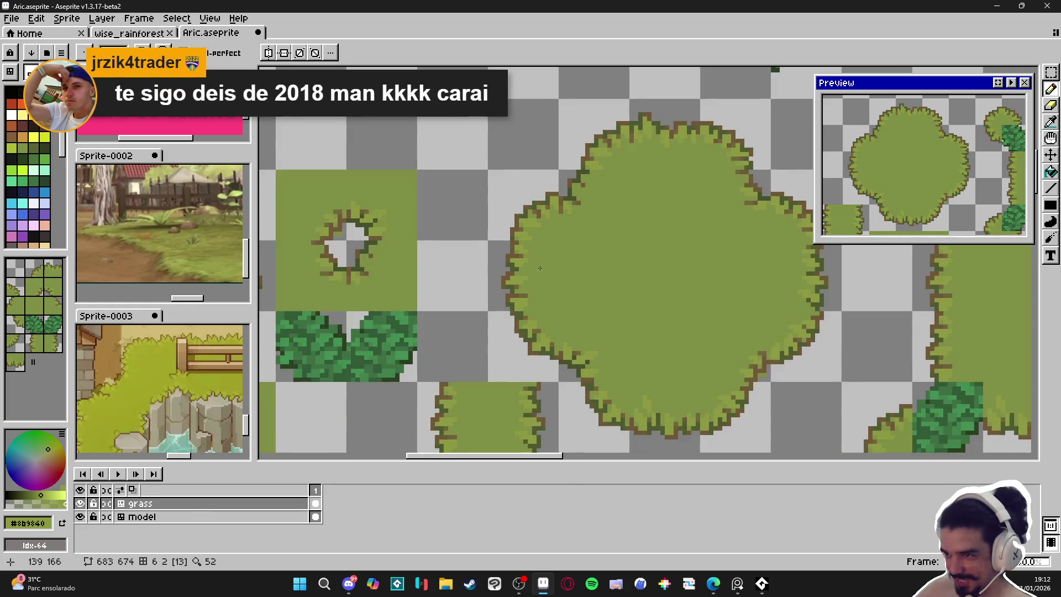
pyautogui.scroll(-3, 540, 268)
pyautogui.hotkey('ctrl', 's')
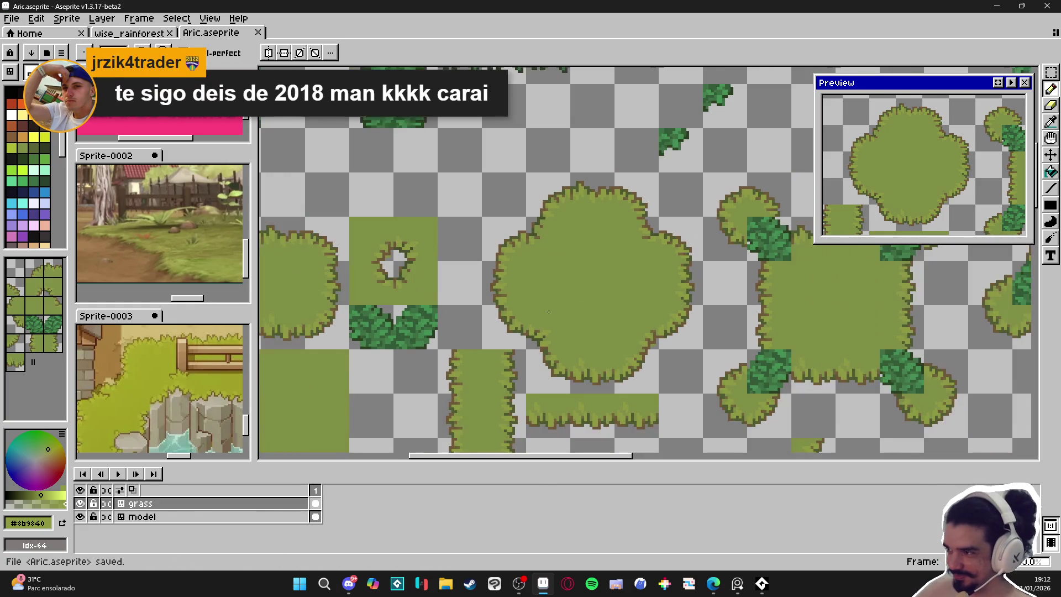
pyautogui.hscroll(3, 553, 310)
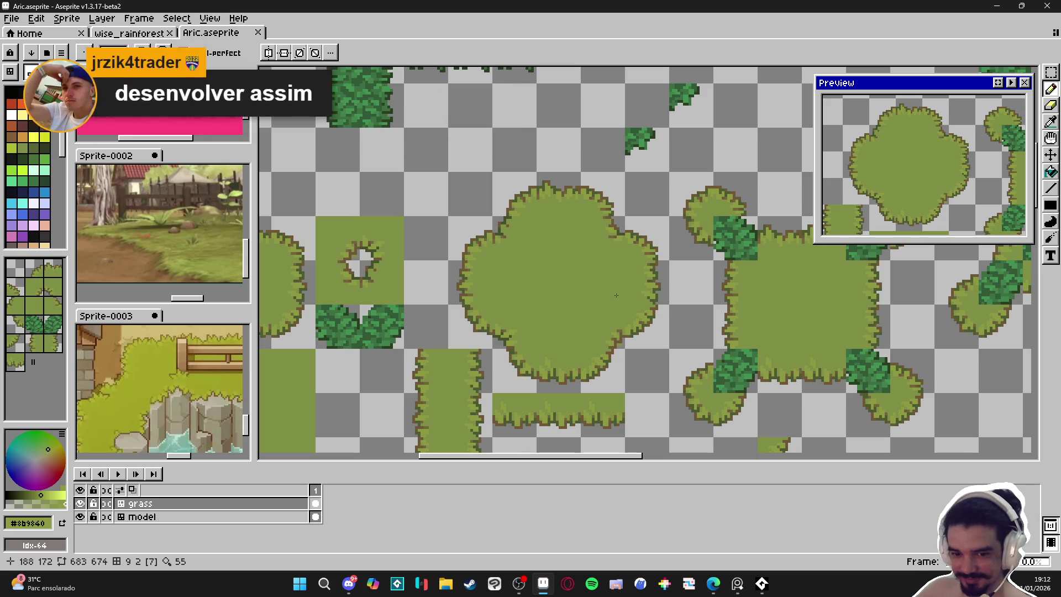
pyautogui.scroll(4, 613, 298)
pyautogui.scroll(-2, 645, 278)
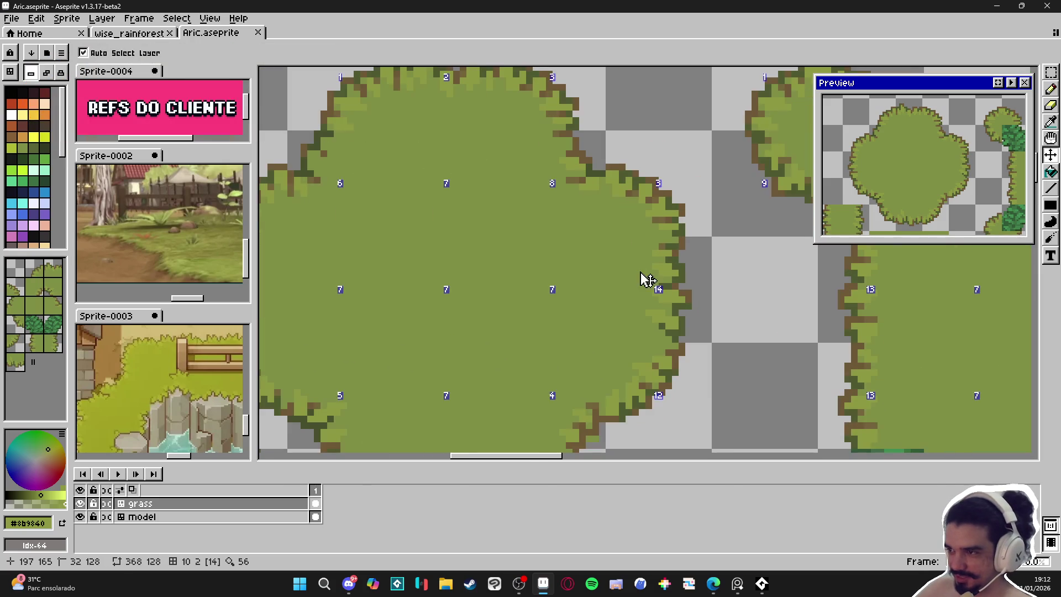
pyautogui.hotkey('ctrl', "'")
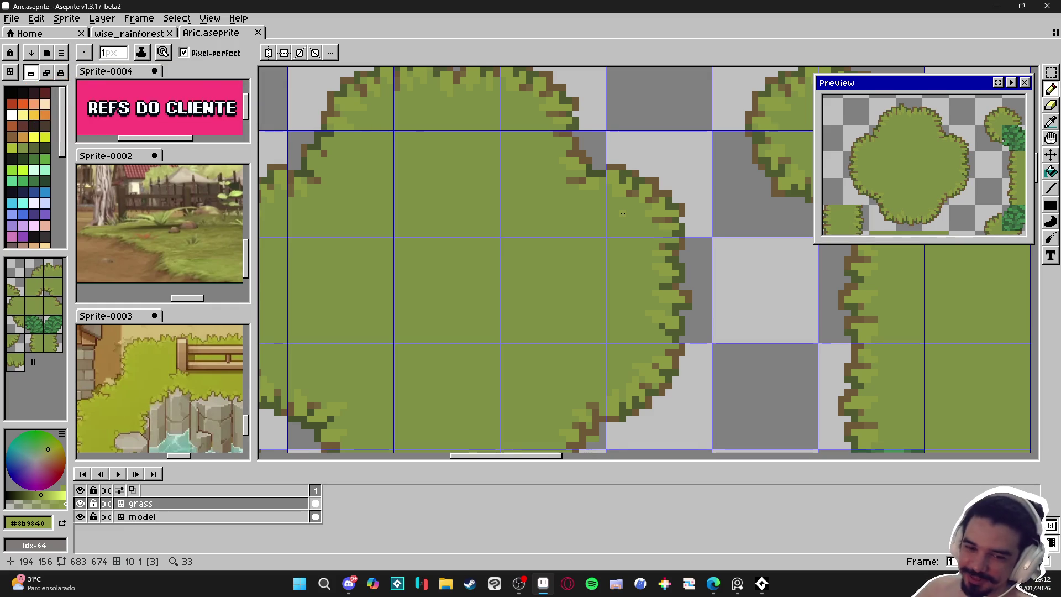
# Dot lighter green pixels along the bush's right edge, reverting one to base green, then save.
pyautogui.scroll(2, 629, 262)
pyautogui.click(651, 294)
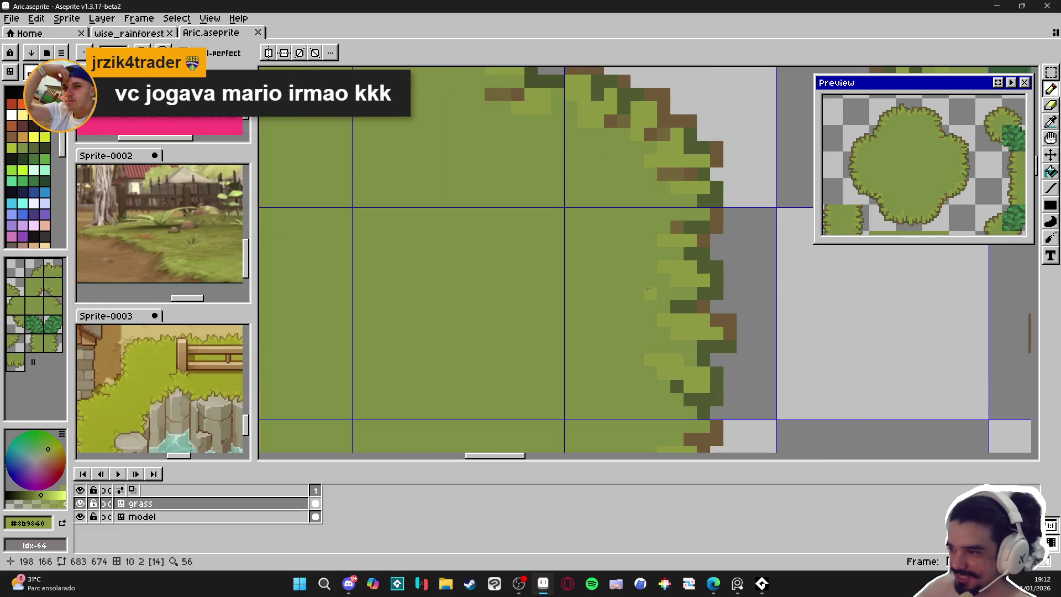
pyautogui.moveTo(636, 295)
pyautogui.mouseDown()
pyautogui.moveTo(636, 281)
pyautogui.moveTo(625, 304)
pyautogui.mouseUp()
pyautogui.click(637, 280)
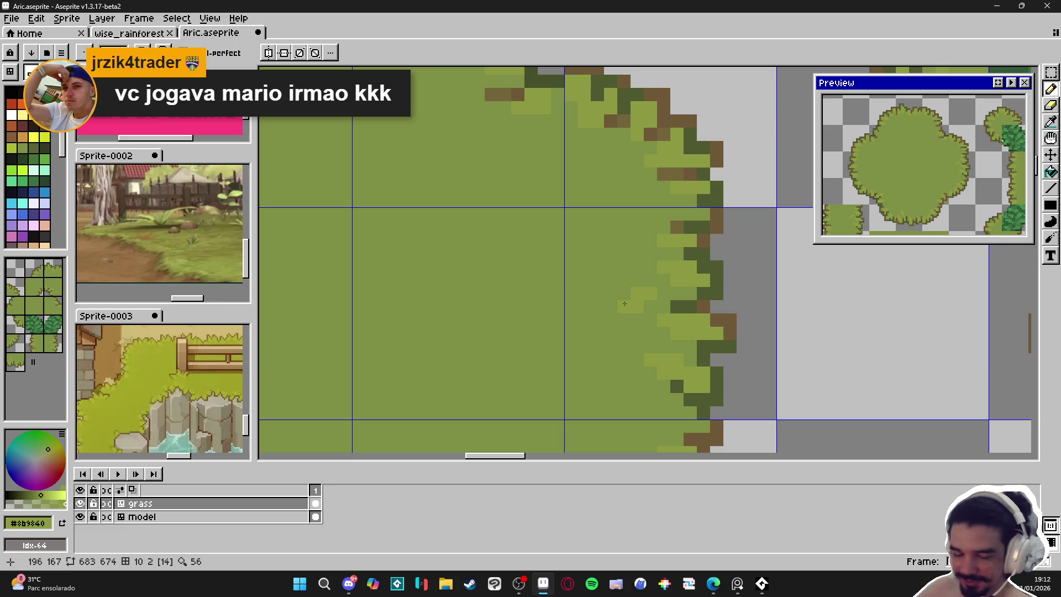
pyautogui.click(612, 307)
pyautogui.scroll(-3, 597, 324)
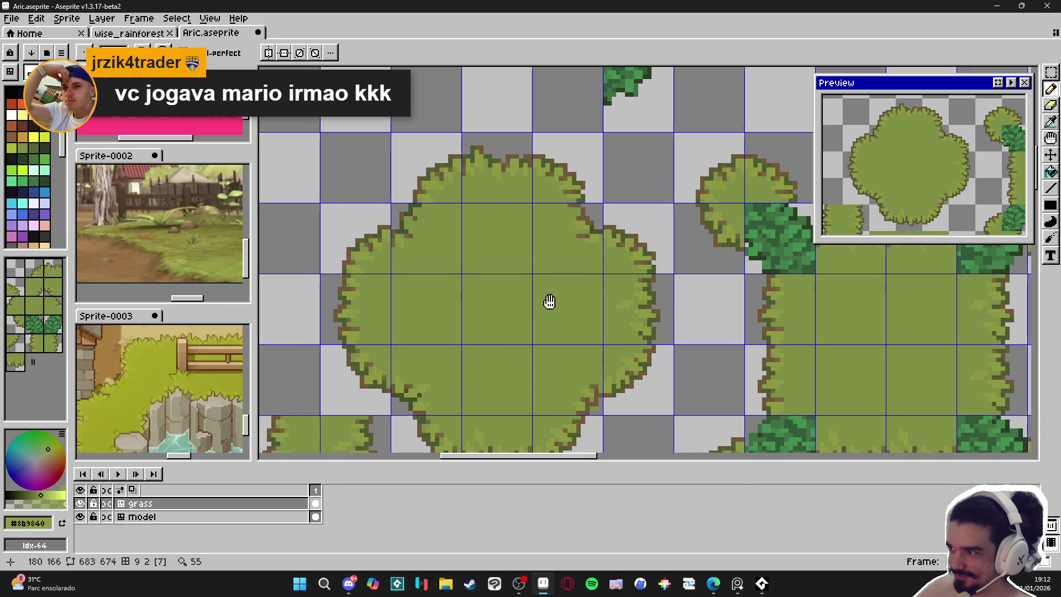
pyautogui.scroll(2, 650, 291)
pyautogui.scroll(2, 650, 290)
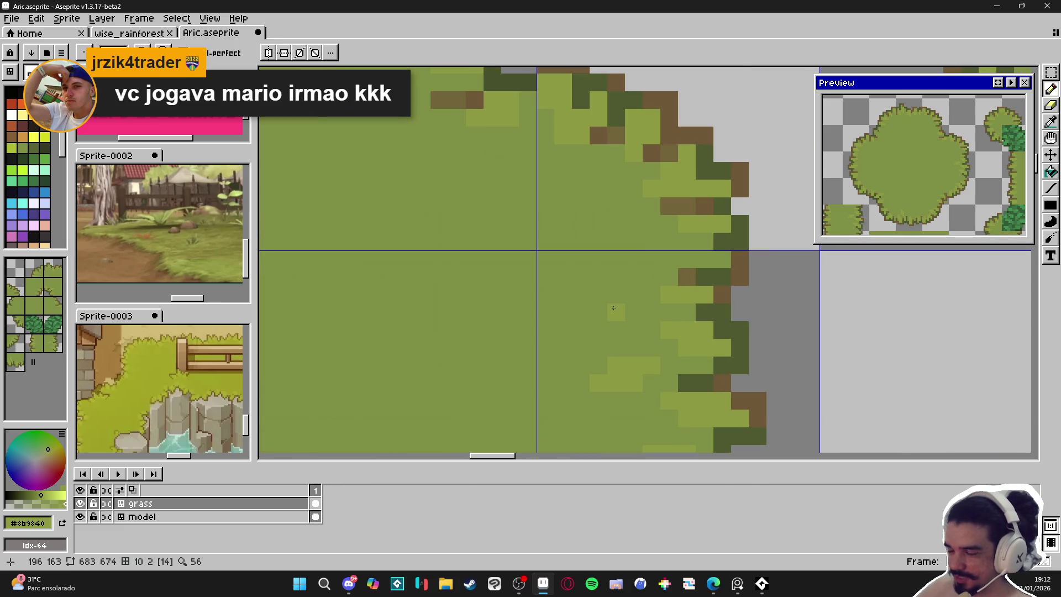
pyautogui.scroll(-2, 616, 307)
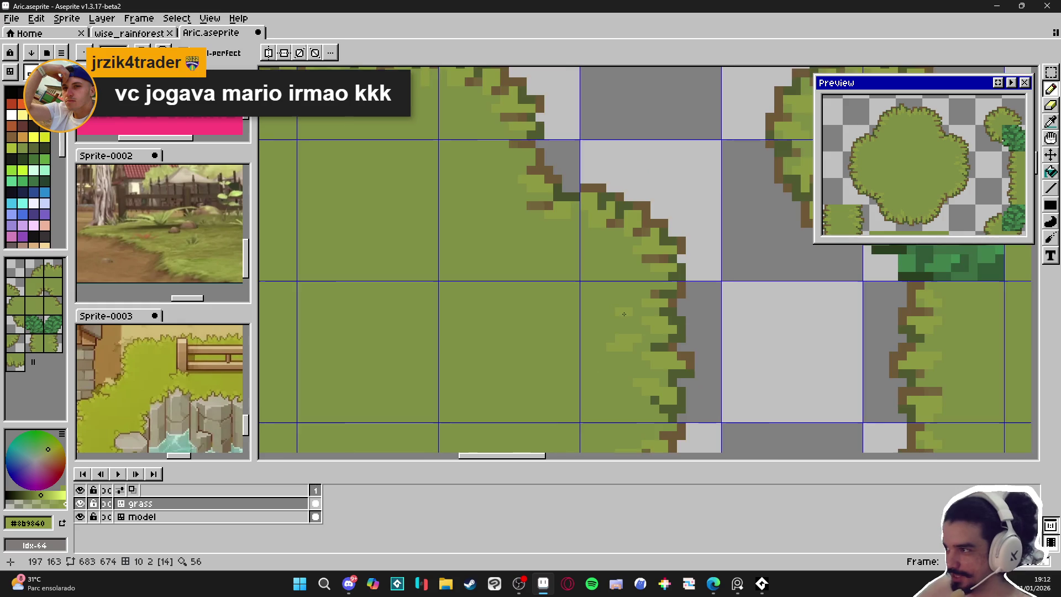
pyautogui.scroll(1, 615, 306)
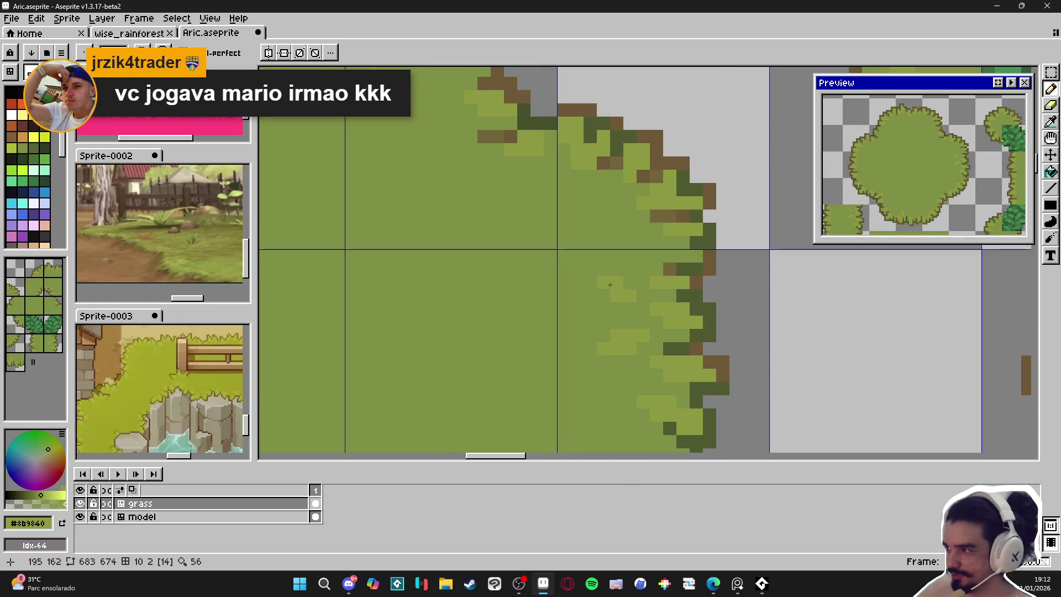
pyautogui.scroll(-2, 618, 288)
pyautogui.press('v')
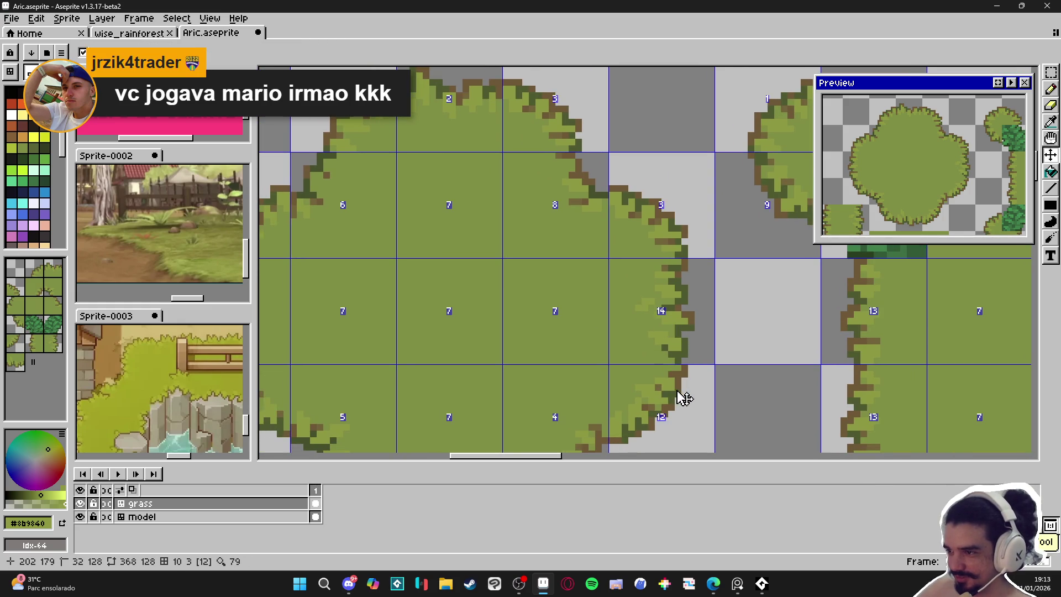
pyautogui.hotkey('ctrl', 's')
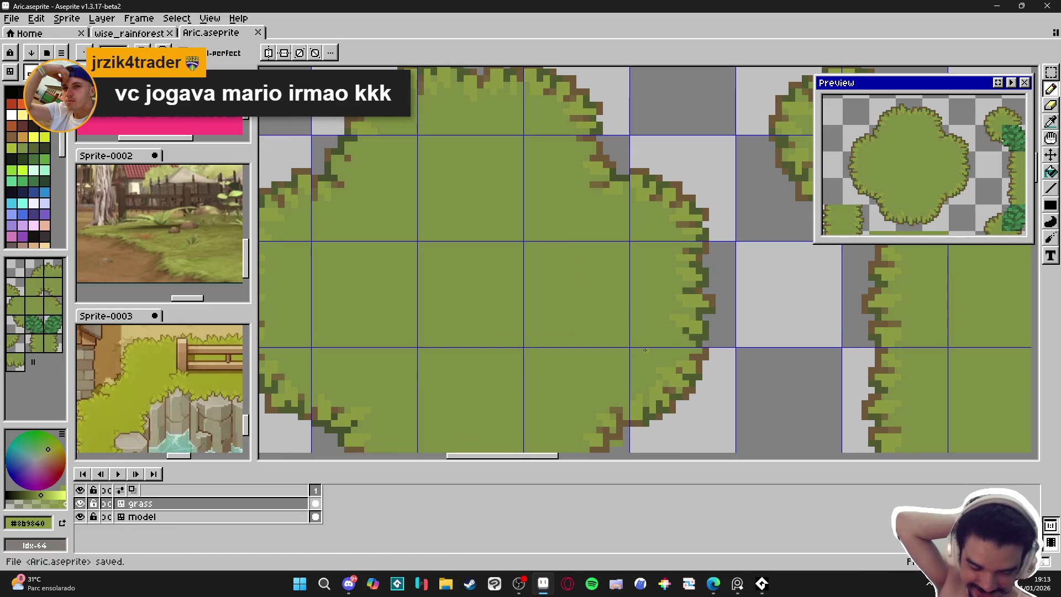
pyautogui.scroll(-4, 483, 193)
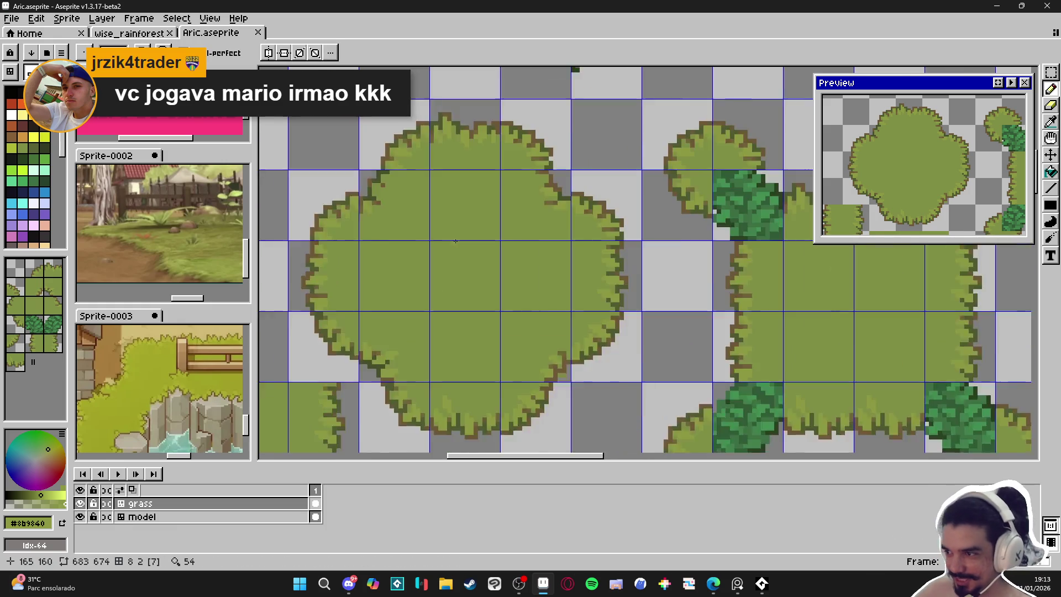
pyautogui.scroll(-1, 484, 193)
pyautogui.scroll(5, 395, 196)
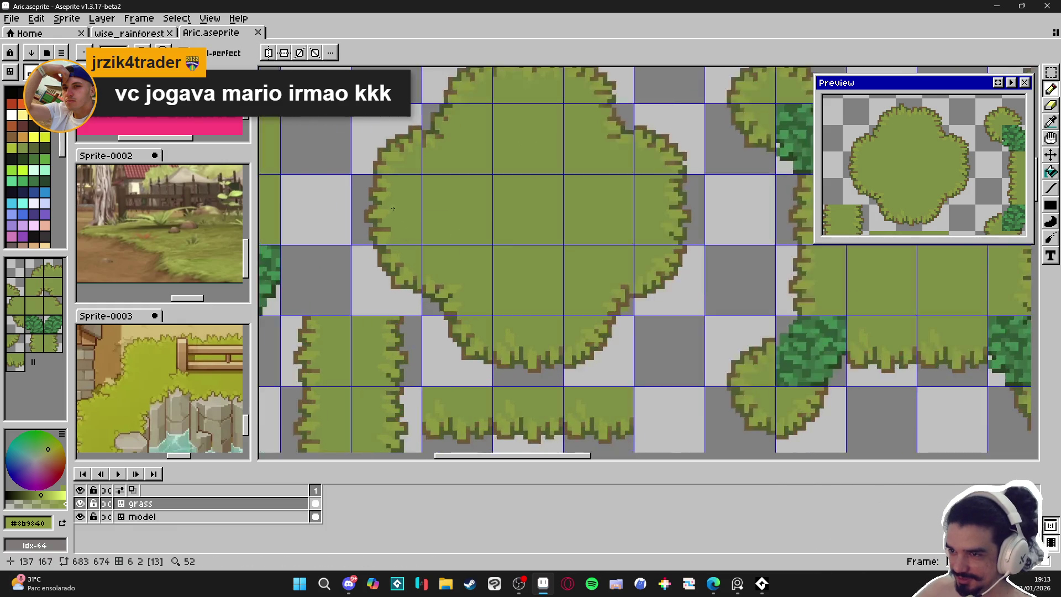
pyautogui.scroll(-2, 394, 197)
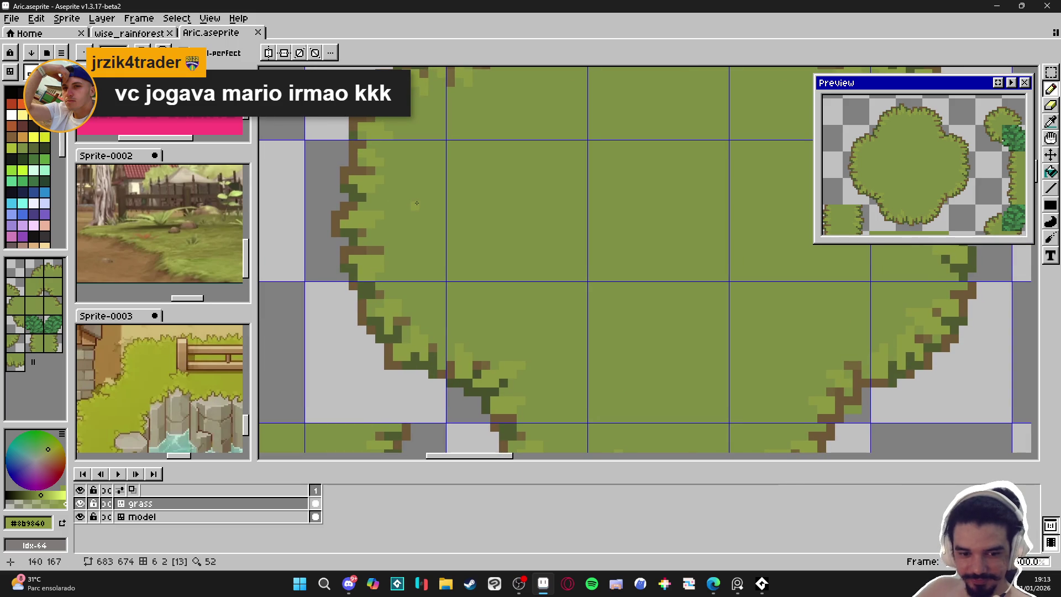
pyautogui.scroll(-4, 420, 210)
pyautogui.scroll(3, 427, 218)
pyautogui.hotkey('ctrl', 's')
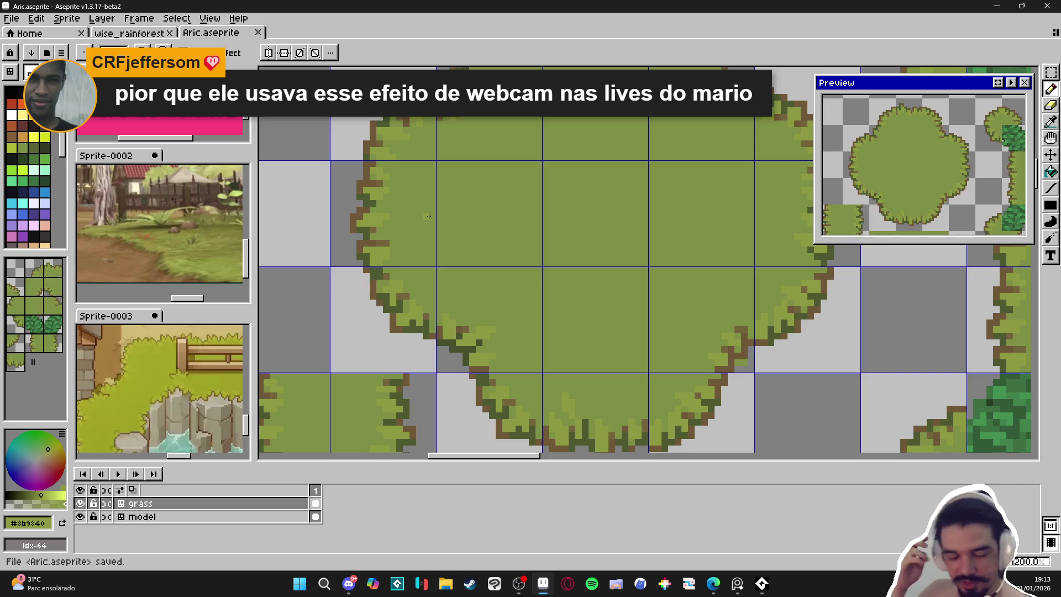
pyautogui.hotkey('alt', 'Tab')
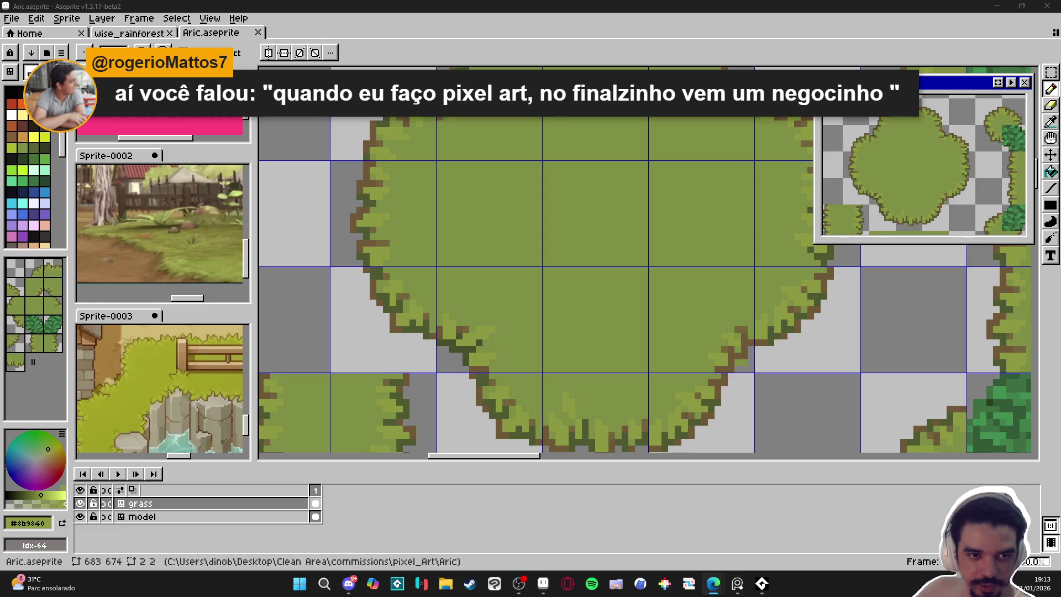
# Browse the pixel-art creator's Instagram post grid and follow the profile.
pyautogui.hotkey('alt', 'Tab')
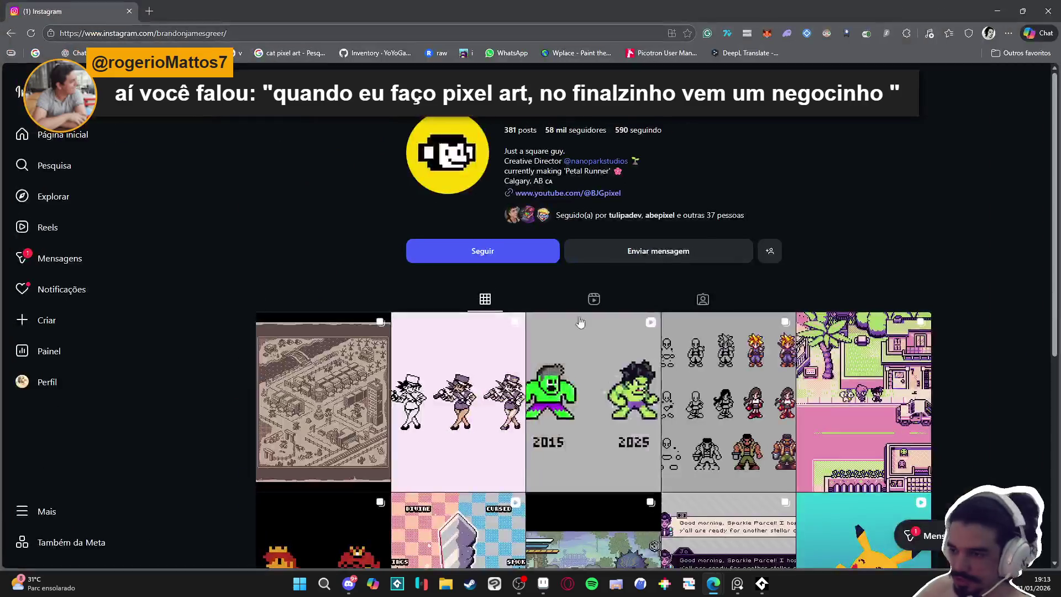
pyautogui.scroll(-3, 486, 354)
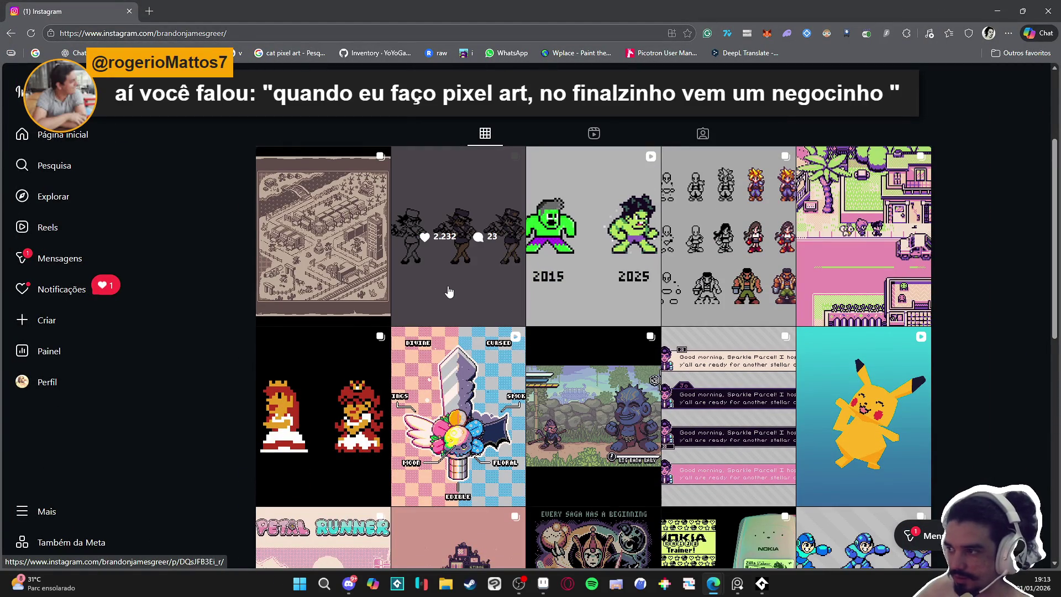
pyautogui.scroll(-1, 482, 341)
pyautogui.scroll(-2, 420, 332)
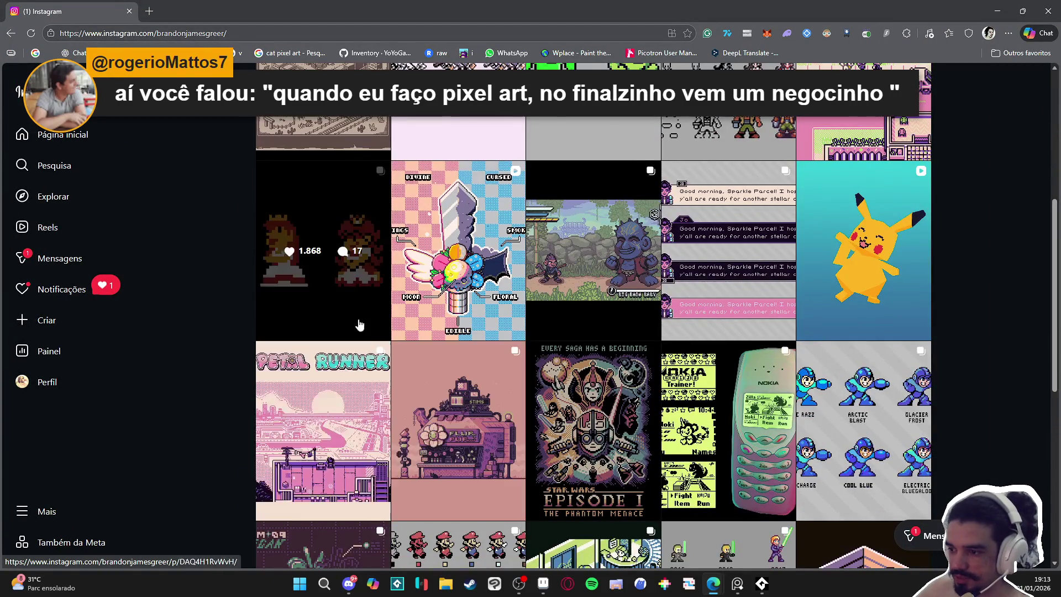
pyautogui.scroll(-4, 360, 322)
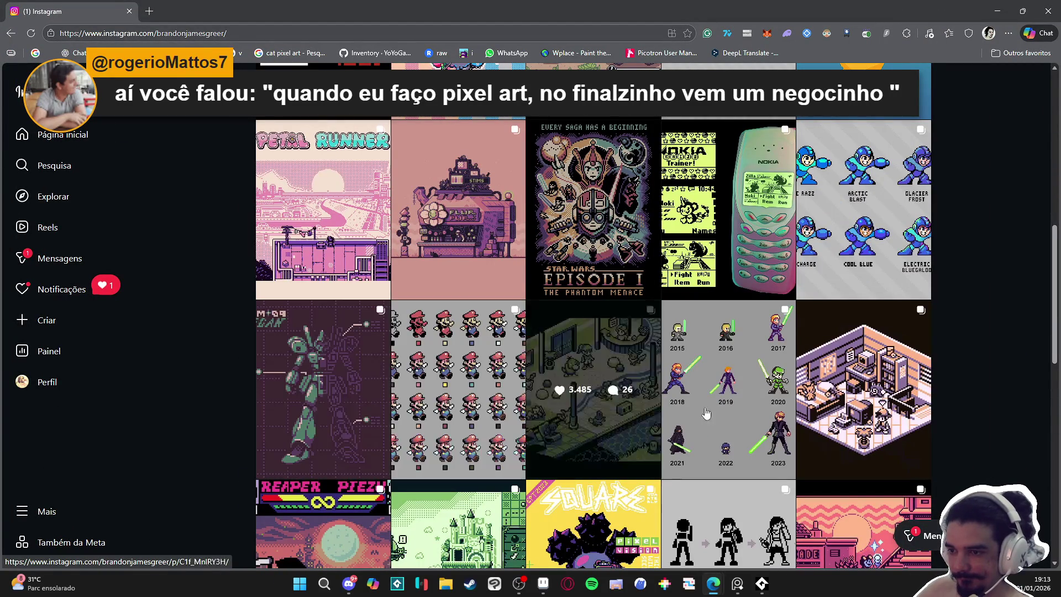
pyautogui.scroll(-3, 907, 343)
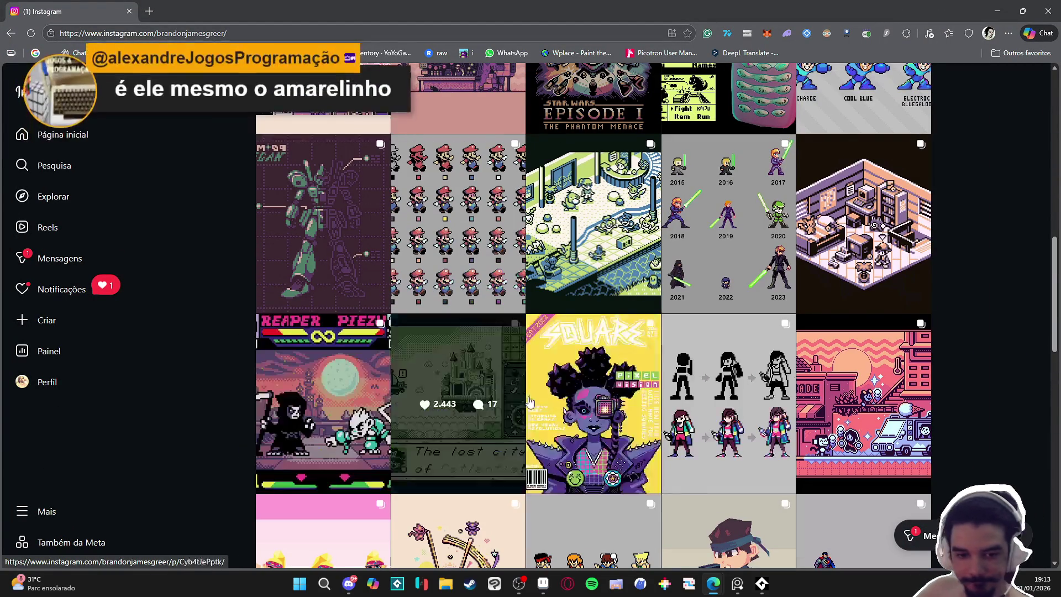
pyautogui.scroll(12, 583, 365)
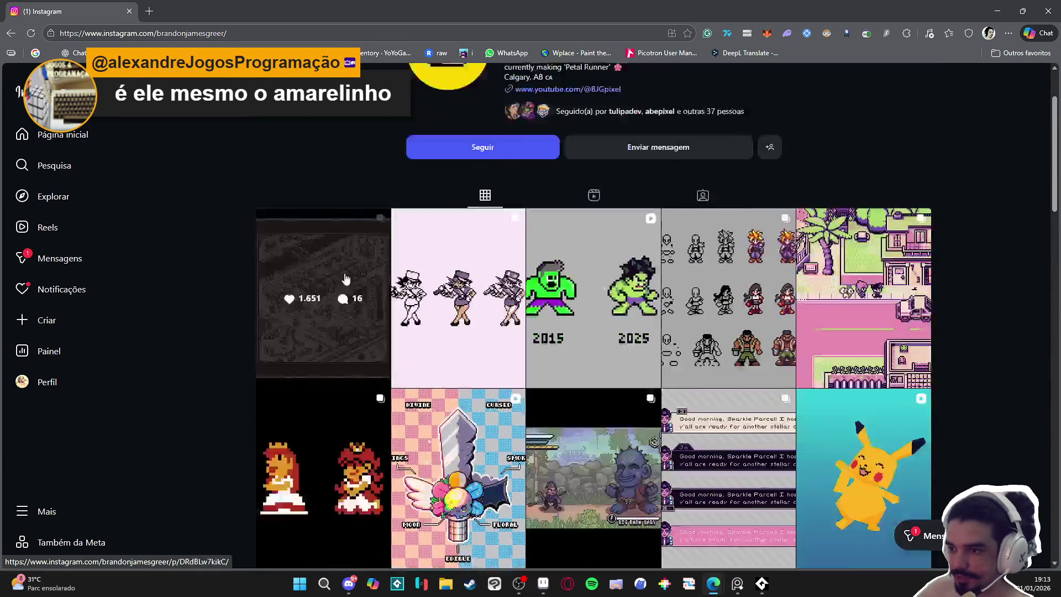
pyautogui.scroll(1, 334, 300)
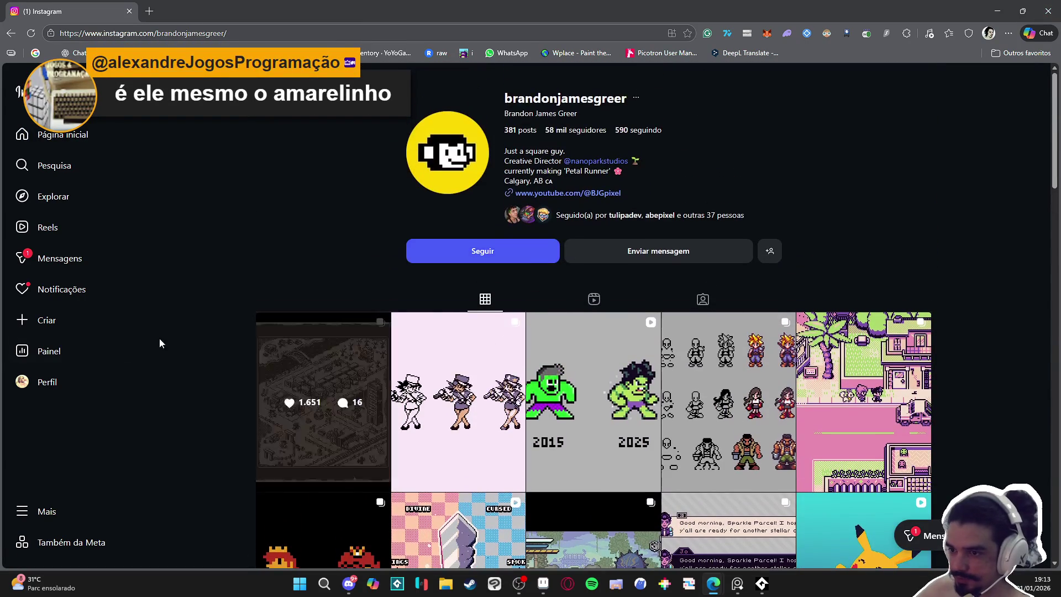
pyautogui.click(482, 252)
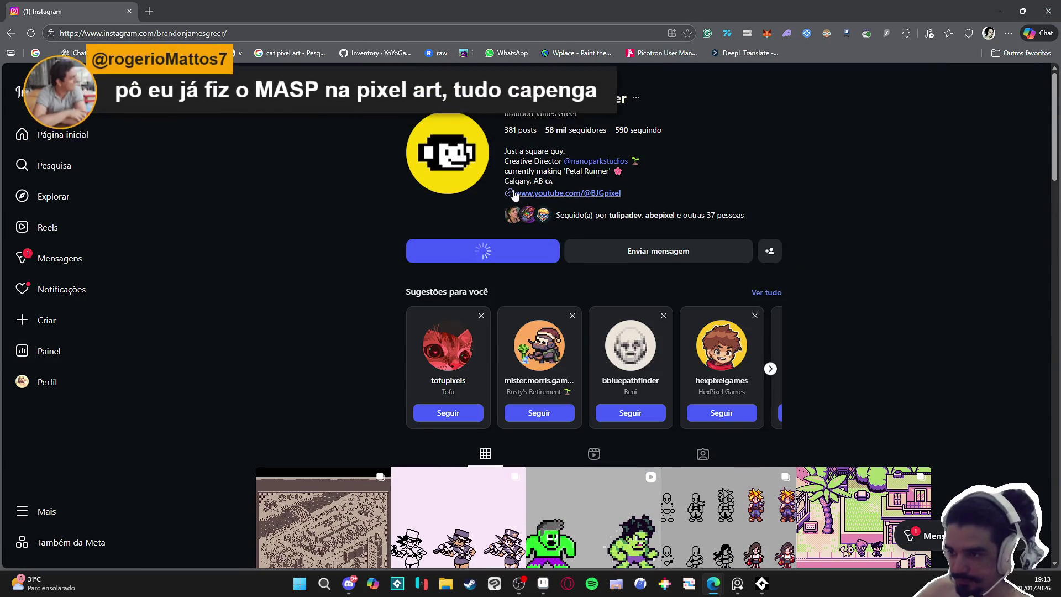
# Follow two suggested pixel-art accounts and reveal more suggestions.
pyautogui.click(447, 415)
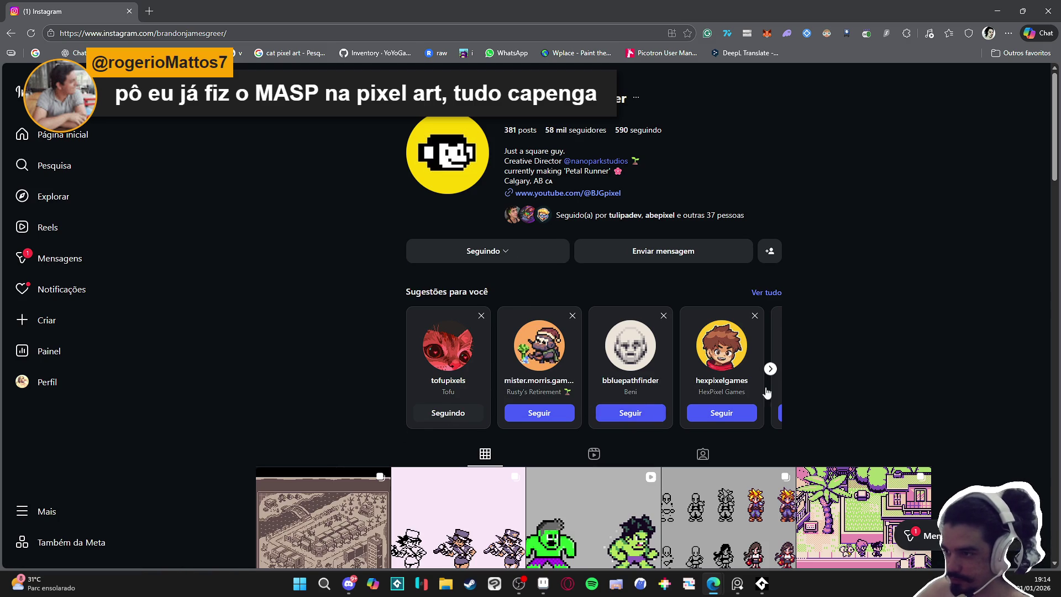
pyautogui.hscroll(2, 697, 385)
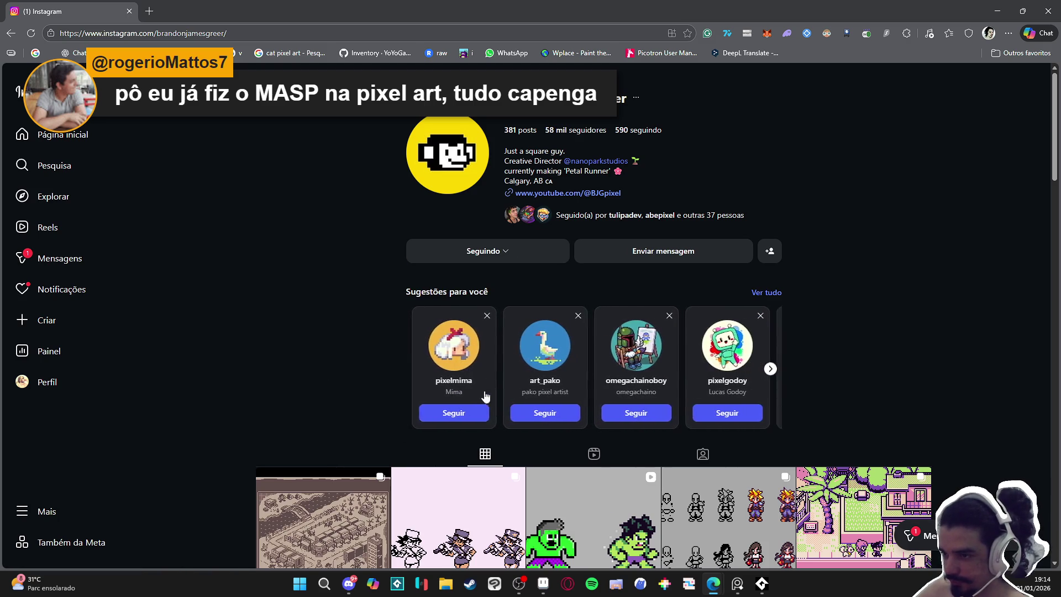
pyautogui.click(447, 414)
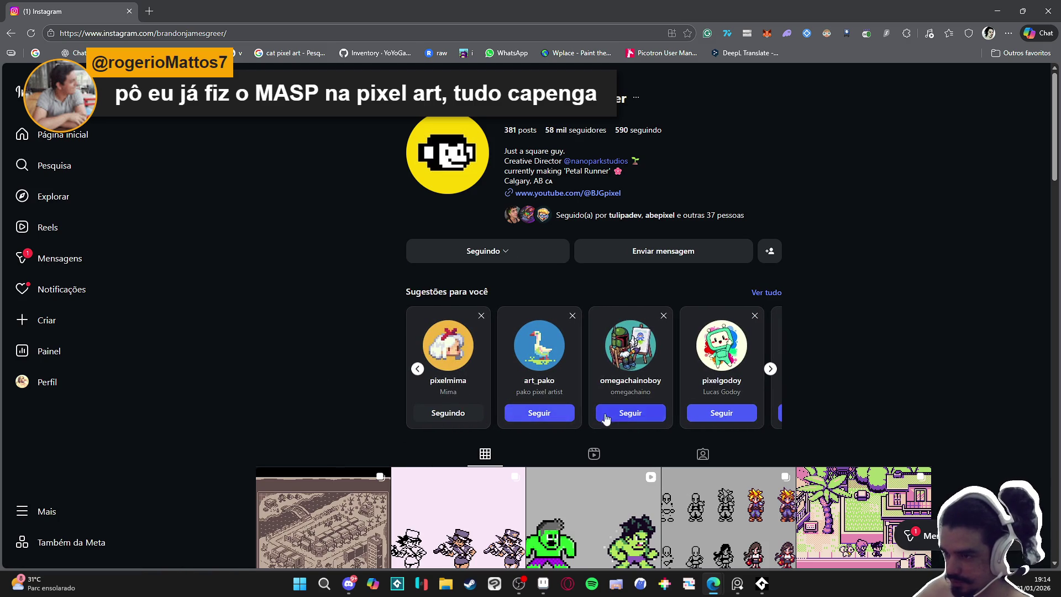
pyautogui.click(771, 368)
pyautogui.click(771, 369)
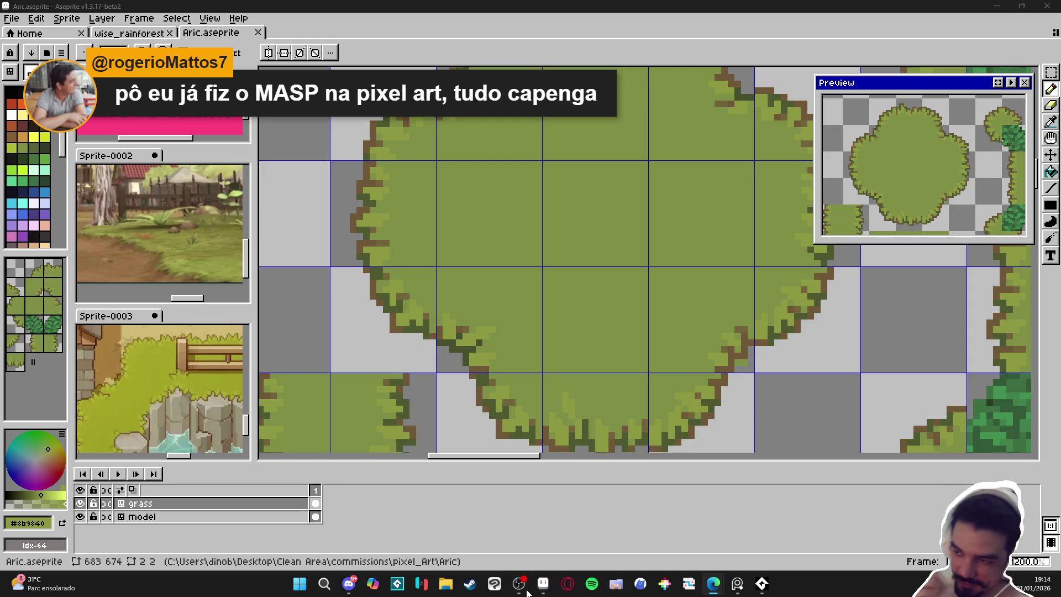
pyautogui.scroll(-5, 630, 333)
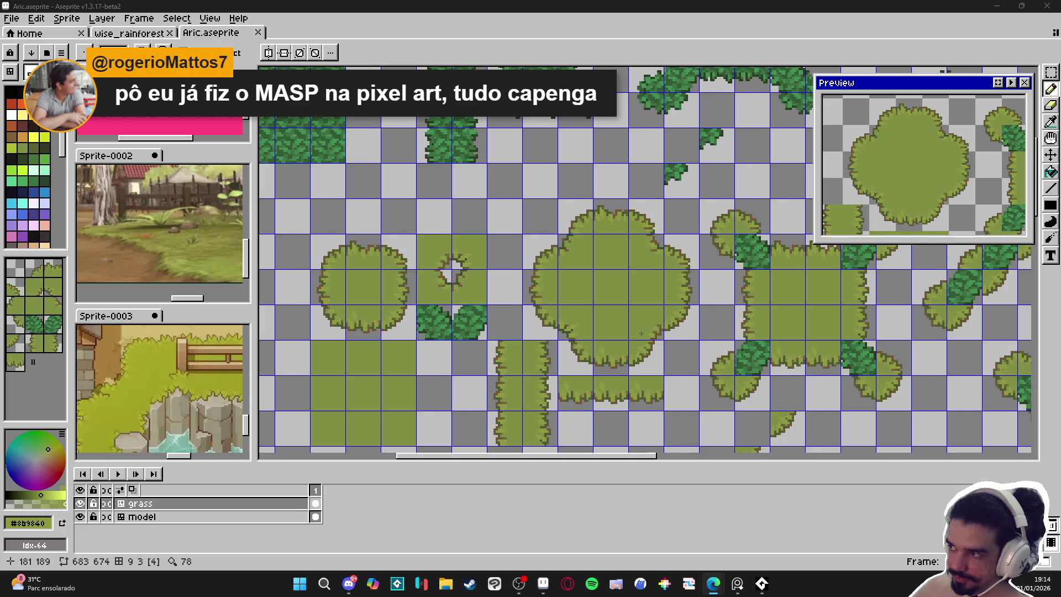
pyautogui.scroll(-3, 629, 334)
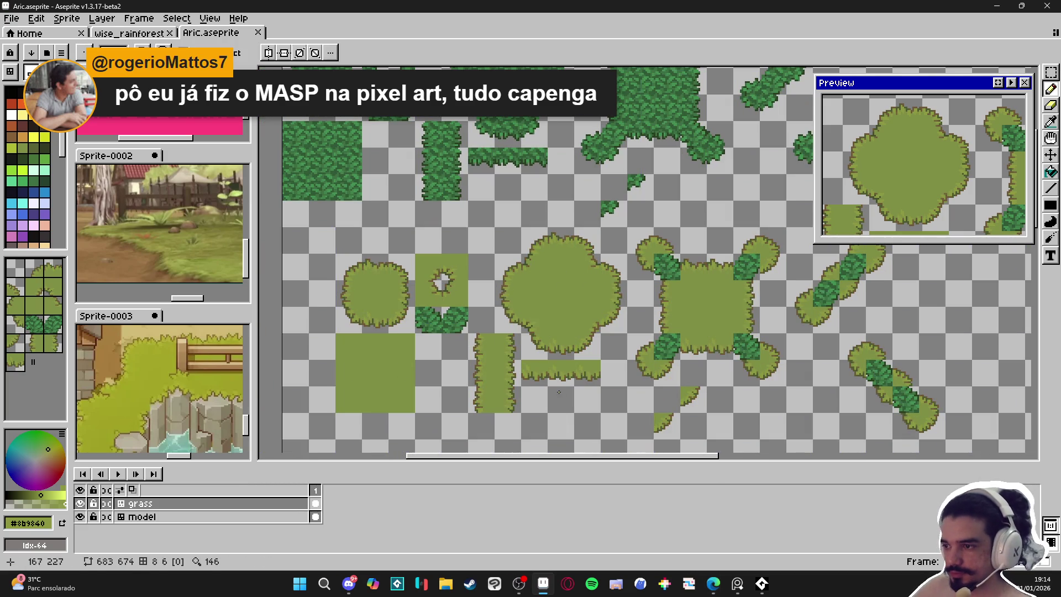
pyautogui.press('b')
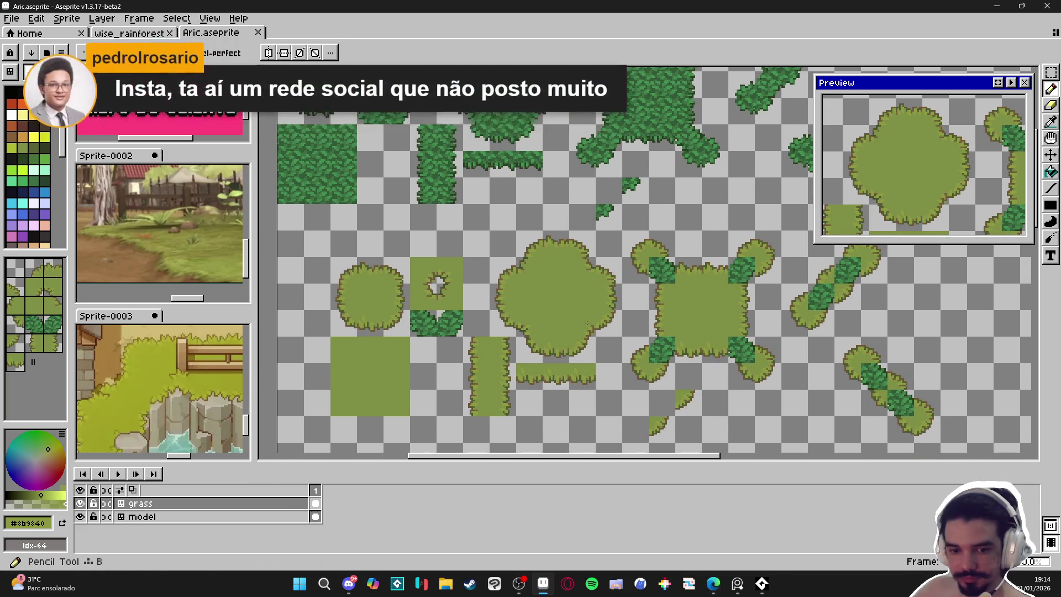
pyautogui.scroll(-1, 587, 313)
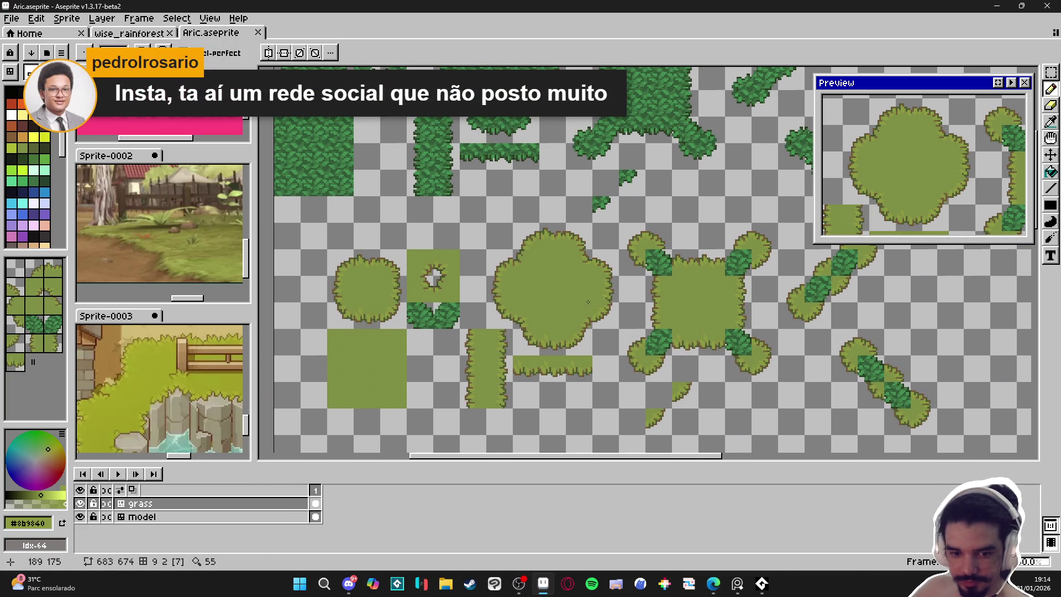
pyautogui.scroll(-1, 553, 295)
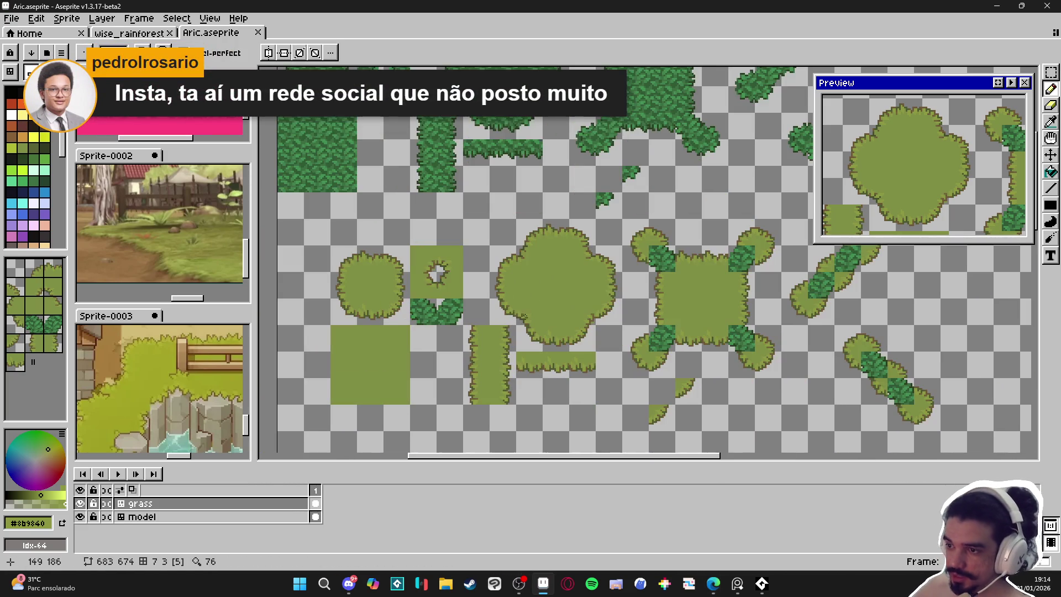
pyautogui.scroll(1, 513, 303)
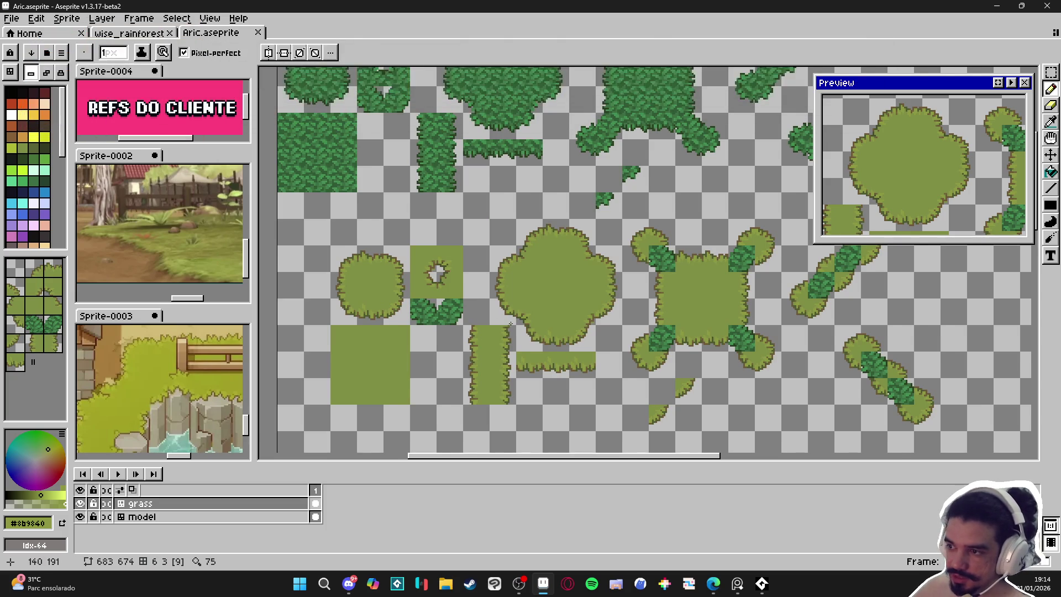
pyautogui.scroll(2, 513, 303)
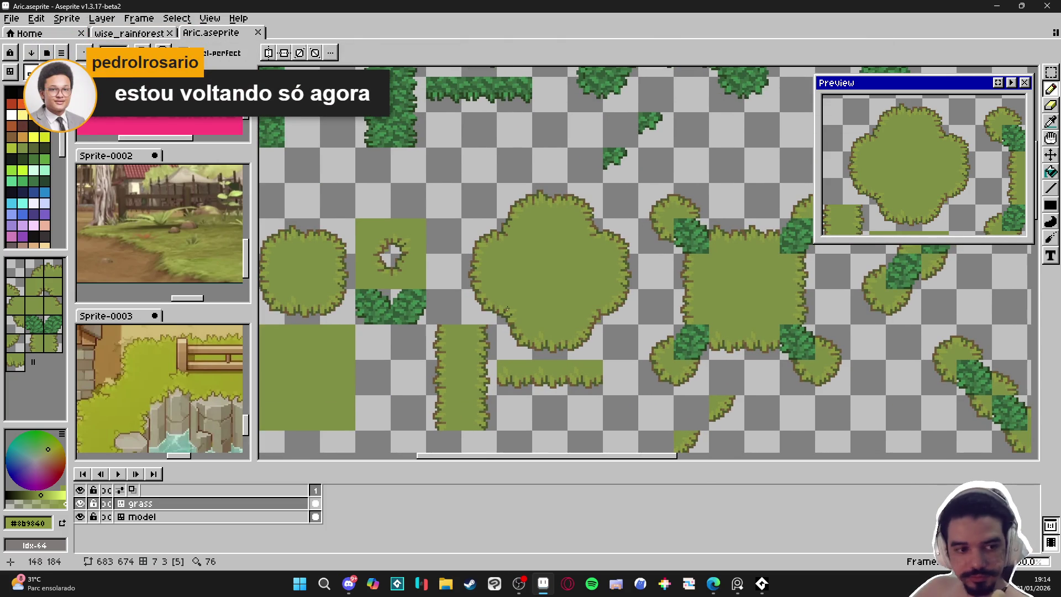
pyautogui.click(738, 584)
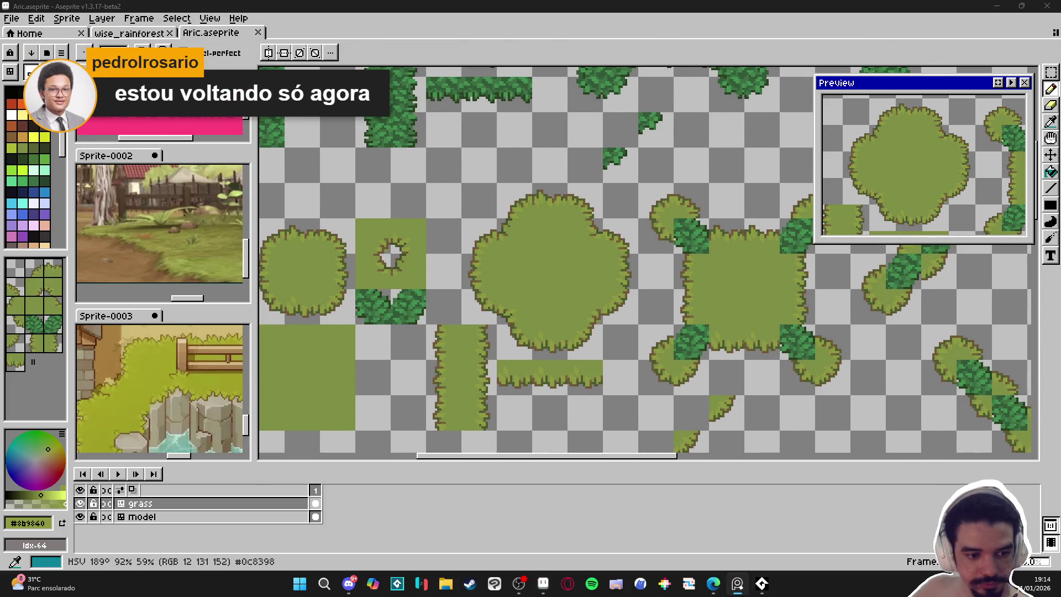
pyautogui.scroll(1, 537, 277)
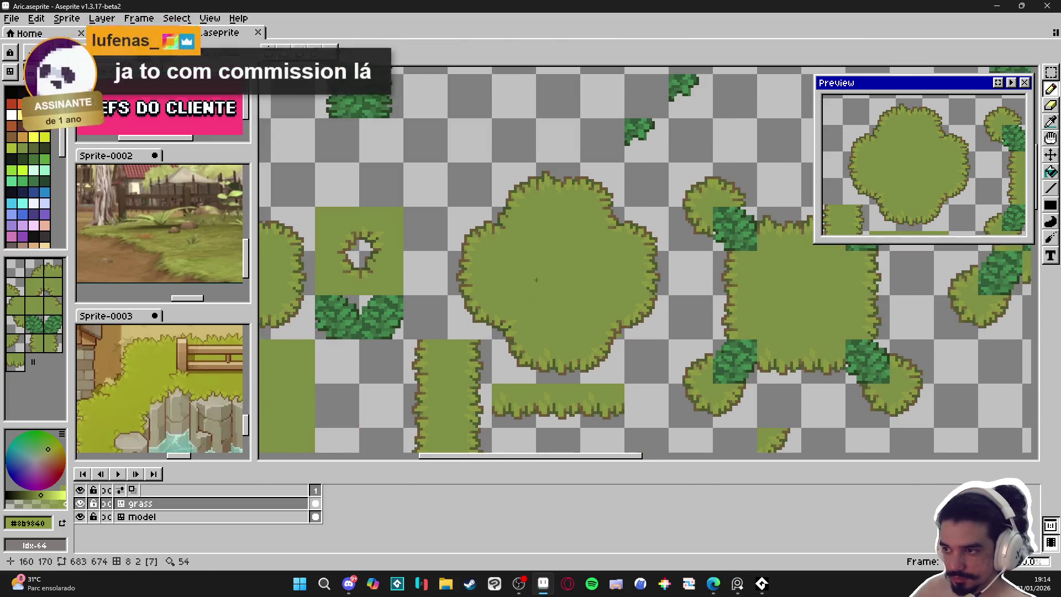
pyautogui.scroll(-1, 539, 310)
pyautogui.scroll(1, 520, 326)
pyautogui.scroll(-1, 497, 310)
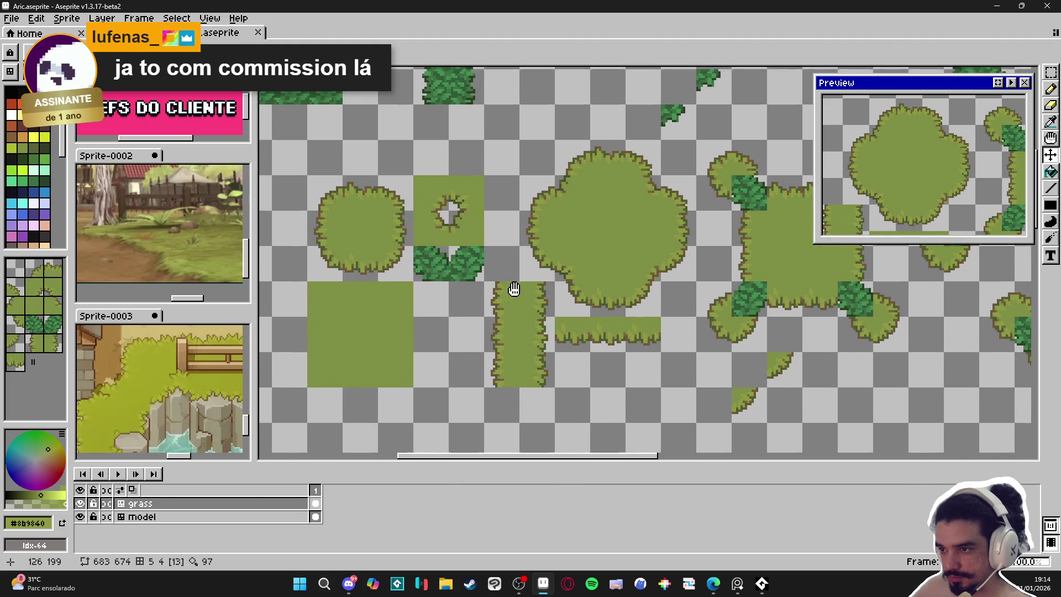
pyautogui.hotkey('ctrl', "'")
pyautogui.moveTo(417, 372); pyautogui.dragTo(423, 320)
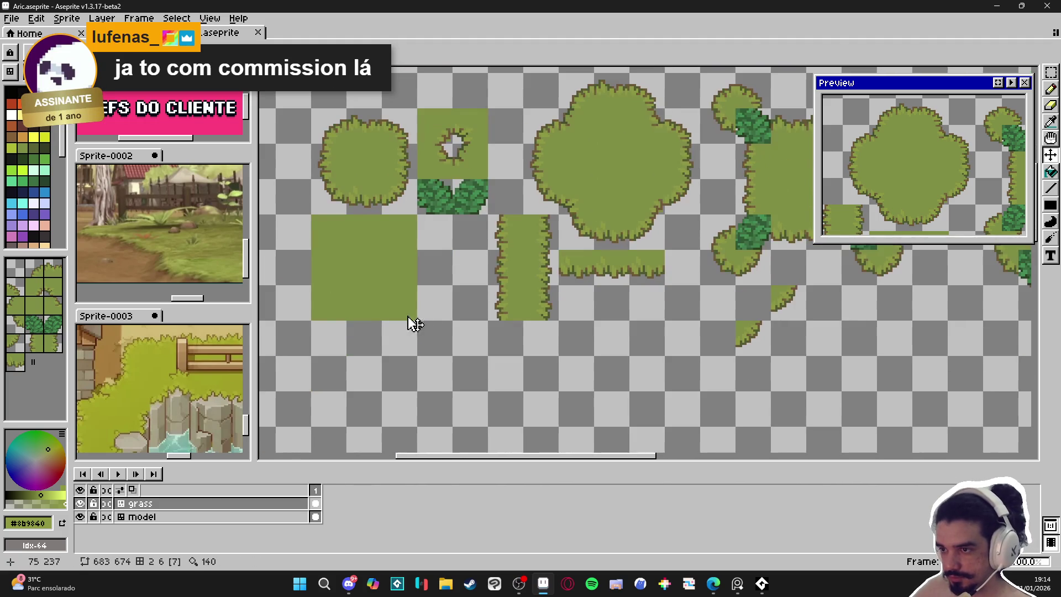
pyautogui.scroll(-1, 379, 296)
pyautogui.press('m')
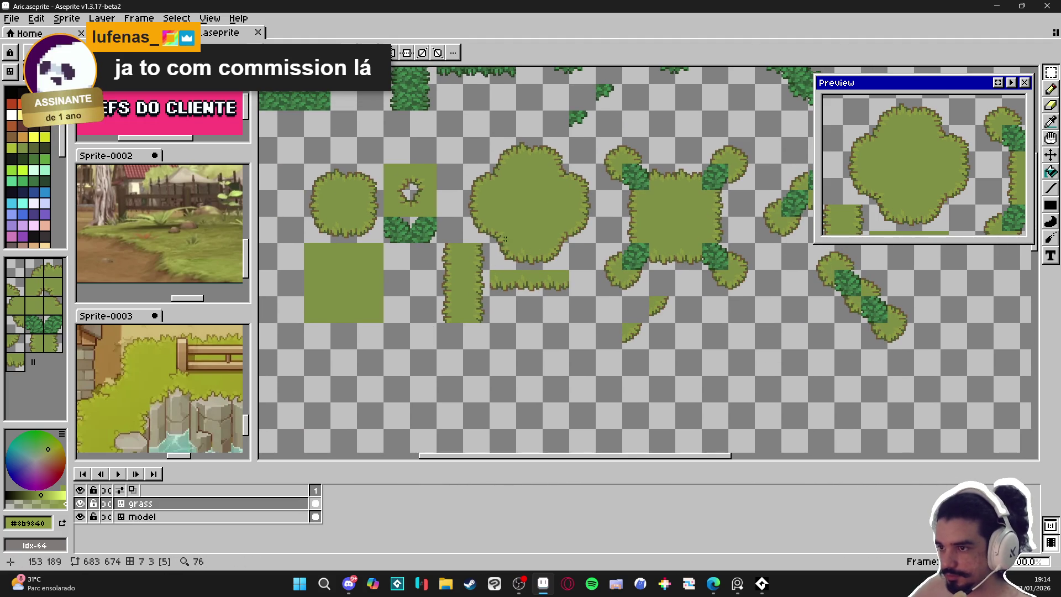
pyautogui.press('b')
pyautogui.scroll(3, 616, 230)
pyautogui.scroll(1, 616, 230)
pyautogui.scroll(-3, 595, 230)
pyautogui.moveTo(595, 230); pyautogui.dragTo(599, 284)
pyautogui.scroll(-1, 558, 284)
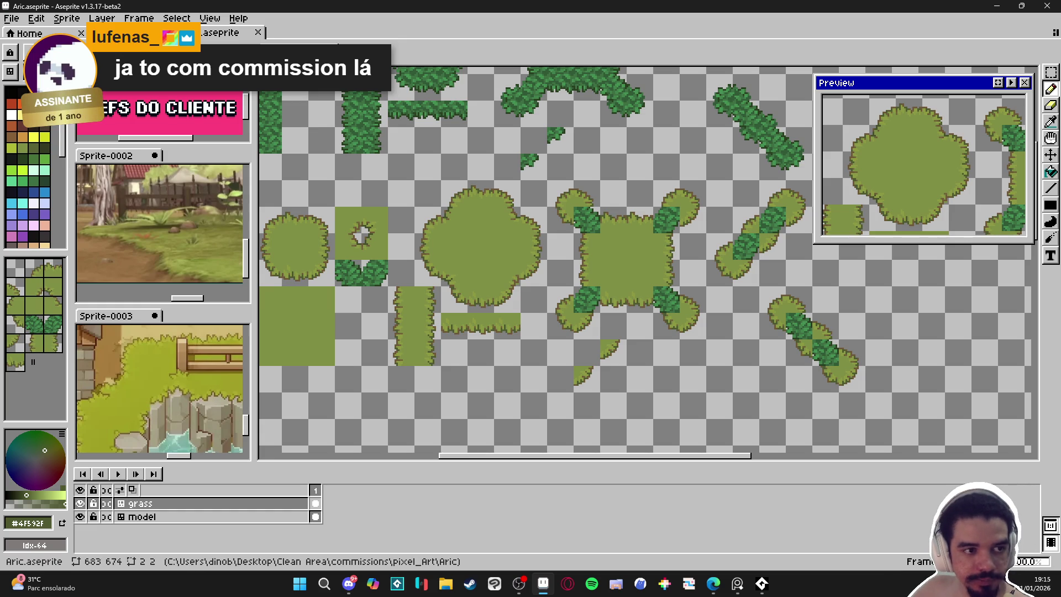
pyautogui.hotkey('alt', 'Tab')
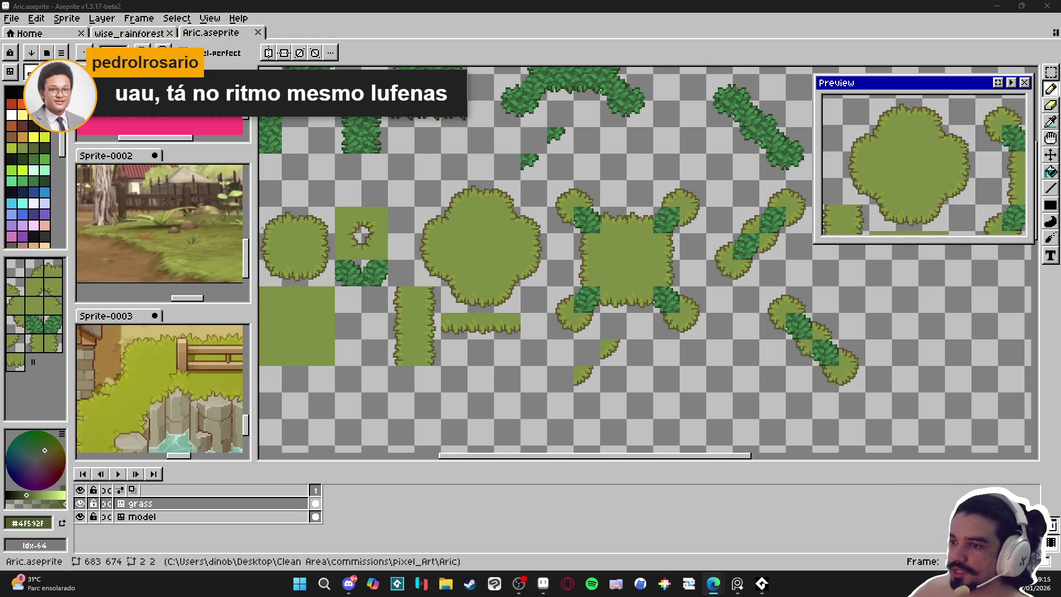
# Save Aric.aseprite, briefly switch to the browser, then return and nudge the tileset view.
pyautogui.hscroll(-2, 355, 256)
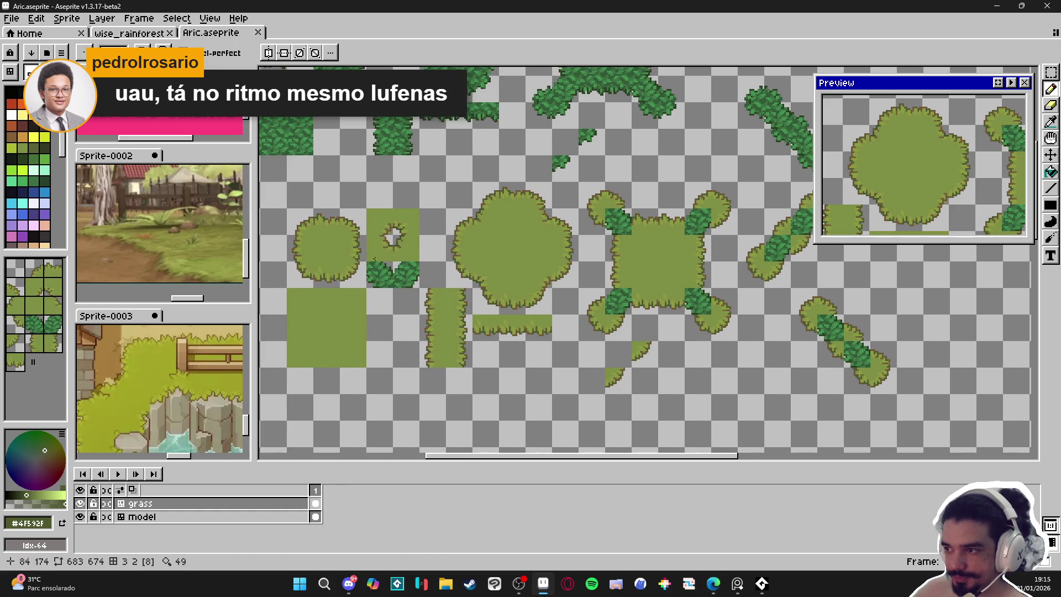
pyautogui.hotkey('ctrl', 's')
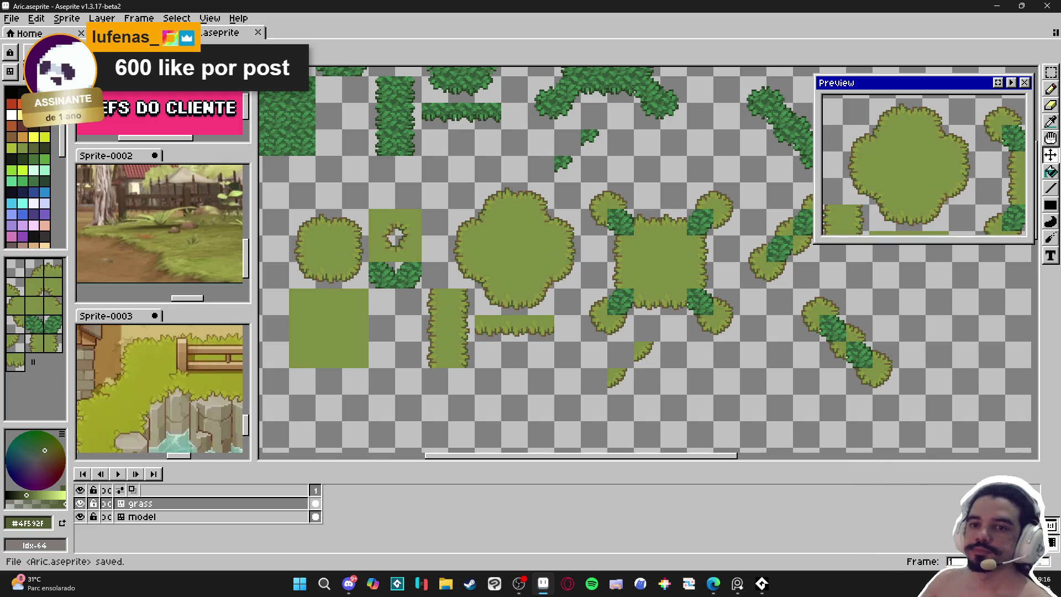
pyautogui.hotkey('alt', 'Tab')
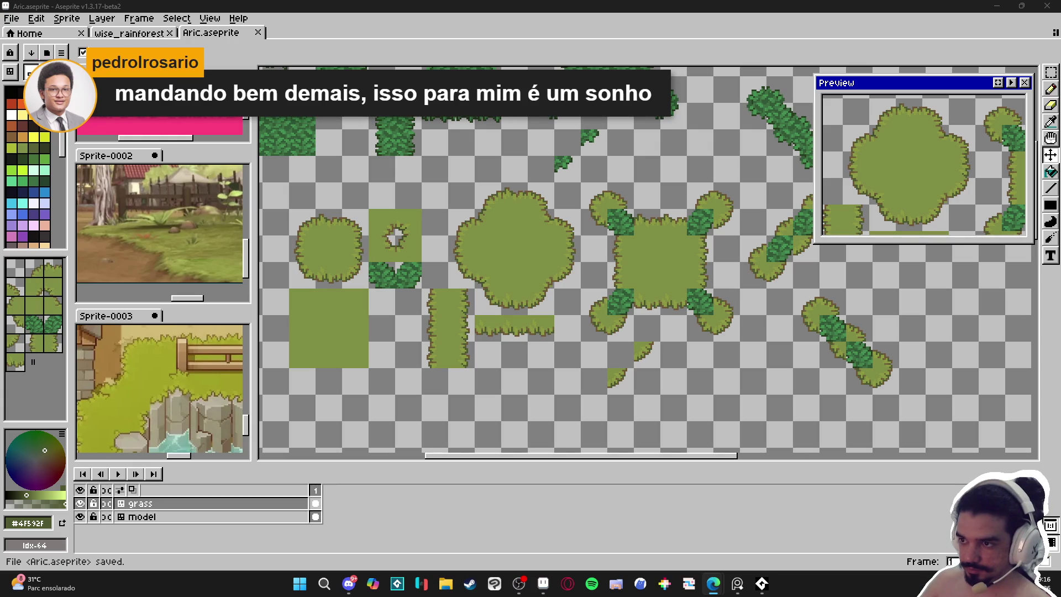
pyautogui.moveTo(579, 264); pyautogui.dragTo(598, 259)
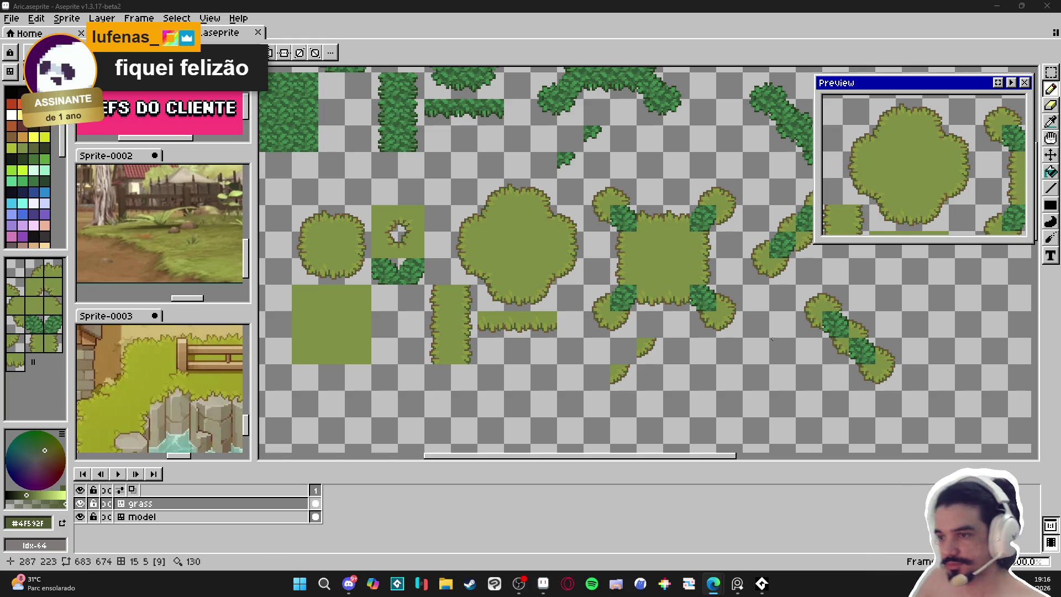
# Sample the brown and extend the outline around the grass patch's corner.
pyautogui.scroll(-1, 530, 294)
pyautogui.scroll(-1, 526, 294)
pyautogui.scroll(1, 526, 294)
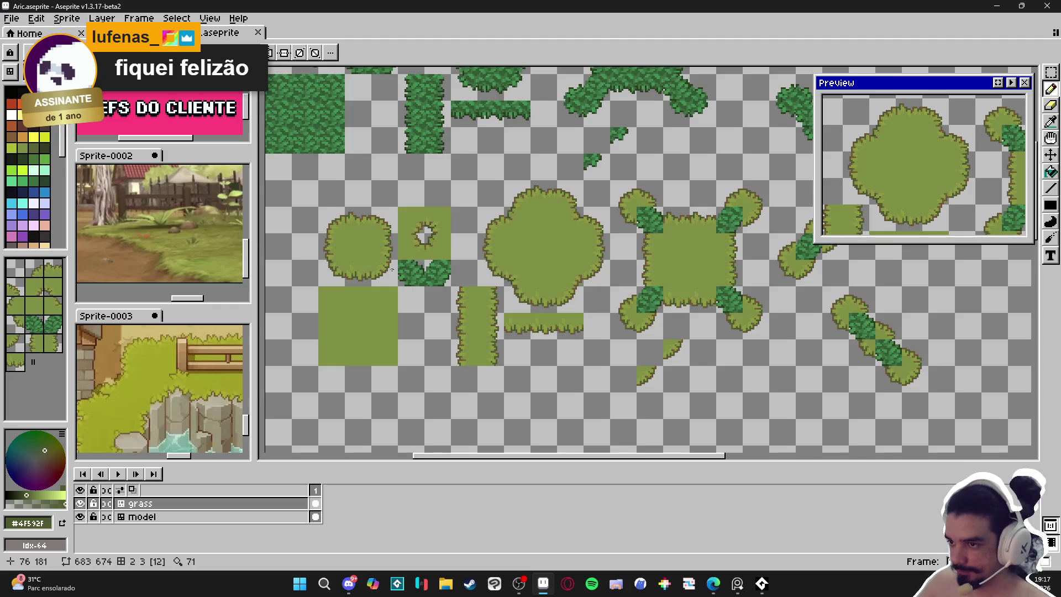
pyautogui.scroll(1, 423, 260)
pyautogui.hscroll(3, 451, 275)
pyautogui.scroll(-2, 470, 266)
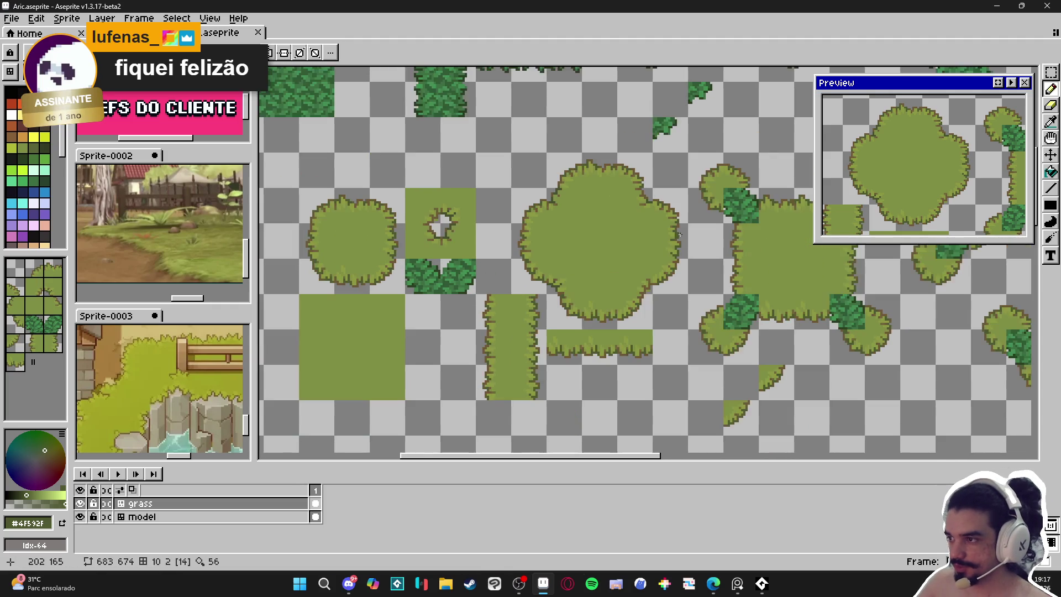
pyautogui.scroll(1, 485, 252)
pyautogui.scroll(4, 525, 231)
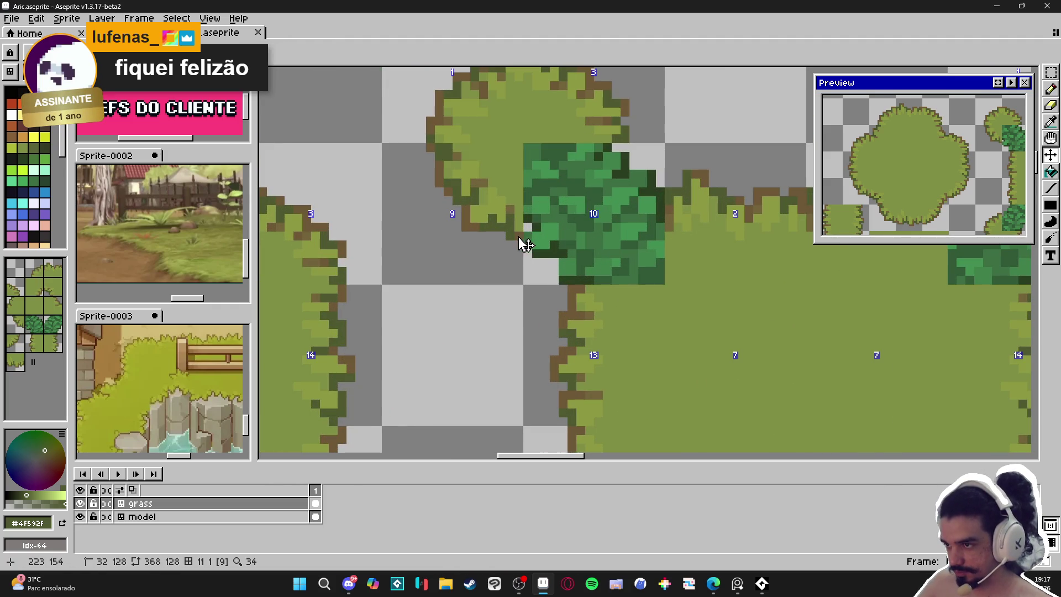
pyautogui.keyDown('alt'); pyautogui.click(524, 229); pyautogui.keyUp('alt')
pyautogui.click(536, 253)
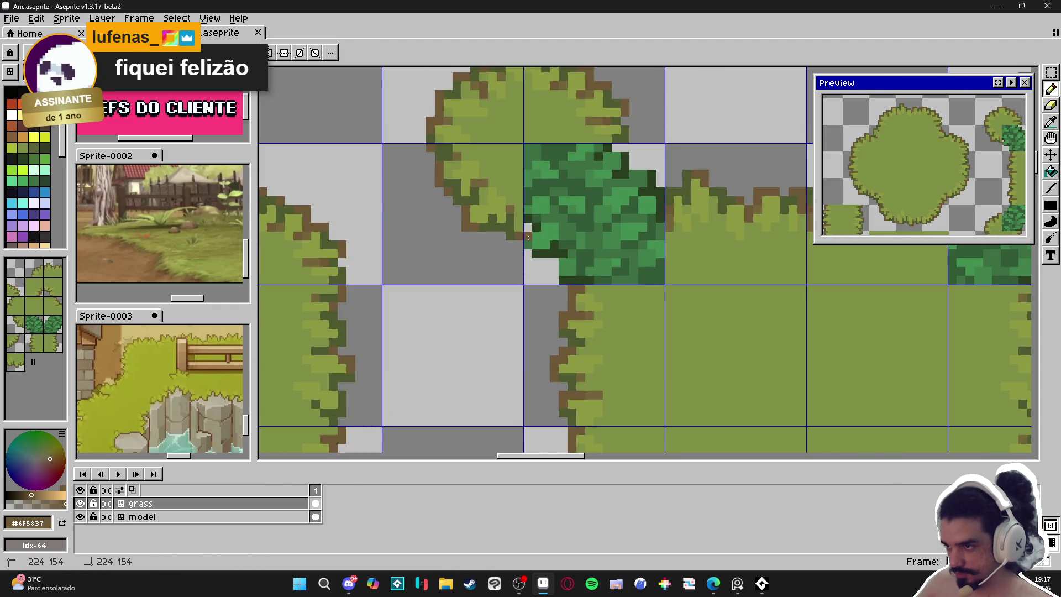
pyautogui.moveTo(538, 253); pyautogui.dragTo(553, 254)
pyautogui.click(554, 254)
pyautogui.click(554, 246)
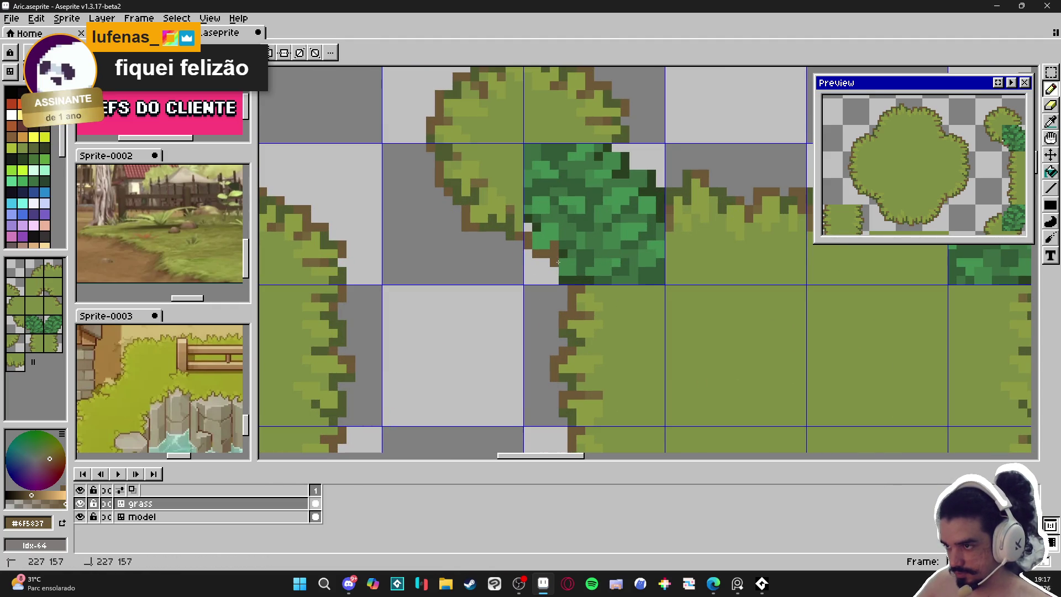
# Outline the bush block's top and right edges in brown.
pyautogui.click(617, 156)
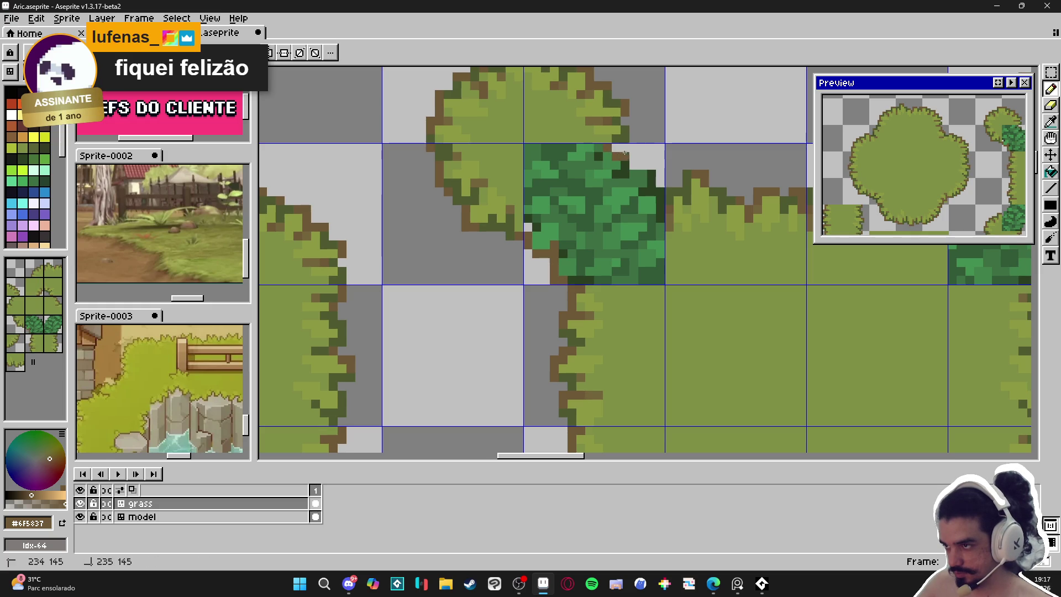
pyautogui.click(634, 165)
pyautogui.click(651, 166)
pyautogui.moveTo(643, 192); pyautogui.dragTo(660, 192)
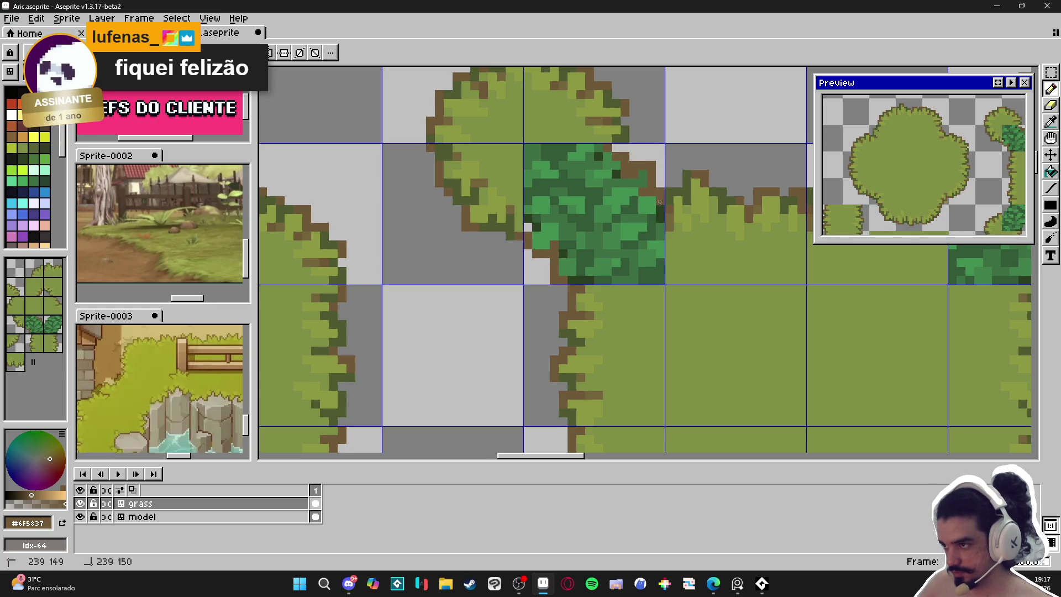
# Sample the olive grass colour and paint over the bush block's dark-green pixels.
pyautogui.keyDown('alt'); pyautogui.click(672, 213); pyautogui.keyUp('alt')
pyautogui.click(658, 221)
pyautogui.click(648, 204)
pyautogui.moveTo(648, 210)
pyautogui.mouseDown()
pyautogui.moveTo(626, 184)
pyautogui.moveTo(633, 175)
pyautogui.mouseUp()
pyautogui.moveTo(615, 174)
pyautogui.mouseDown()
pyautogui.moveTo(597, 155)
pyautogui.moveTo(530, 152)
pyautogui.moveTo(533, 225)
pyautogui.moveTo(658, 257)
pyautogui.moveTo(652, 235)
pyautogui.moveTo(592, 251)
pyautogui.moveTo(553, 222)
pyautogui.moveTo(631, 209)
pyautogui.moveTo(563, 166)
pyautogui.moveTo(546, 218)
pyautogui.moveTo(596, 222)
pyautogui.mouseUp()
# Paint the dark-green strip at the junction olive and save the tileset.
pyautogui.scroll(-3, 596, 223)
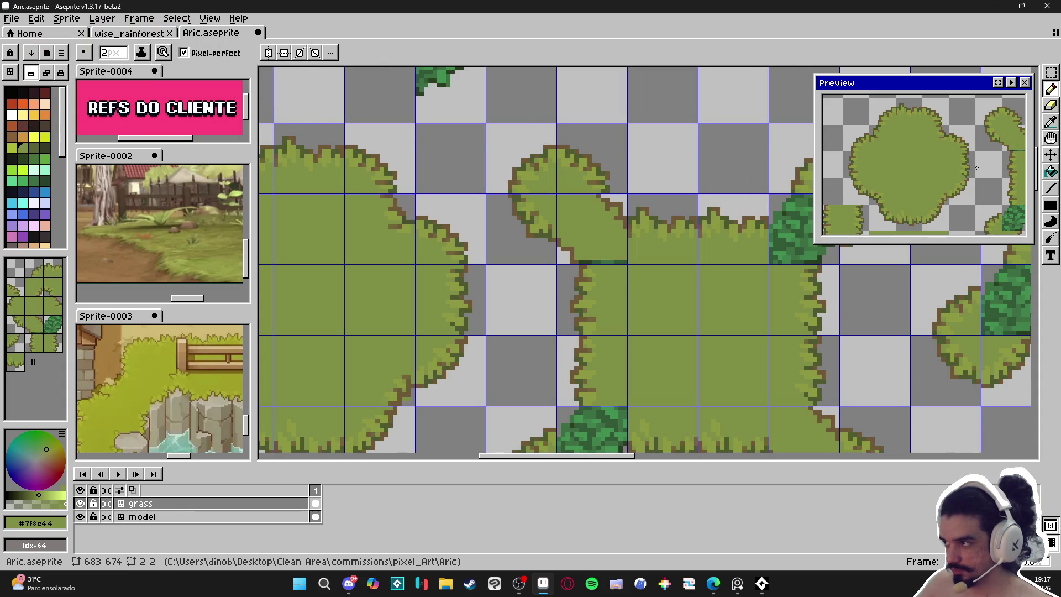
pyautogui.scroll(2, 643, 254)
pyautogui.moveTo(539, 268); pyautogui.dragTo(463, 268)
pyautogui.scroll(-4, 486, 265)
pyautogui.hotkey('ctrl', 's')
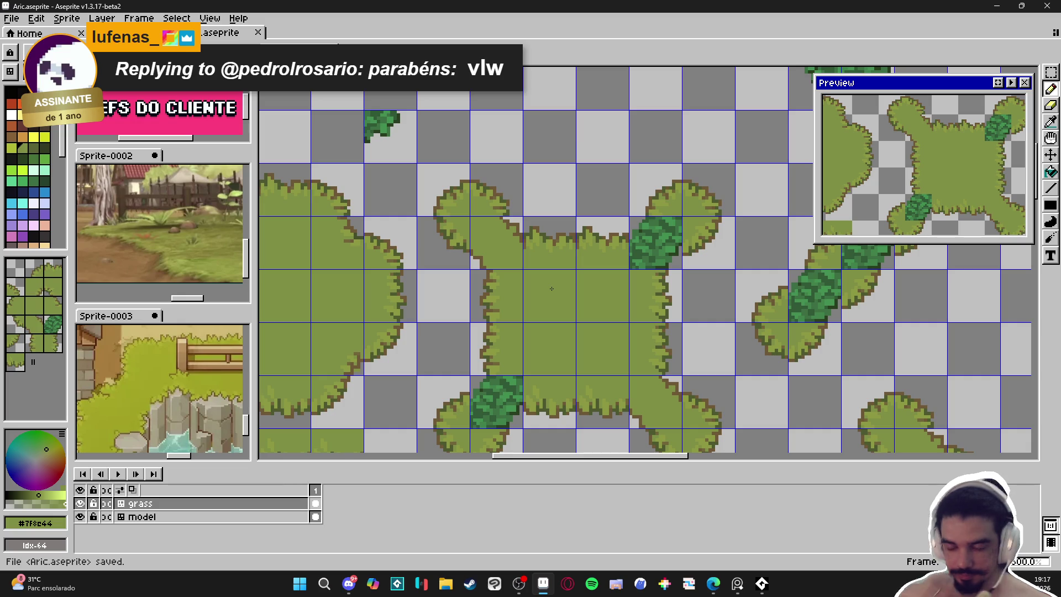
# Sample the brown and add several outline pixels to the grass edge.
pyautogui.scroll(2, 495, 409)
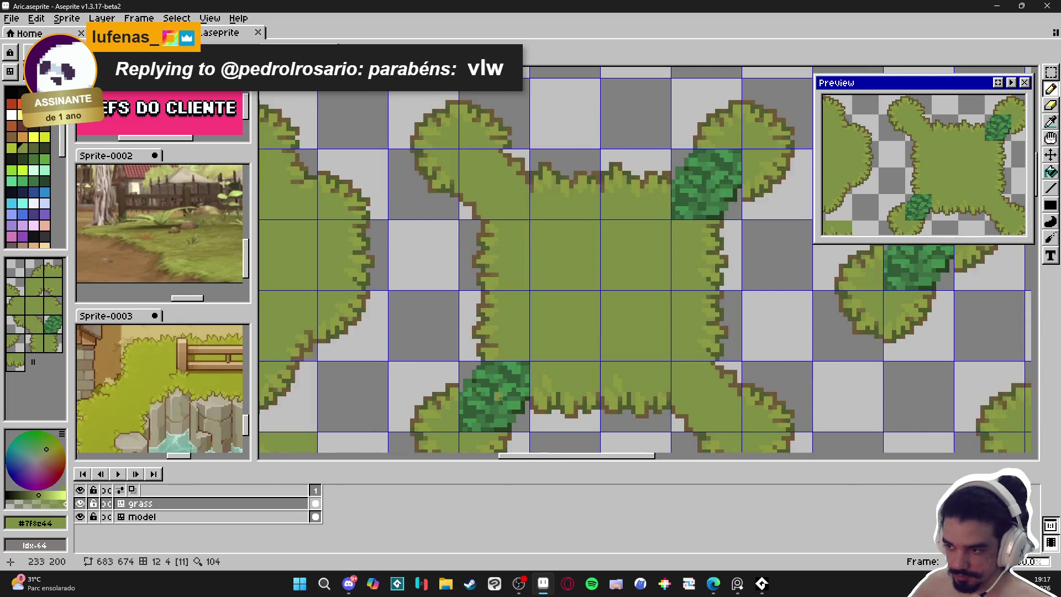
pyautogui.scroll(-2, 493, 390)
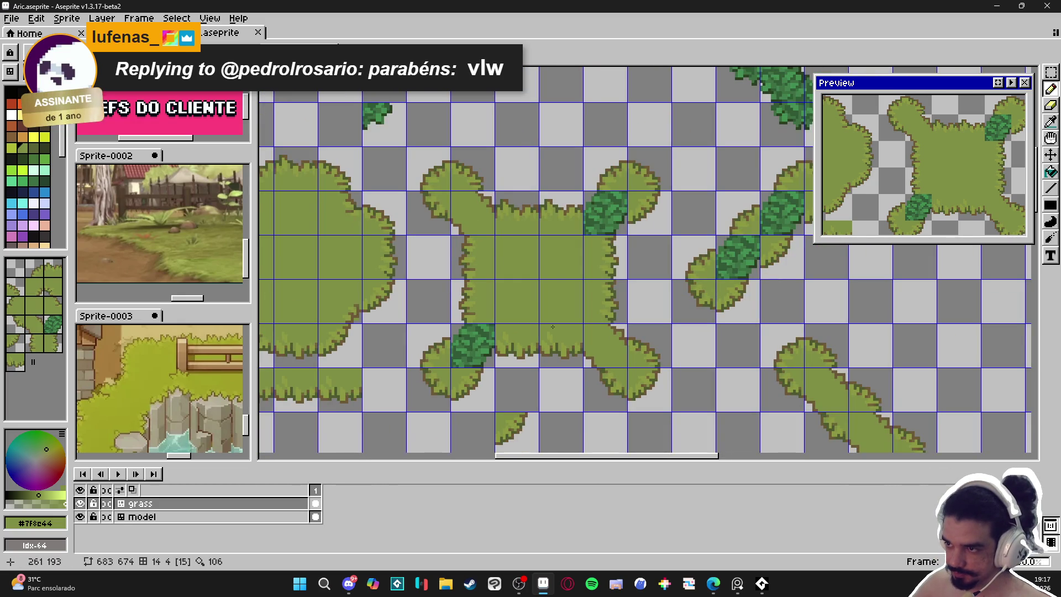
pyautogui.scroll(1, 472, 220)
pyautogui.scroll(2, 472, 220)
pyautogui.keyDown('alt'); pyautogui.click(424, 235); pyautogui.keyUp('alt')
pyautogui.click(446, 232)
pyautogui.scroll(-1, 443, 233)
pyautogui.scroll(1, 430, 232)
pyautogui.click(430, 232)
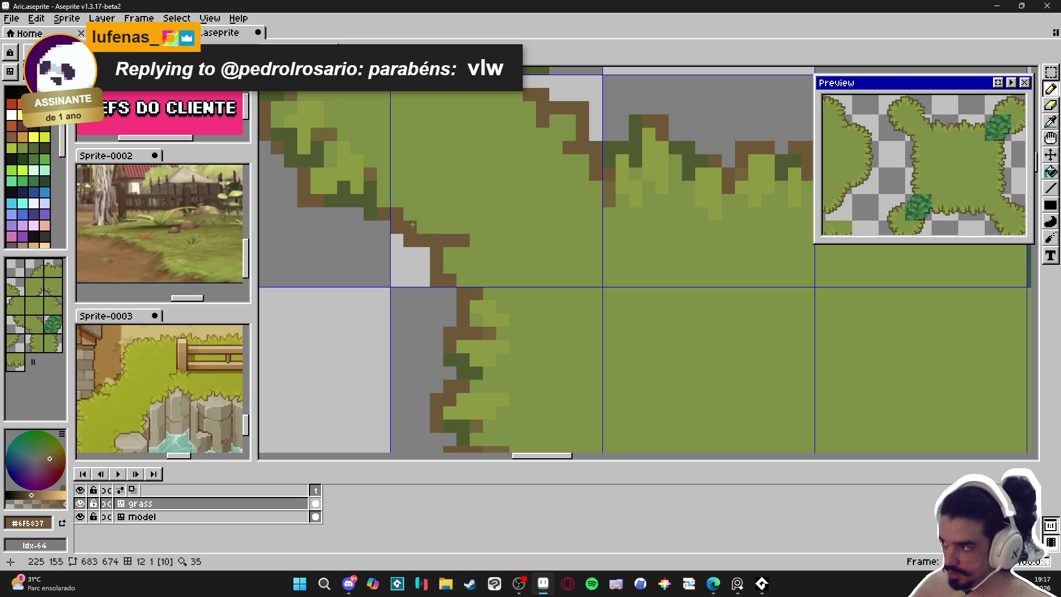
pyautogui.scroll(-1, 391, 244)
pyautogui.scroll(1, 419, 239)
pyautogui.click(431, 233)
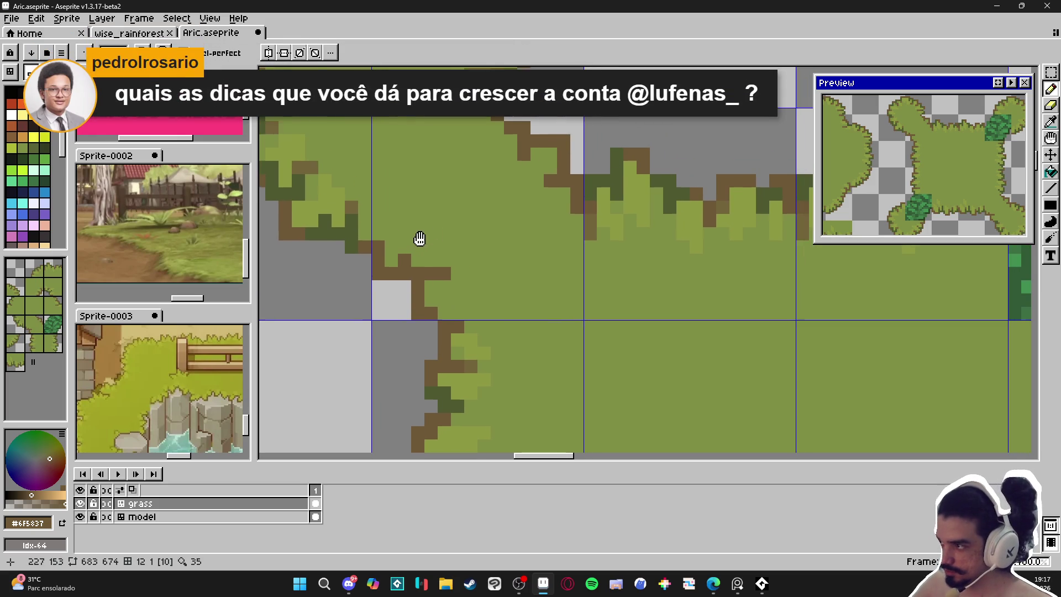
pyautogui.click(420, 237)
pyautogui.scroll(-1, 465, 282)
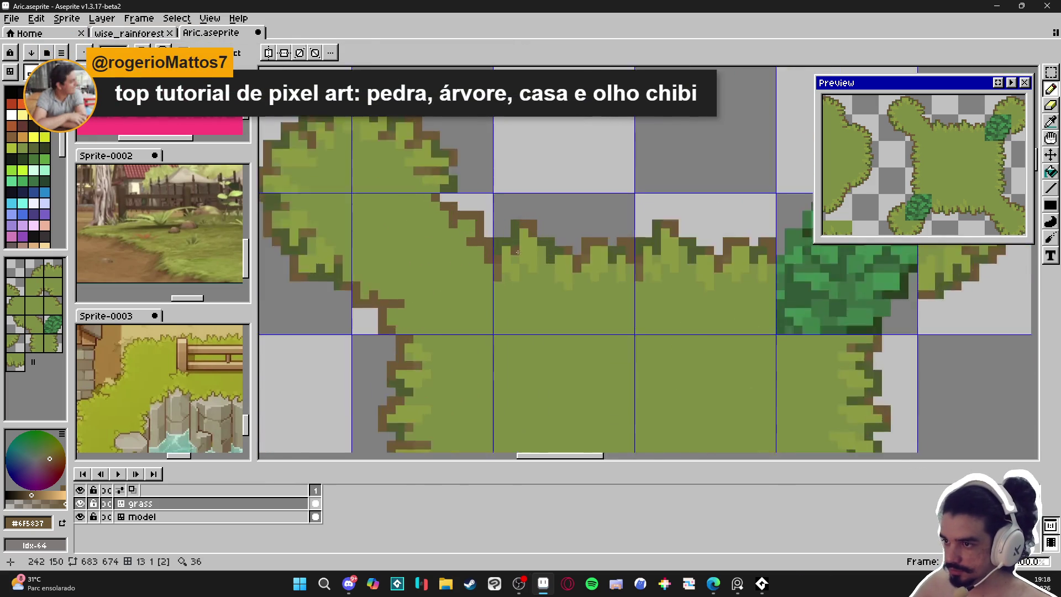
pyautogui.scroll(1, 514, 230)
# Repaint a short run of brown outline pixels in dark green.
pyautogui.click(426, 314)
pyautogui.moveTo(440, 327); pyautogui.dragTo(459, 324)
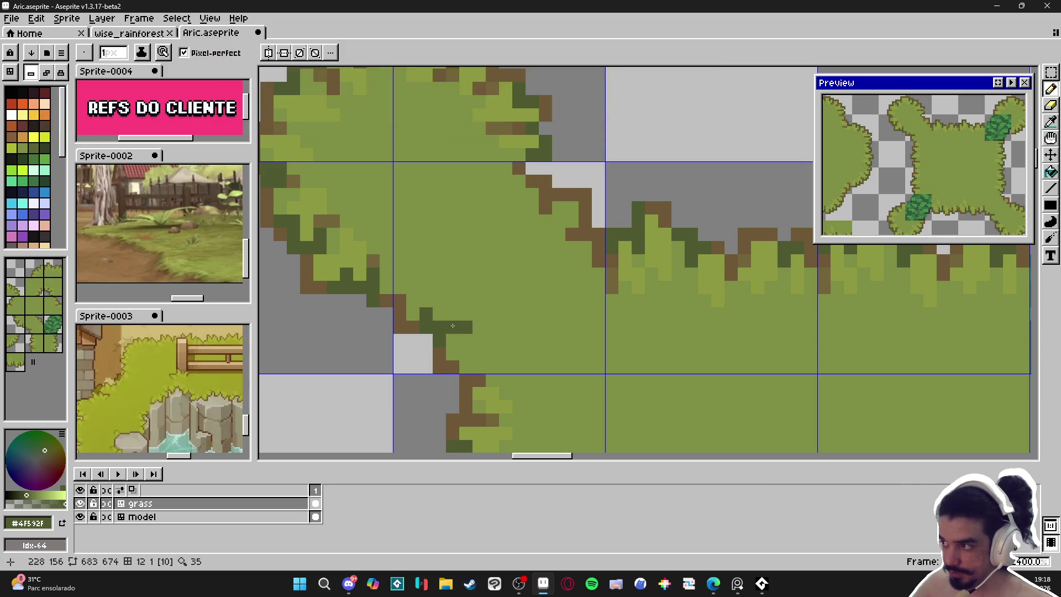
pyautogui.scroll(-3, 458, 323)
pyautogui.scroll(2, 447, 346)
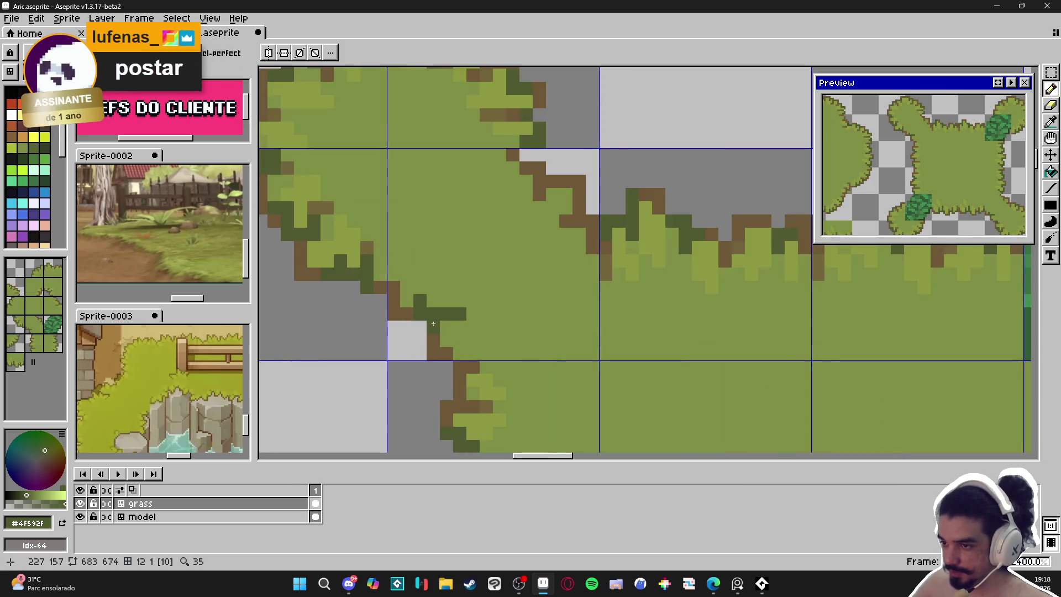
pyautogui.scroll(1, 449, 304)
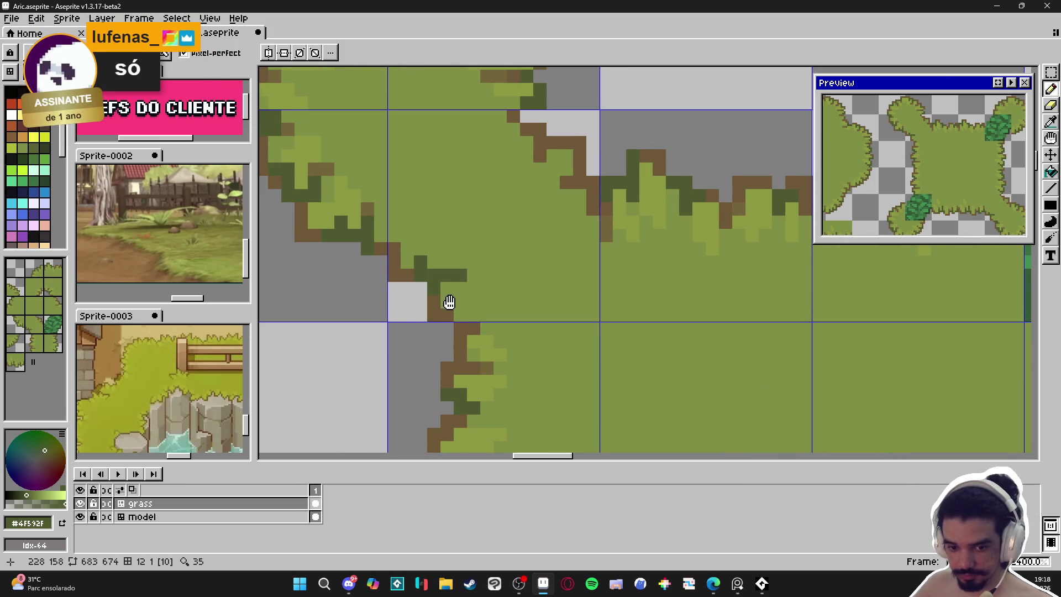
pyautogui.scroll(-1, 449, 304)
pyautogui.scroll(1, 453, 299)
# Add brown pixels along the inner-corner outline, then a dark-green pixel beside them.
pyautogui.keyDown('alt'); pyautogui.click(438, 316); pyautogui.keyUp('alt')
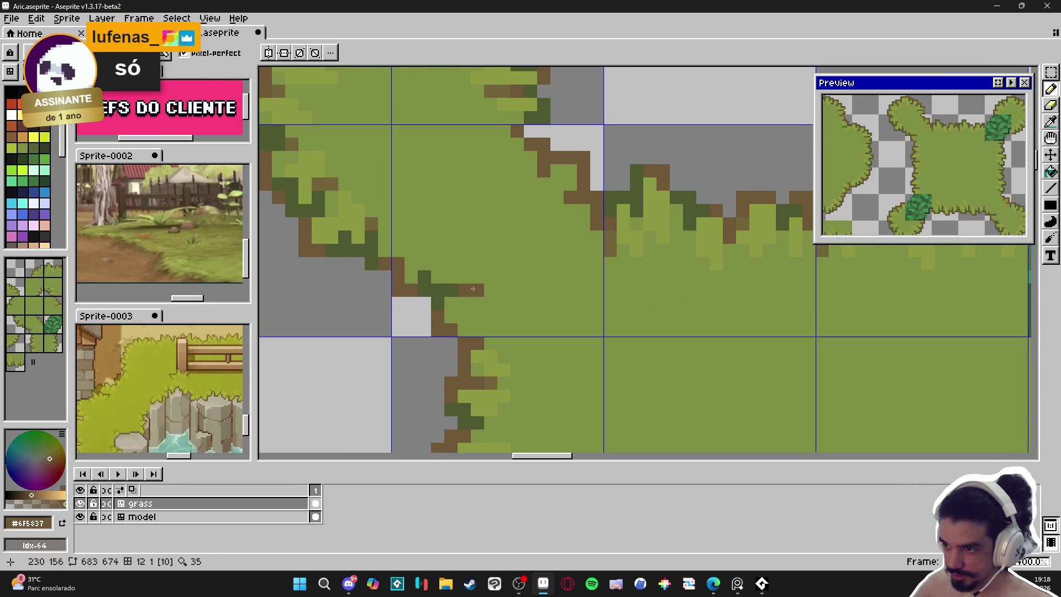
pyautogui.scroll(-1, 462, 291)
pyautogui.scroll(1, 459, 291)
pyautogui.keyDown('alt'); pyautogui.click(455, 293); pyautogui.keyUp('alt')
pyautogui.keyDown('alt'); pyautogui.click(457, 290); pyautogui.keyUp('alt')
pyautogui.click(441, 294)
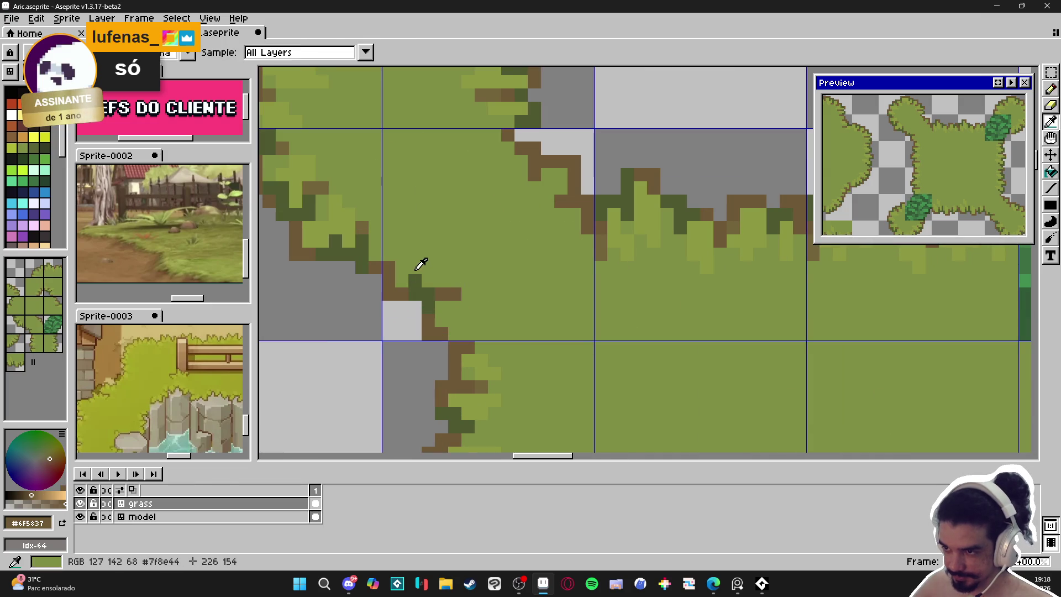
pyautogui.click(401, 281)
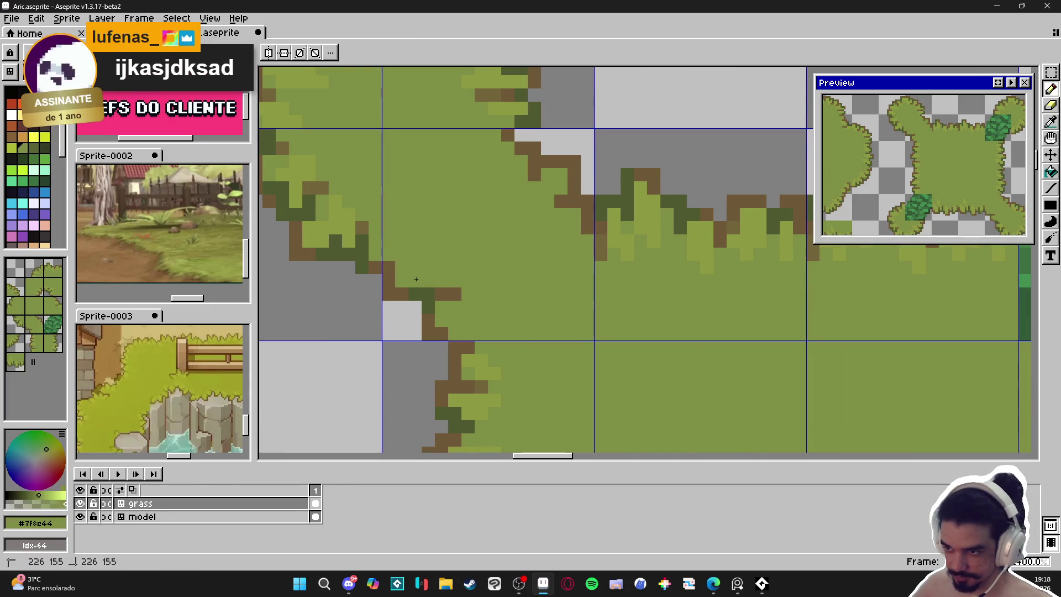
pyautogui.click(429, 294)
pyautogui.keyDown('alt'); pyautogui.click(430, 291); pyautogui.keyUp('alt')
pyautogui.click(425, 279)
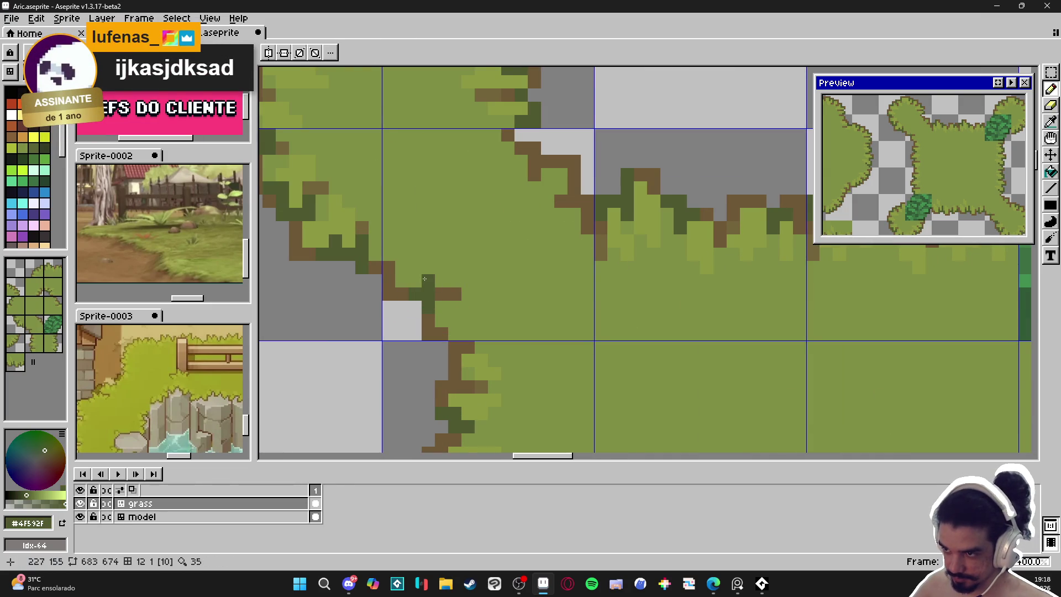
pyautogui.scroll(-2, 431, 278)
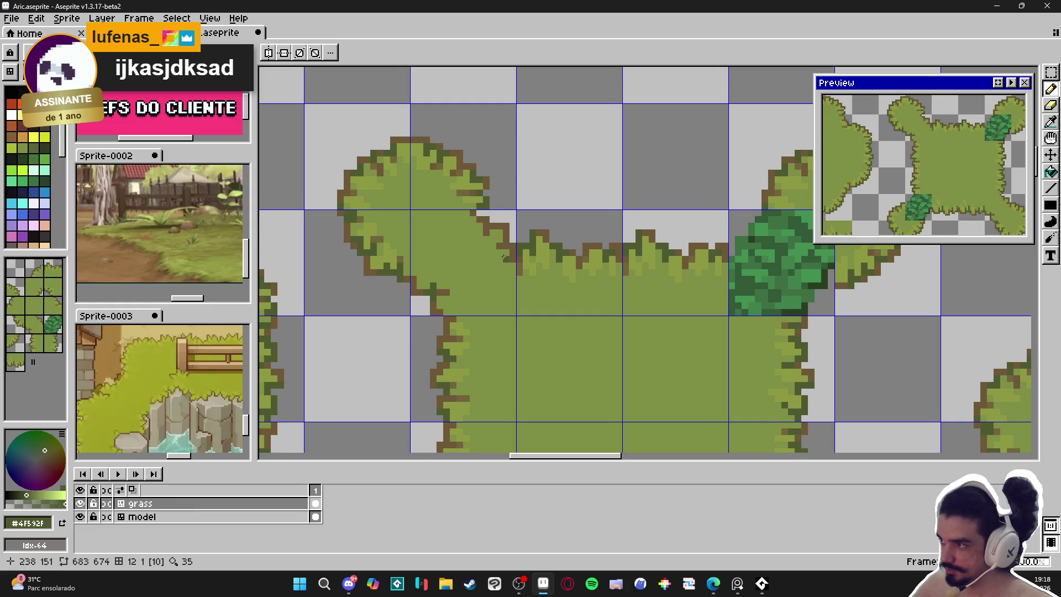
# Sample the light highlight green and add a few highlight pixels near the corner edge.
pyautogui.scroll(1, 495, 260)
pyautogui.scroll(-1, 475, 264)
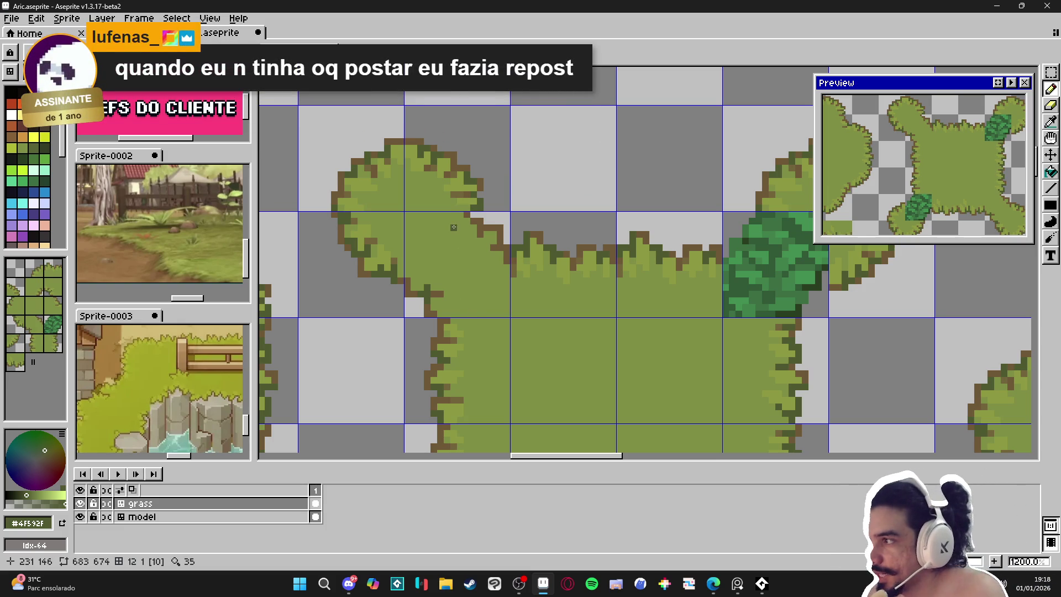
pyautogui.scroll(1, 359, 241)
pyautogui.keyDown('alt'); pyautogui.click(367, 220); pyautogui.keyUp('alt')
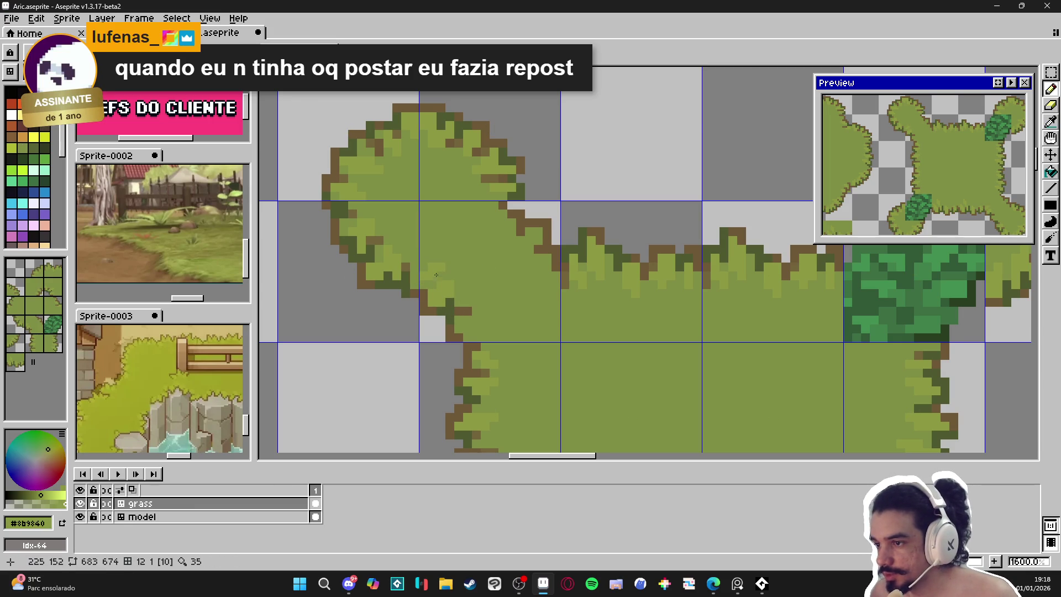
pyautogui.scroll(-3, 435, 271)
pyautogui.scroll(3, 457, 310)
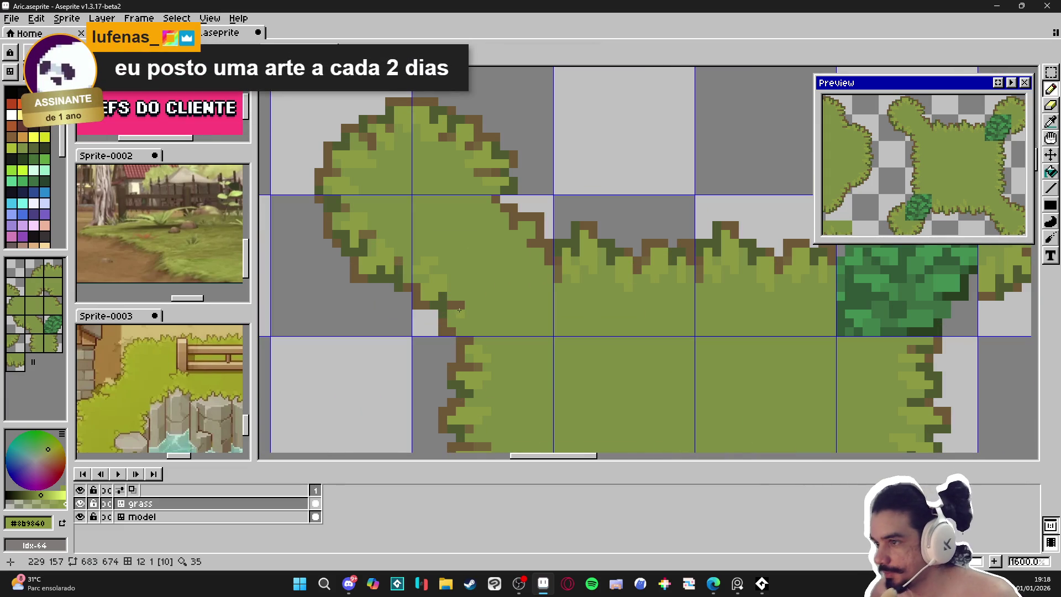
pyautogui.scroll(1, 453, 320)
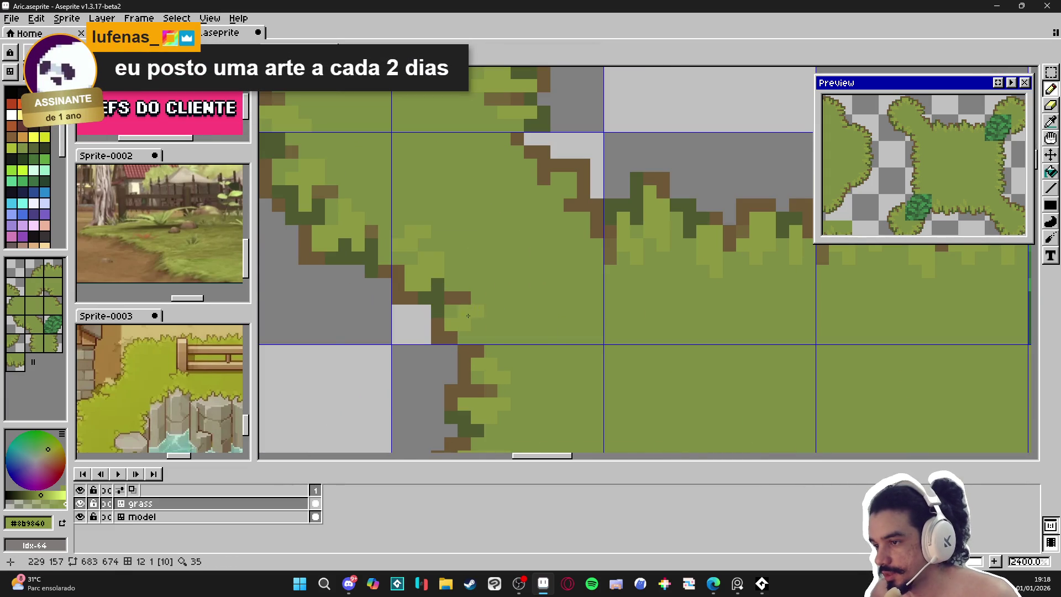
pyautogui.scroll(-5, 473, 321)
pyautogui.scroll(5, 501, 324)
pyautogui.click(518, 271)
pyautogui.keyDown('alt'); pyautogui.click(509, 283); pyautogui.keyUp('alt')
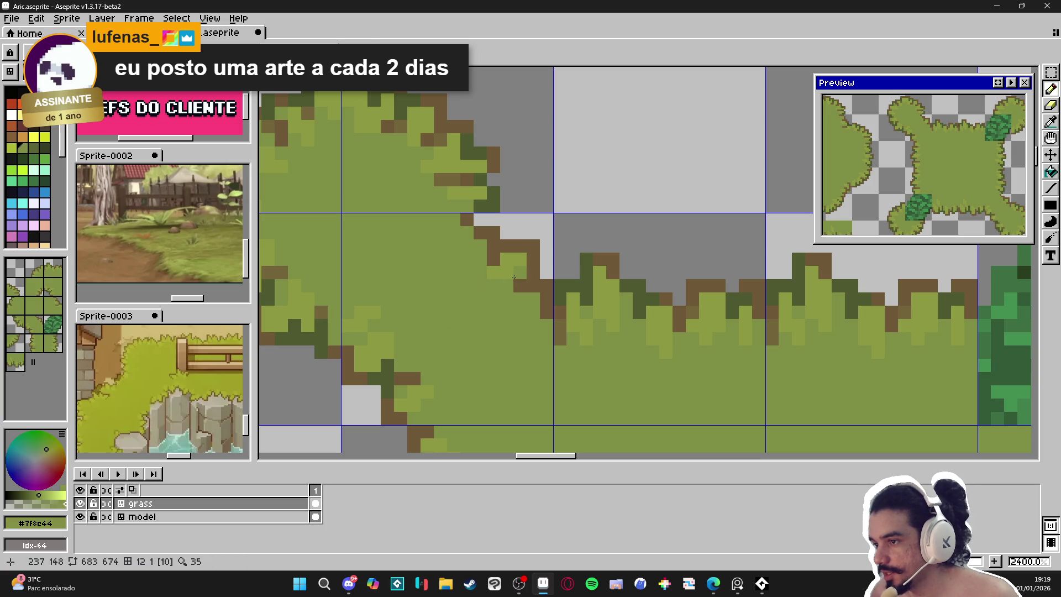
pyautogui.scroll(-3, 513, 277)
pyautogui.keyDown('alt'); pyautogui.click(500, 274); pyautogui.keyUp('alt')
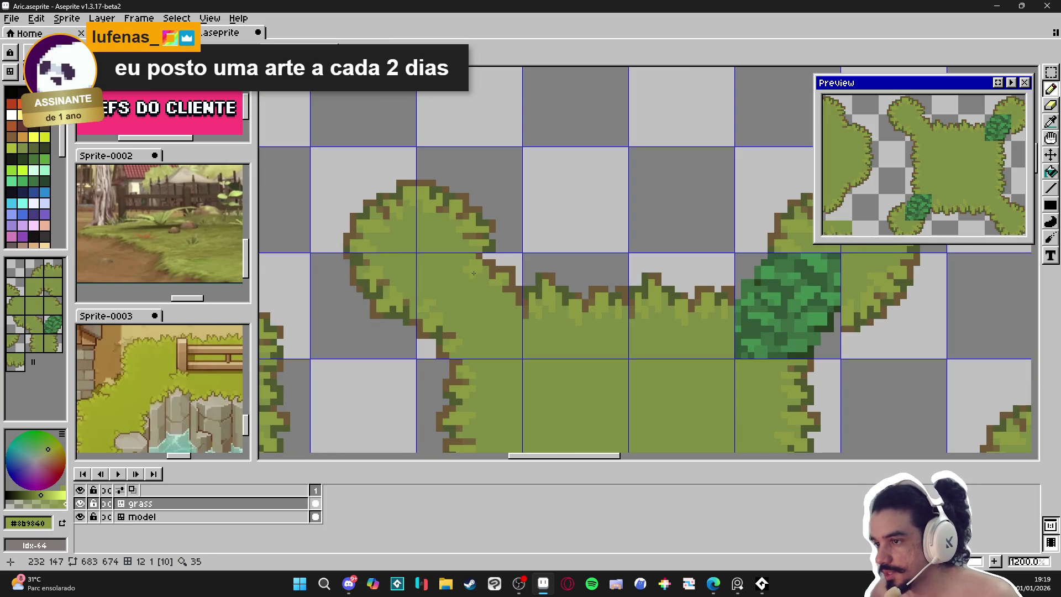
pyautogui.click(477, 283)
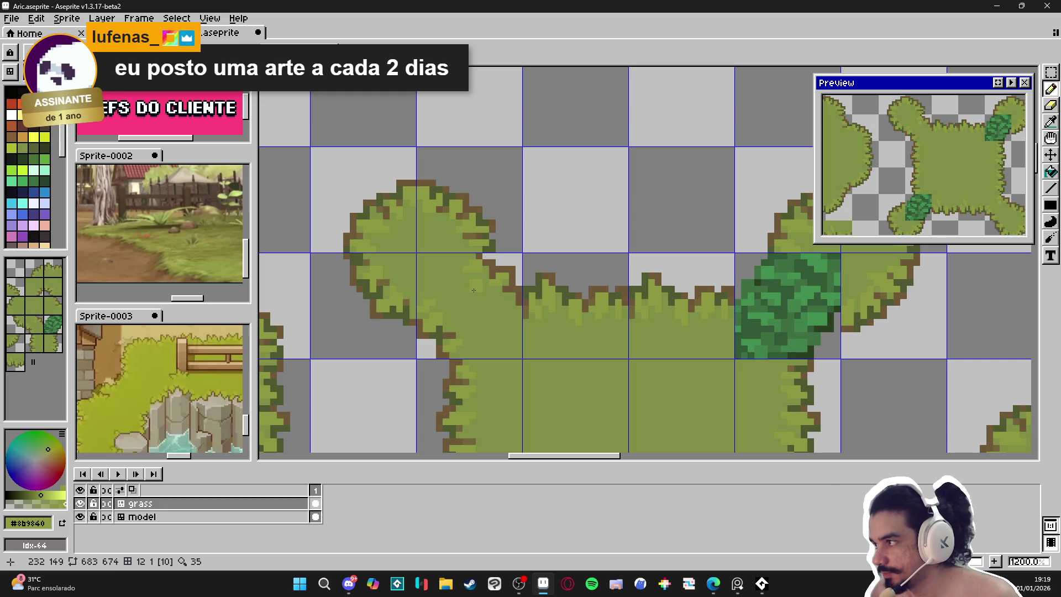
# Save Aric.aseprite, switching briefly to the eyedropper and back to the pencil.
pyautogui.scroll(-2, 474, 290)
pyautogui.scroll(2, 479, 284)
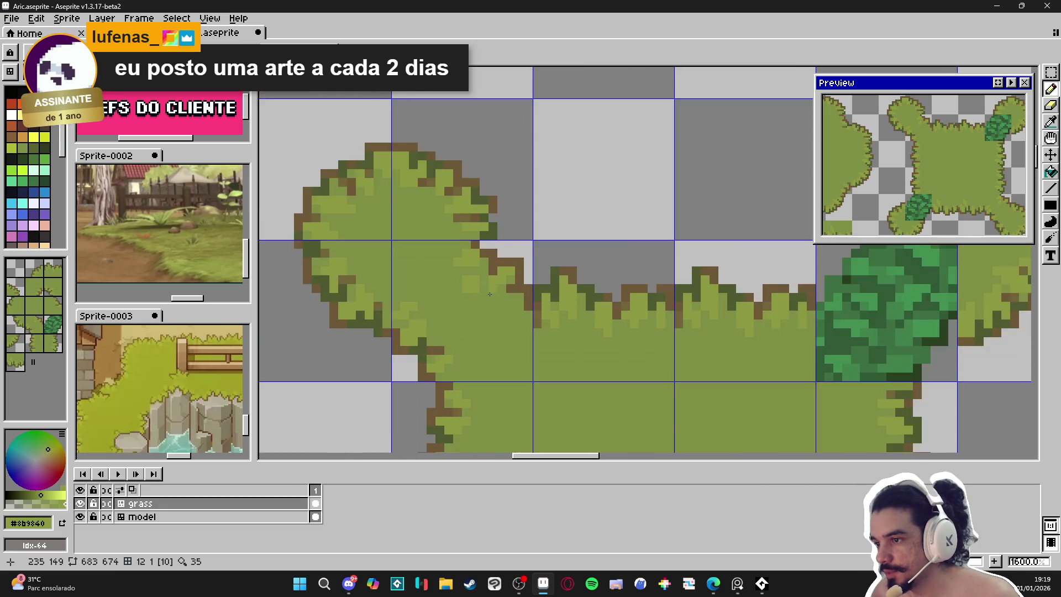
pyautogui.scroll(-2, 481, 279)
pyautogui.scroll(-1, 486, 273)
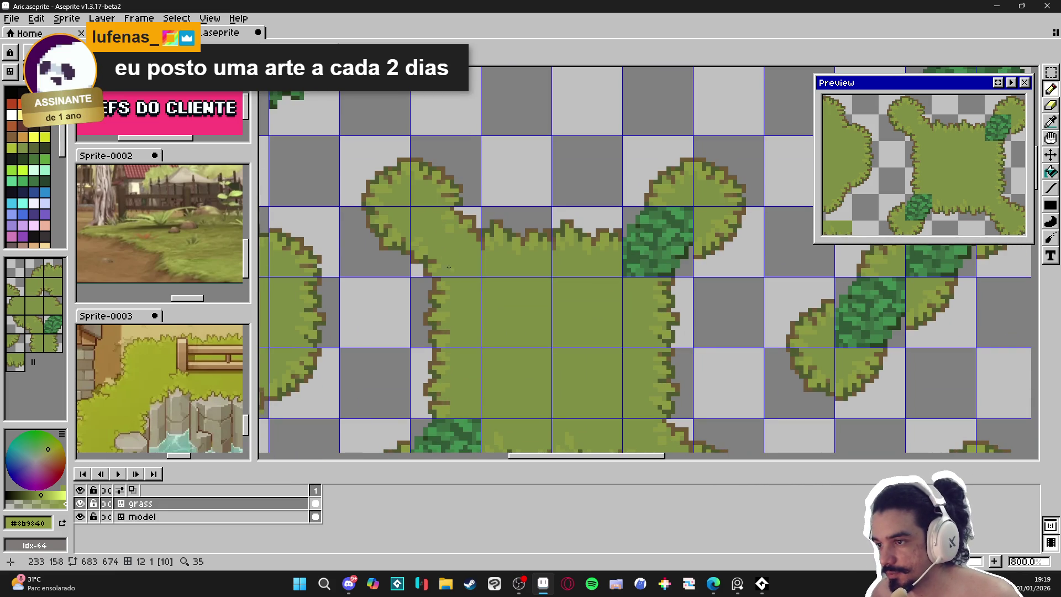
pyautogui.scroll(-2, 454, 278)
pyautogui.scroll(1, 457, 279)
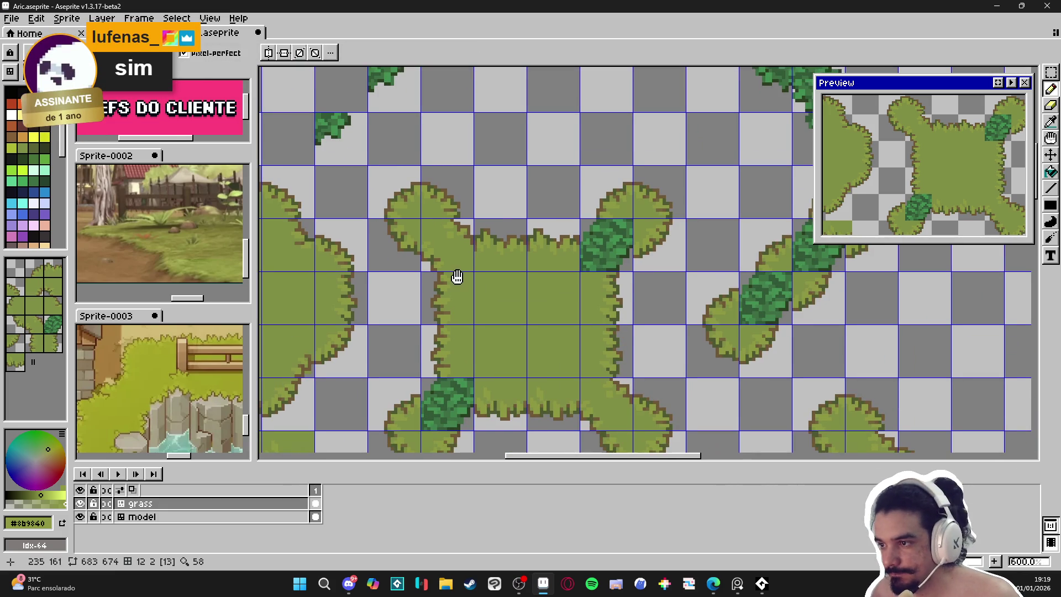
pyautogui.scroll(3, 454, 226)
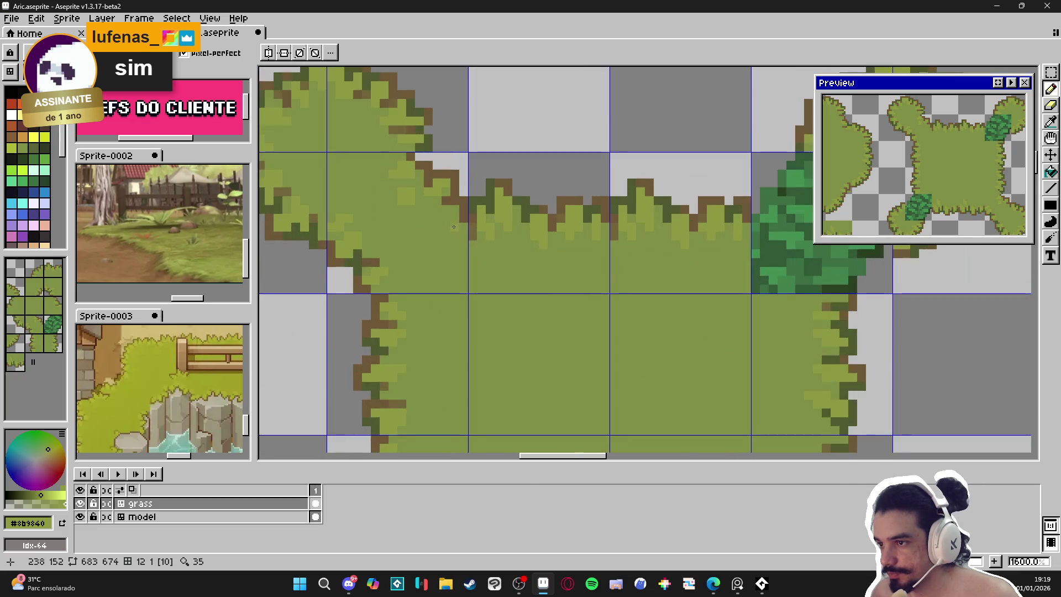
pyautogui.scroll(2, 453, 227)
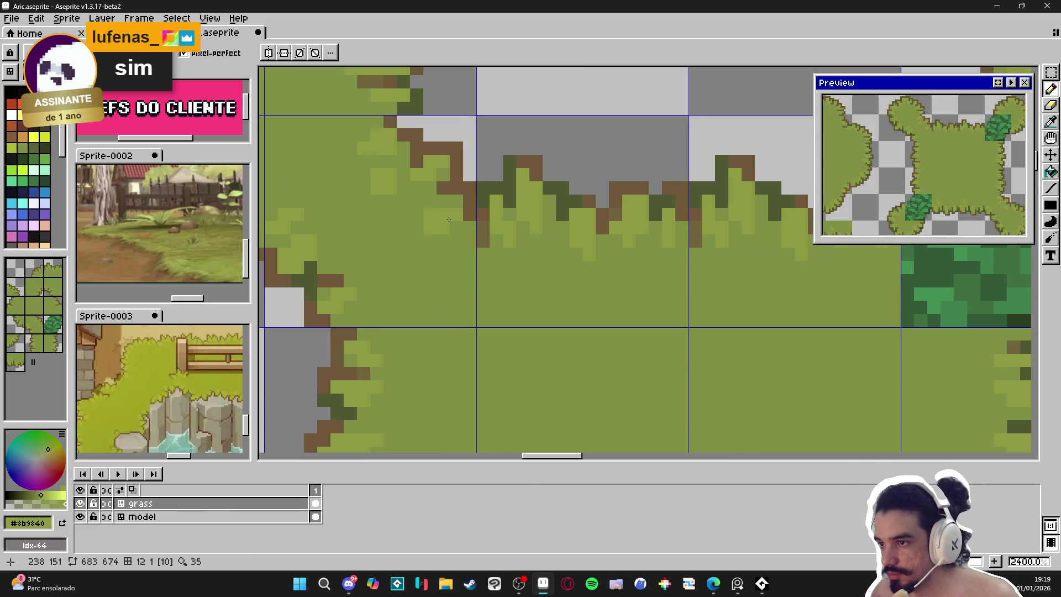
pyautogui.scroll(-5, 424, 229)
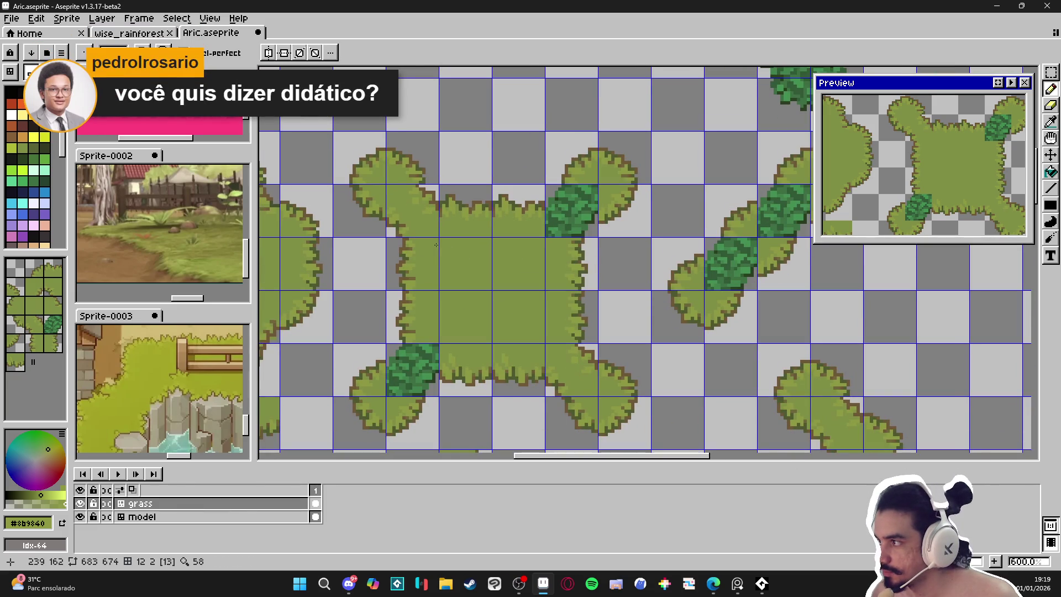
pyautogui.hotkey('ctrl', 's')
pyautogui.scroll(-2, 414, 237)
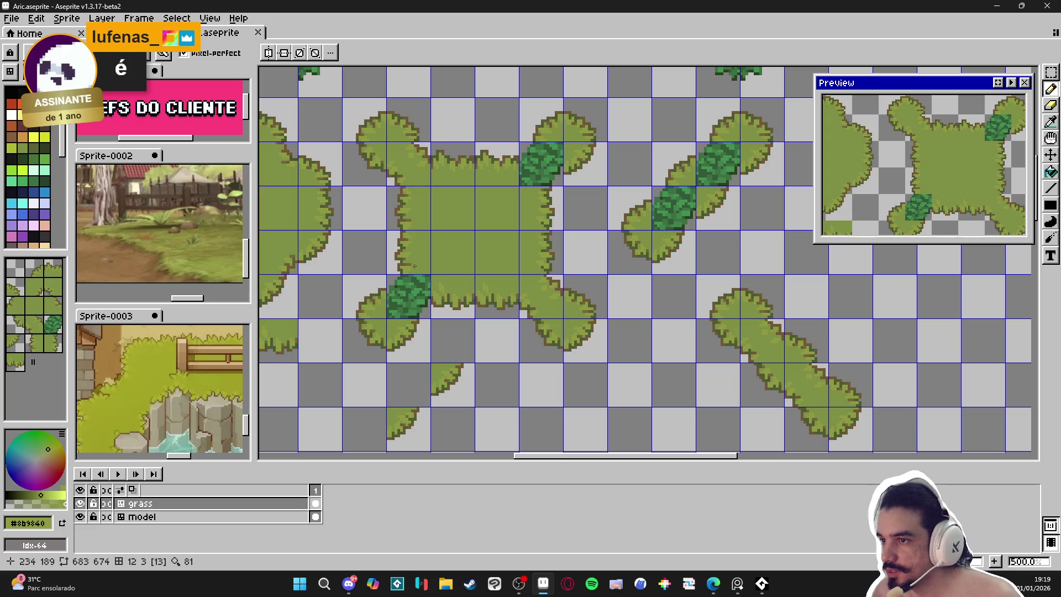
pyautogui.scroll(7, 412, 275)
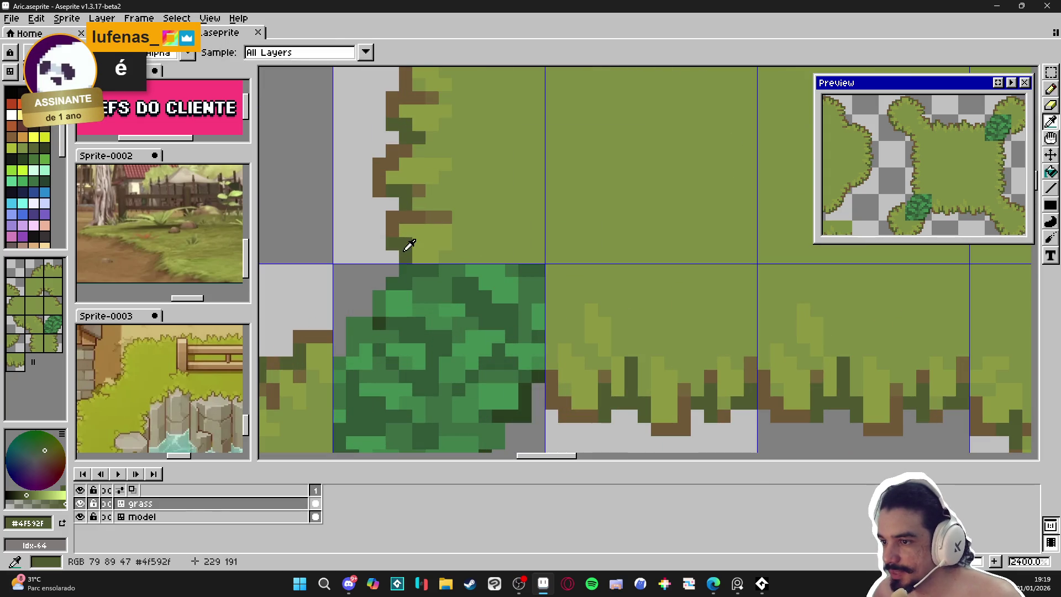
pyautogui.scroll(-4, 410, 273)
pyautogui.scroll(4, 444, 308)
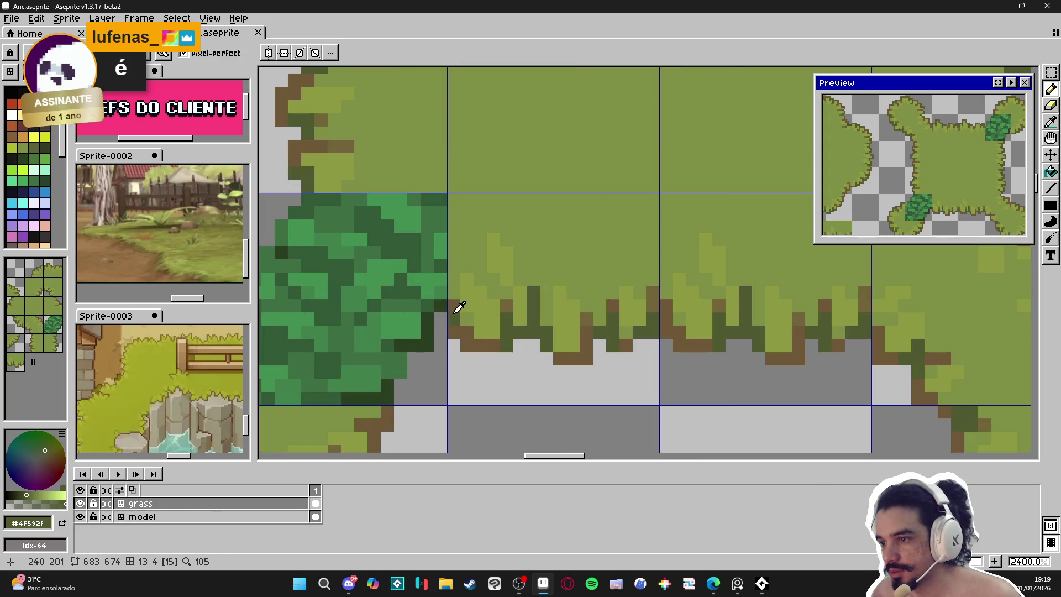
pyautogui.scroll(-6, 428, 311)
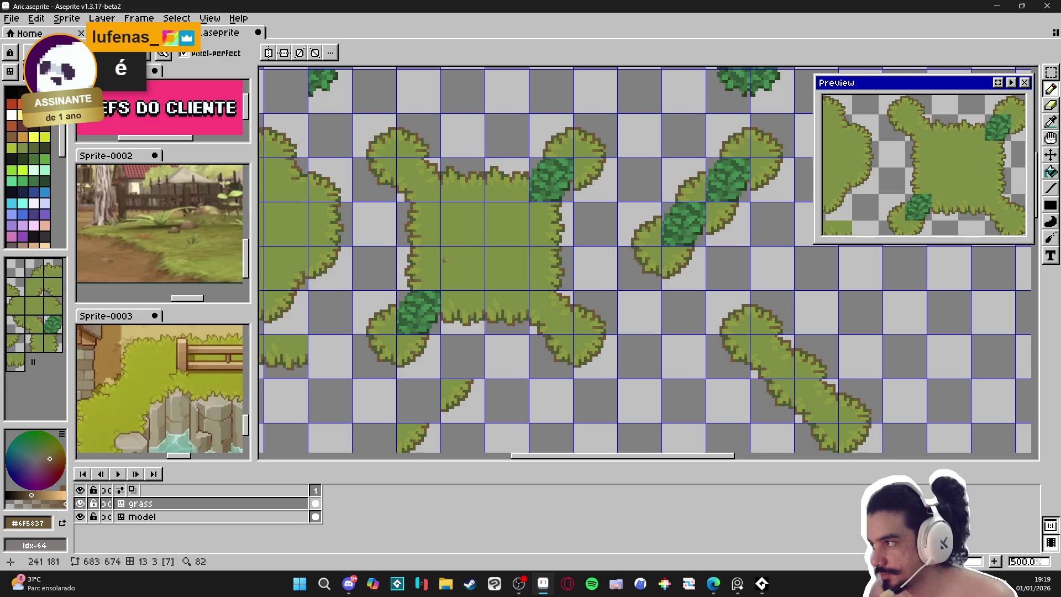
pyautogui.scroll(6, 436, 255)
pyautogui.press('i')
pyautogui.press('b')
pyautogui.scroll(-3, 418, 215)
pyautogui.scroll(1, 497, 197)
pyautogui.hotkey('ctrl', 's')
# Touch up a pixel on the grass corner and save the file again.
pyautogui.scroll(-1, 496, 197)
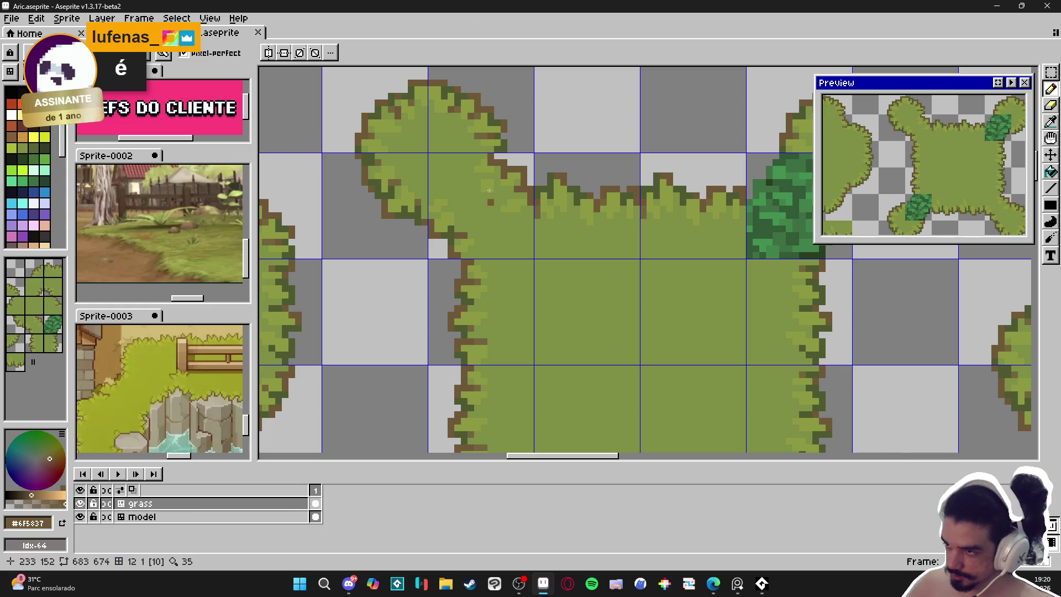
pyautogui.scroll(1, 479, 142)
pyautogui.click(517, 177)
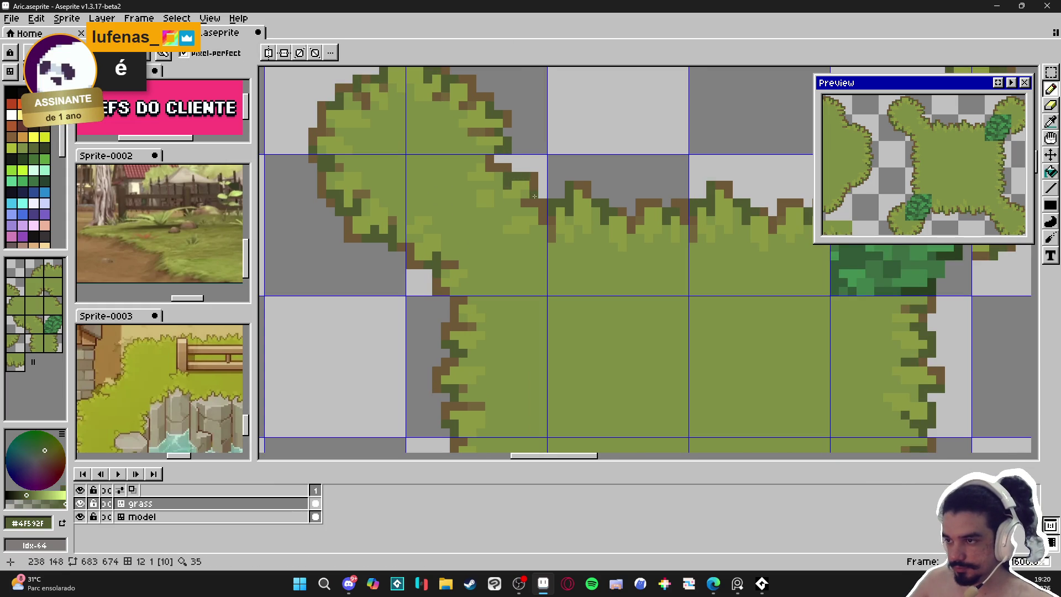
pyautogui.scroll(1, 533, 200)
pyautogui.scroll(-3, 534, 207)
pyautogui.hotkey('ctrl', 's')
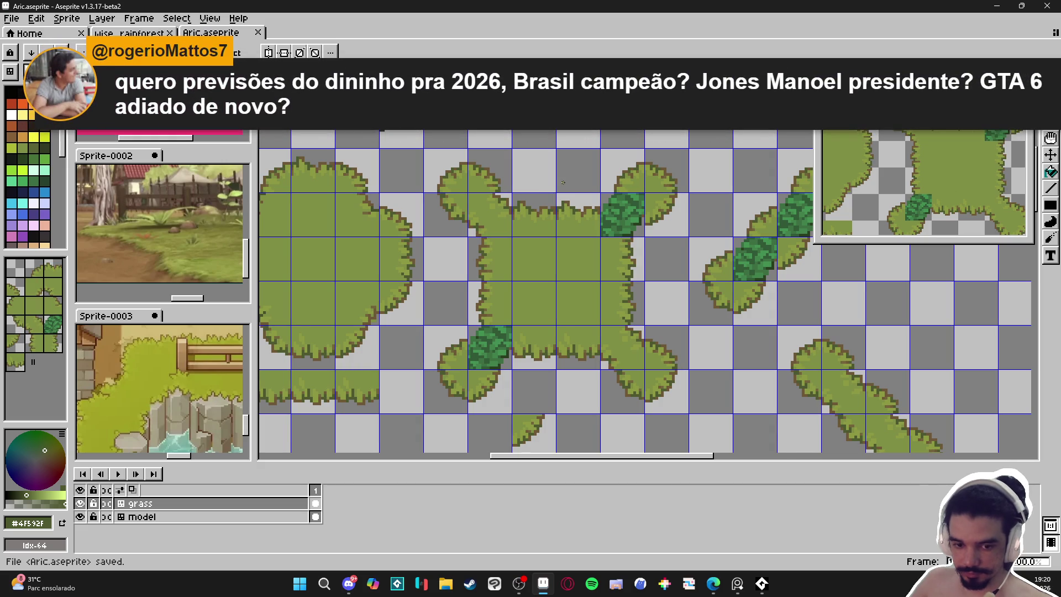
pyautogui.moveTo(607, 245); pyautogui.dragTo(538, 265)
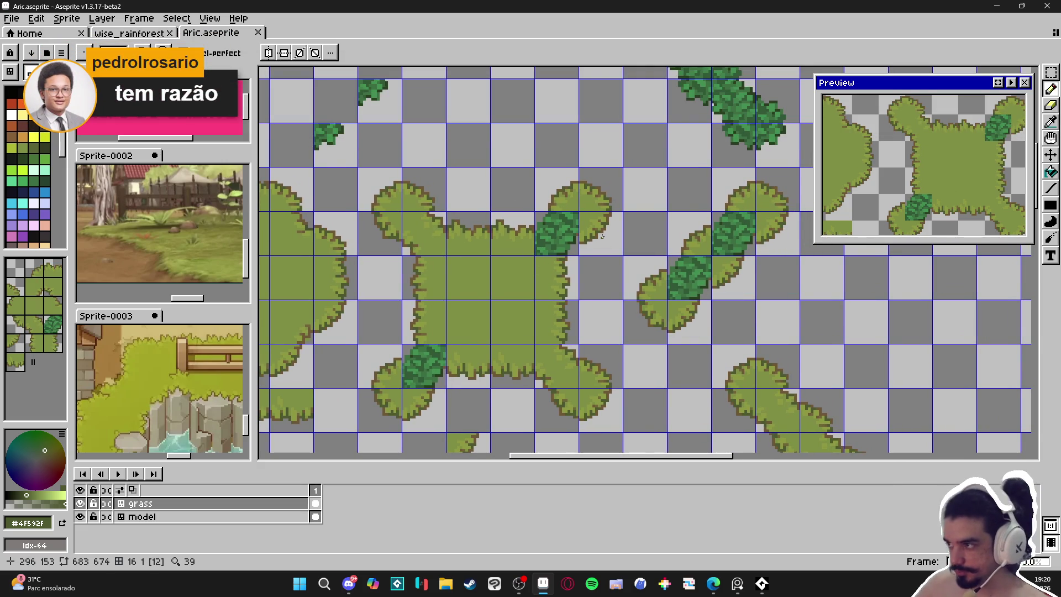
pyautogui.scroll(4, 528, 229)
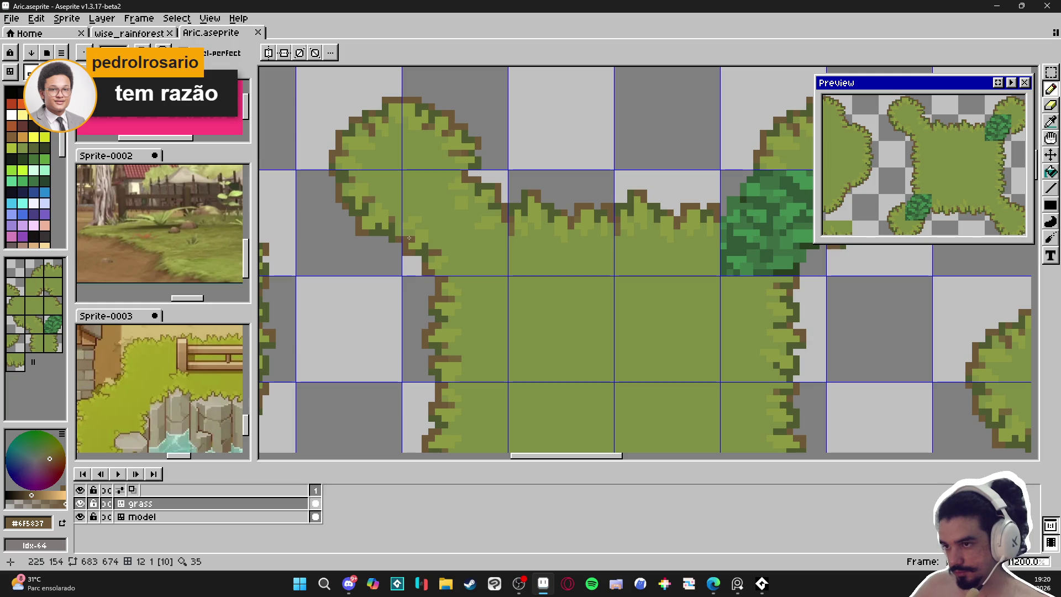
pyautogui.hotkey('ctrl', 's')
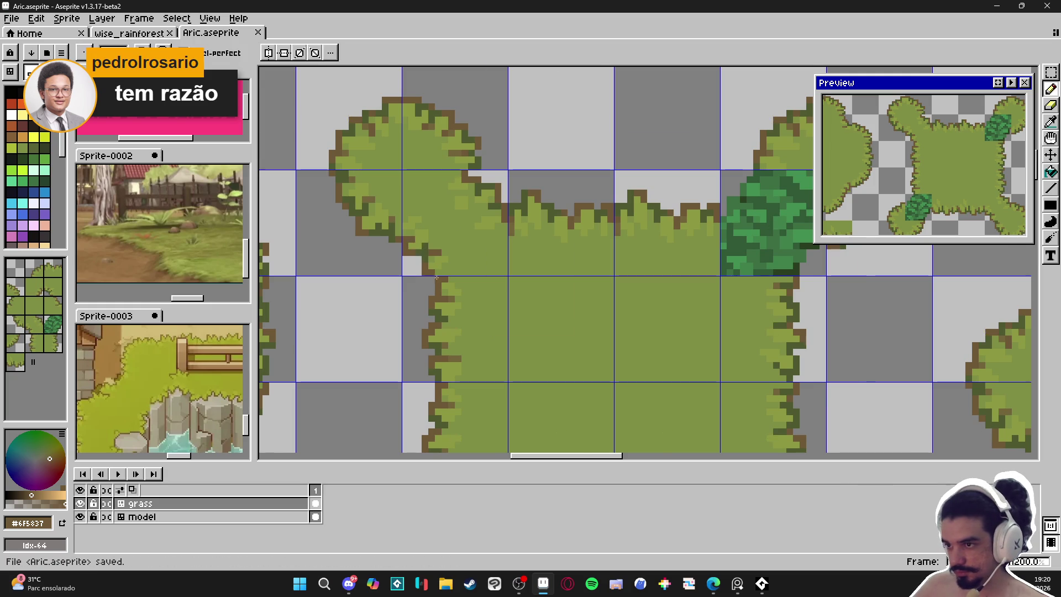
pyautogui.scroll(-3, 536, 283)
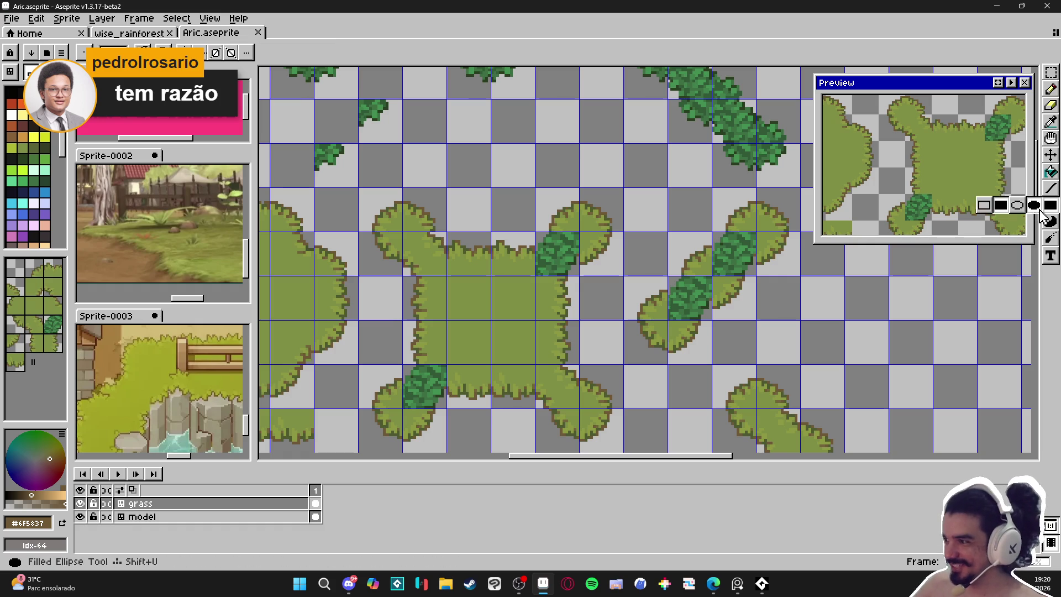
pyautogui.scroll(2, 547, 262)
pyautogui.scroll(3, 550, 206)
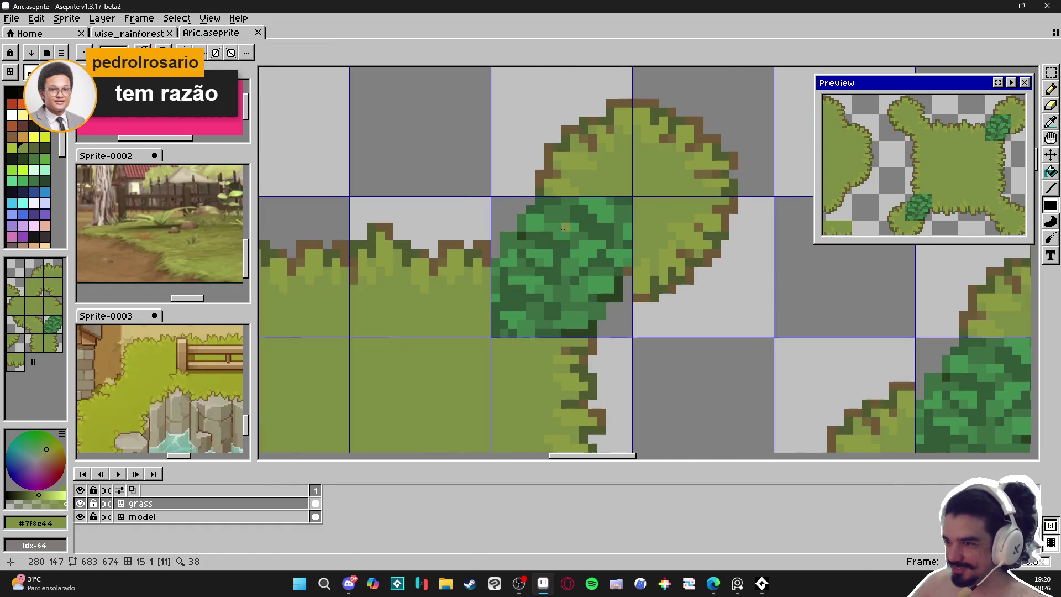
# Paint olive green over the dark-green bush patch and save the file.
pyautogui.moveTo(550, 206)
pyautogui.mouseDown()
pyautogui.moveTo(616, 274)
pyautogui.moveTo(538, 289)
pyautogui.mouseUp()
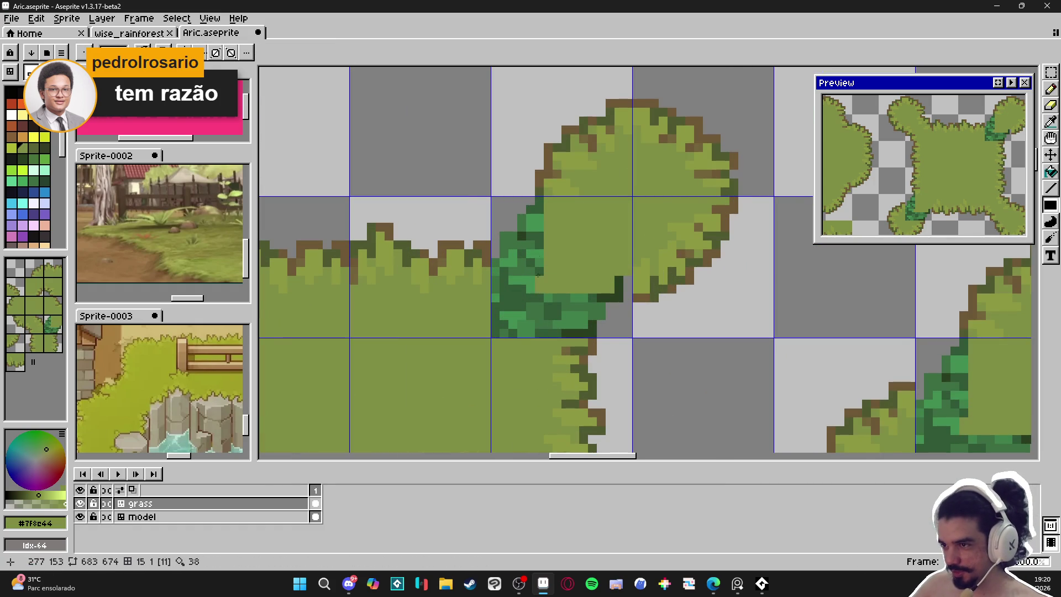
pyautogui.moveTo(533, 224)
pyautogui.mouseDown()
pyautogui.moveTo(526, 299)
pyautogui.moveTo(520, 254)
pyautogui.moveTo(497, 263)
pyautogui.moveTo(494, 324)
pyautogui.moveTo(580, 327)
pyautogui.moveTo(552, 305)
pyautogui.moveTo(586, 281)
pyautogui.mouseUp()
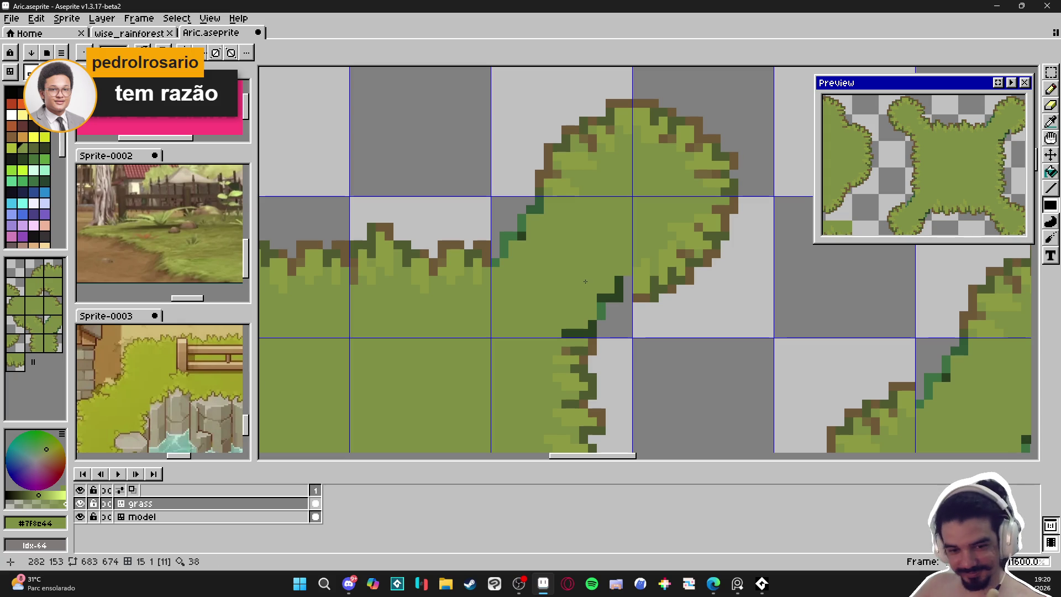
pyautogui.scroll(2, 602, 299)
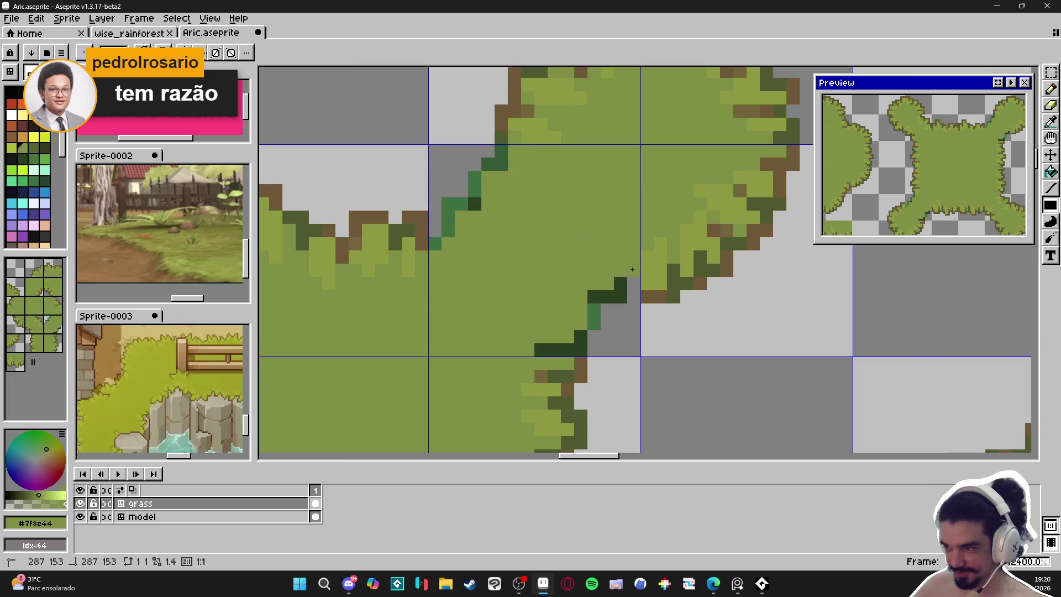
pyautogui.scroll(-3, 580, 260)
pyautogui.hotkey('ctrl', 's')
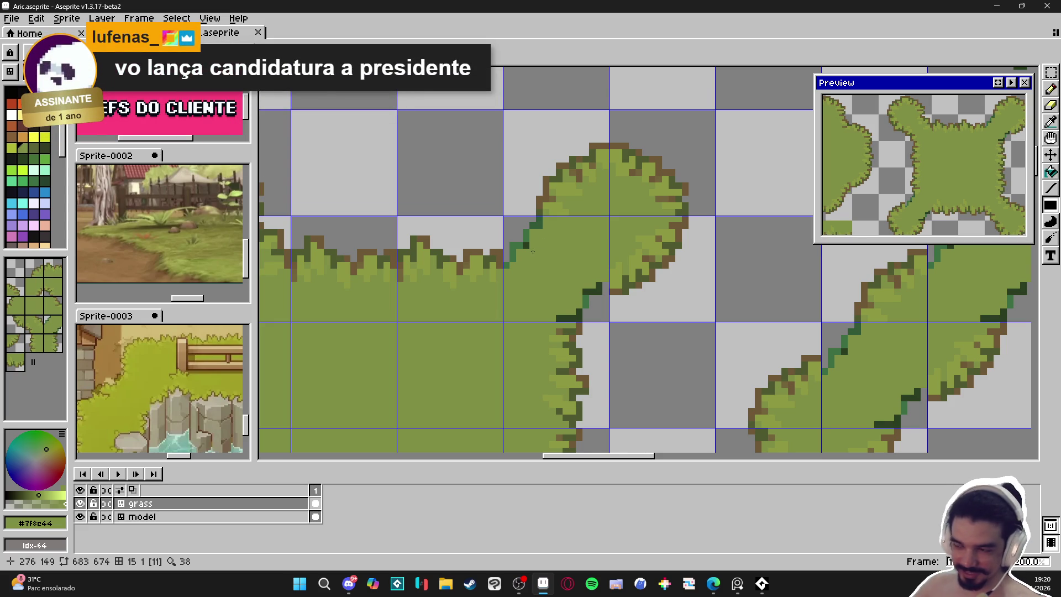
# Erase two stray dark-green pixels and redraw the dark-green edge at the inner corner.
pyautogui.scroll(3, 576, 268)
pyautogui.scroll(-2, 580, 274)
pyautogui.scroll(-4, 586, 279)
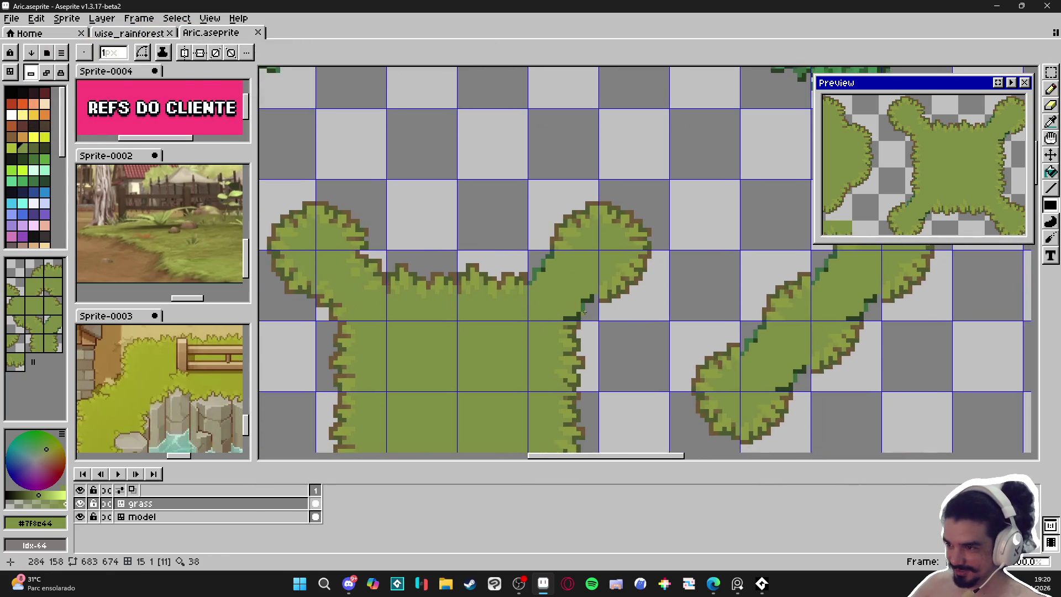
pyautogui.scroll(4, 594, 286)
pyautogui.moveTo(594, 286); pyautogui.dragTo(590, 292)
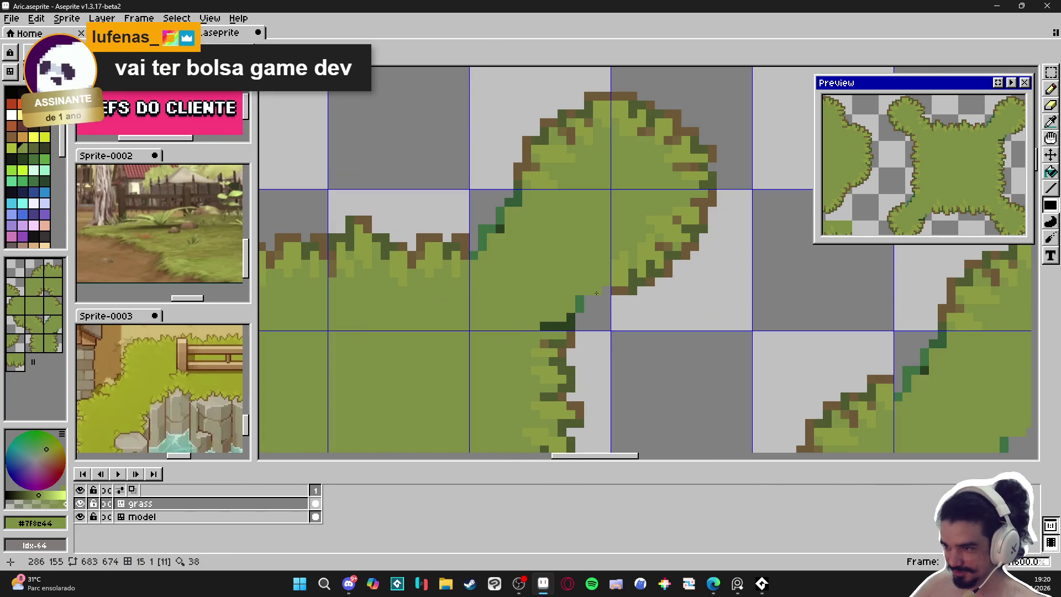
pyautogui.scroll(1, 588, 302)
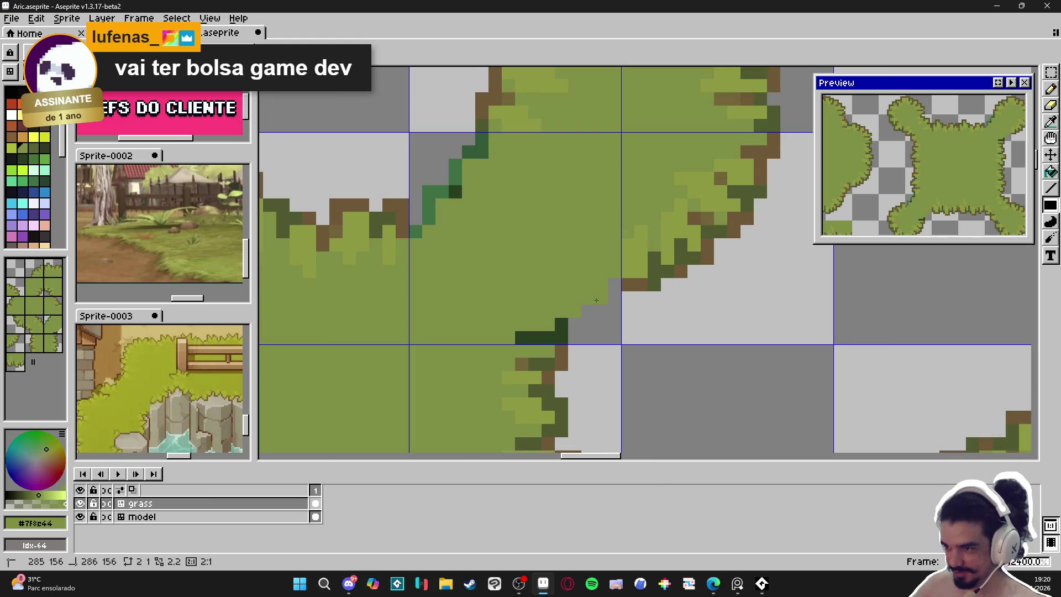
pyautogui.click(565, 330)
pyautogui.moveTo(550, 337); pyautogui.dragTo(519, 337)
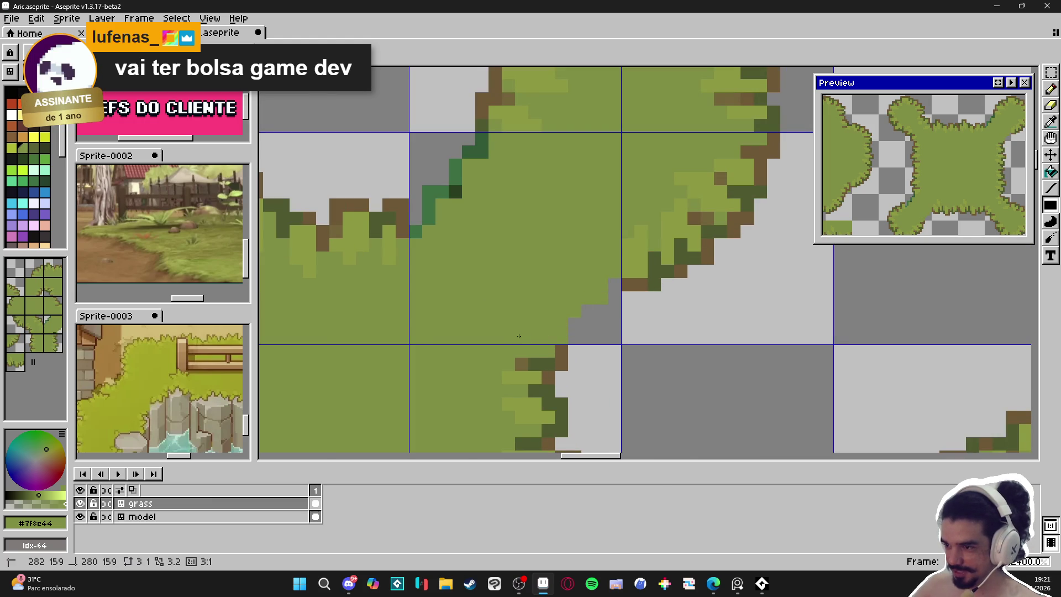
pyautogui.scroll(-2, 550, 343)
pyautogui.scroll(3, 530, 182)
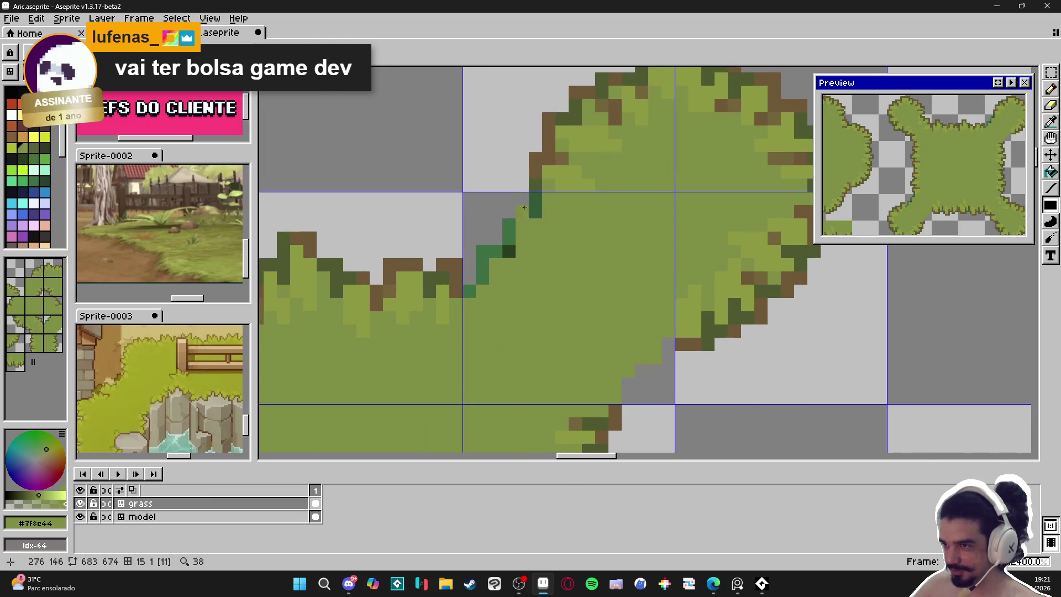
pyautogui.press('alt')
pyautogui.click(535, 167)
# Add a brown pixel high on the edge, then darken the mound's green edge pixels to dark olive.
pyautogui.click(509, 199)
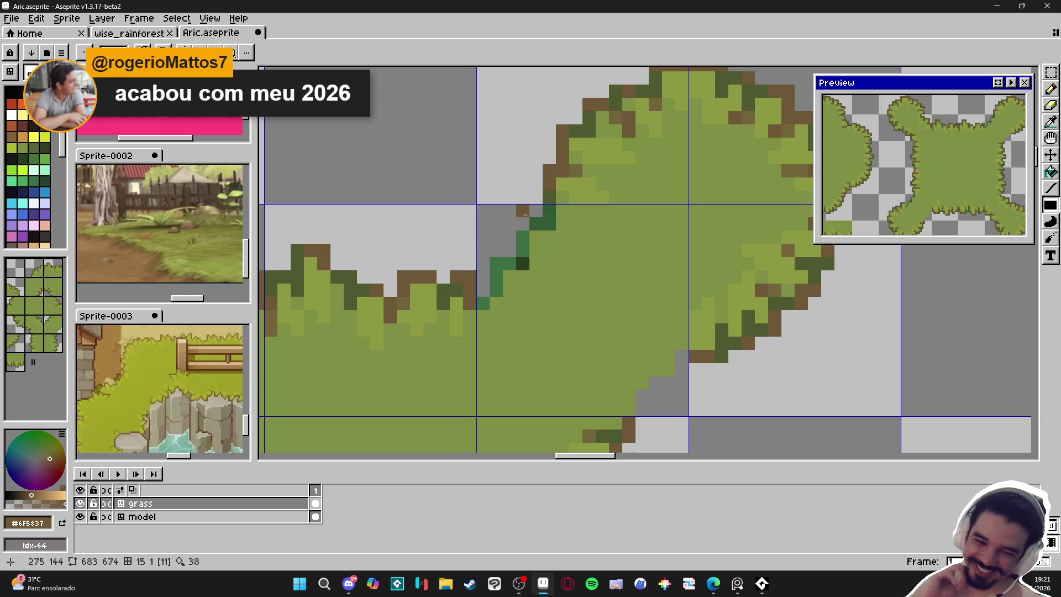
pyautogui.hotkey('ctrl', 'z')
pyautogui.click(536, 194)
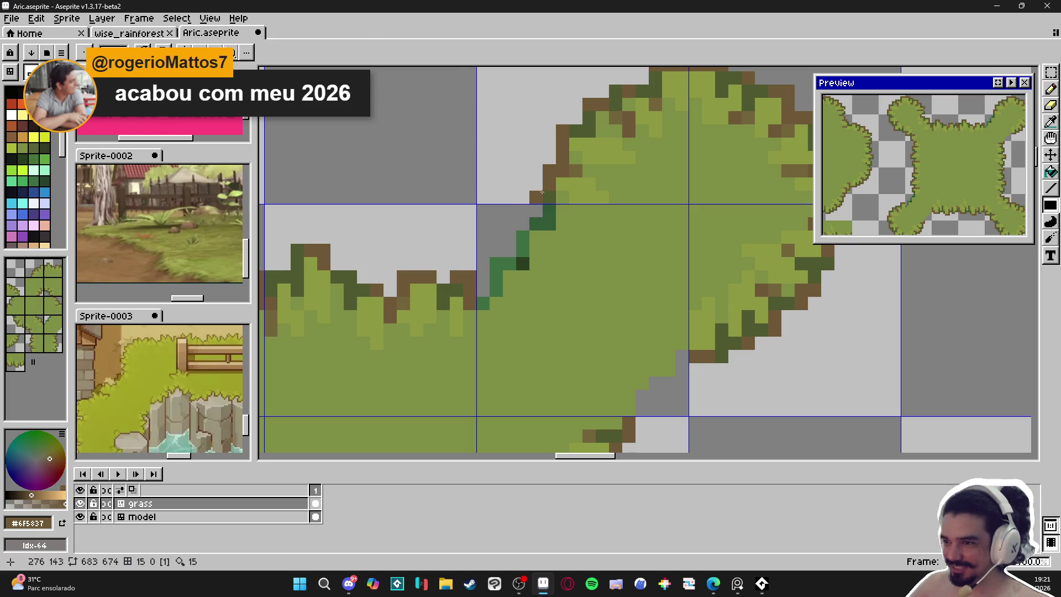
pyautogui.keyDown('alt'); pyautogui.click(549, 195); pyautogui.keyUp('alt')
pyautogui.click(523, 224)
pyautogui.moveTo(517, 227); pyautogui.dragTo(522, 252)
pyautogui.click(536, 250)
pyautogui.click(515, 276)
pyautogui.hotkey('ctrl', 'z')
# Paint a dark olive outline around the inner corner and down the inner edge.
pyautogui.click(510, 264)
pyautogui.click(510, 250)
pyautogui.click(497, 251)
pyautogui.click(498, 263)
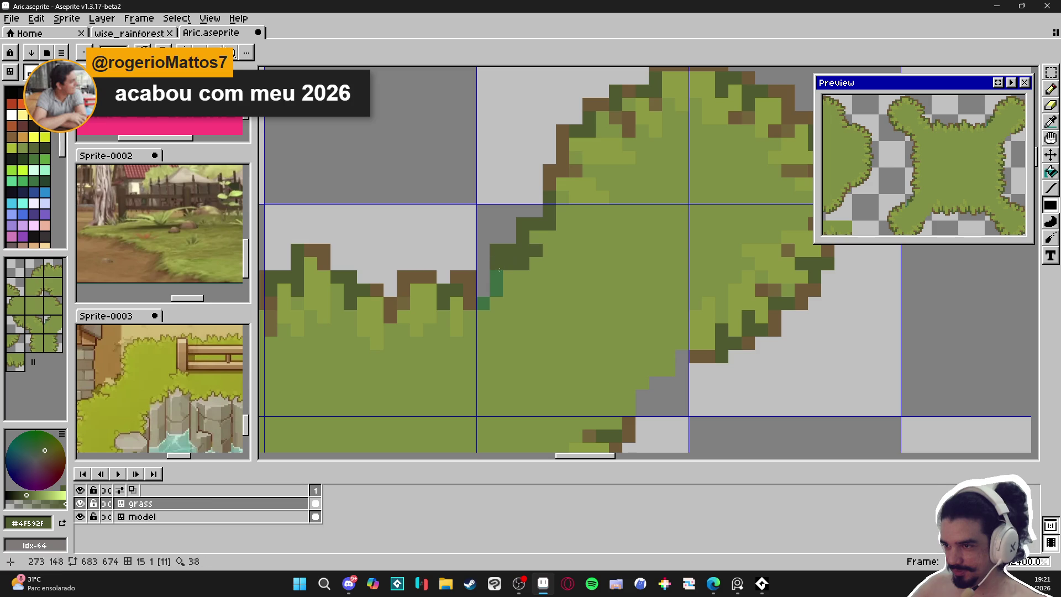
pyautogui.hotkey('ctrl', 'z')
pyautogui.hotkey('ctrl', 'z')
pyautogui.keyDown('alt'); pyautogui.click(511, 270); pyautogui.keyUp('alt')
pyautogui.keyDown('alt'); pyautogui.click(497, 251); pyautogui.keyUp('alt')
pyautogui.moveTo(483, 260); pyautogui.dragTo(486, 281)
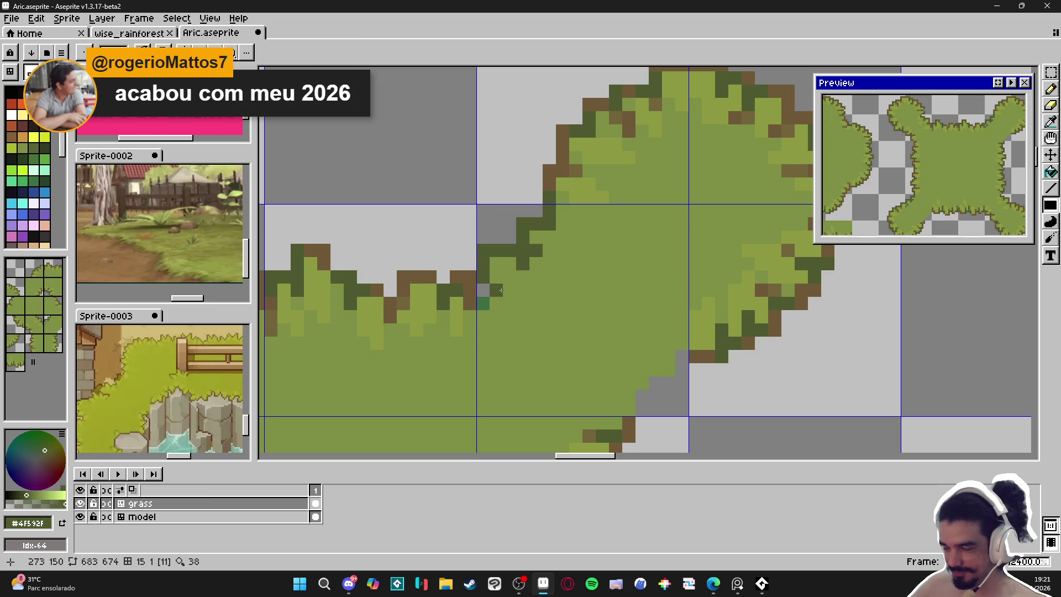
# Save Aric.aseprite, add one more brown edge pixel, and save again.
pyautogui.scroll(1, 501, 286)
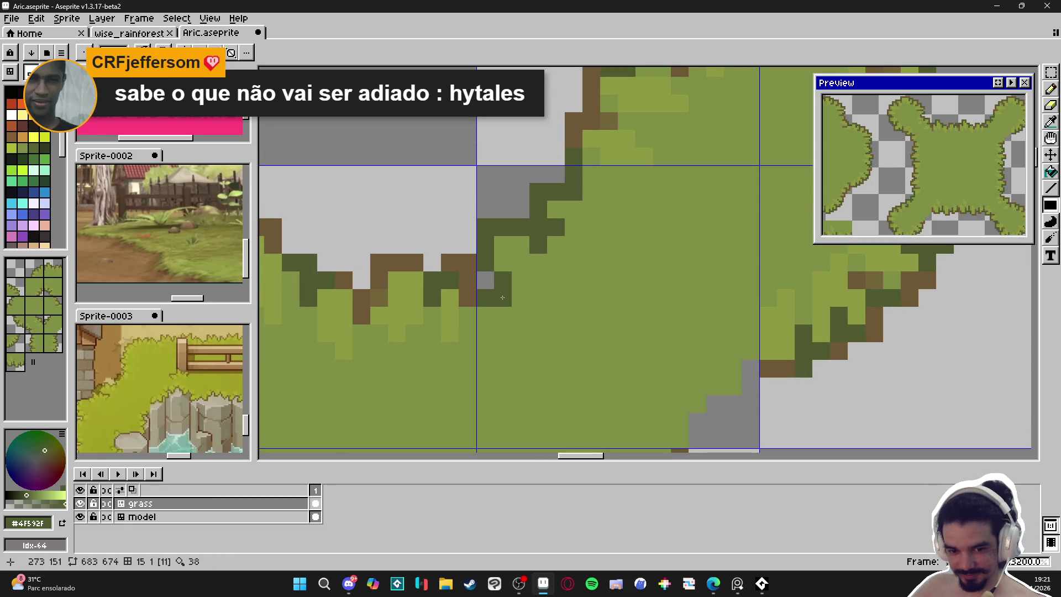
pyautogui.scroll(-4, 502, 297)
pyautogui.hotkey('ctrl', 's')
pyautogui.scroll(3, 548, 207)
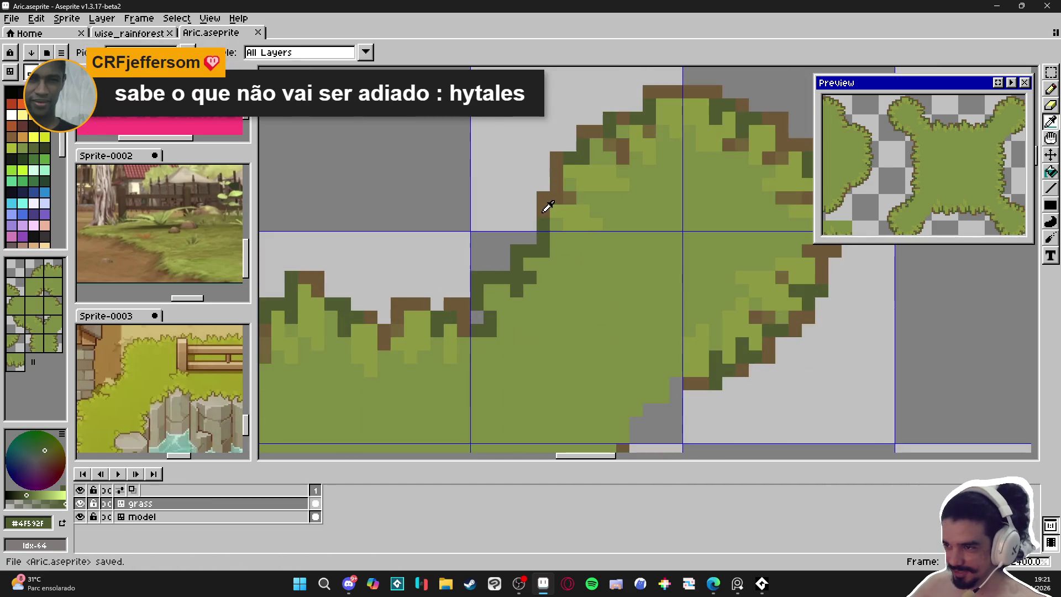
pyautogui.keyDown('alt'); pyautogui.click(548, 208); pyautogui.keyUp('alt')
pyautogui.scroll(1, 525, 300)
pyautogui.click(519, 304)
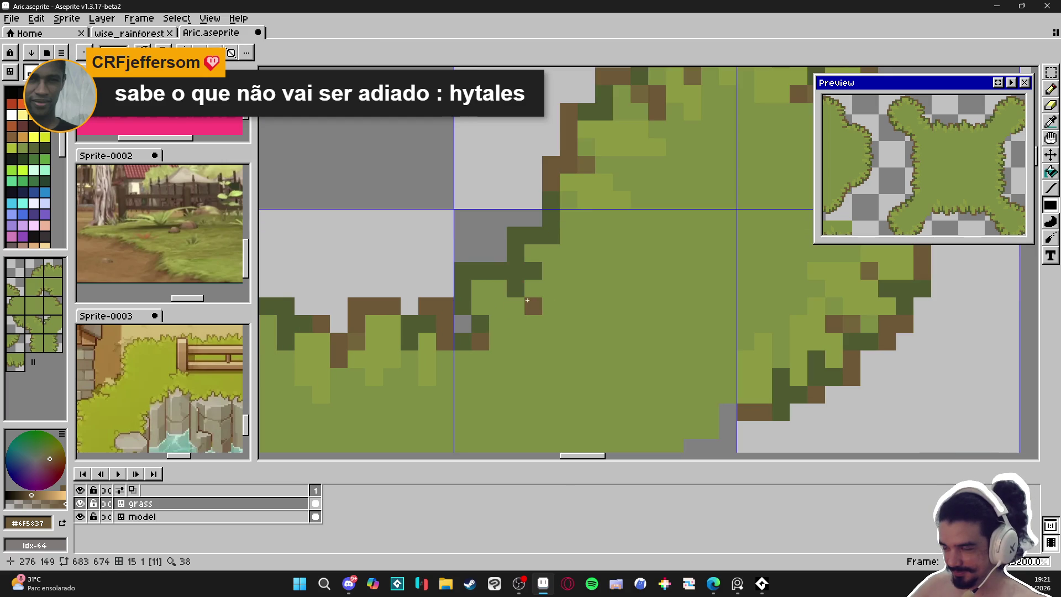
pyautogui.scroll(-5, 562, 322)
pyautogui.hotkey('ctrl', 's')
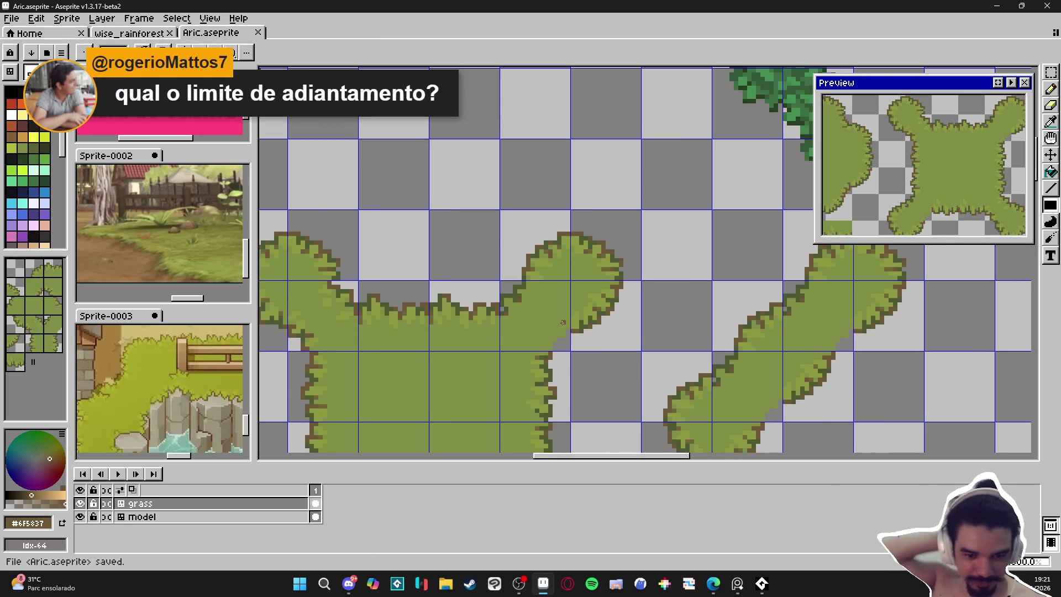
pyautogui.hotkey('alt', 'Tab')
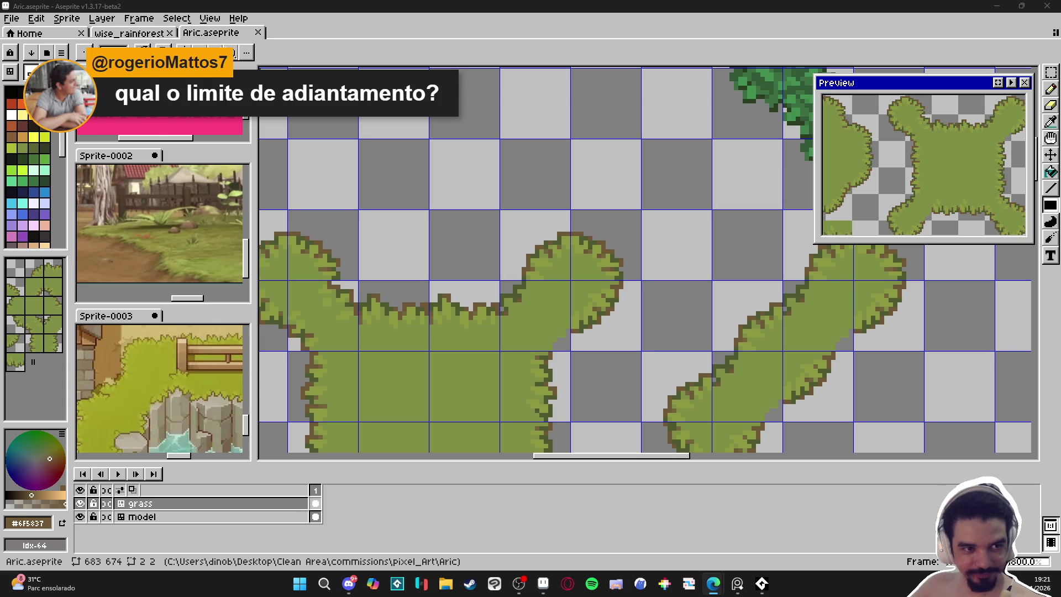
pyautogui.scroll(-1, 533, 302)
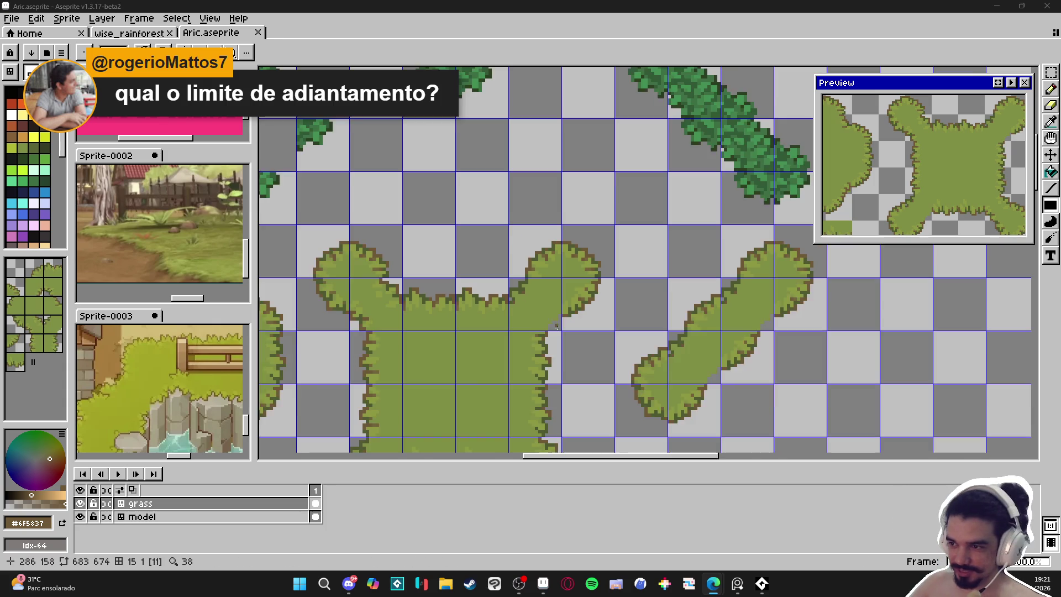
# Draw a stepped brown outline along the mound's bottom edge and lower-right corner.
pyautogui.scroll(5, 533, 301)
pyautogui.moveTo(533, 301)
pyautogui.mouseDown()
pyautogui.moveTo(539, 331)
pyautogui.moveTo(504, 332)
pyautogui.moveTo(487, 315)
pyautogui.moveTo(502, 314)
pyautogui.mouseUp()
pyautogui.click(503, 350)
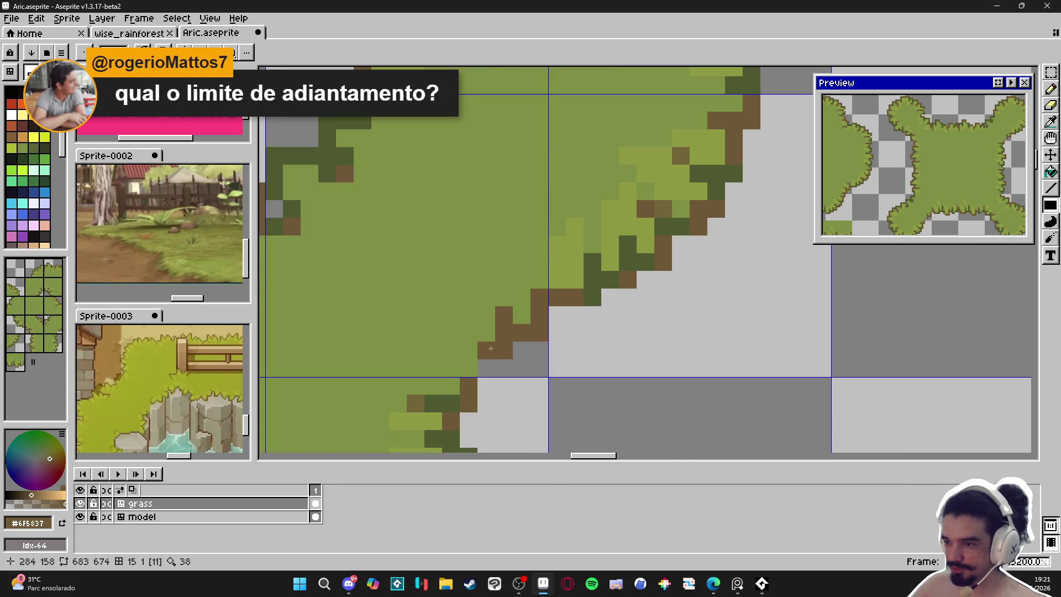
pyautogui.keyDown('alt'); pyautogui.click(469, 350); pyautogui.keyUp('alt')
pyautogui.keyDown('alt'); pyautogui.click(503, 350); pyautogui.keyUp('alt')
pyautogui.click(469, 368)
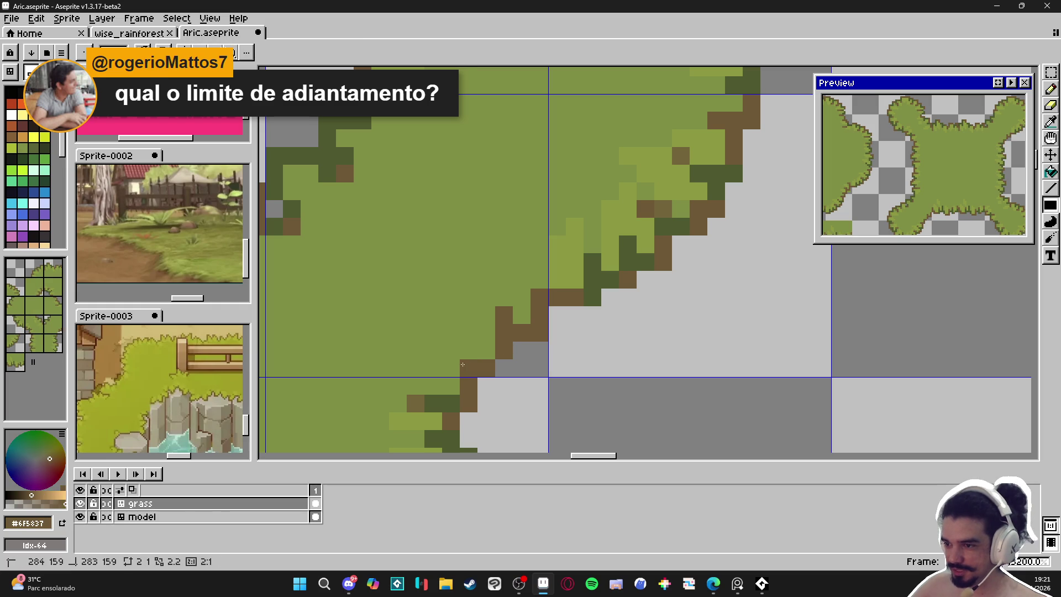
pyautogui.moveTo(486, 369); pyautogui.dragTo(504, 368)
pyautogui.click(454, 351)
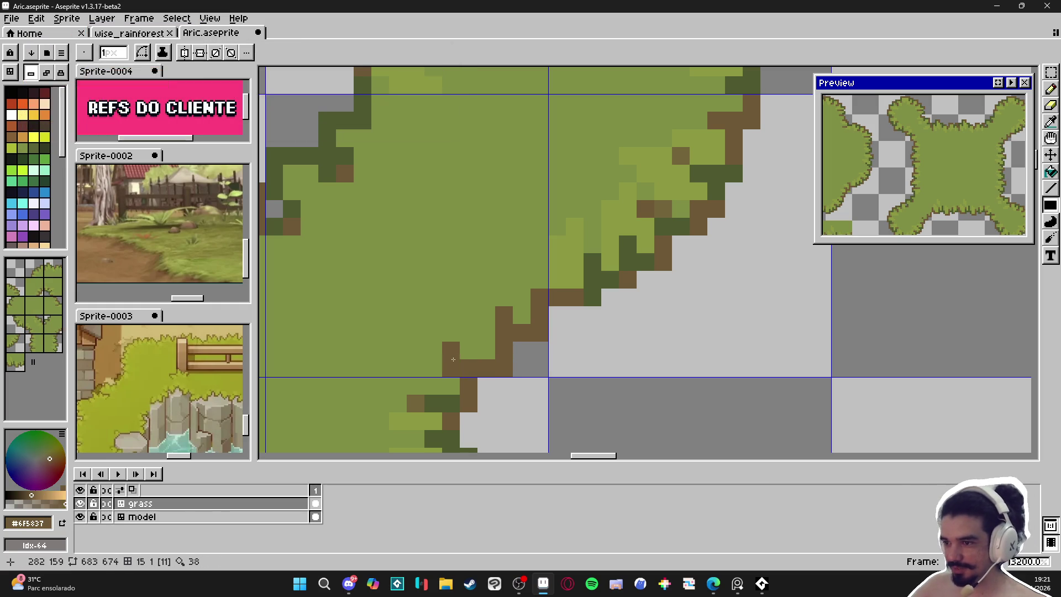
# Eyedrop the mound's light green and save Aric.aseprite.
pyautogui.scroll(-3, 500, 376)
pyautogui.scroll(-1, 500, 376)
pyautogui.scroll(2, 552, 325)
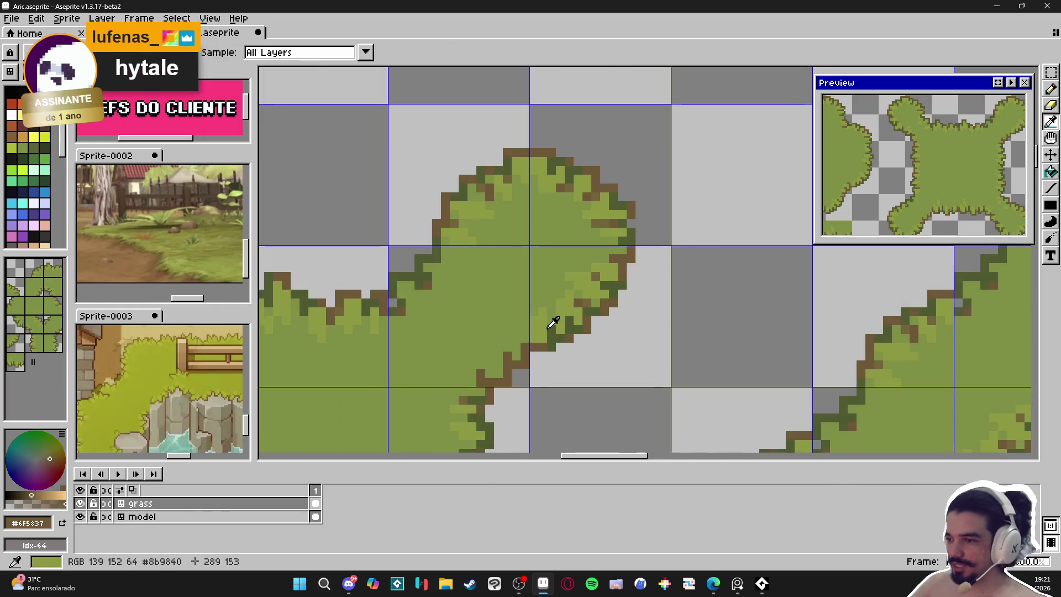
pyautogui.keyDown('alt'); pyautogui.click(515, 346); pyautogui.keyUp('alt')
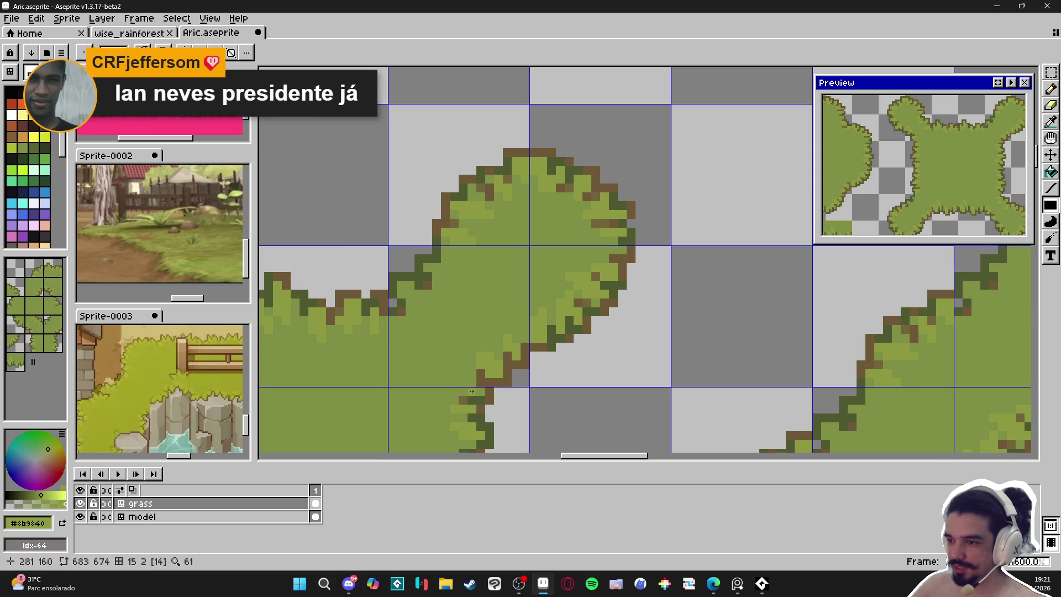
pyautogui.scroll(-3, 472, 377)
pyautogui.scroll(5, 456, 332)
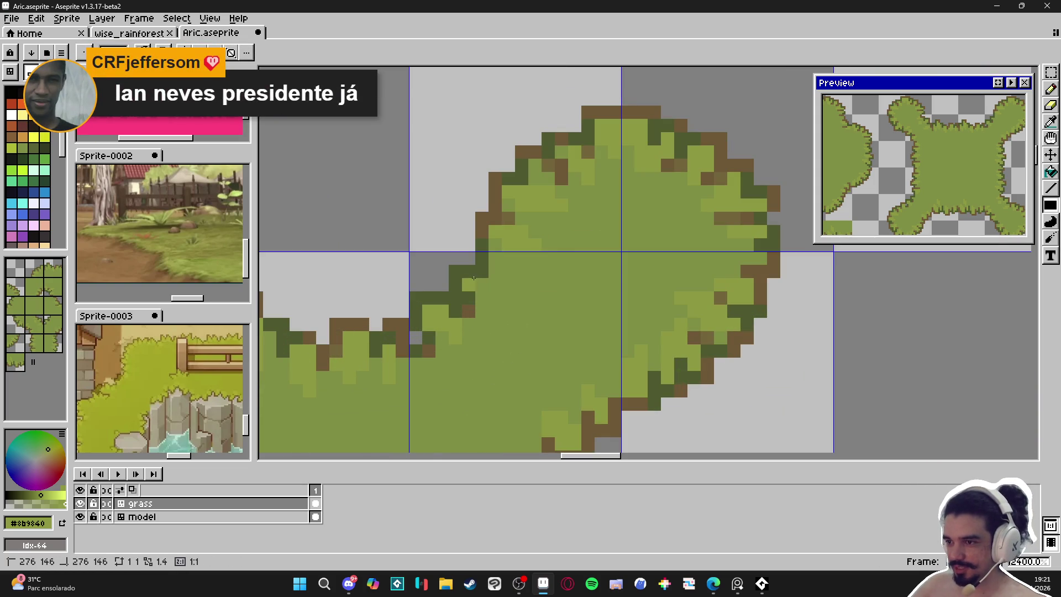
pyautogui.scroll(-4, 495, 337)
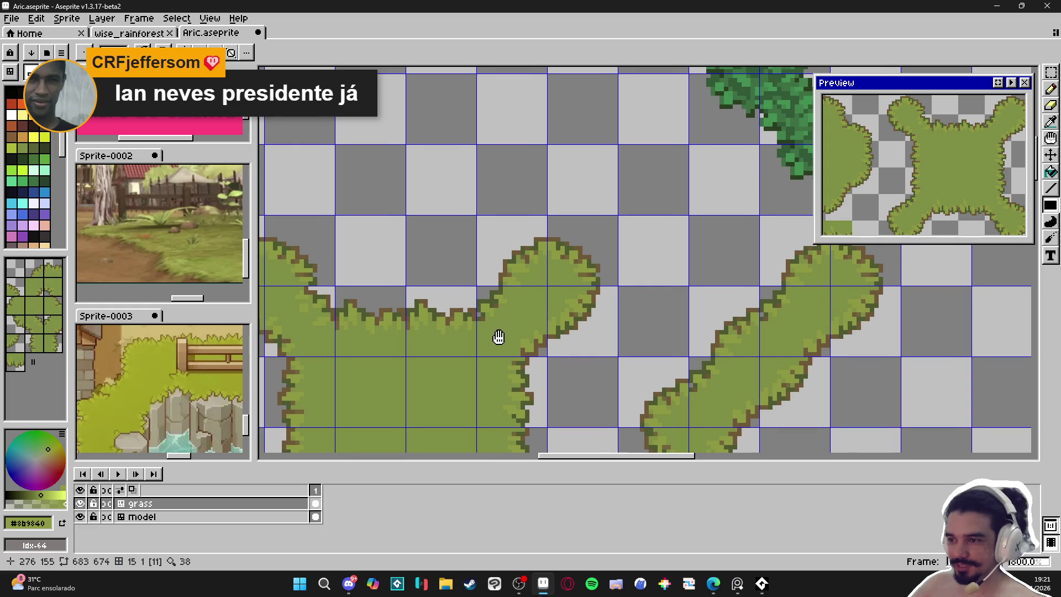
pyautogui.scroll(1, 495, 338)
pyautogui.scroll(-1, 497, 327)
pyautogui.scroll(-2, 516, 281)
pyautogui.hotkey('ctrl', 's')
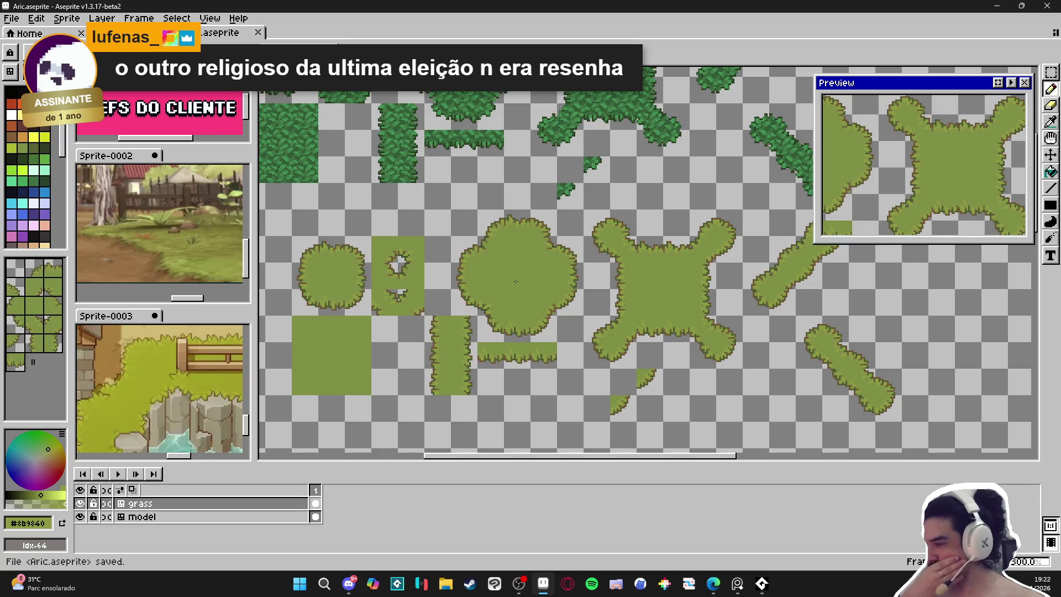
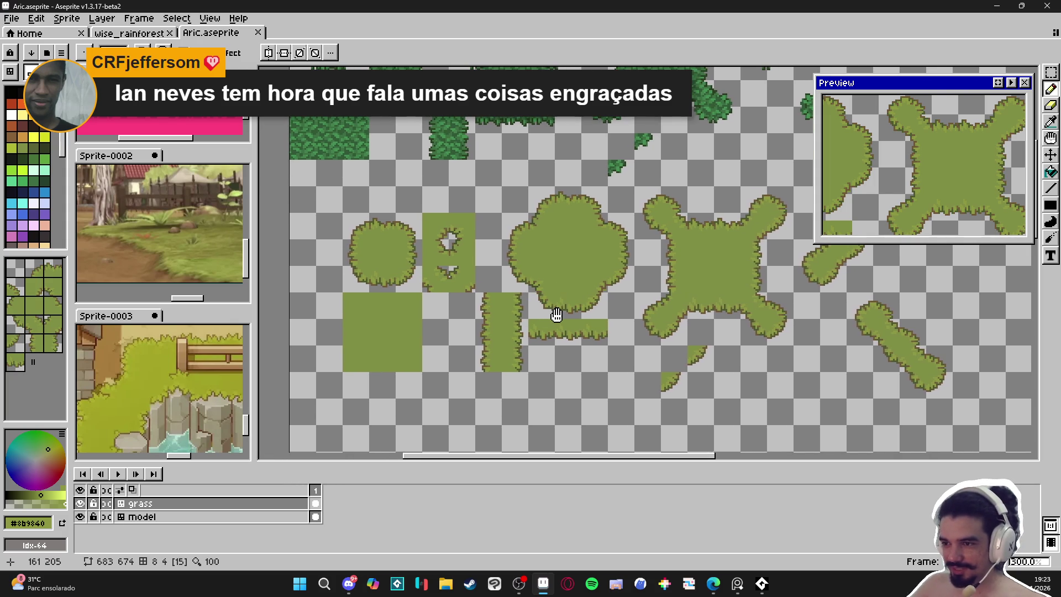
# Save Aric.aseprite and pan the canvas to reveal more of the tileset.
pyautogui.hotkey('ctrl', 's')
pyautogui.moveTo(654, 358)
pyautogui.mouseDown()
pyautogui.moveTo(550, 320)
pyautogui.moveTo(558, 300)
pyautogui.mouseUp()
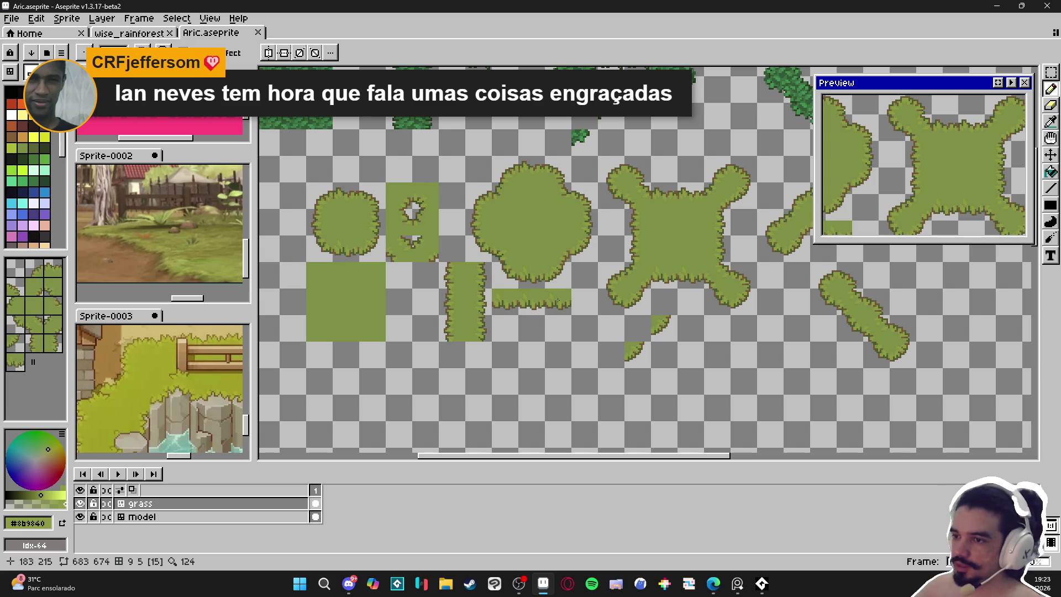
pyautogui.scroll(-3, 374, 281)
pyautogui.press('v')
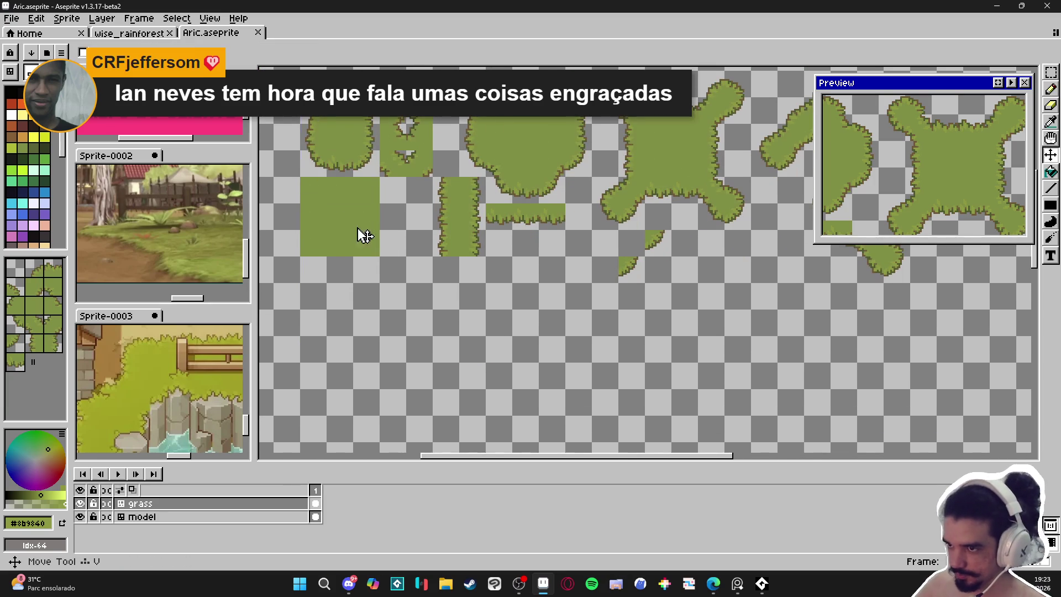
pyautogui.press('b')
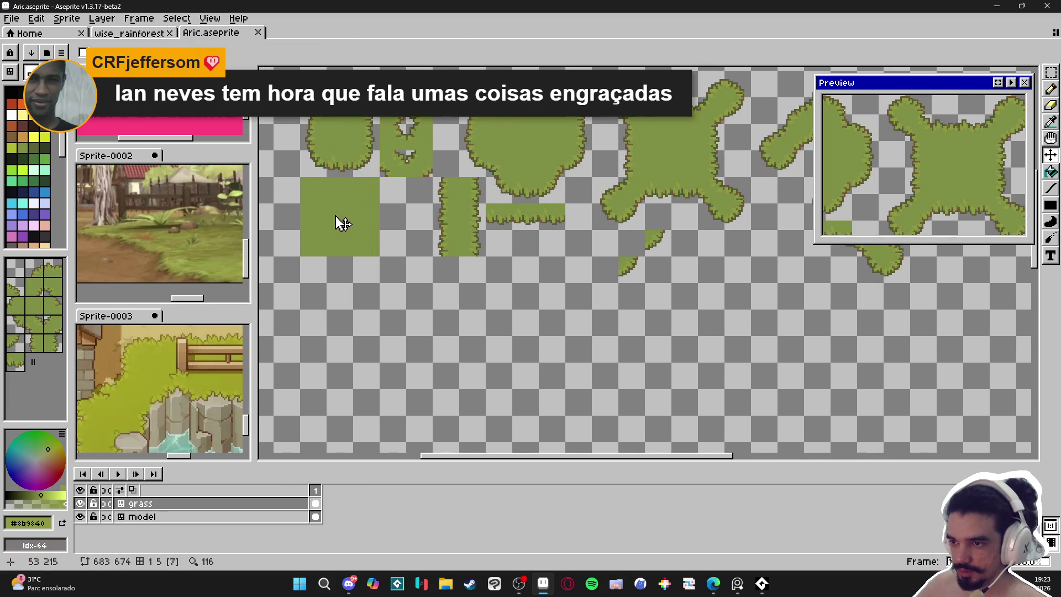
# Eyedrop the plain grass green #7f8e44 from the solid green block with the Pencil.
pyautogui.press('m')
pyautogui.scroll(-1, 335, 204)
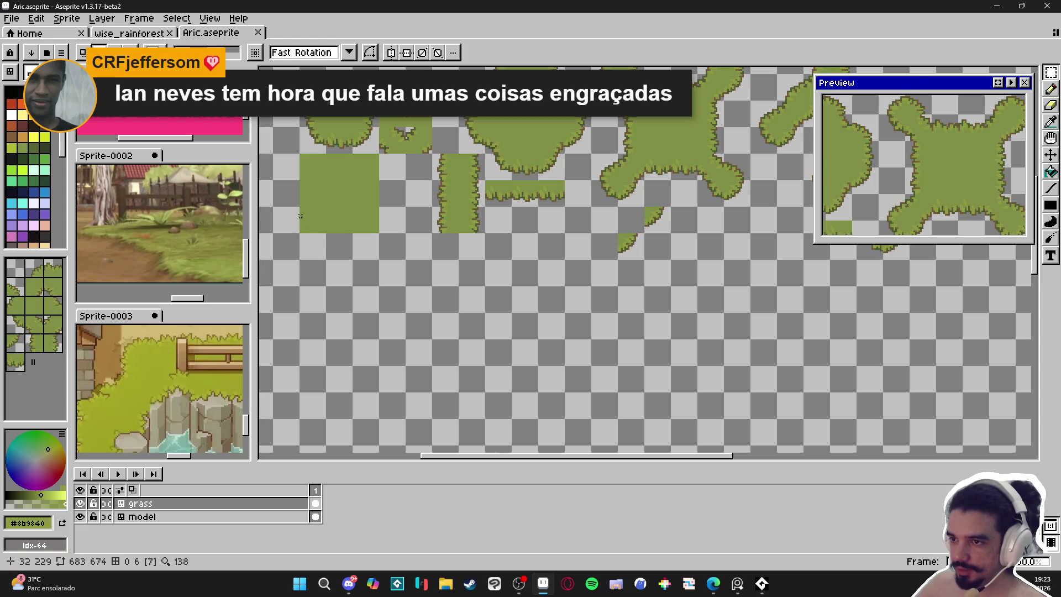
pyautogui.moveTo(338, 197); pyautogui.dragTo(341, 202)
pyautogui.press('v')
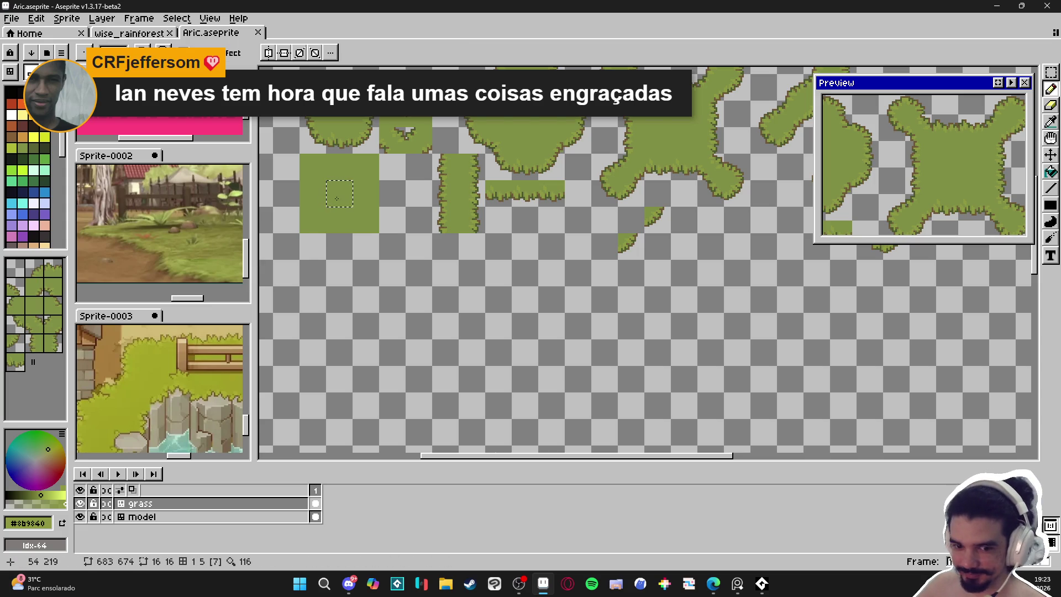
pyautogui.hotkey('ctrl', 'd')
pyautogui.press('b')
pyautogui.keyDown('alt'); pyautogui.click(351, 202); pyautogui.keyUp('alt')
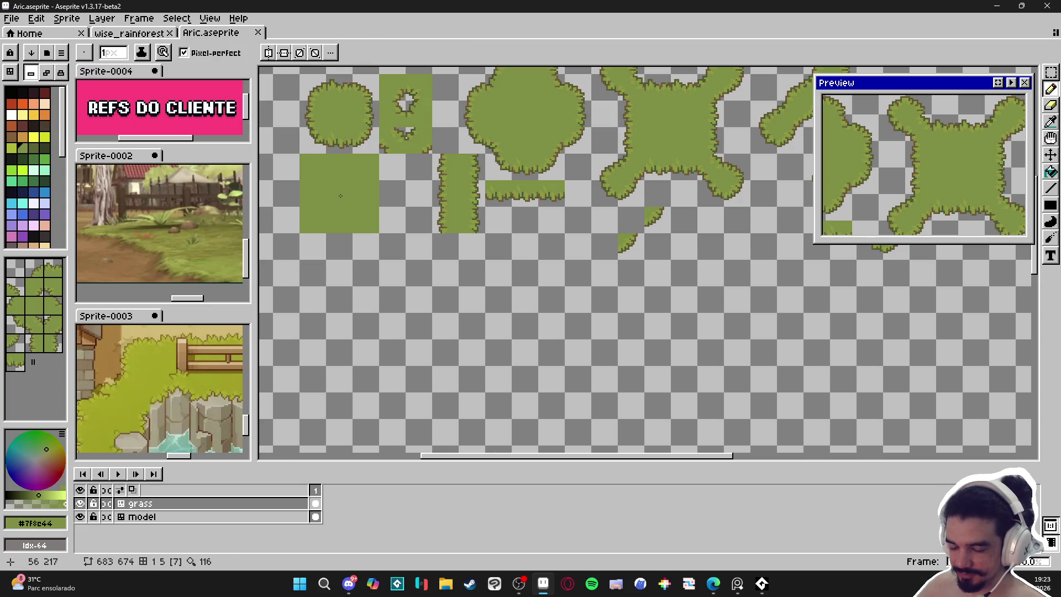
# Fill an empty 16x16 area below the grass tiles with grass green, tileset mode set to Auto.
pyautogui.press('m')
pyautogui.hotkey('ctrl', 'shift', 'd')
pyautogui.press('g')
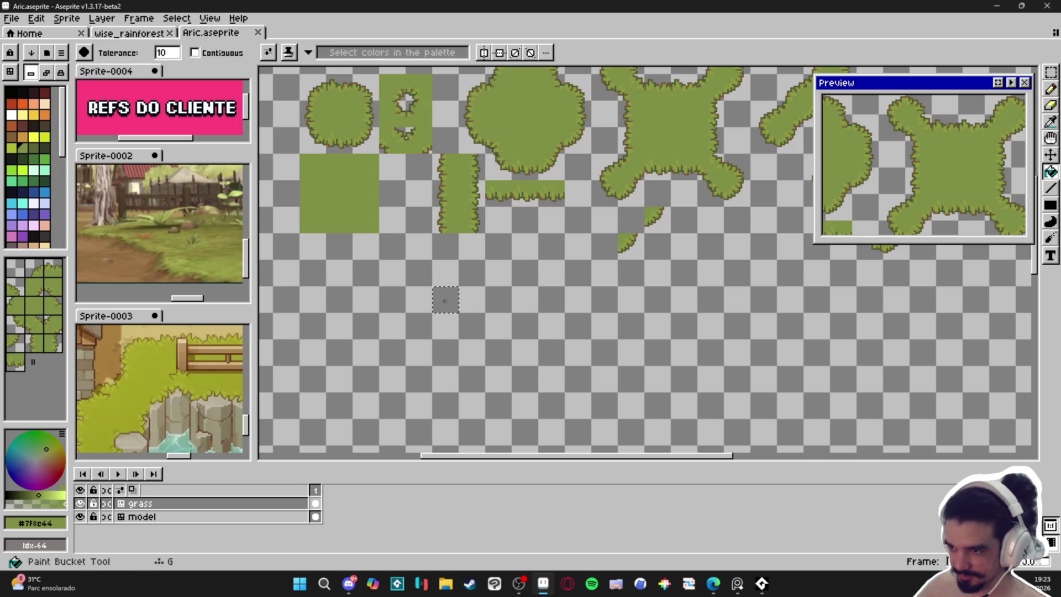
pyautogui.click(46, 73)
pyautogui.click(440, 302)
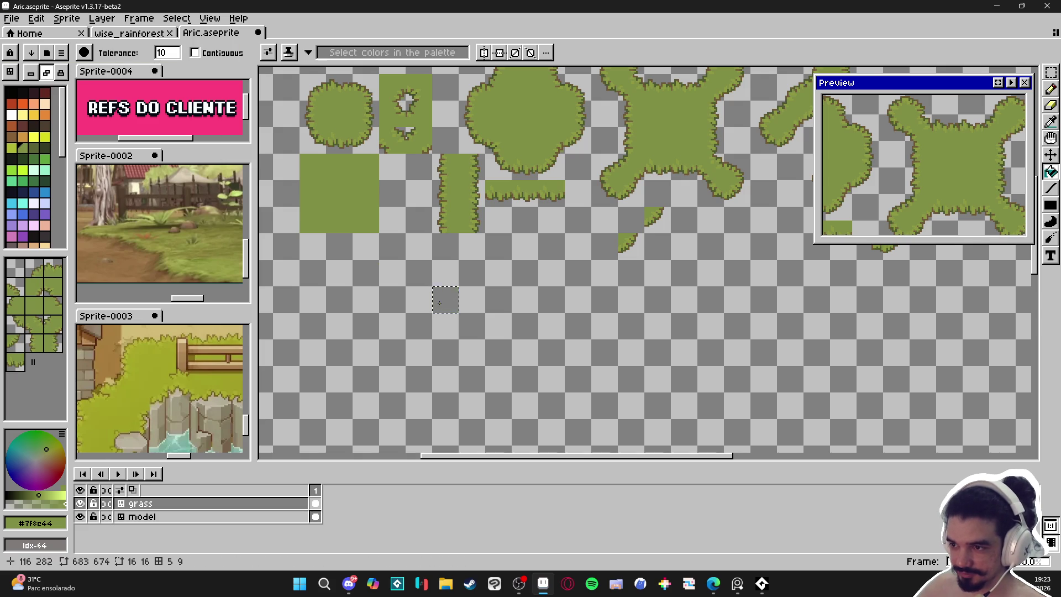
pyautogui.hotkey('ctrl', 'd')
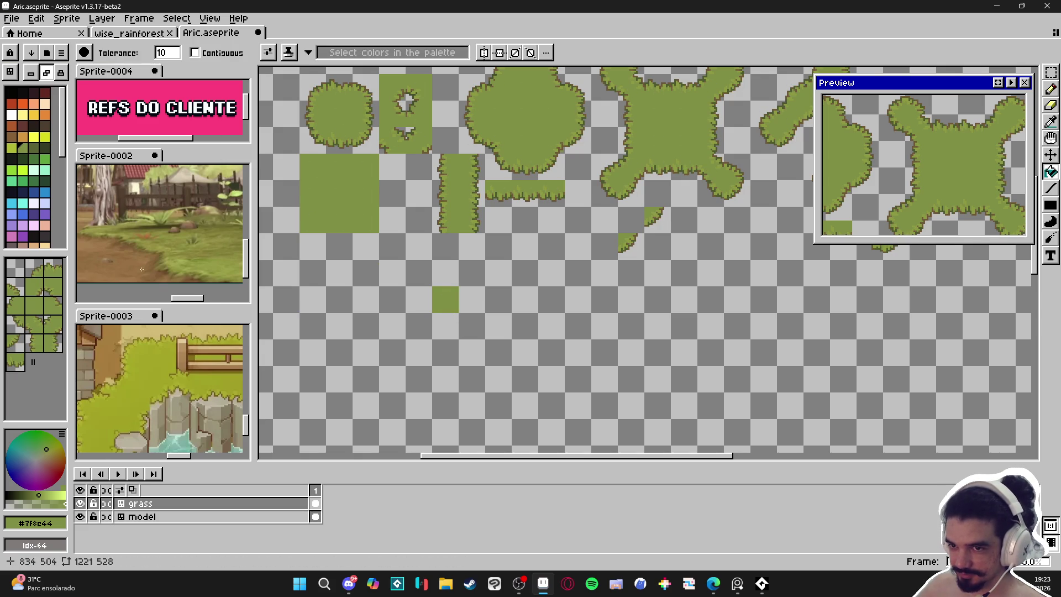
# Zoom in and choose a darker green with the Pencil for grass details.
pyautogui.scroll(1, 433, 317)
pyautogui.scroll(2, 433, 317)
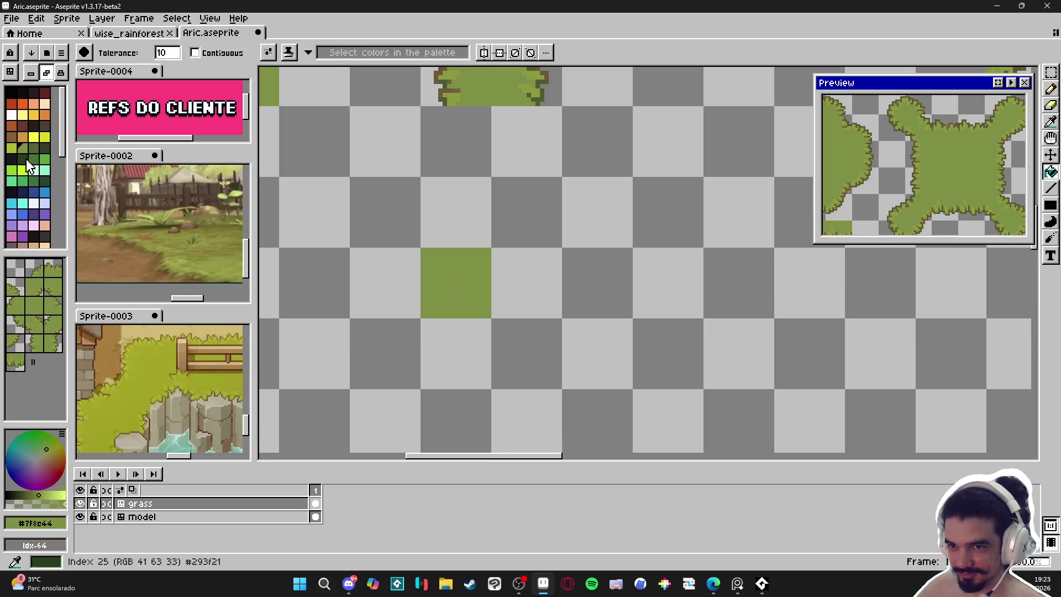
pyautogui.click(36, 148)
pyautogui.press('b')
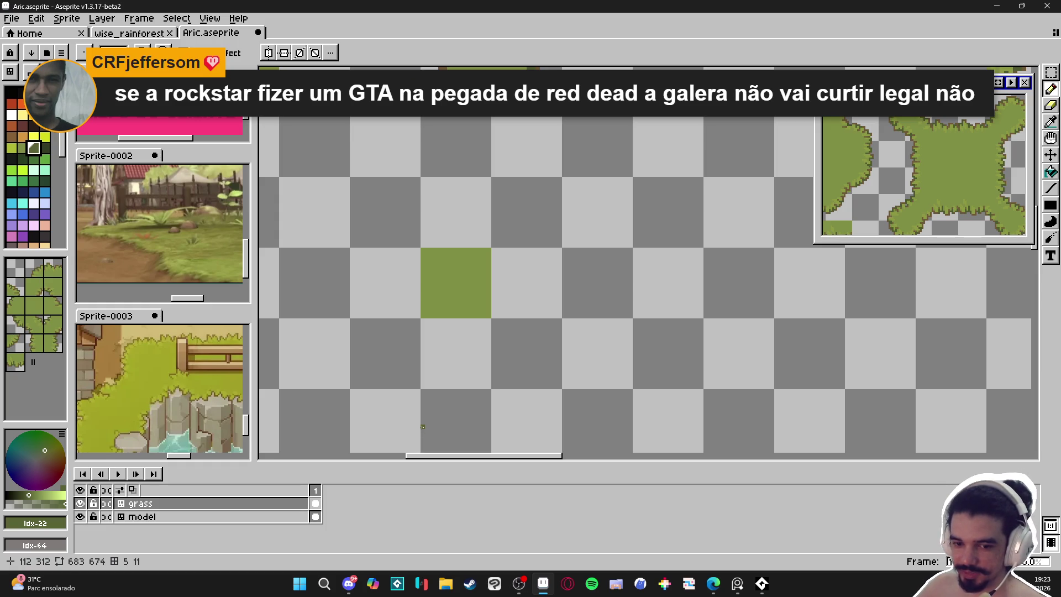
# Paint a dark green #586335 stepped blade, trimming its left column with base green.
pyautogui.click(743, 588)
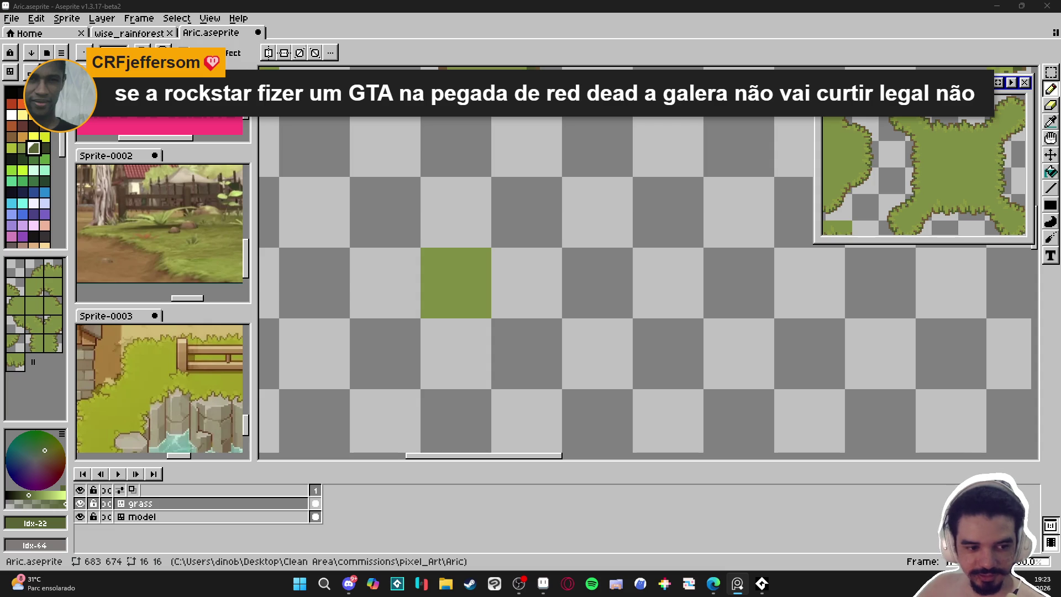
pyautogui.scroll(3, 437, 293)
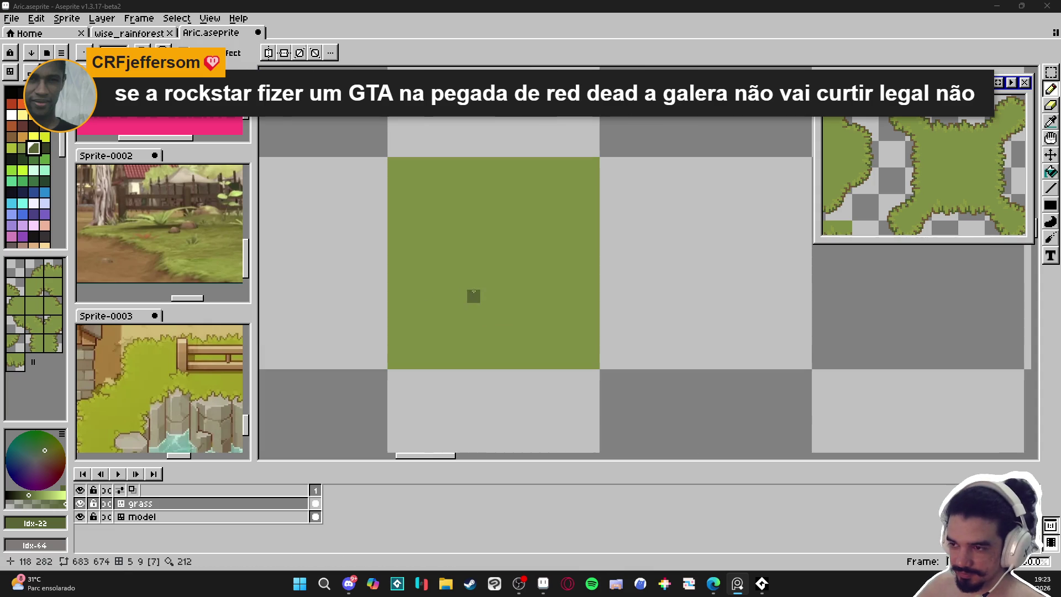
pyautogui.moveTo(478, 272)
pyautogui.mouseDown()
pyautogui.moveTo(486, 297)
pyautogui.moveTo(473, 297)
pyautogui.moveTo(466, 274)
pyautogui.moveTo(460, 283)
pyautogui.moveTo(487, 303)
pyautogui.mouseUp()
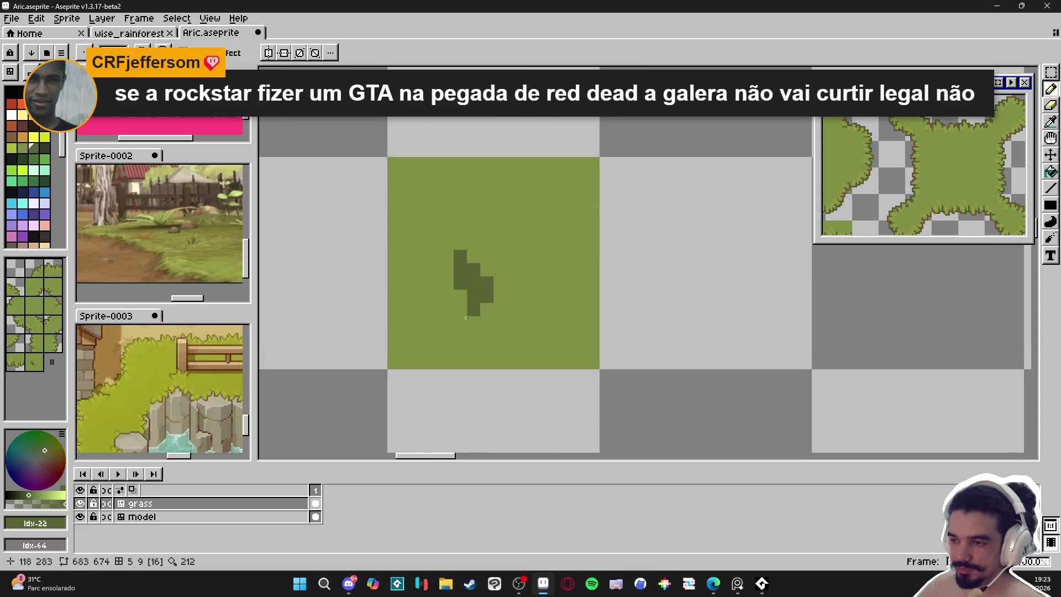
pyautogui.keyDown('alt'); pyautogui.click(467, 317); pyautogui.keyUp('alt')
pyautogui.moveTo(460, 257); pyautogui.dragTo(453, 293)
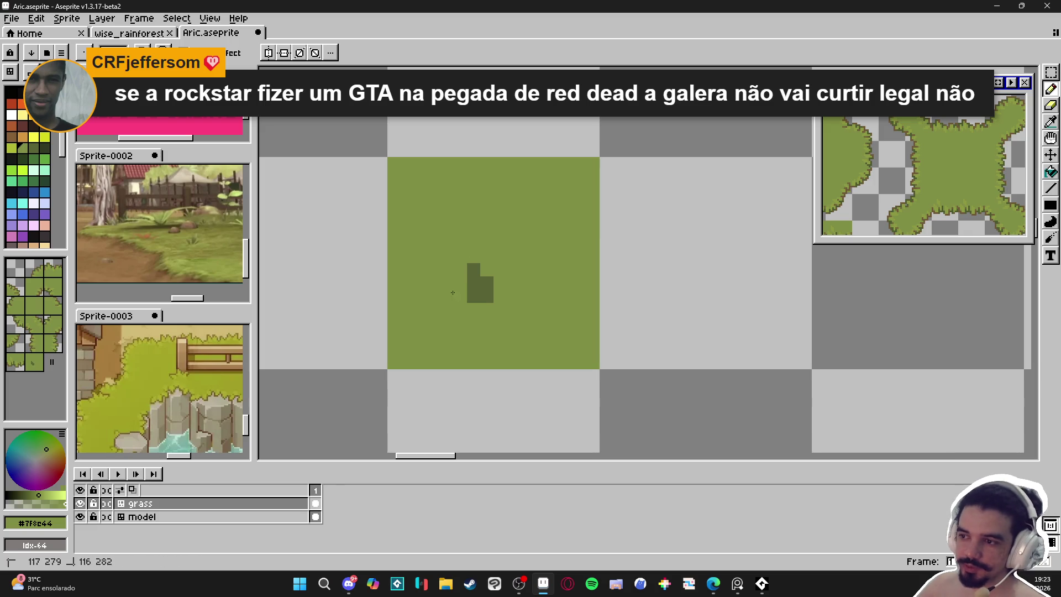
pyautogui.keyDown('alt'); pyautogui.click(470, 287); pyautogui.keyUp('alt')
pyautogui.click(489, 309)
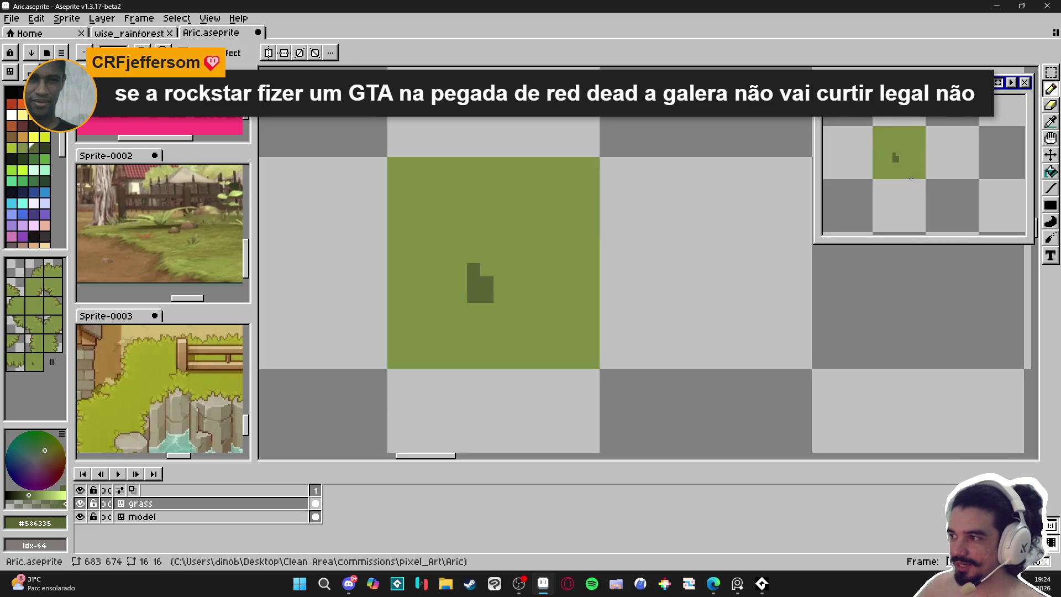
# Show the whole sprite in the Preview window, centred on the new green tile.
pyautogui.scroll(1, 529, 271)
pyautogui.scroll(-1, 472, 304)
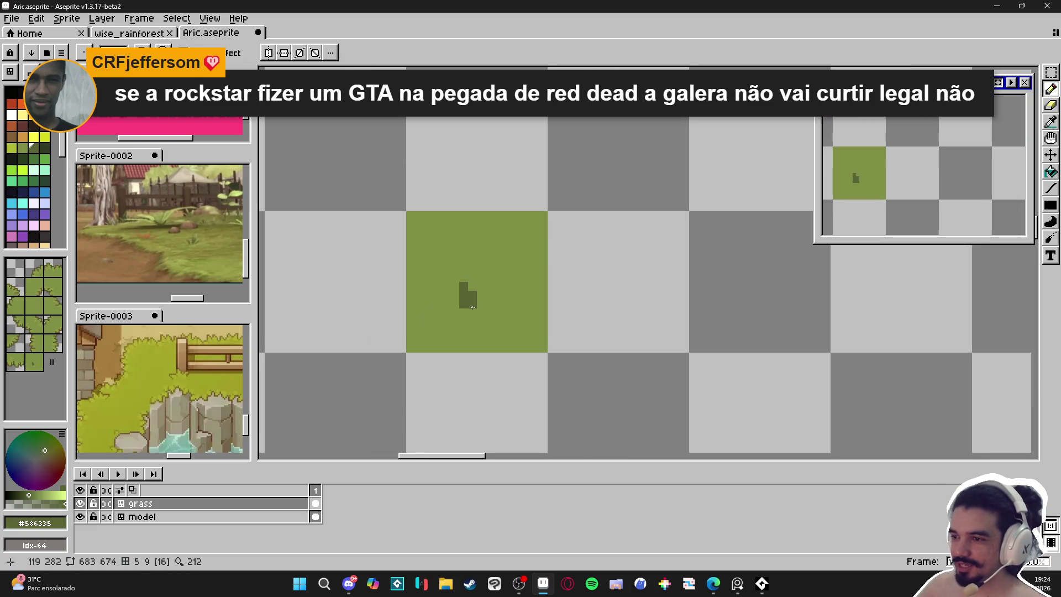
pyautogui.scroll(-2, 475, 315)
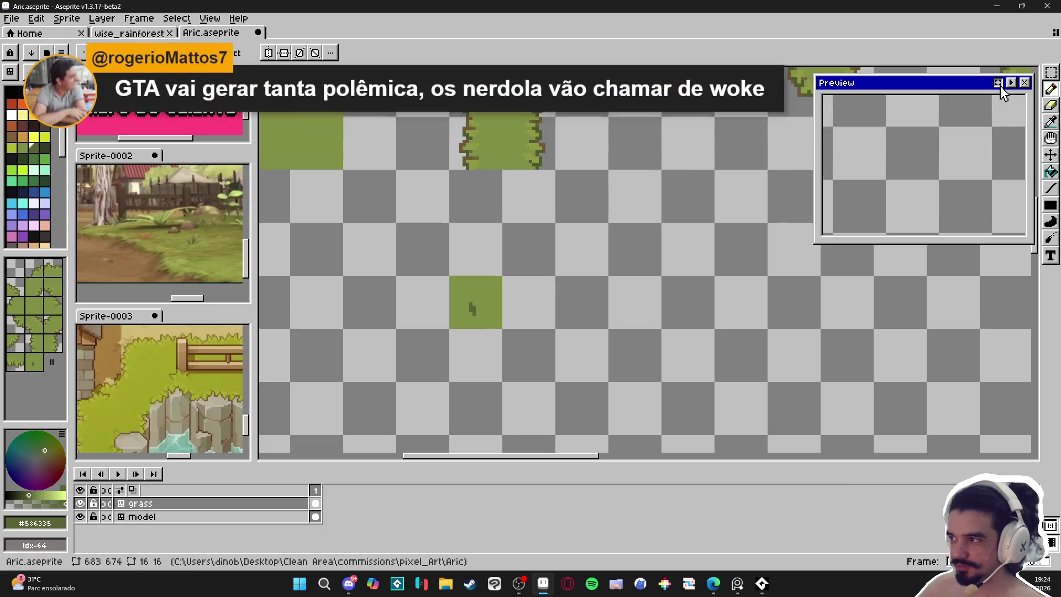
pyautogui.click(1000, 83)
pyautogui.scroll(4, 874, 201)
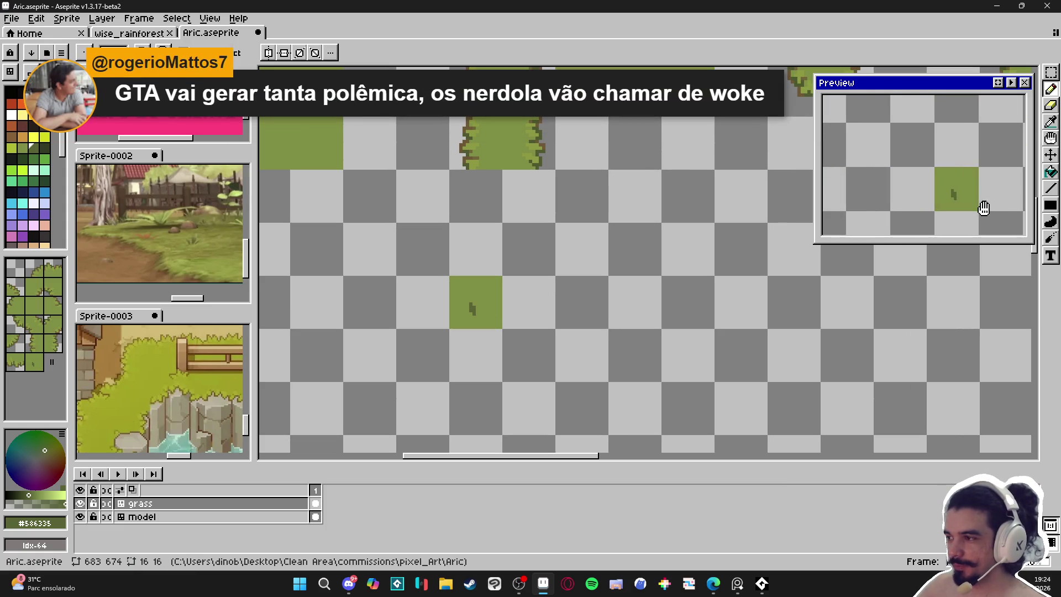
pyautogui.moveTo(983, 209); pyautogui.dragTo(892, 196)
pyautogui.scroll(4, 479, 303)
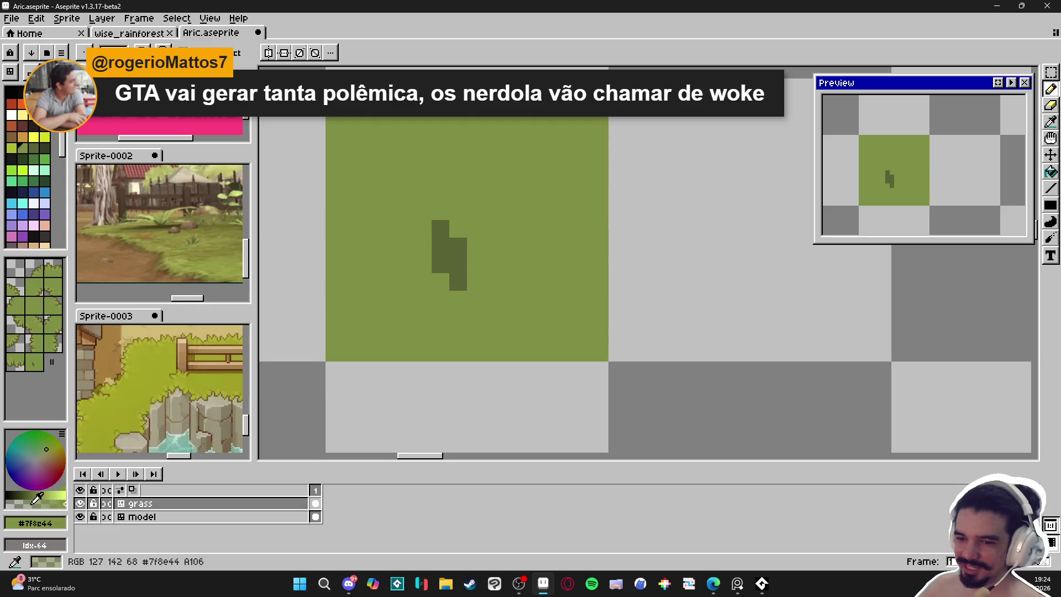
# Lighten the blade's left column with tile green, then pick #6b783c and a semi-transparent green.
pyautogui.click(24, 504)
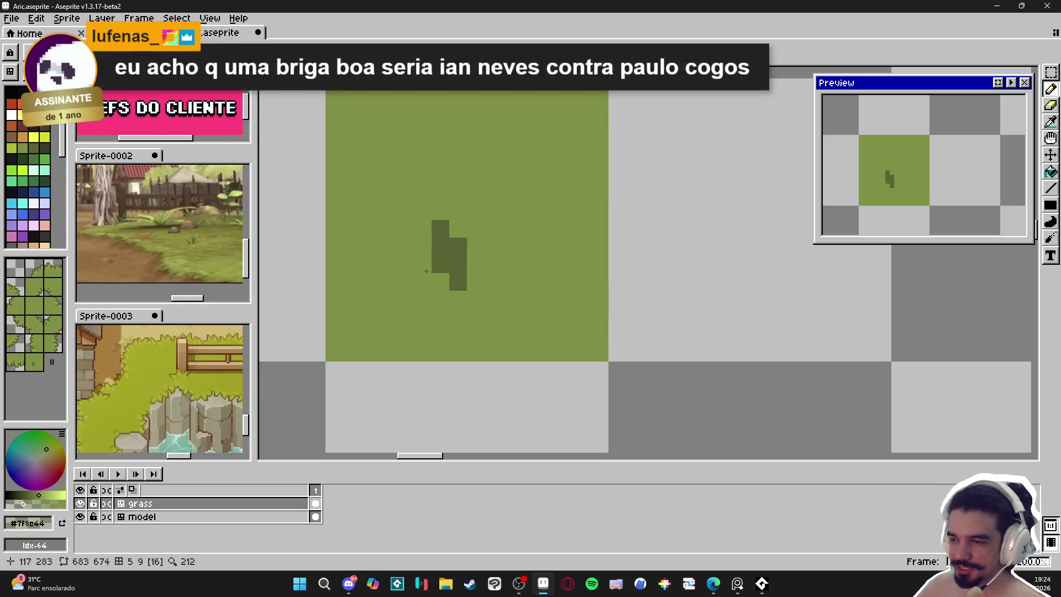
pyautogui.moveTo(446, 265); pyautogui.dragTo(446, 230)
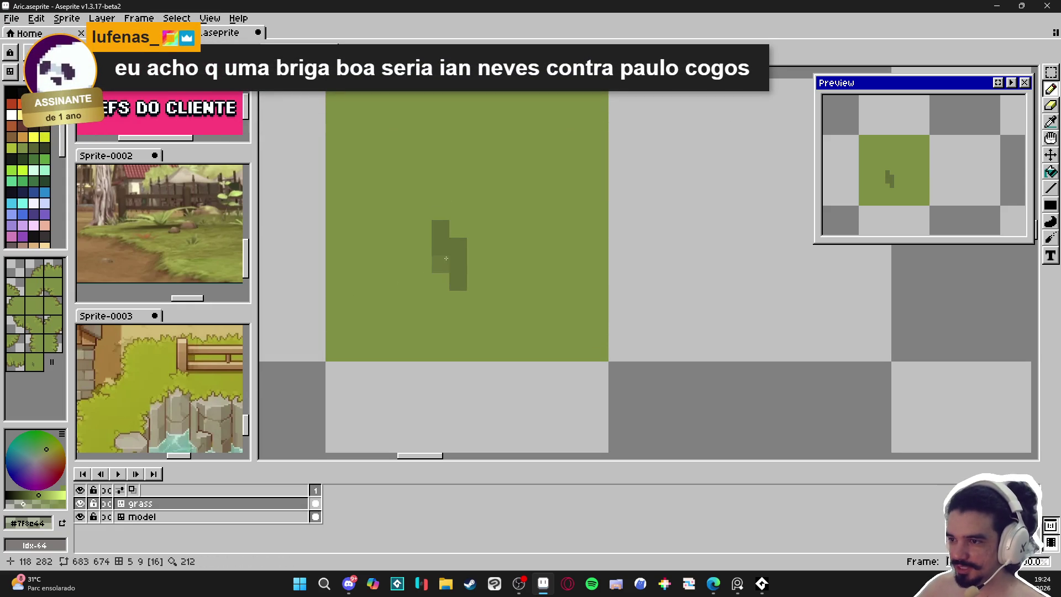
pyautogui.keyDown('alt'); pyautogui.click(449, 271); pyautogui.keyUp('alt')
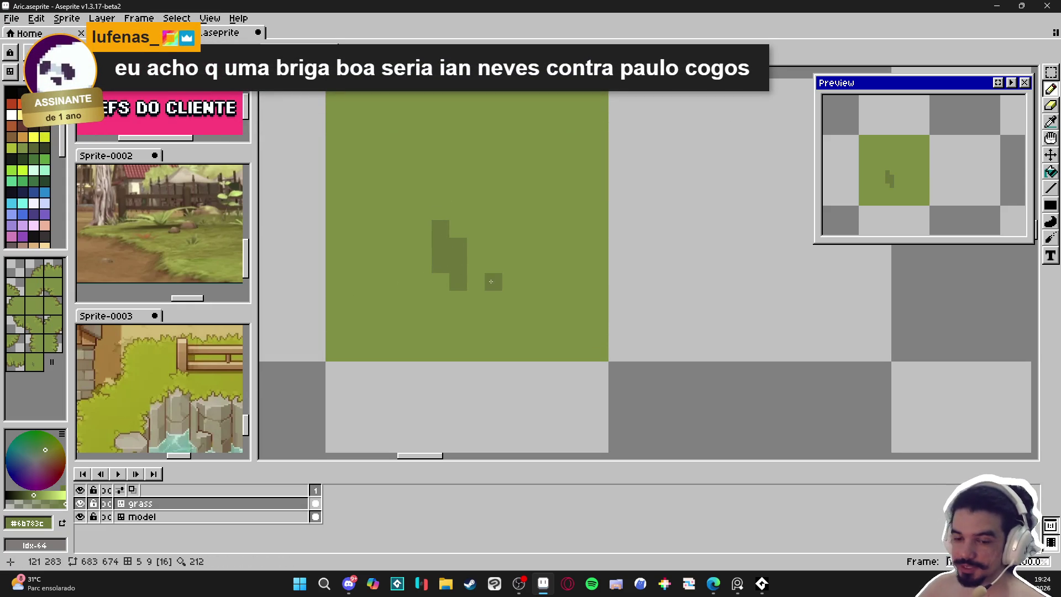
pyautogui.keyDown('alt'); pyautogui.click(420, 296); pyautogui.keyUp('alt')
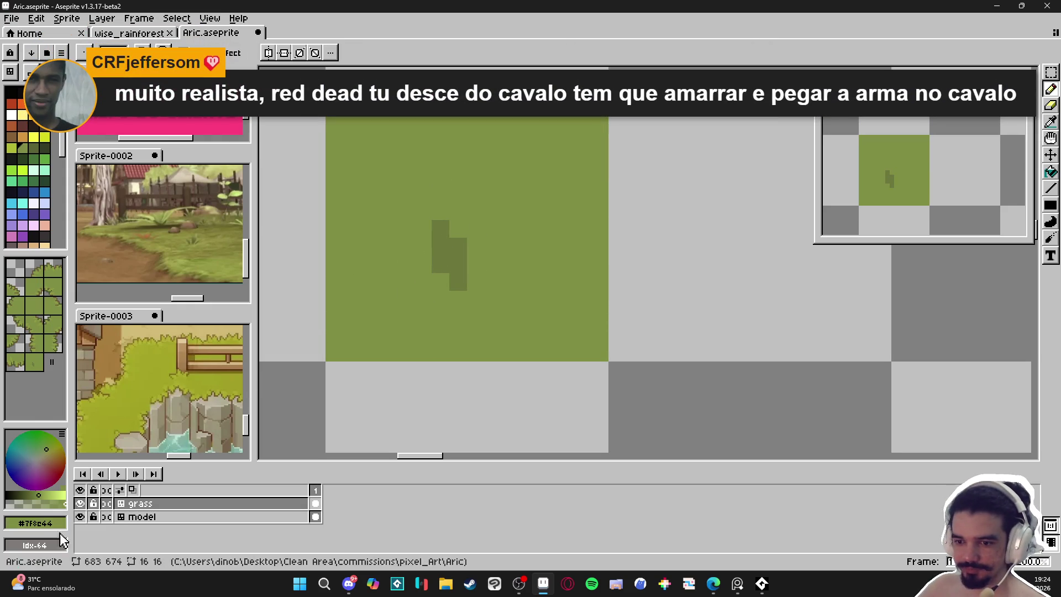
# Paint a second 2x2 grass blade in darker green #75843F beside the first.
pyautogui.click(24, 497)
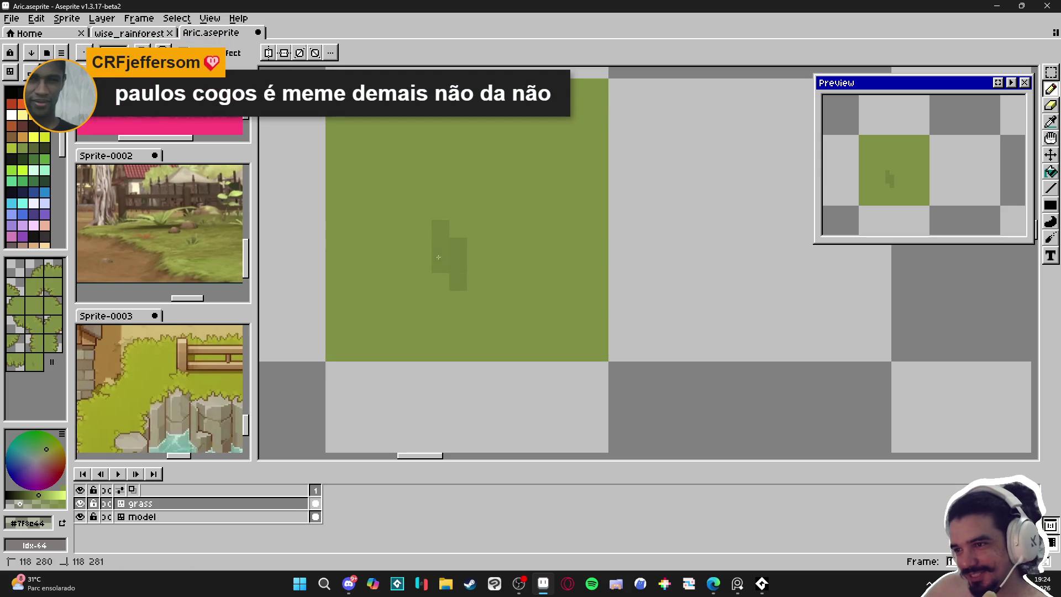
pyautogui.keyDown('alt'); pyautogui.click(452, 251); pyautogui.keyUp('alt')
pyautogui.click(496, 241)
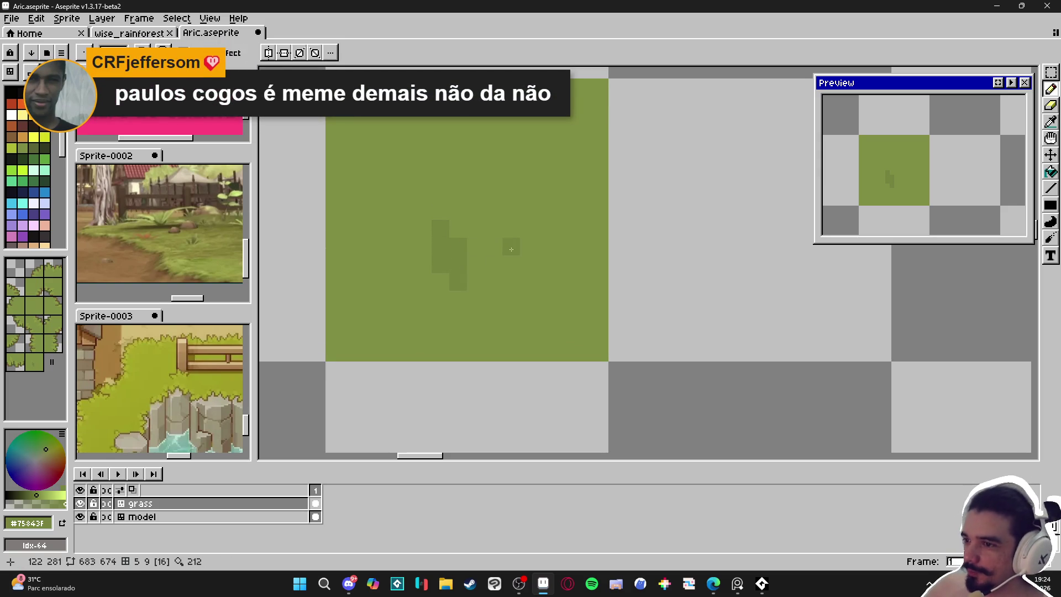
pyautogui.moveTo(484, 224); pyautogui.dragTo(500, 244)
pyautogui.click(507, 245)
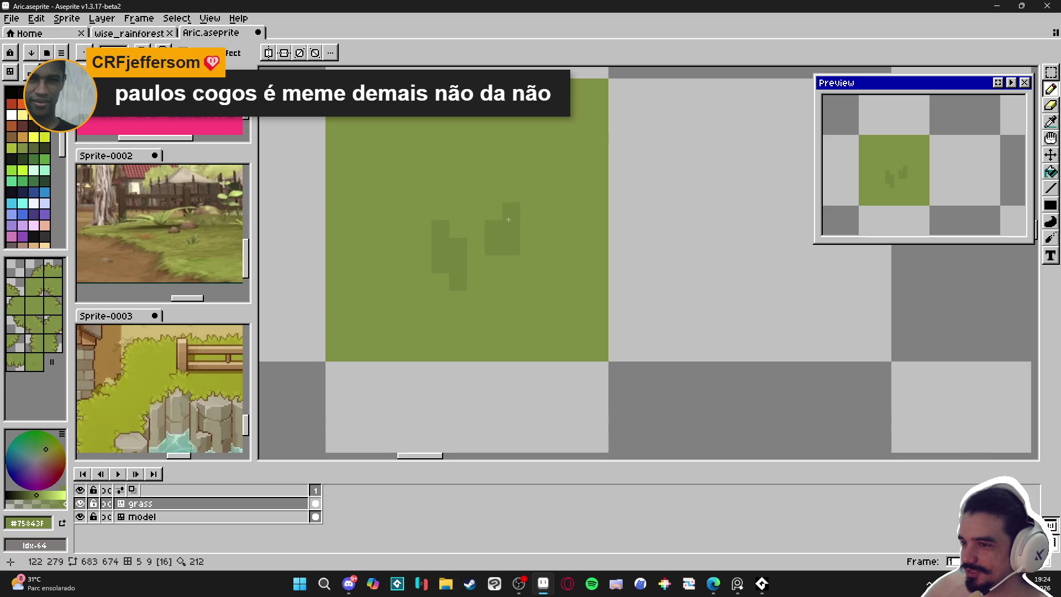
# Add dark pixels above the left blade, extending it upward.
pyautogui.click(473, 176)
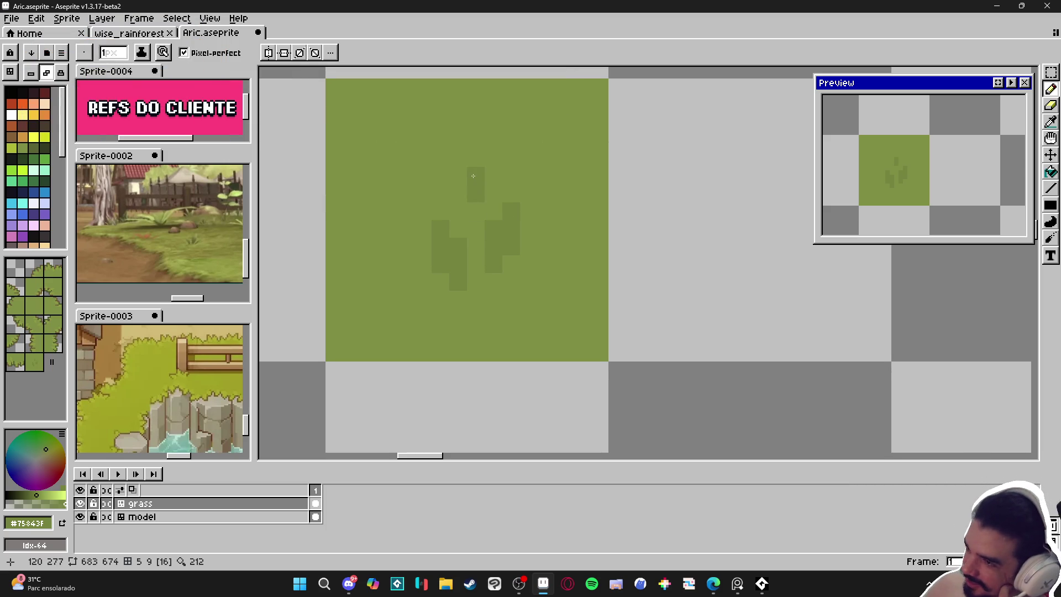
pyautogui.click(458, 158)
pyautogui.click(469, 161)
pyautogui.click(454, 143)
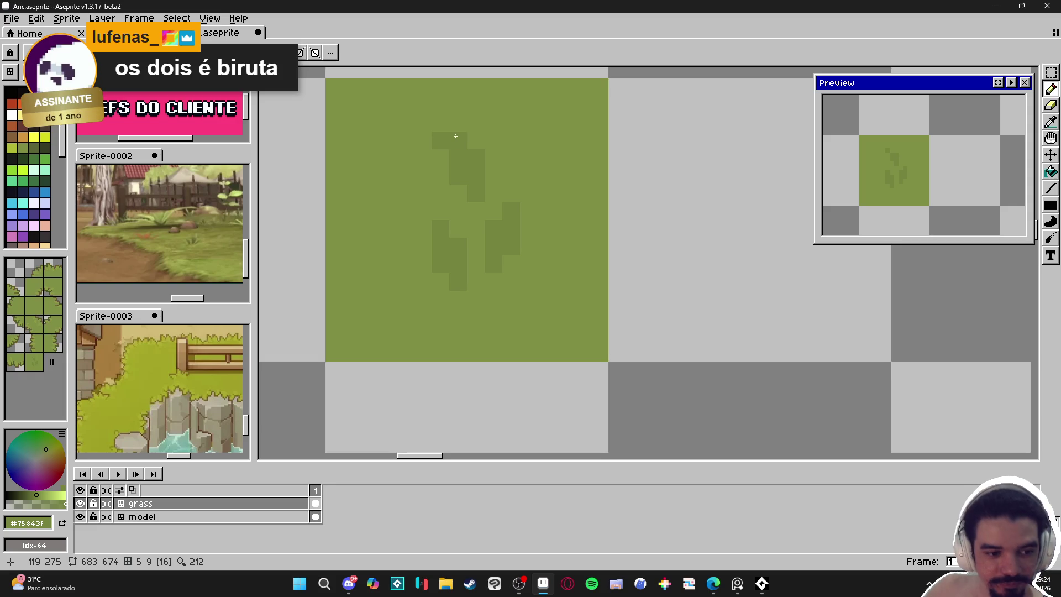
# Zoom out to view the whole tileset, then back in on the grass tile.
pyautogui.scroll(-5, 466, 215)
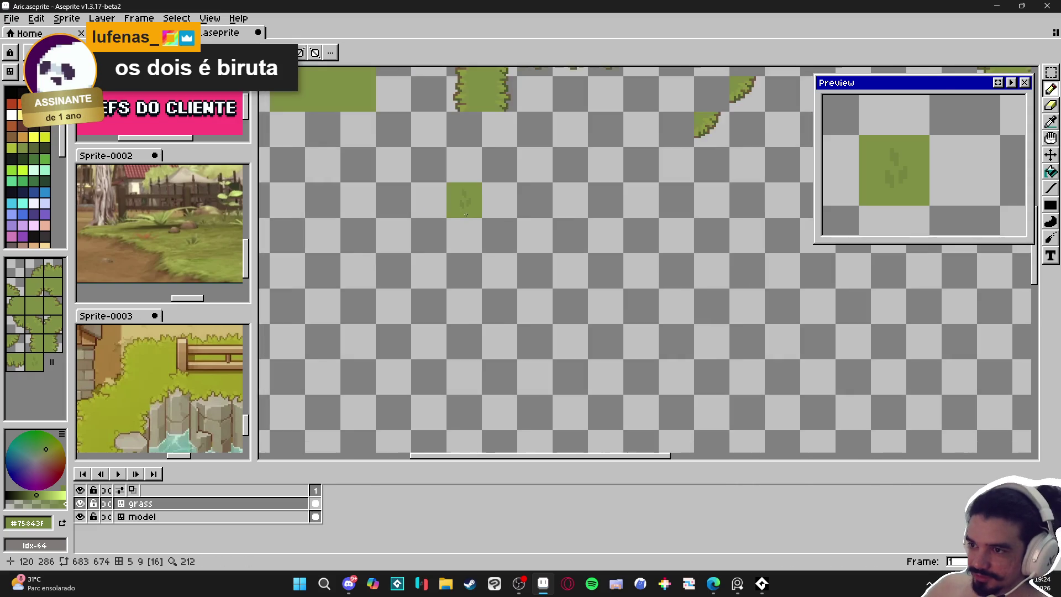
pyautogui.scroll(-2, 462, 225)
pyautogui.scroll(4, 477, 241)
pyautogui.scroll(-1, 482, 254)
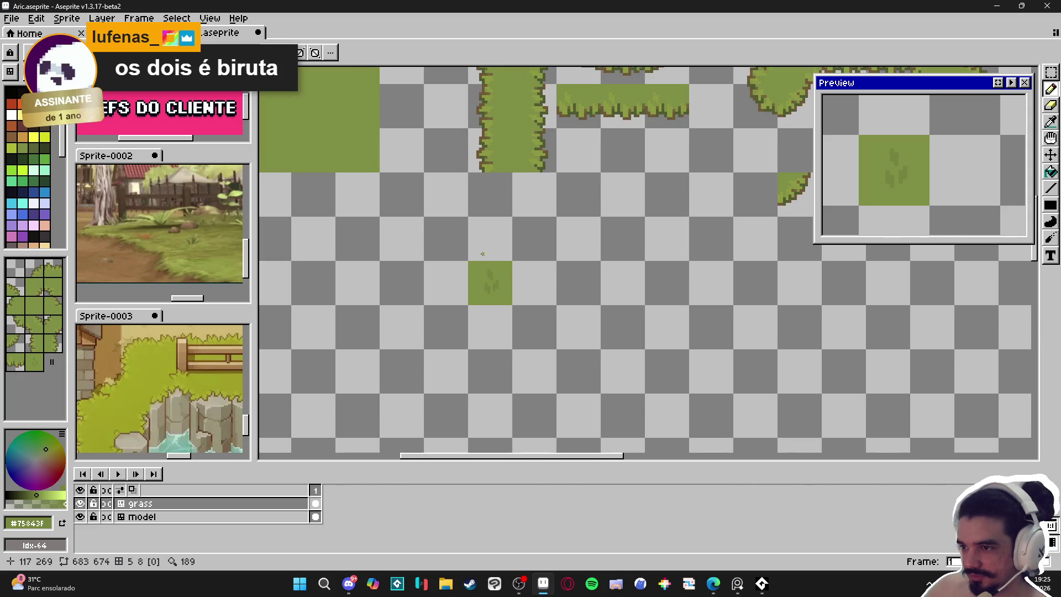
pyautogui.scroll(1, 468, 271)
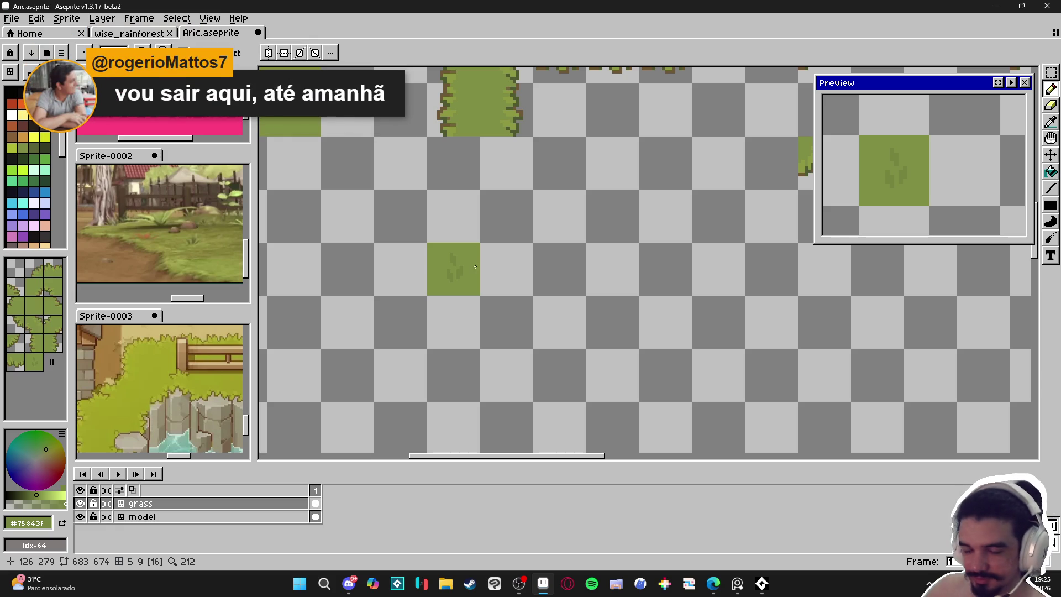
pyautogui.scroll(1, 460, 267)
pyautogui.press('alt')
pyautogui.scroll(-1, 454, 252)
pyautogui.scroll(2, 398, 265)
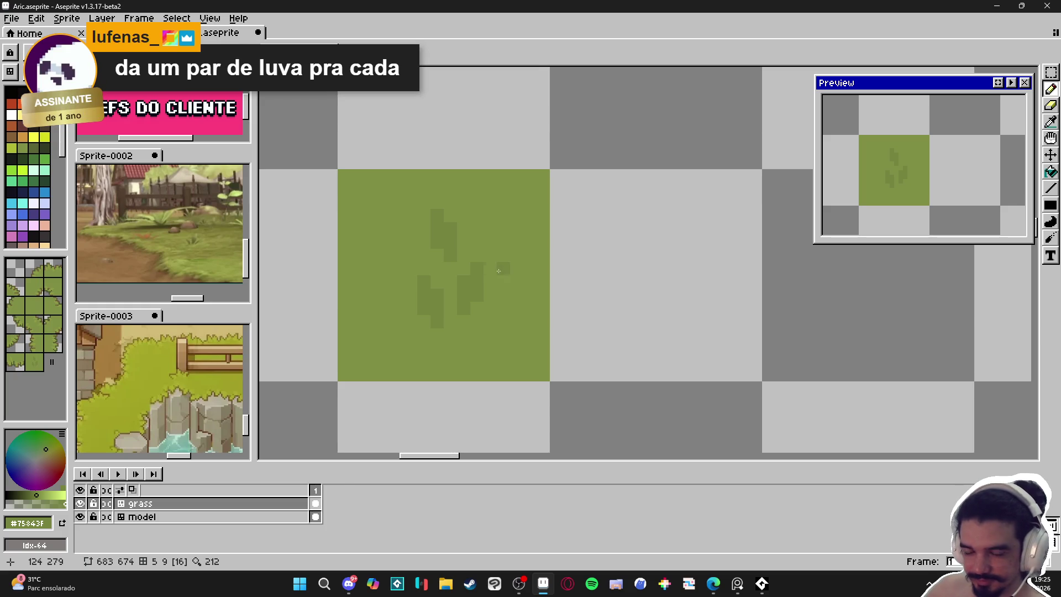
# Draw an L-shaped dark green blade extending down the tile.
pyautogui.scroll(1, 500, 271)
pyautogui.click(521, 243)
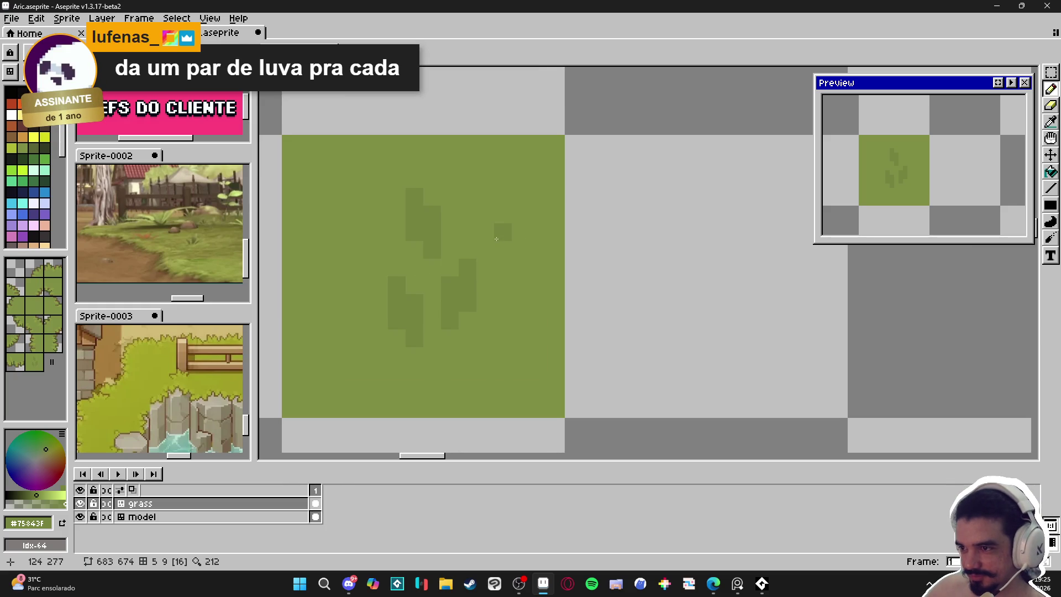
pyautogui.moveTo(503, 303); pyautogui.dragTo(503, 319)
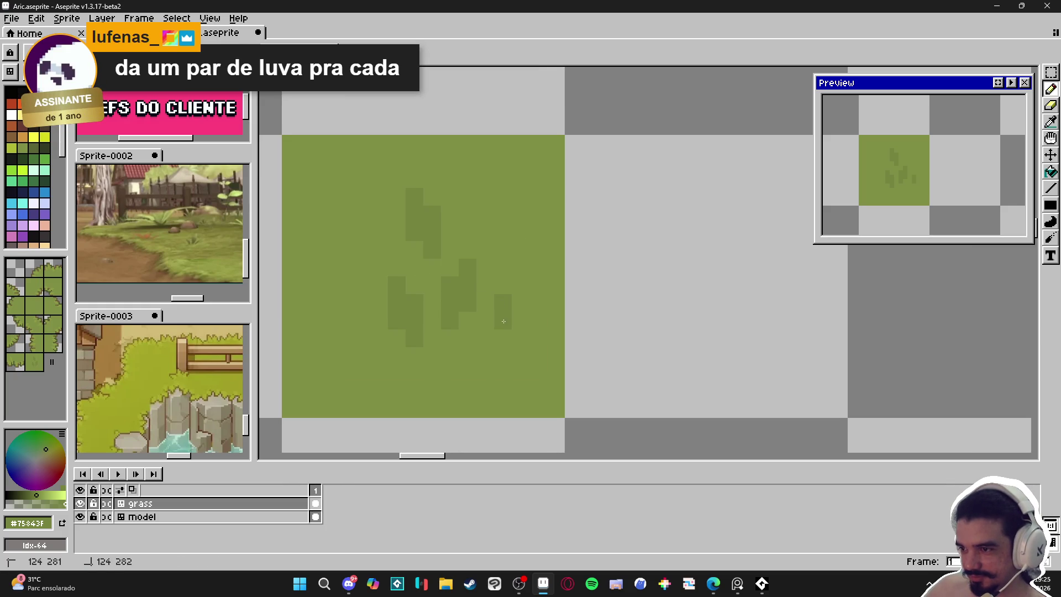
pyautogui.click(486, 338)
pyautogui.click(486, 356)
pyautogui.click(496, 355)
pyautogui.click(496, 367)
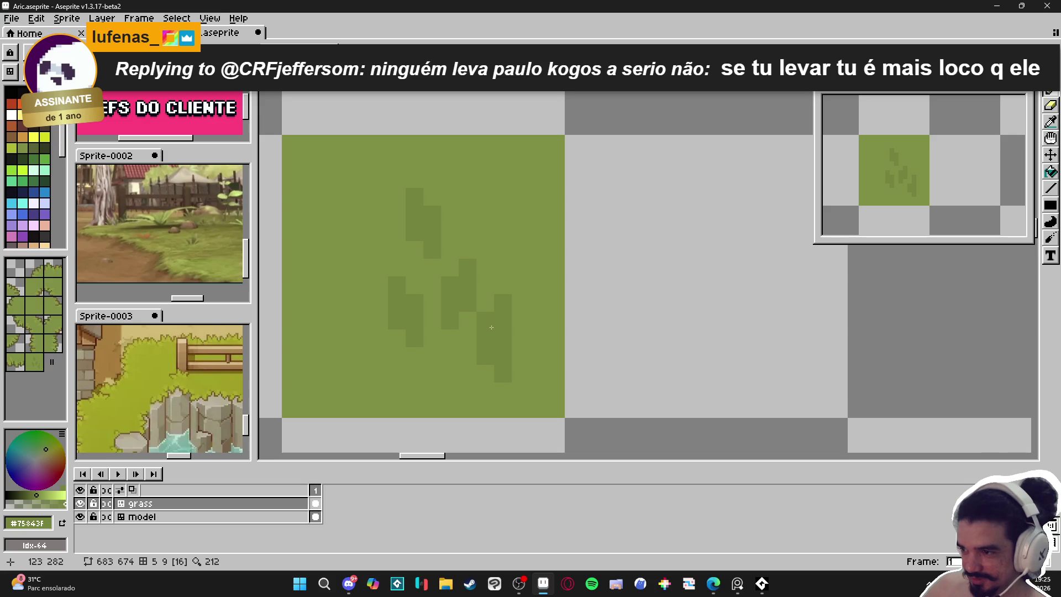
# Add darker pixels, cover stray ones with base green #7F8C44, and save the file.
pyautogui.click(486, 304)
pyautogui.click(513, 321)
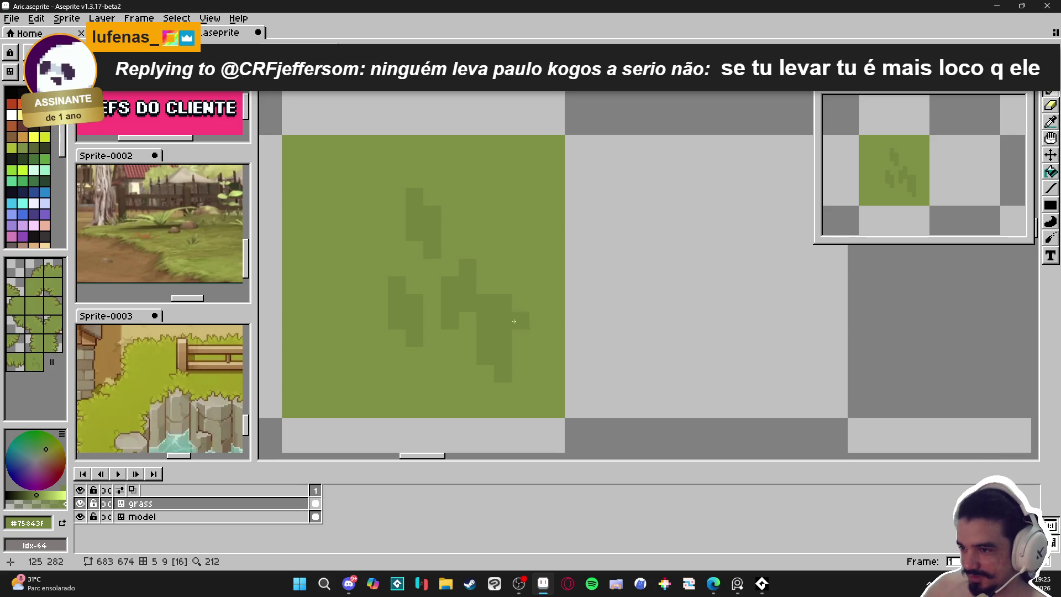
pyautogui.keyDown('alt'); pyautogui.click(533, 351); pyautogui.keyUp('alt')
pyautogui.moveTo(503, 334); pyautogui.dragTo(503, 367)
pyautogui.keyDown('alt'); pyautogui.click(497, 310); pyautogui.keyUp('alt')
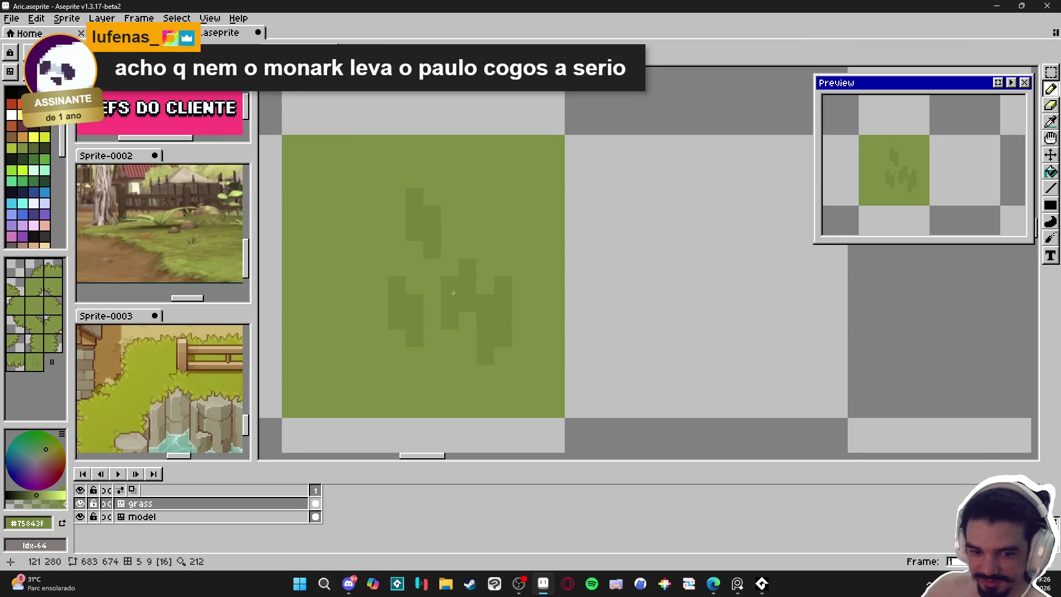
pyautogui.hotkey('ctrl', 's')
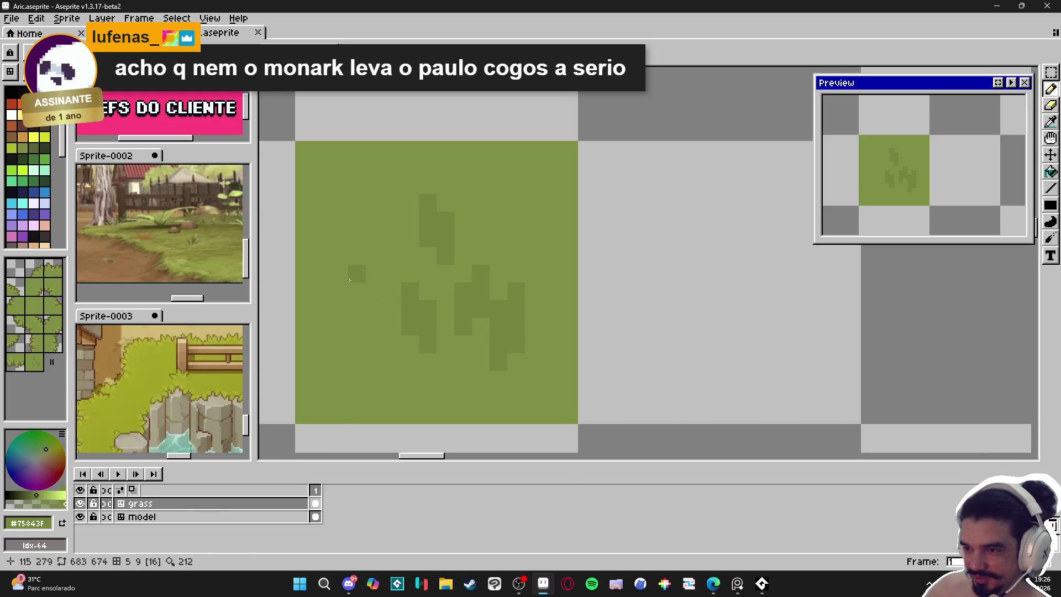
# Extend the leftmost grass blades upward, downward and to the right in #75843F.
pyautogui.scroll(-3, 350, 280)
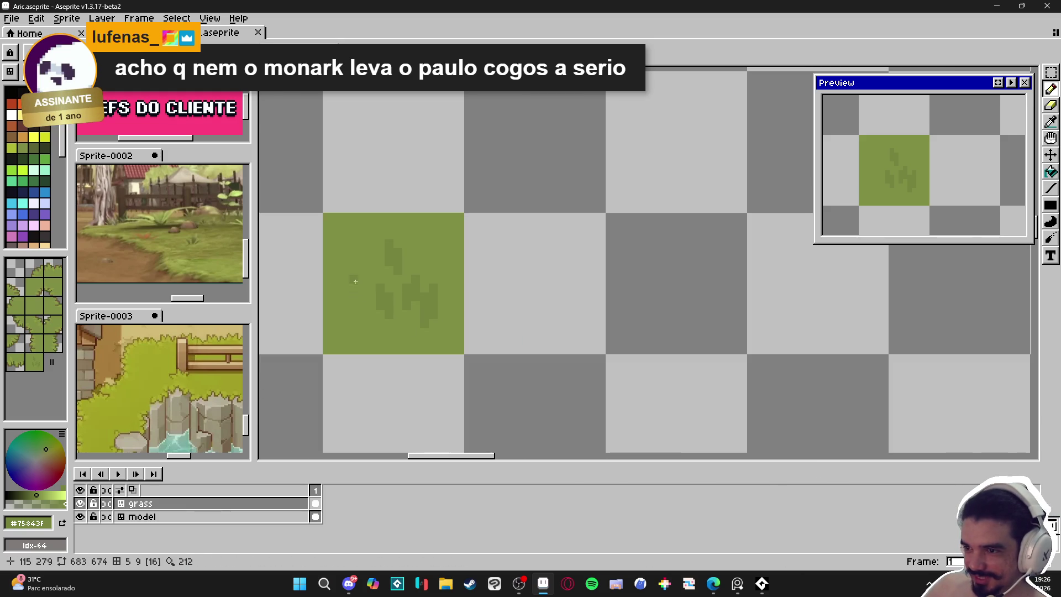
pyautogui.scroll(2, 354, 284)
pyautogui.click(353, 281)
pyautogui.click(350, 260)
pyautogui.click(350, 294)
pyautogui.click(368, 313)
pyautogui.click(368, 331)
pyautogui.click(385, 314)
pyautogui.click(386, 332)
pyautogui.click(386, 354)
pyautogui.click(348, 313)
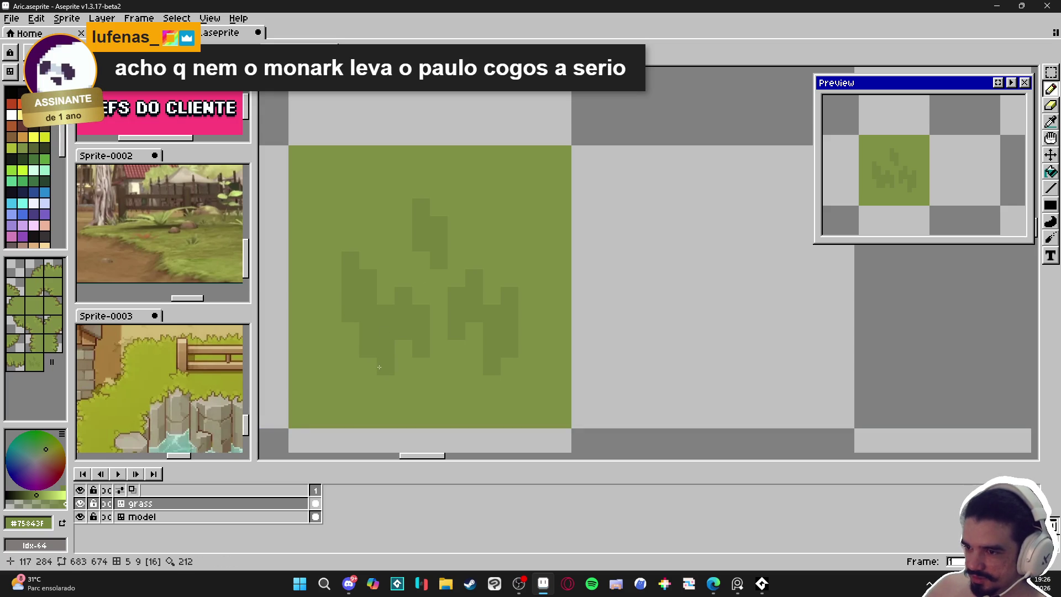
# Add a new small blade at the top left and join extra pixels onto the left blade.
pyautogui.scroll(1, 382, 277)
pyautogui.click(385, 249)
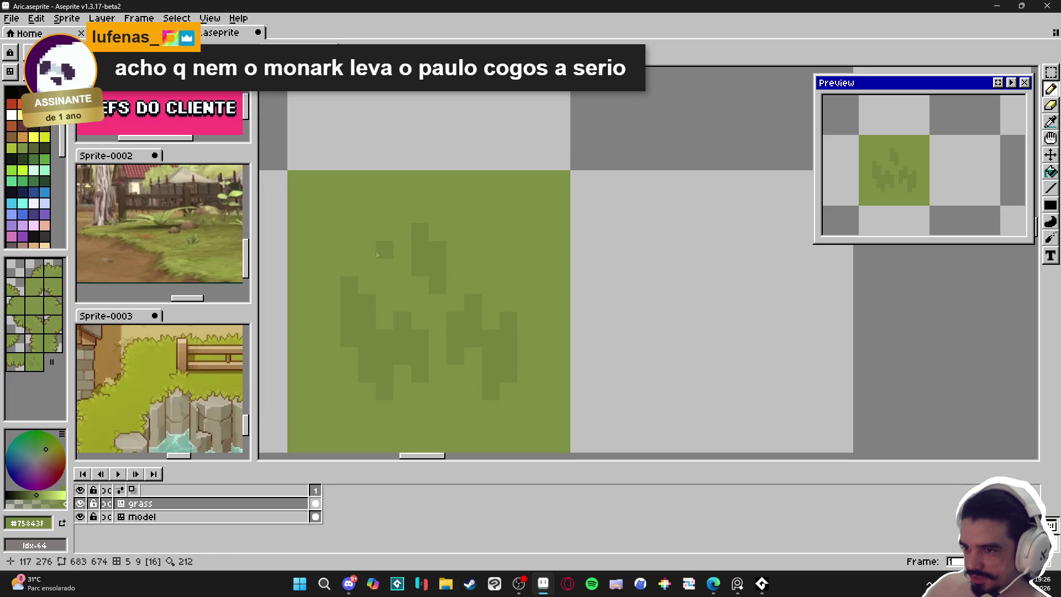
pyautogui.click(384, 232)
pyautogui.click(373, 224)
pyautogui.click(367, 215)
pyautogui.click(367, 250)
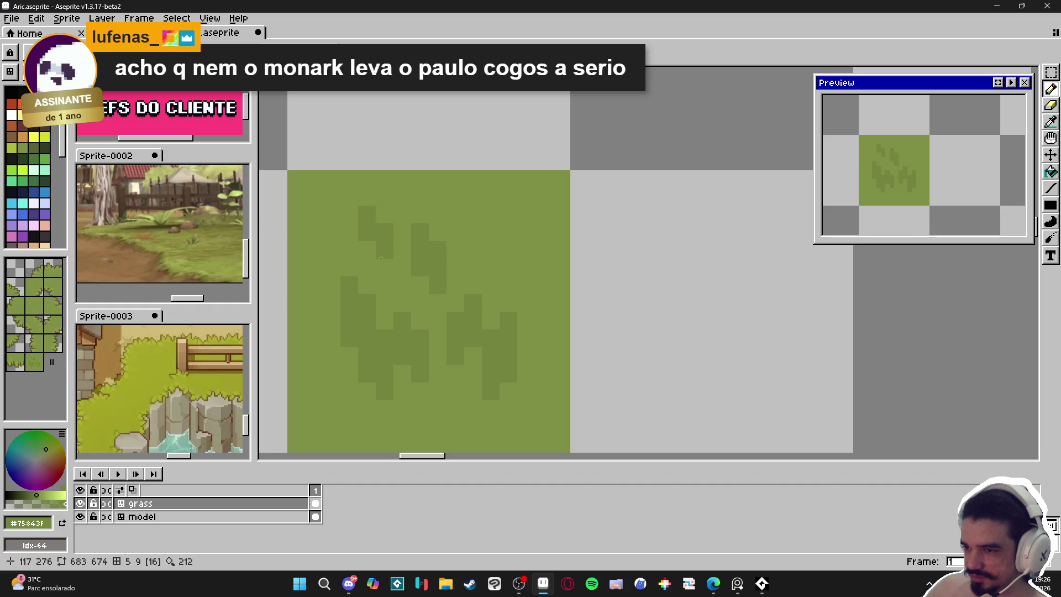
pyautogui.scroll(-2, 395, 265)
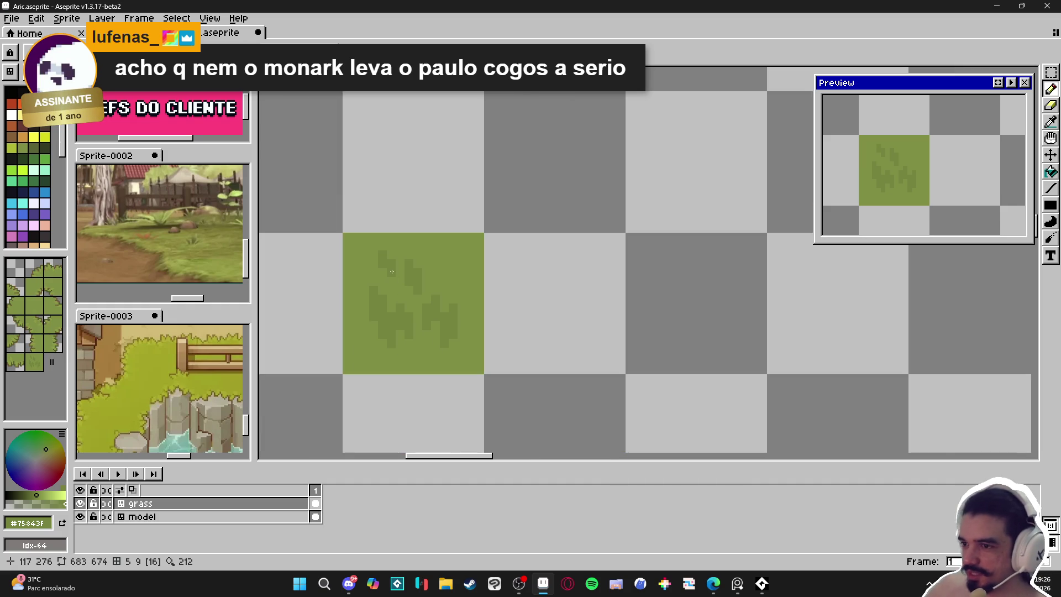
pyautogui.scroll(2, 392, 271)
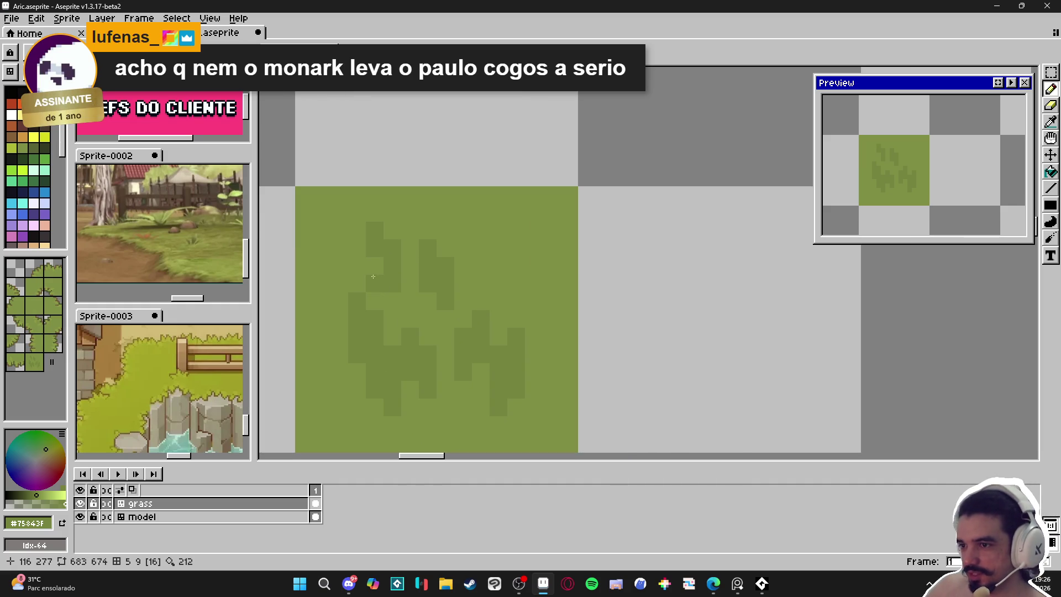
pyautogui.click(409, 283)
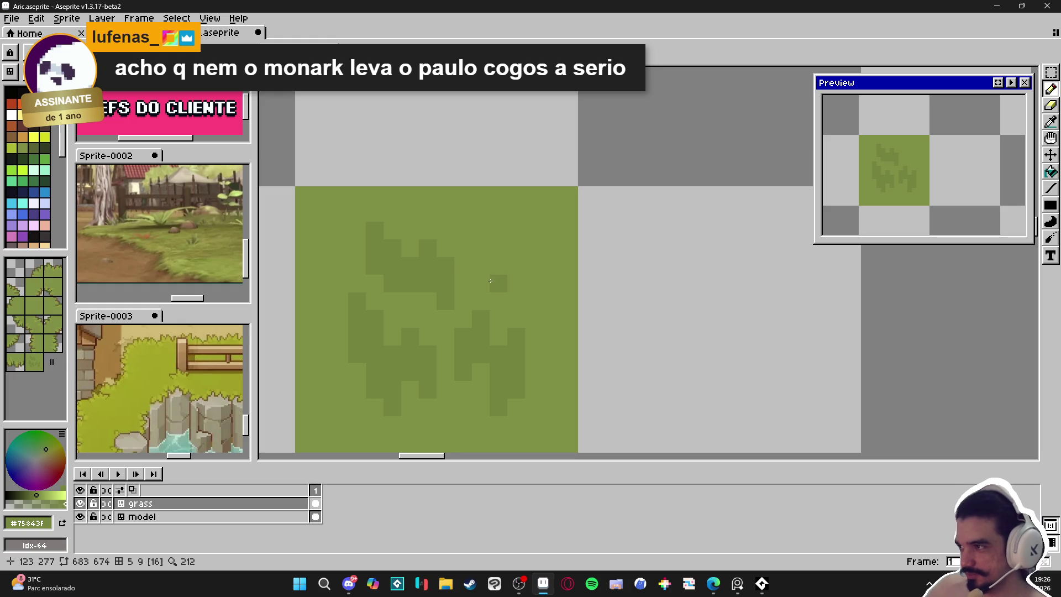
# Draw a stair-shaped blade on the right side plus two pixels near the right edge.
pyautogui.moveTo(508, 273); pyautogui.dragTo(534, 235)
pyautogui.scroll(-3, 541, 262)
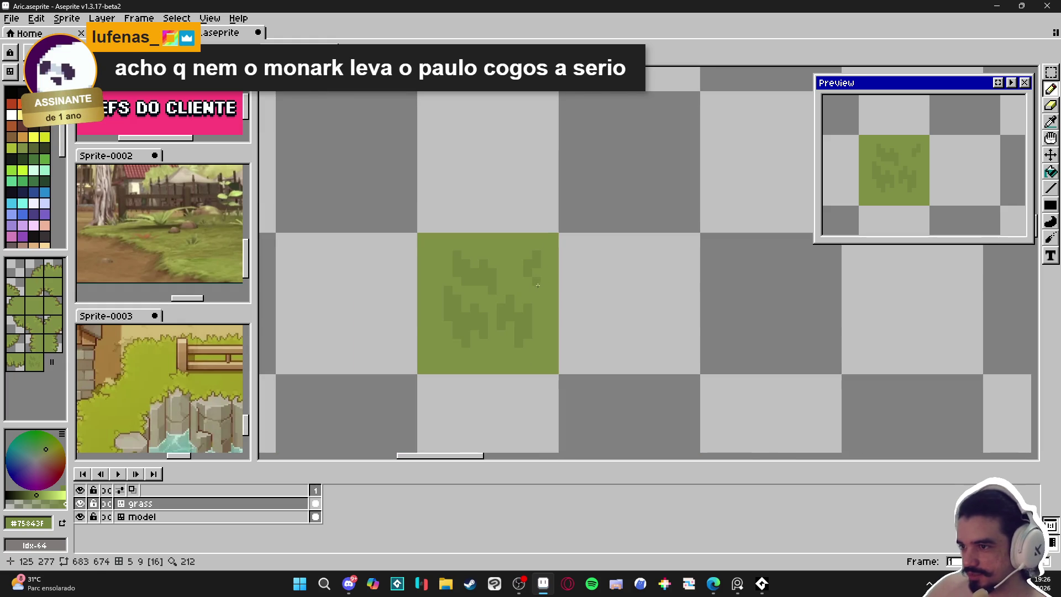
pyautogui.scroll(2, 539, 284)
pyautogui.scroll(-2, 528, 278)
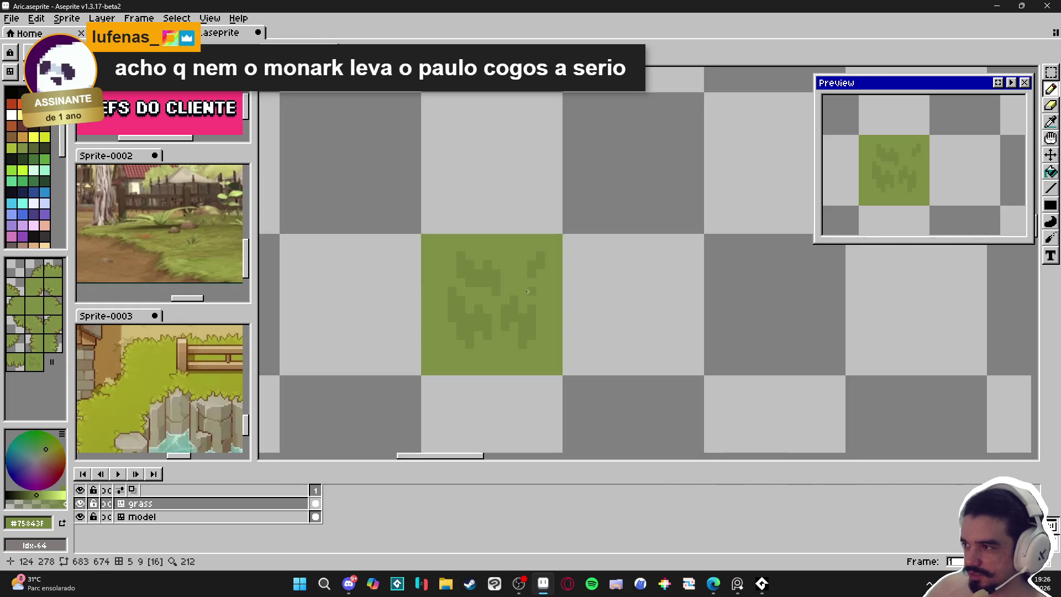
pyautogui.click(540, 295)
pyautogui.scroll(2, 541, 296)
pyautogui.click(559, 304)
pyautogui.scroll(-4, 561, 310)
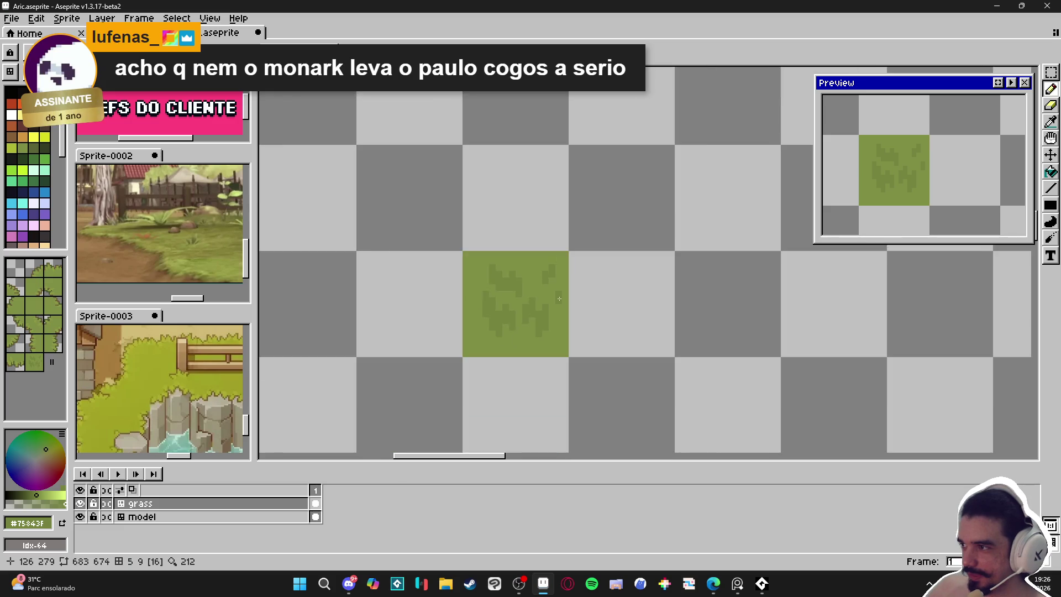
pyautogui.scroll(-3, 576, 350)
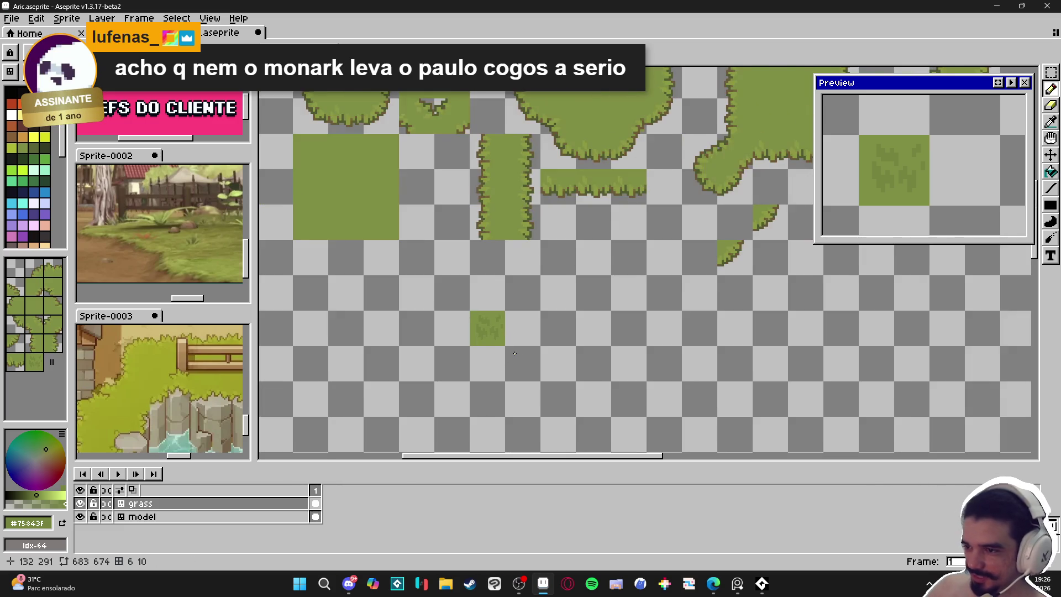
pyautogui.scroll(4, 503, 345)
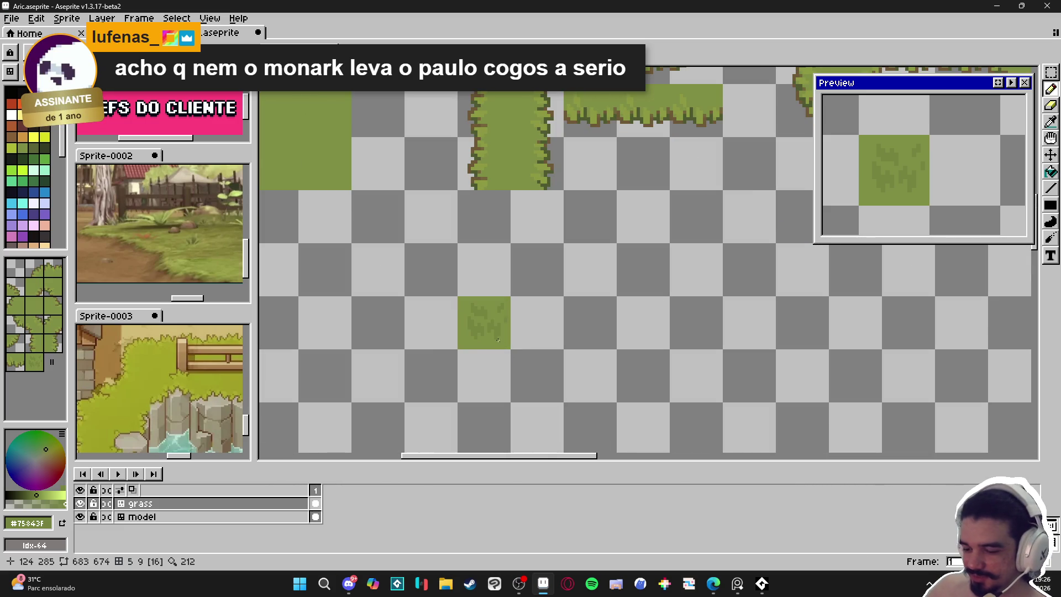
# Paint grass tile 16 as a block four tiles wide and three tall.
pyautogui.press('v')
pyautogui.click(34, 364)
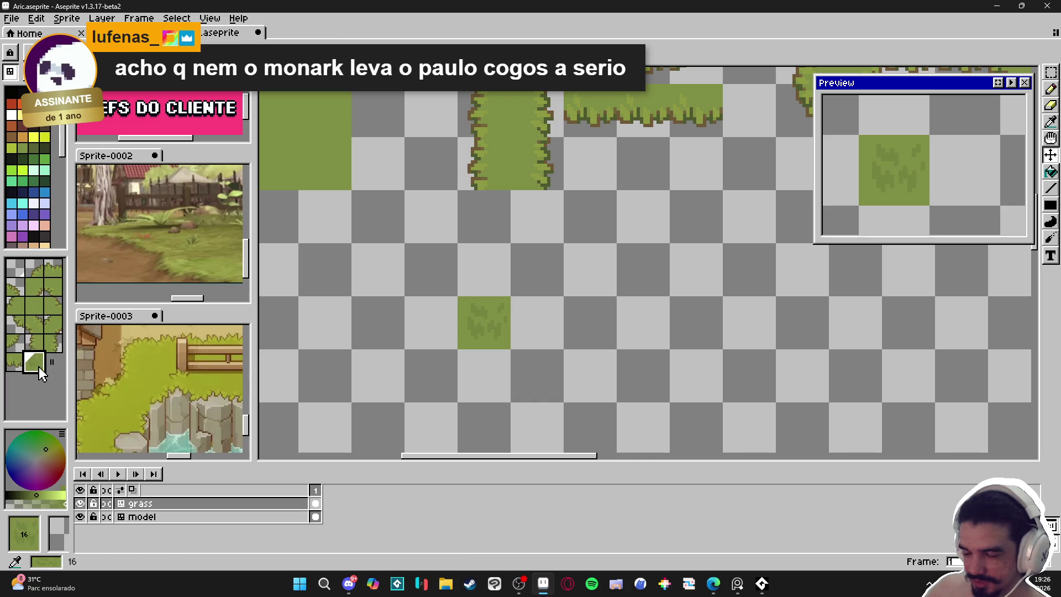
pyautogui.press('b')
pyautogui.click(536, 352)
pyautogui.moveTo(537, 348)
pyautogui.mouseDown()
pyautogui.moveTo(538, 322)
pyautogui.moveTo(484, 375)
pyautogui.moveTo(591, 322)
pyautogui.mouseUp()
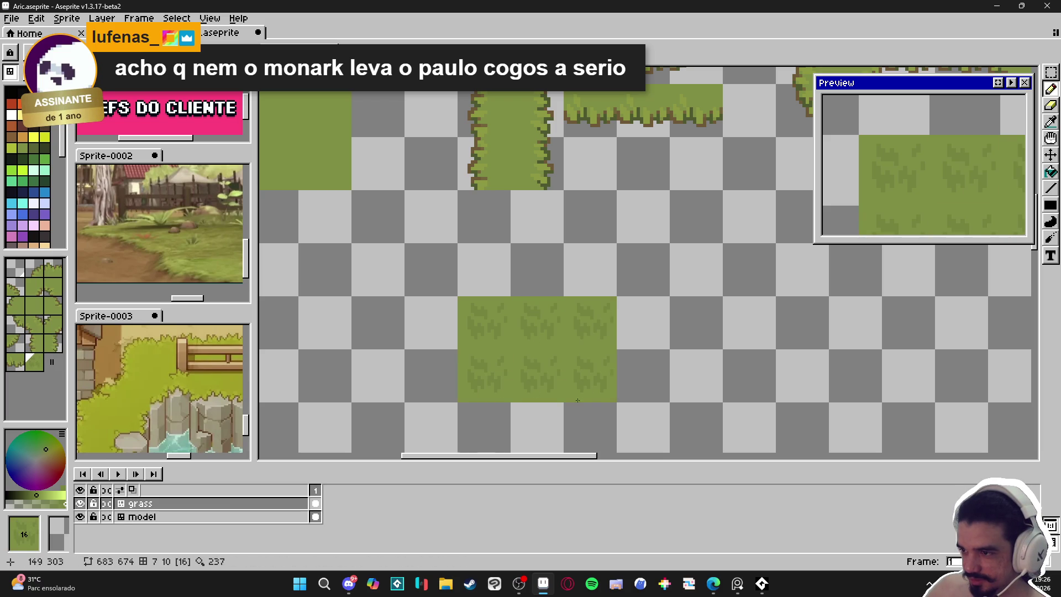
pyautogui.click(462, 341)
pyautogui.moveTo(461, 341)
pyautogui.mouseDown()
pyautogui.moveTo(602, 343)
pyautogui.moveTo(602, 238)
pyautogui.moveTo(639, 304)
pyautogui.mouseUp()
pyautogui.moveTo(599, 398); pyautogui.dragTo(443, 398)
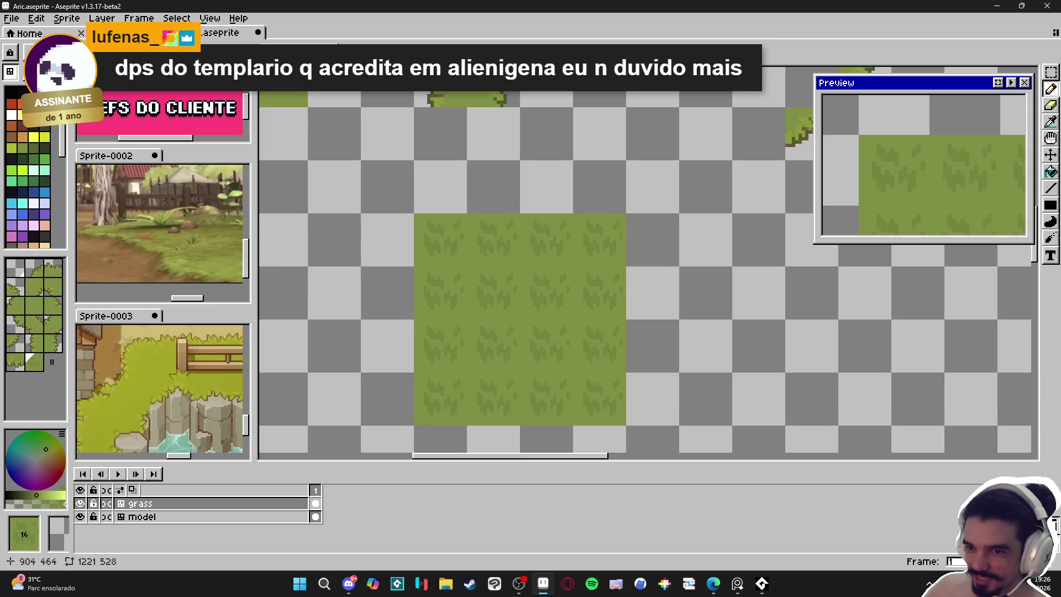
# Sample grass green #75843F from the tiles and show the tile grid.
pyautogui.click(33, 203)
pyautogui.scroll(1, 488, 284)
pyautogui.scroll(1, 488, 285)
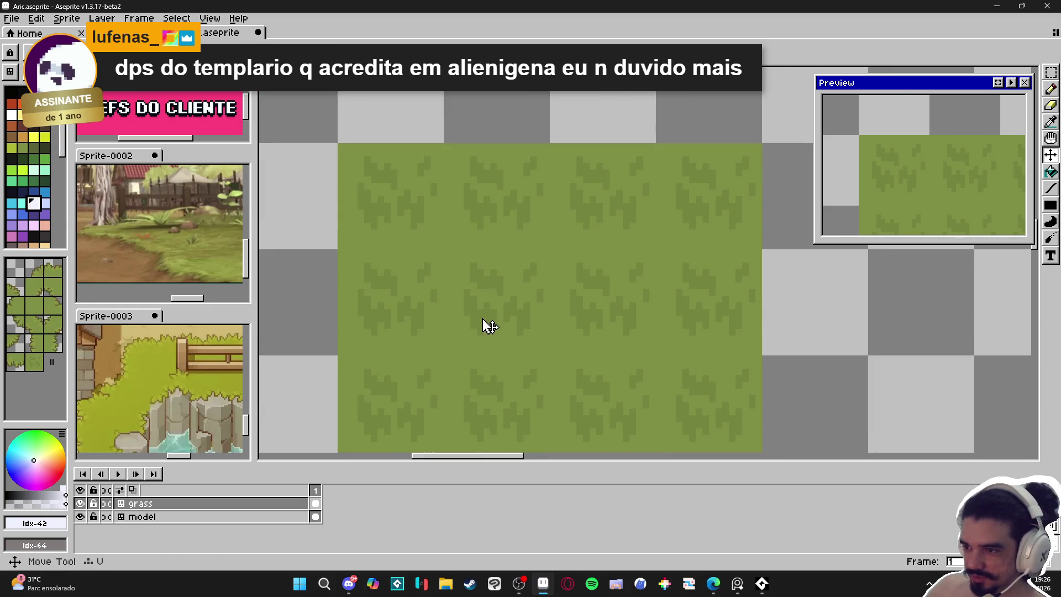
pyautogui.keyDown('alt'); pyautogui.click(389, 323); pyautogui.keyUp('alt')
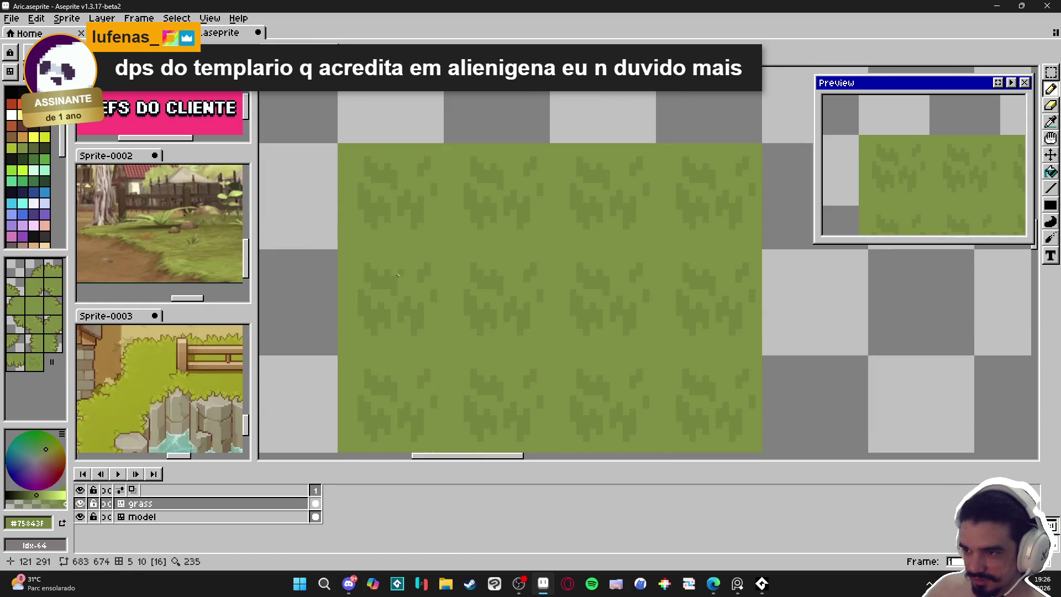
pyautogui.hotkey('ctrl', "'")
# Paint base green #7F8C44 over the centre tile, undo it, then redo it.
pyautogui.scroll(-1, 501, 342)
pyautogui.scroll(1, 500, 342)
pyautogui.keyDown('alt'); pyautogui.click(514, 324); pyautogui.keyUp('alt')
pyautogui.moveTo(494, 332); pyautogui.dragTo(491, 309)
pyautogui.hotkey('ctrl', 'z')
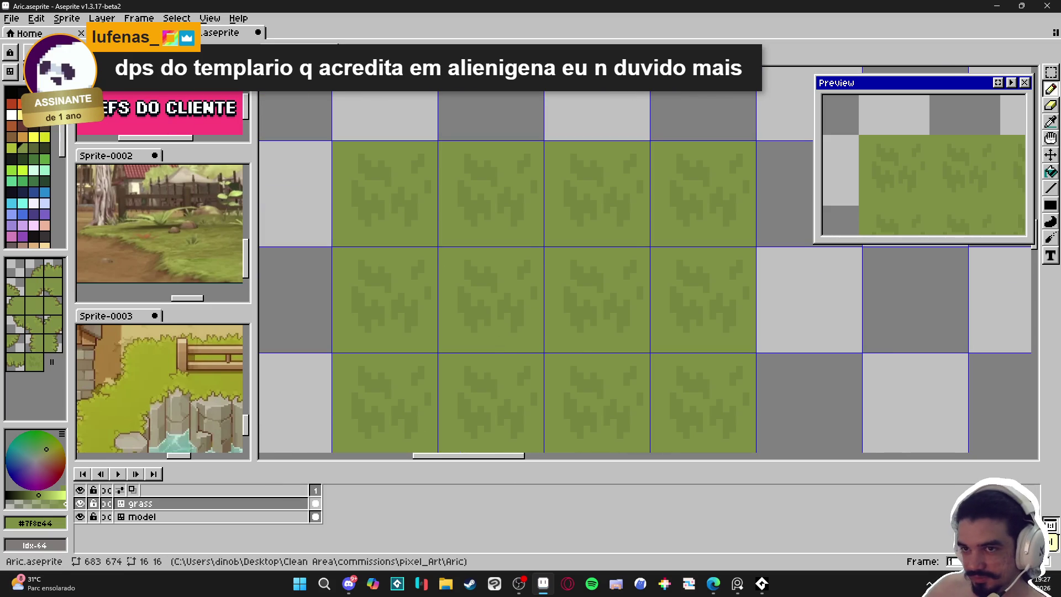
pyautogui.hotkey('ctrl', 'y')
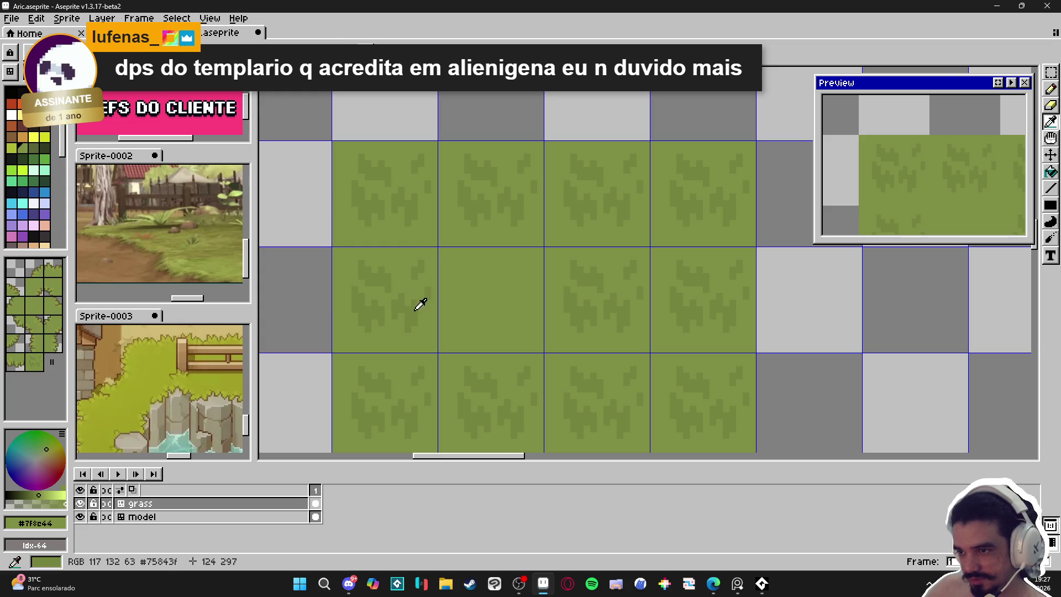
# Sample the dark grass green and paint the first dark blade patches onto the plain centre tile.
pyautogui.scroll(-3, 483, 305)
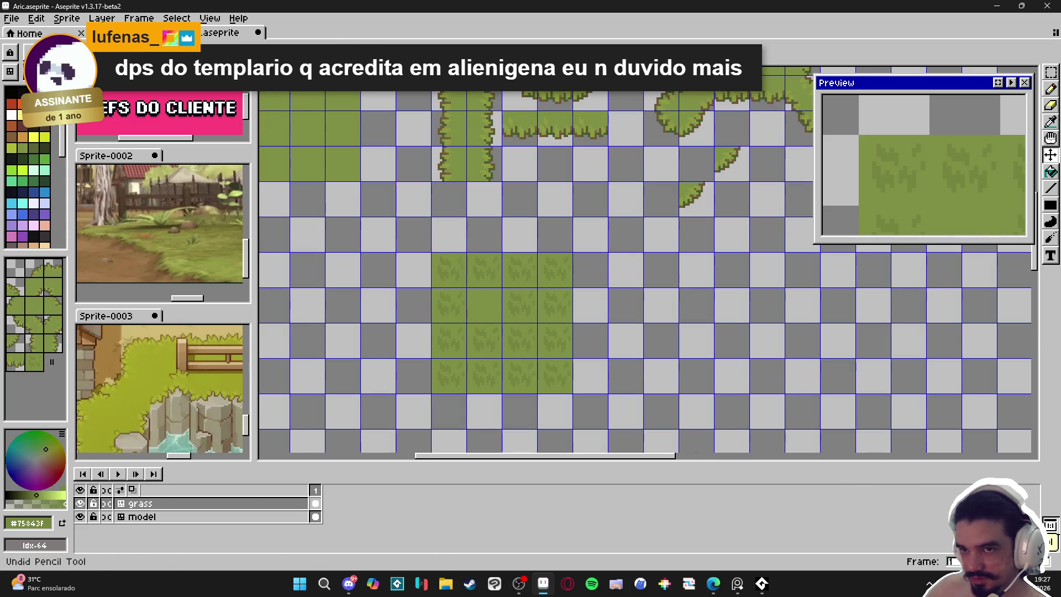
pyautogui.scroll(2, 475, 304)
pyautogui.scroll(1, 431, 305)
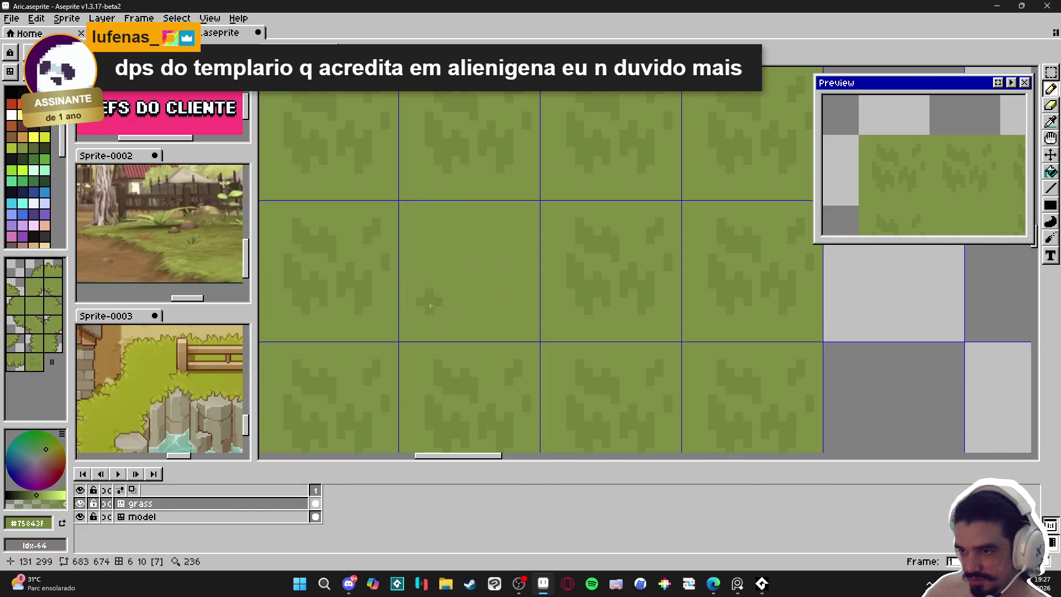
pyautogui.scroll(1, 429, 314)
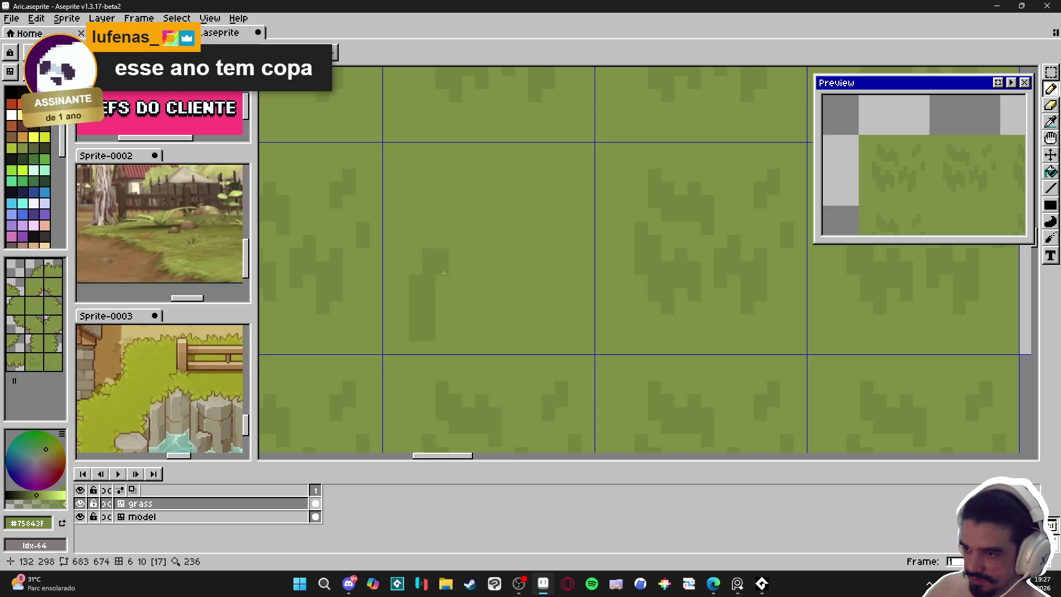
pyautogui.press('i')
pyautogui.click(424, 298)
pyautogui.click(424, 310)
pyautogui.press('b')
pyautogui.moveTo(443, 296); pyautogui.dragTo(453, 319)
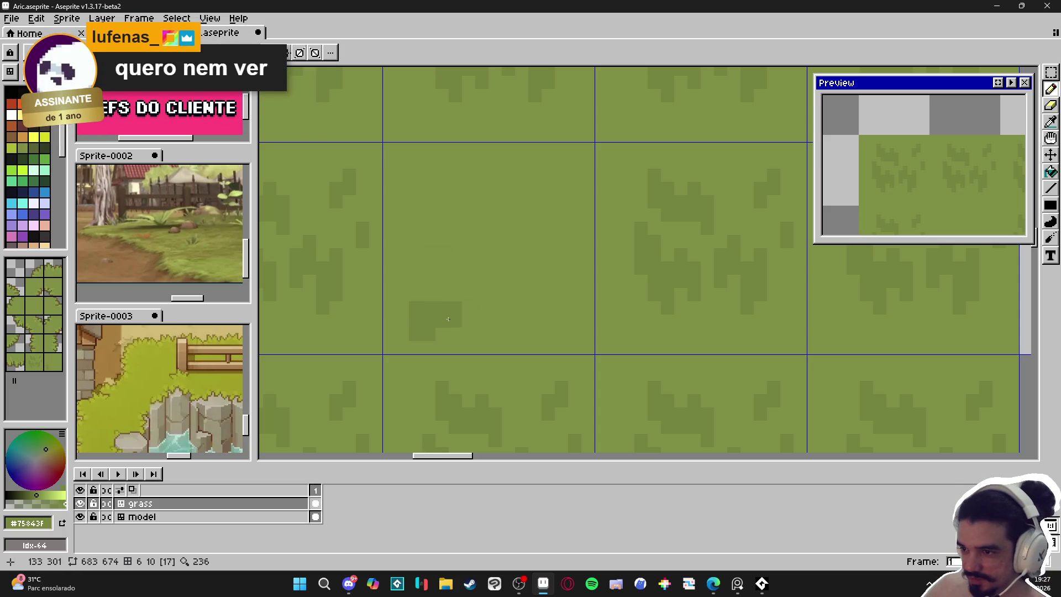
pyautogui.click(440, 298)
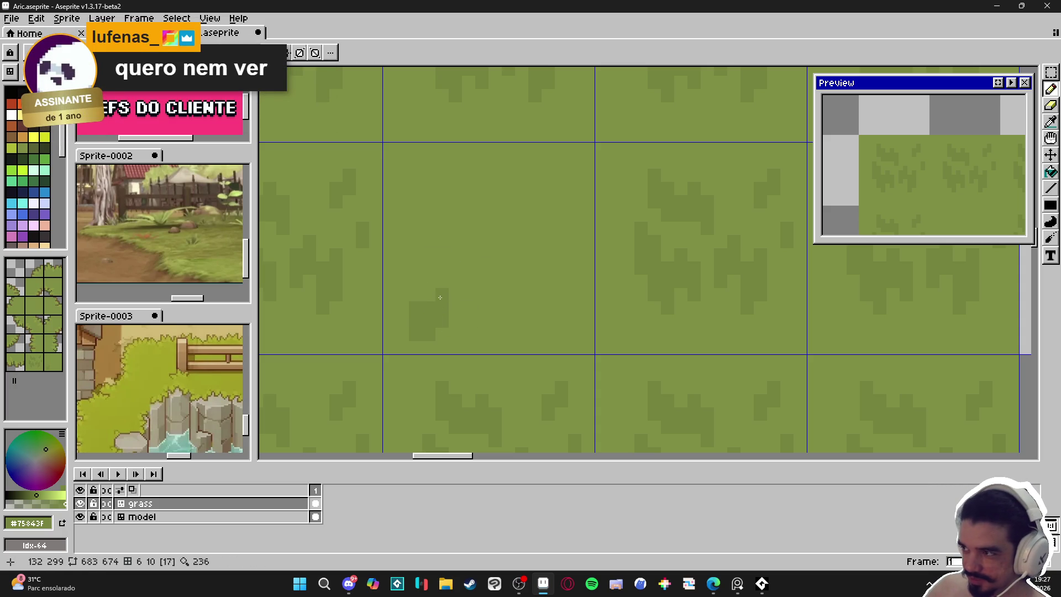
pyautogui.moveTo(469, 284); pyautogui.dragTo(482, 307)
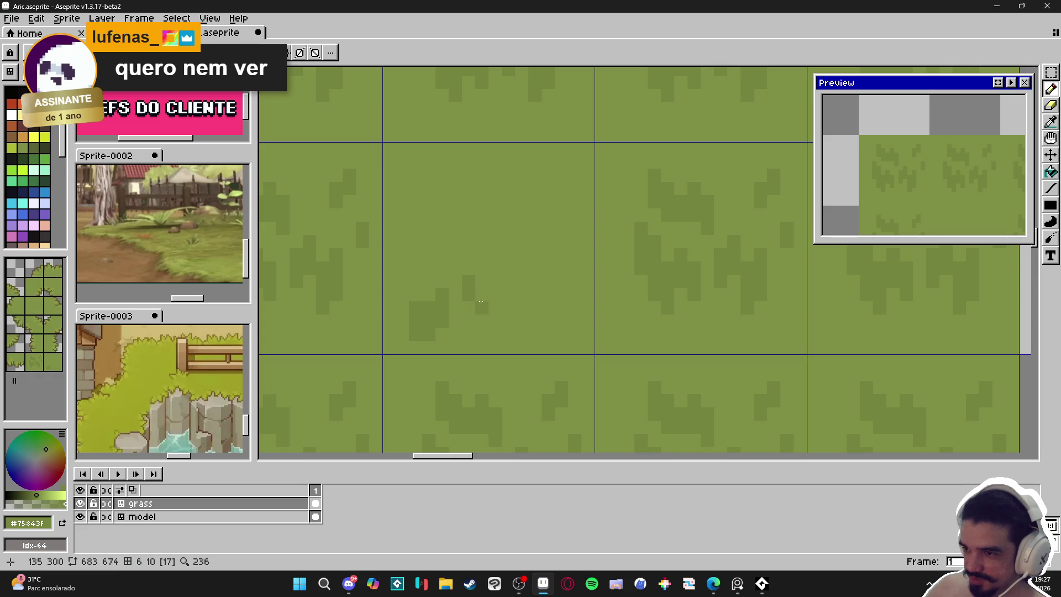
pyautogui.click(485, 294)
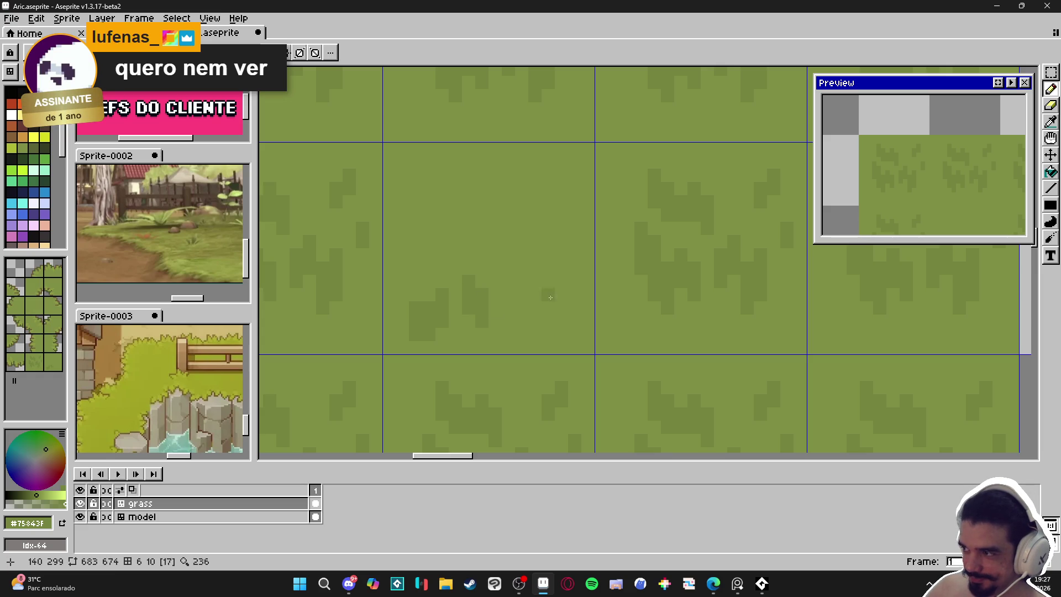
# Add another dark grass block to the centre tile and extend the shape downward.
pyautogui.scroll(-2, 921, 188)
pyautogui.scroll(2, 921, 188)
pyautogui.moveTo(447, 258)
pyautogui.mouseDown()
pyautogui.moveTo(434, 269)
pyautogui.moveTo(440, 287)
pyautogui.mouseUp()
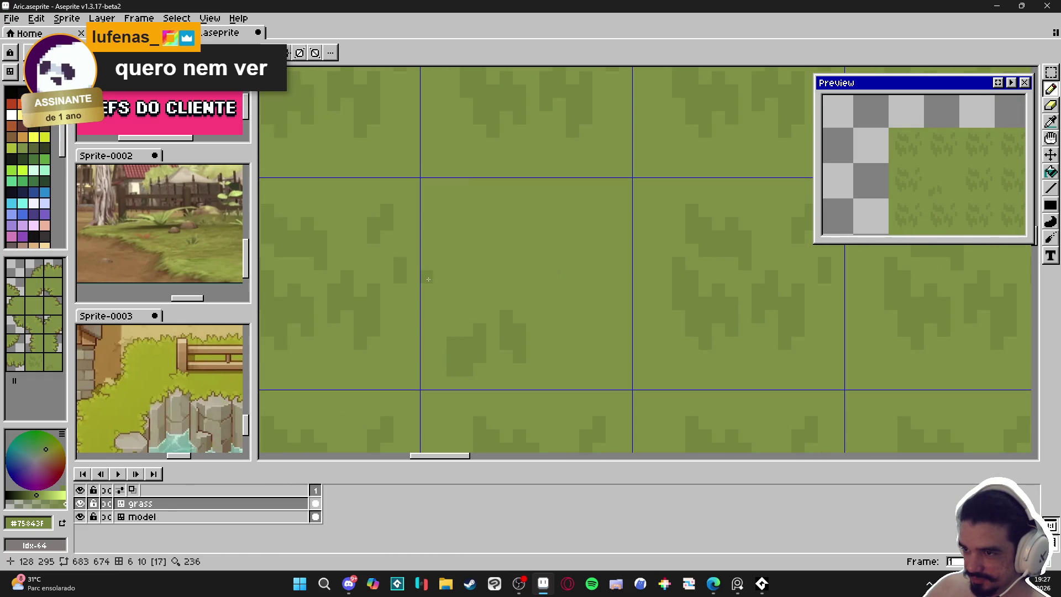
pyautogui.click(440, 314)
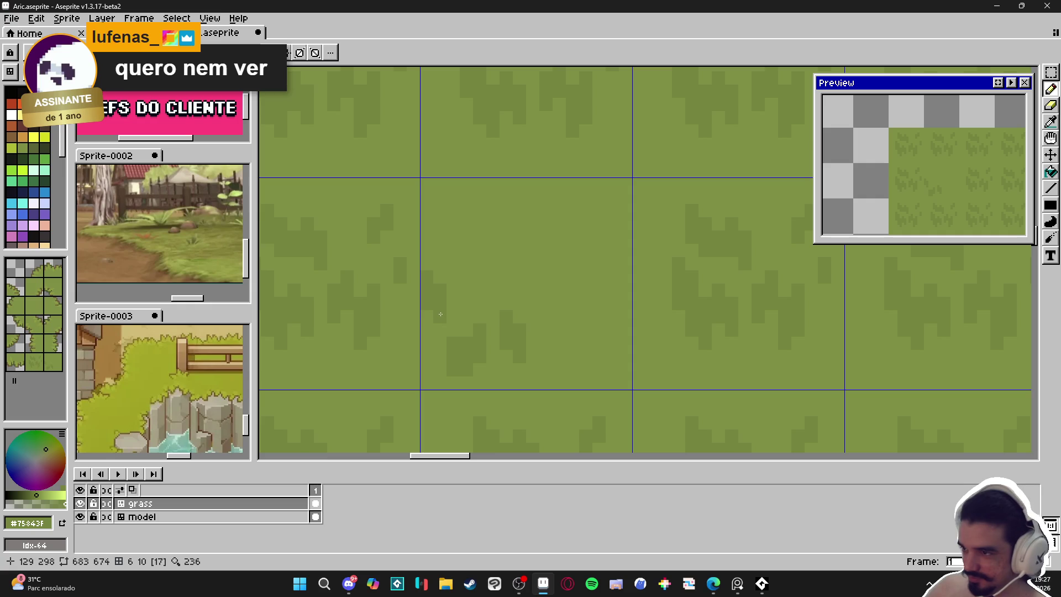
pyautogui.scroll(-2, 450, 311)
pyautogui.moveTo(499, 298); pyautogui.dragTo(489, 300)
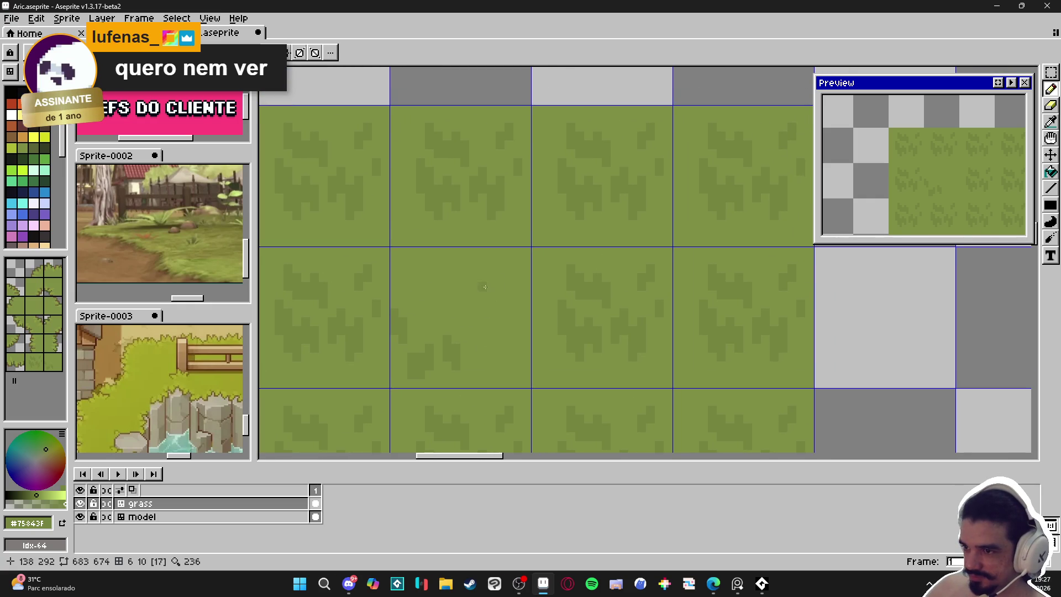
pyautogui.click(465, 304)
pyautogui.moveTo(505, 307); pyautogui.dragTo(490, 306)
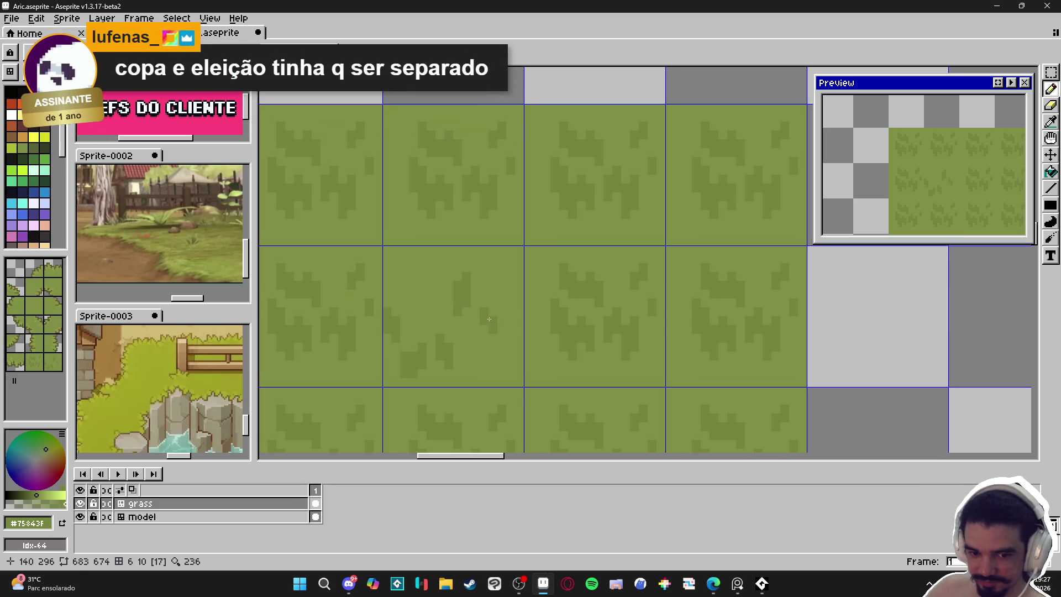
pyautogui.scroll(-2, 504, 275)
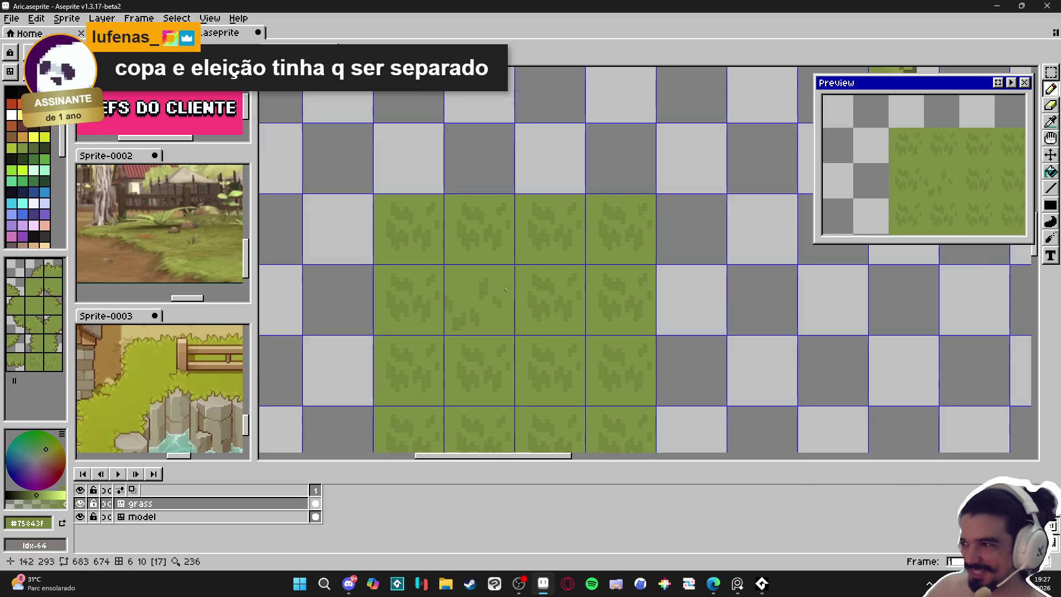
pyautogui.scroll(2, 478, 296)
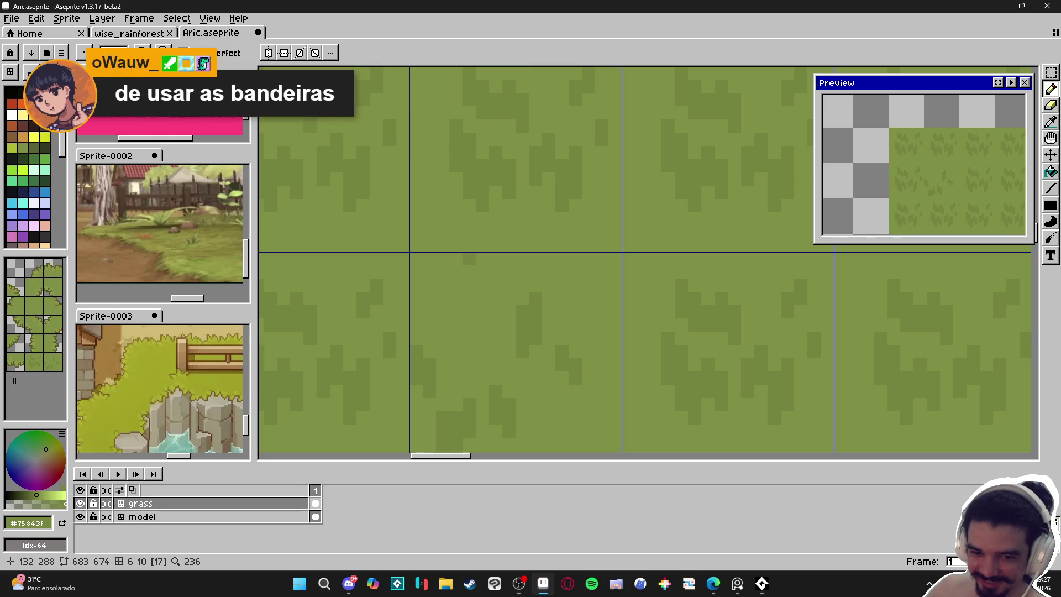
# Paint two more dark pixels on the centre grass tile.
pyautogui.moveTo(465, 285); pyautogui.dragTo(464, 294)
pyautogui.click(460, 298)
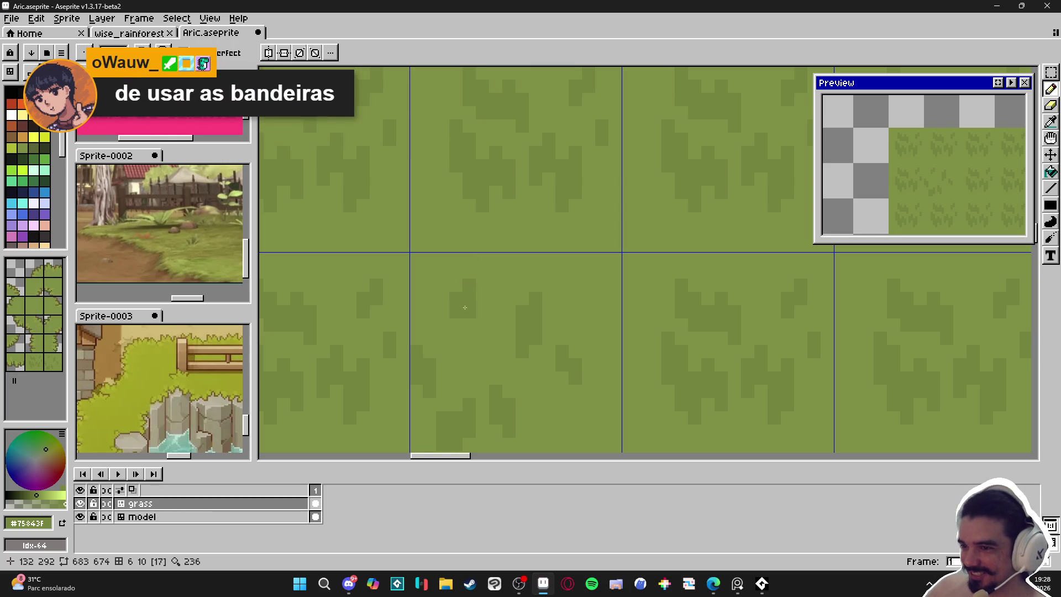
pyautogui.scroll(-3, 468, 332)
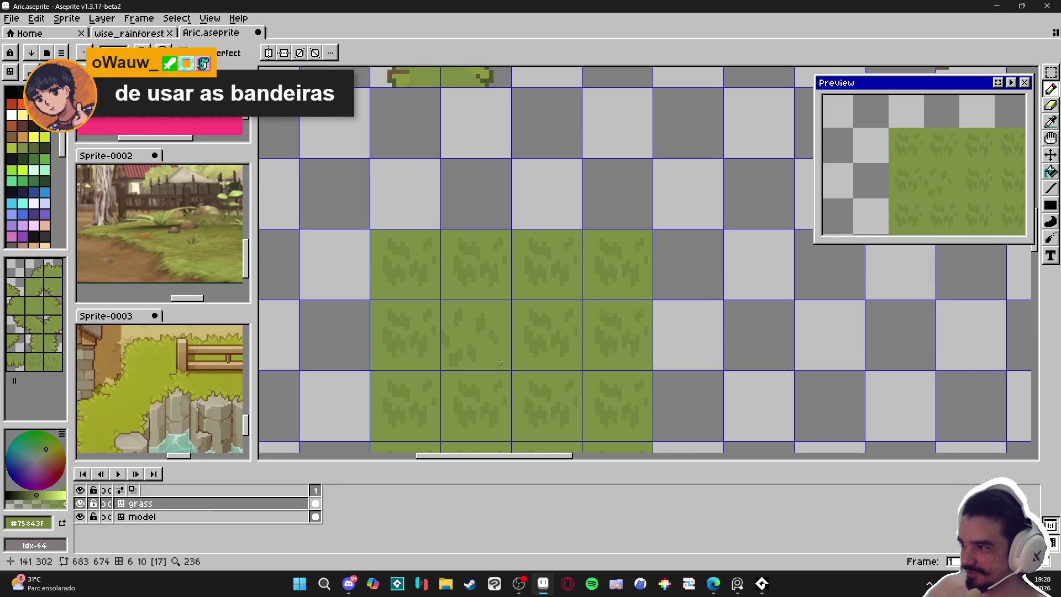
pyautogui.scroll(-1, 501, 360)
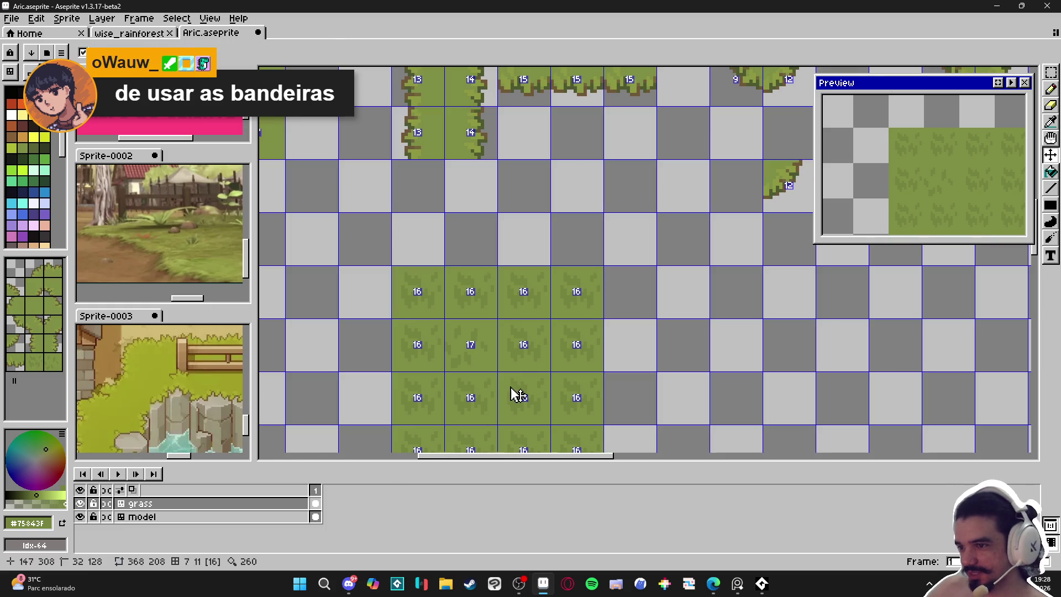
pyautogui.scroll(2, 443, 267)
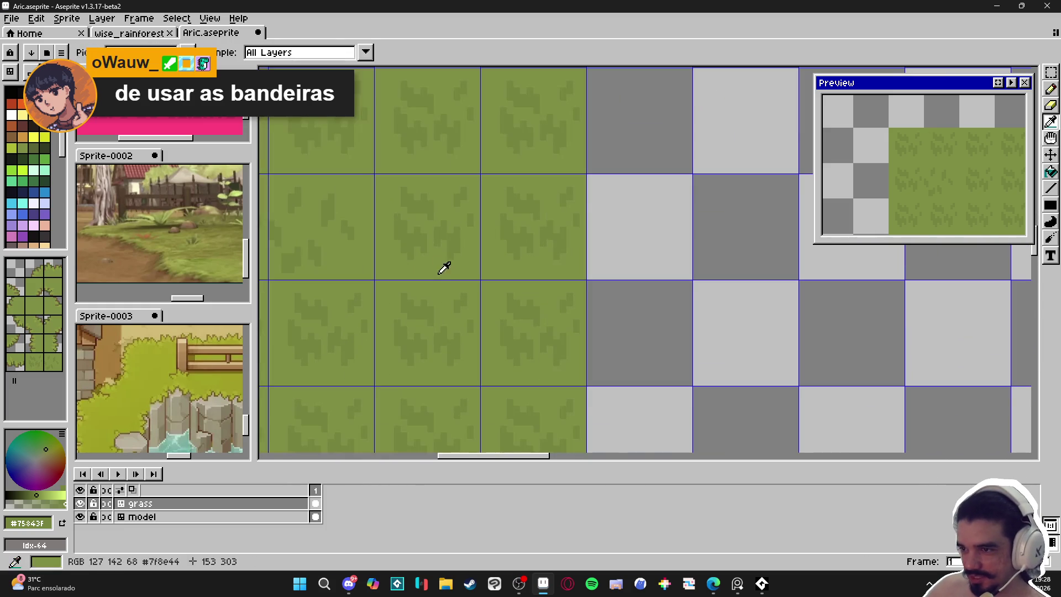
pyautogui.scroll(3, 454, 280)
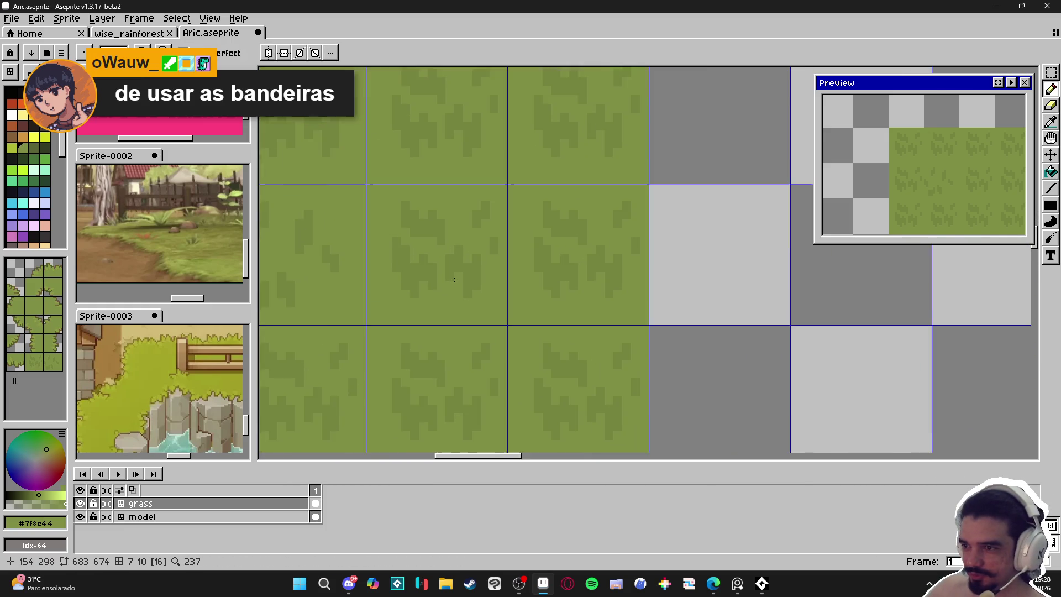
pyautogui.scroll(-2, 575, 307)
# Cover the unwanted dark grass marks on the tile with the base green.
pyautogui.moveTo(574, 307)
pyautogui.mouseDown()
pyautogui.moveTo(517, 320)
pyautogui.moveTo(517, 269)
pyautogui.moveTo(601, 296)
pyautogui.moveTo(559, 318)
pyautogui.mouseUp()
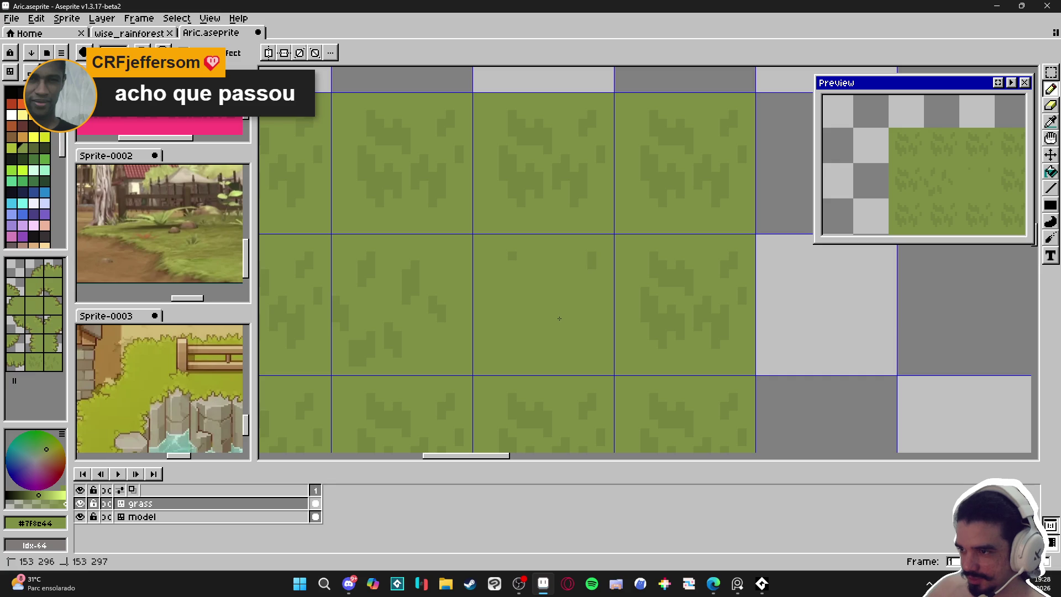
pyautogui.scroll(-4, 560, 318)
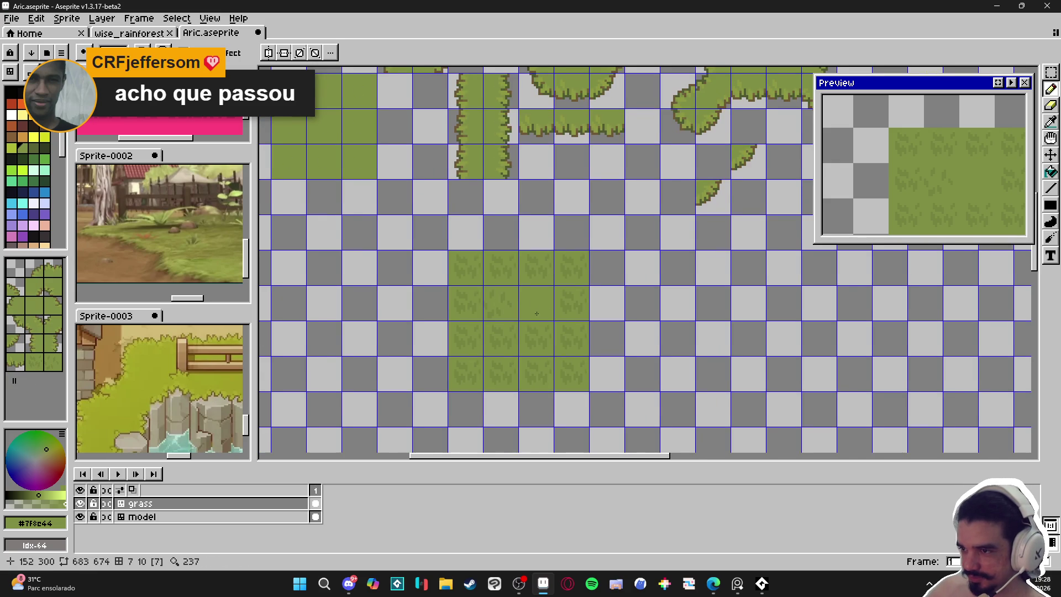
pyautogui.scroll(5, 532, 341)
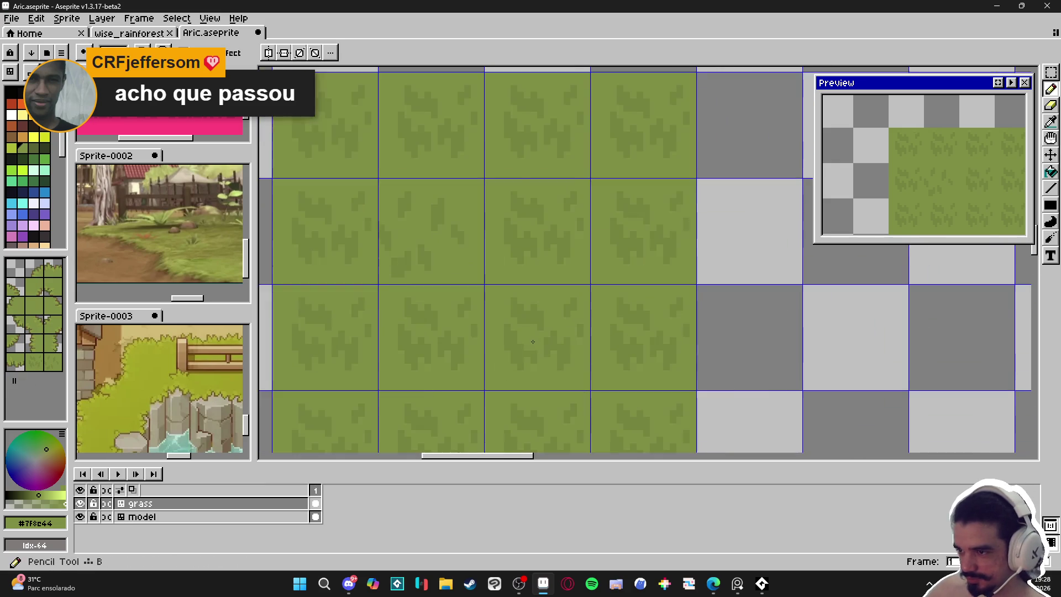
pyautogui.scroll(2, 533, 341)
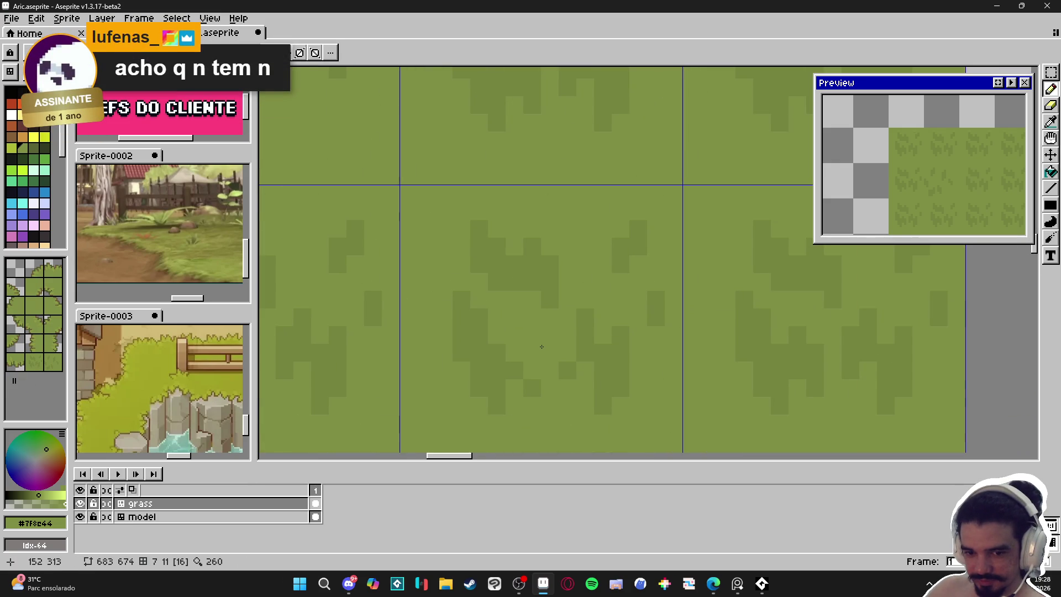
pyautogui.scroll(-1, 541, 346)
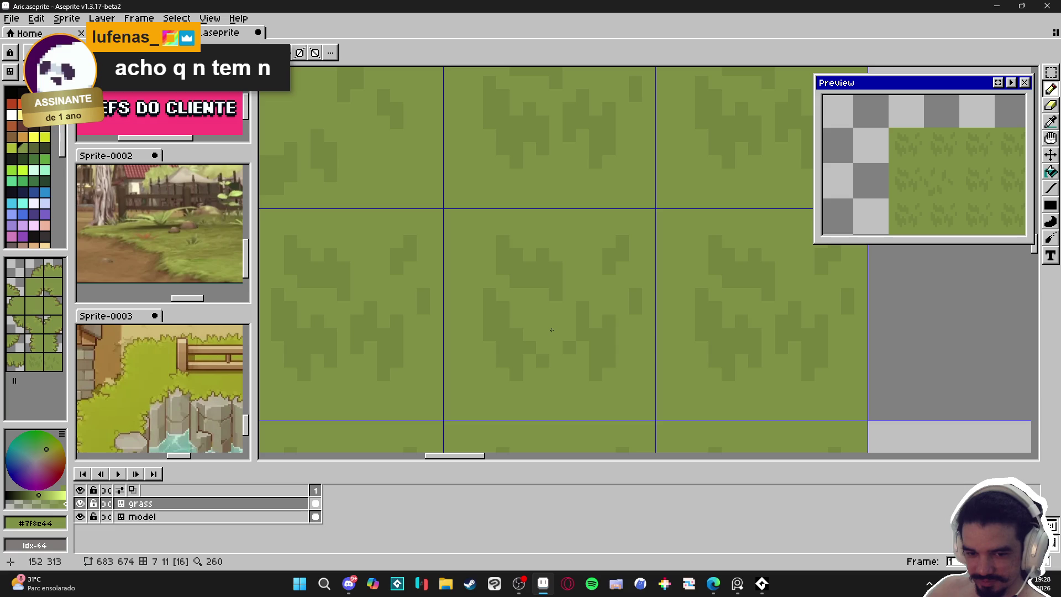
pyautogui.moveTo(552, 330); pyautogui.dragTo(514, 365)
pyautogui.moveTo(530, 282); pyautogui.dragTo(503, 254)
pyautogui.moveTo(576, 262)
pyautogui.mouseDown()
pyautogui.moveTo(636, 301)
pyautogui.moveTo(569, 343)
pyautogui.moveTo(543, 281)
pyautogui.moveTo(512, 253)
pyautogui.mouseUp()
# Pick the darker grass green and paint a new dark blade cluster on the tile.
pyautogui.keyDown('alt'); pyautogui.click(517, 135); pyautogui.keyUp('alt')
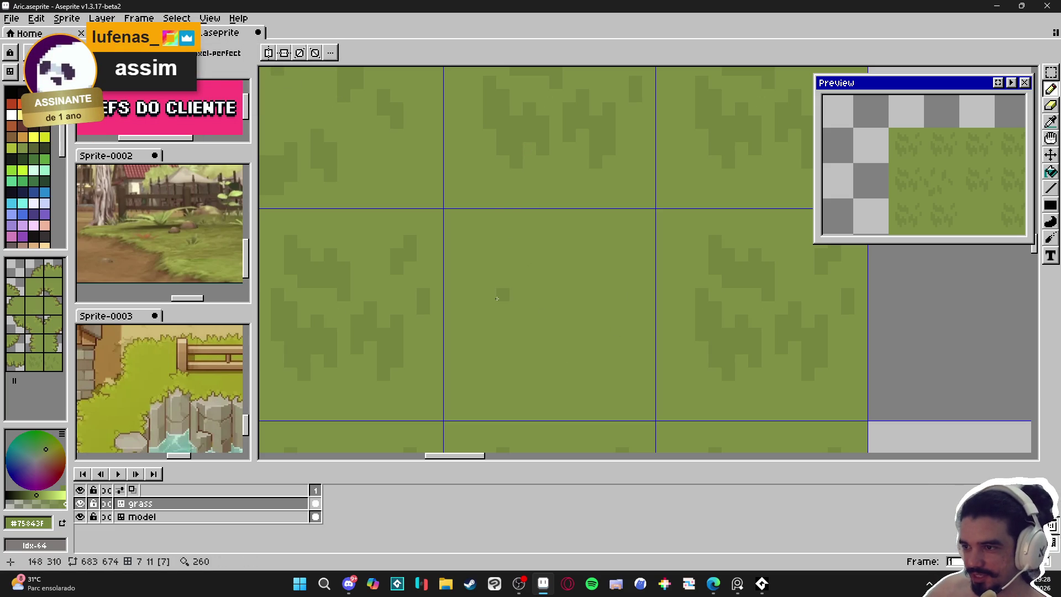
pyautogui.click(503, 322)
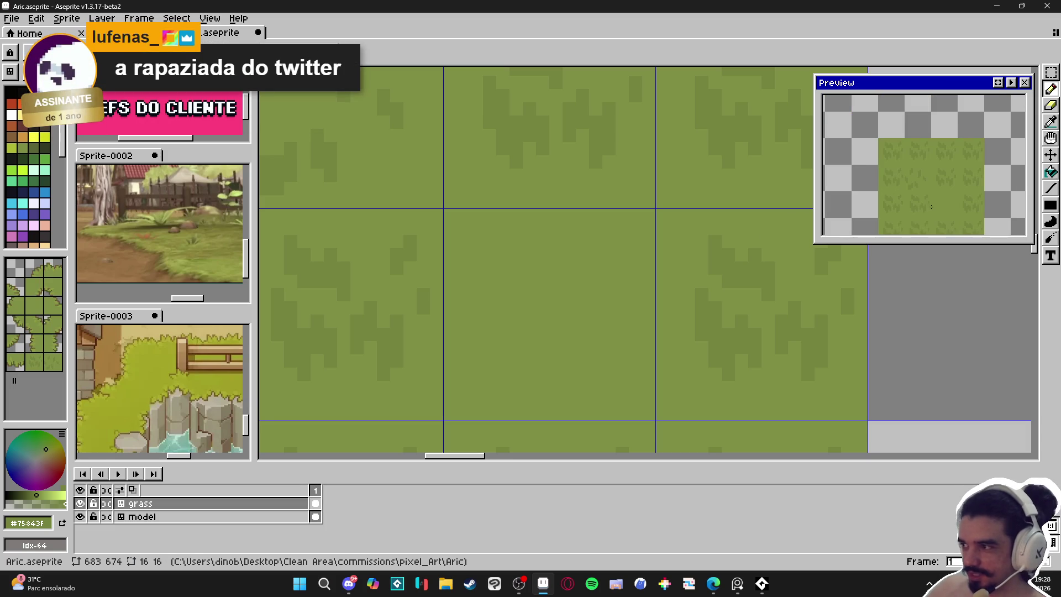
pyautogui.scroll(1, 517, 285)
pyautogui.moveTo(587, 227); pyautogui.dragTo(605, 245)
pyautogui.click(605, 279)
pyautogui.click(591, 265)
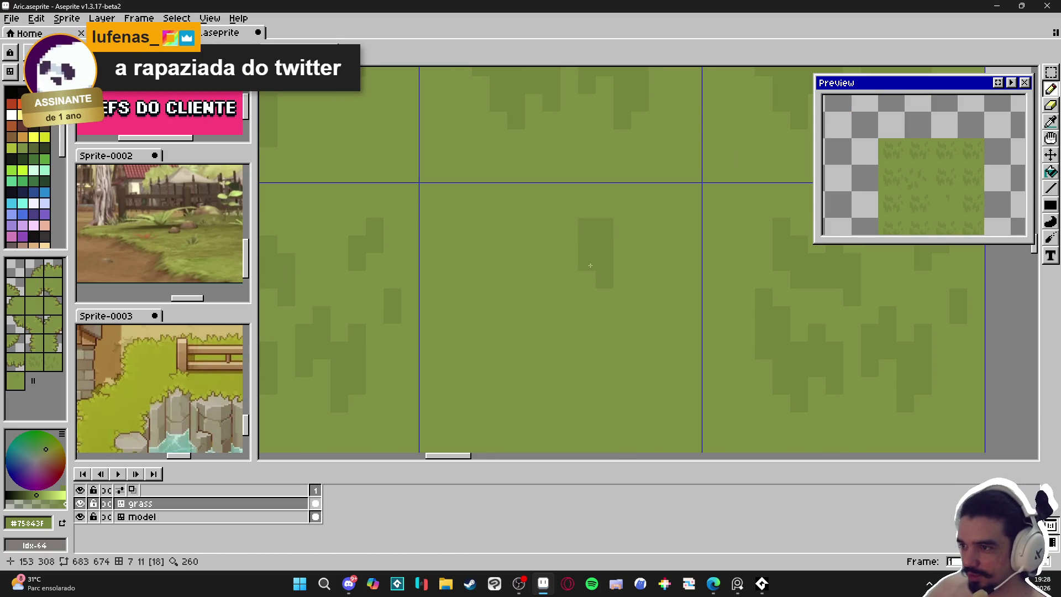
pyautogui.click(587, 209)
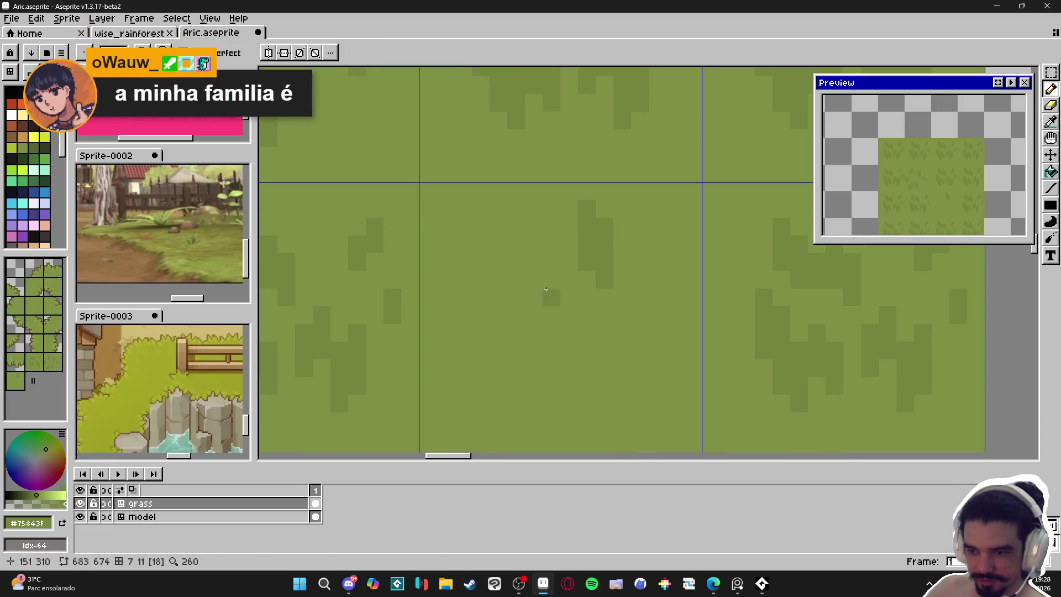
pyautogui.click(552, 314)
pyautogui.click(541, 316)
pyautogui.click(539, 333)
# Complete the dark grass rectangle and scatter a few more dark pixels across the tile.
pyautogui.scroll(-1, 540, 331)
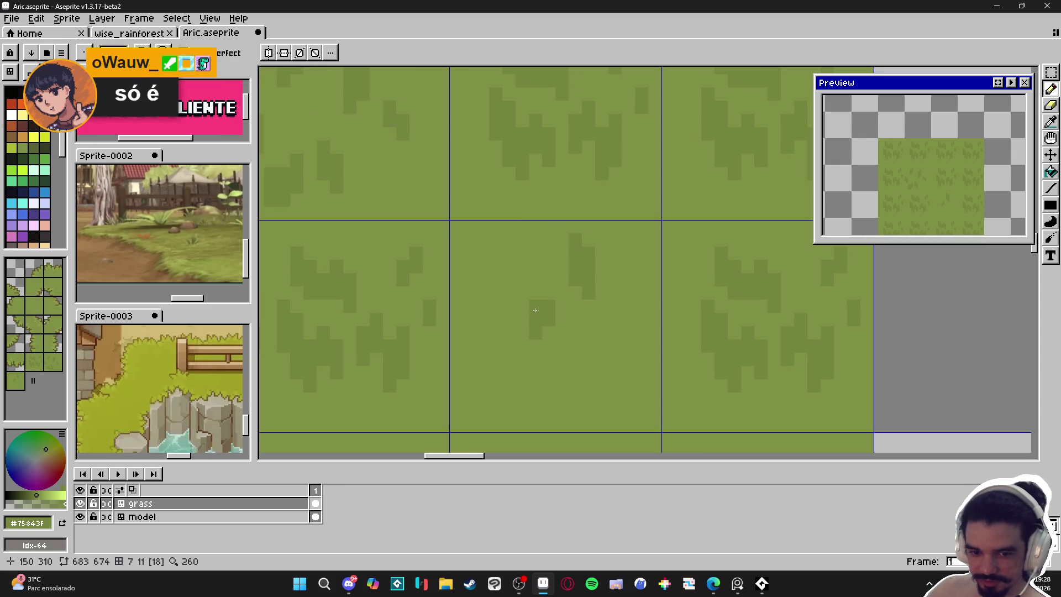
pyautogui.click(549, 333)
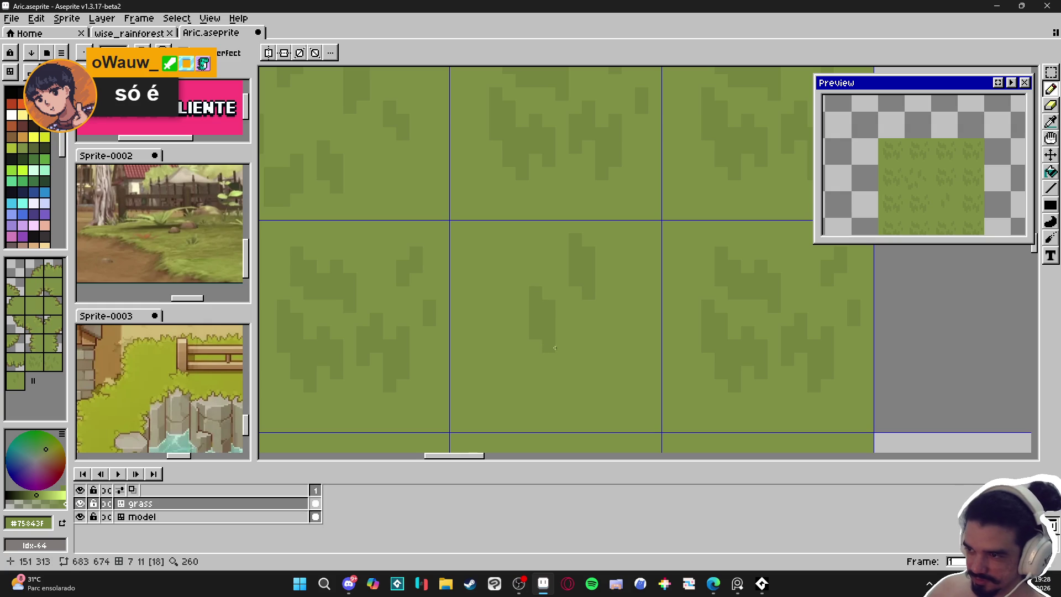
pyautogui.scroll(-1, 588, 360)
pyautogui.click(581, 349)
pyautogui.moveTo(594, 350); pyautogui.dragTo(591, 360)
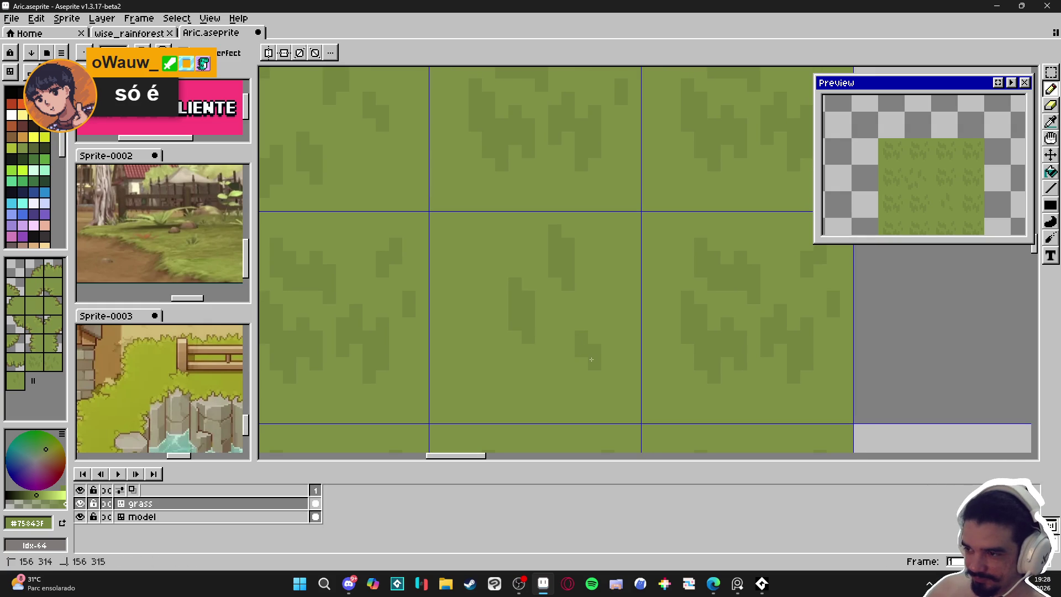
pyautogui.scroll(1, 470, 348)
pyautogui.click(636, 315)
pyautogui.click(625, 319)
pyautogui.scroll(-3, 610, 315)
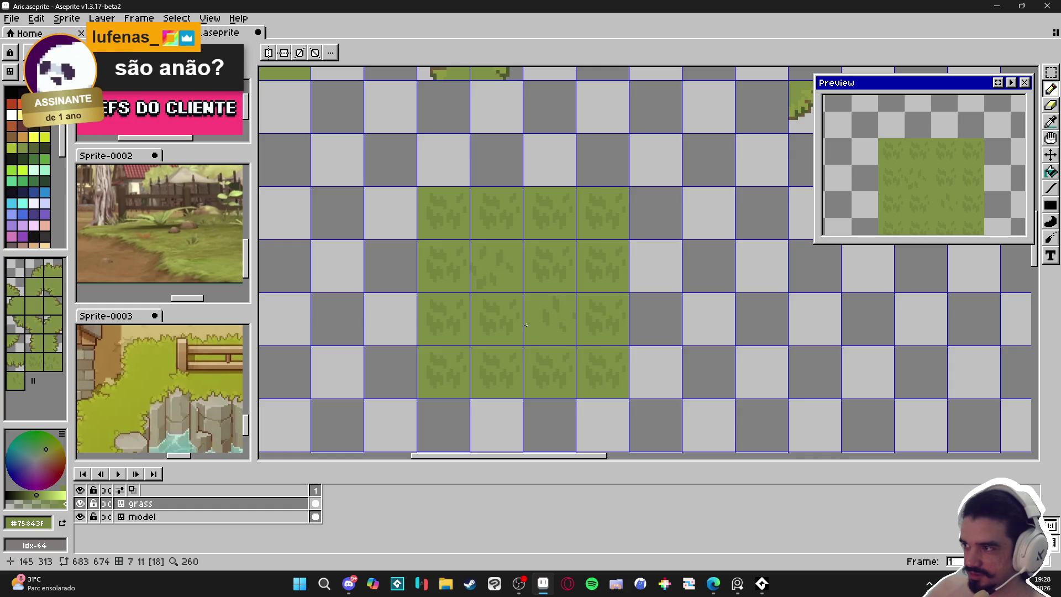
# Paint a small cluster of darker grass pixels on the grass tile.
pyautogui.moveTo(529, 322)
pyautogui.mouseDown()
pyautogui.moveTo(511, 315)
pyautogui.moveTo(514, 295)
pyautogui.mouseUp()
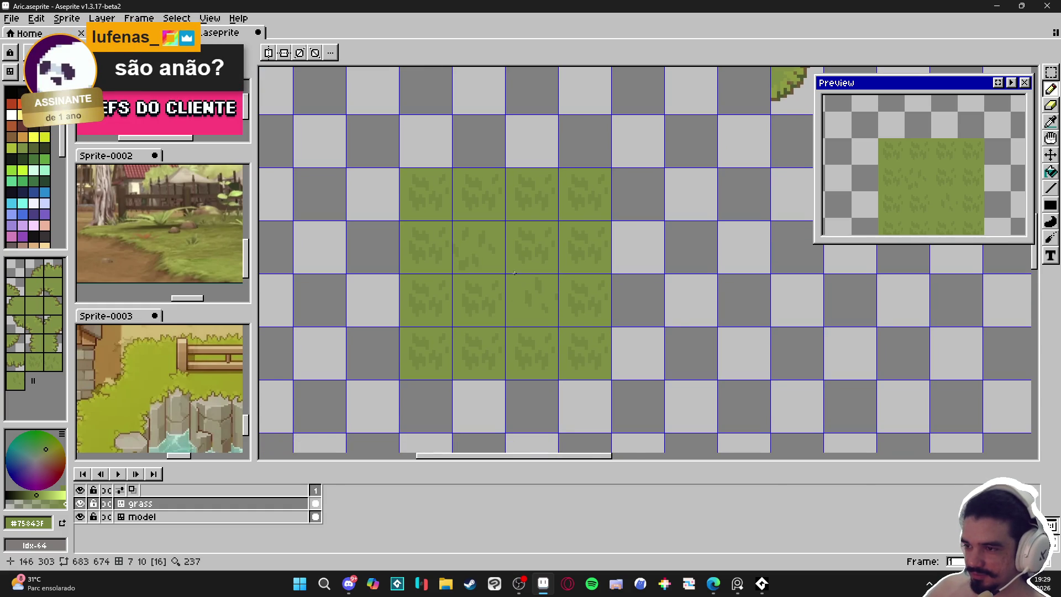
pyautogui.scroll(-1, 505, 285)
pyautogui.scroll(4, 493, 287)
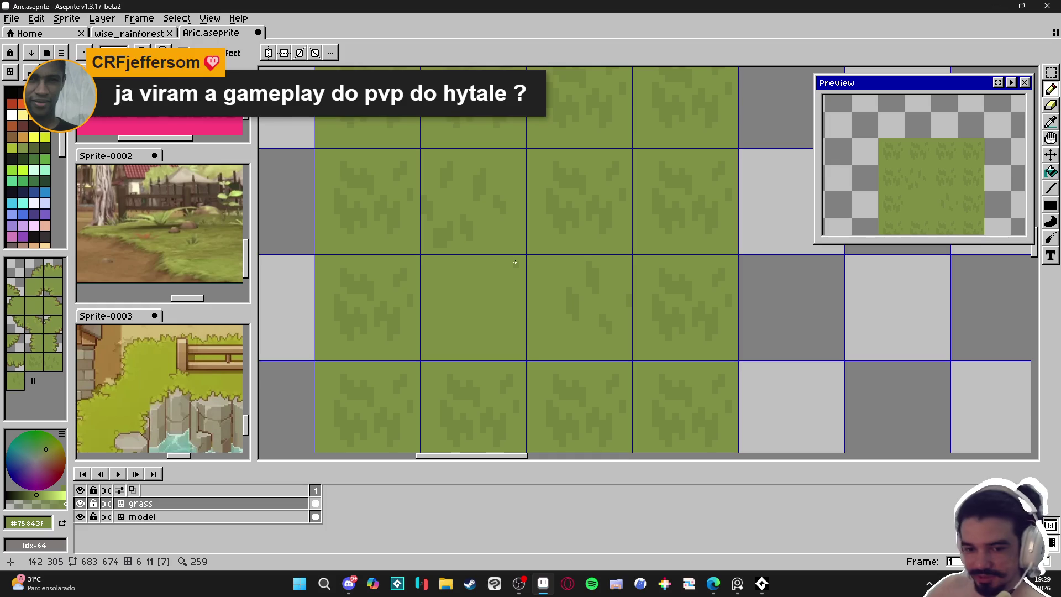
pyautogui.scroll(2, 513, 262)
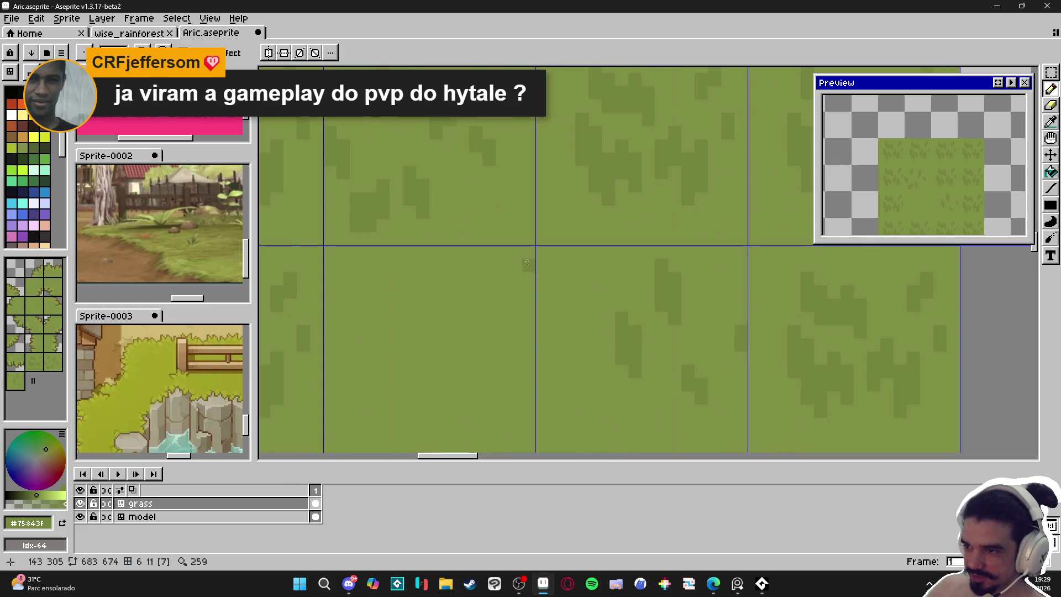
pyautogui.moveTo(525, 260)
pyautogui.mouseDown()
pyautogui.moveTo(528, 252)
pyautogui.moveTo(528, 266)
pyautogui.moveTo(515, 265)
pyautogui.moveTo(523, 277)
pyautogui.moveTo(502, 280)
pyautogui.moveTo(517, 292)
pyautogui.moveTo(503, 318)
pyautogui.moveTo(515, 319)
pyautogui.moveTo(512, 331)
pyautogui.mouseUp()
pyautogui.click(503, 331)
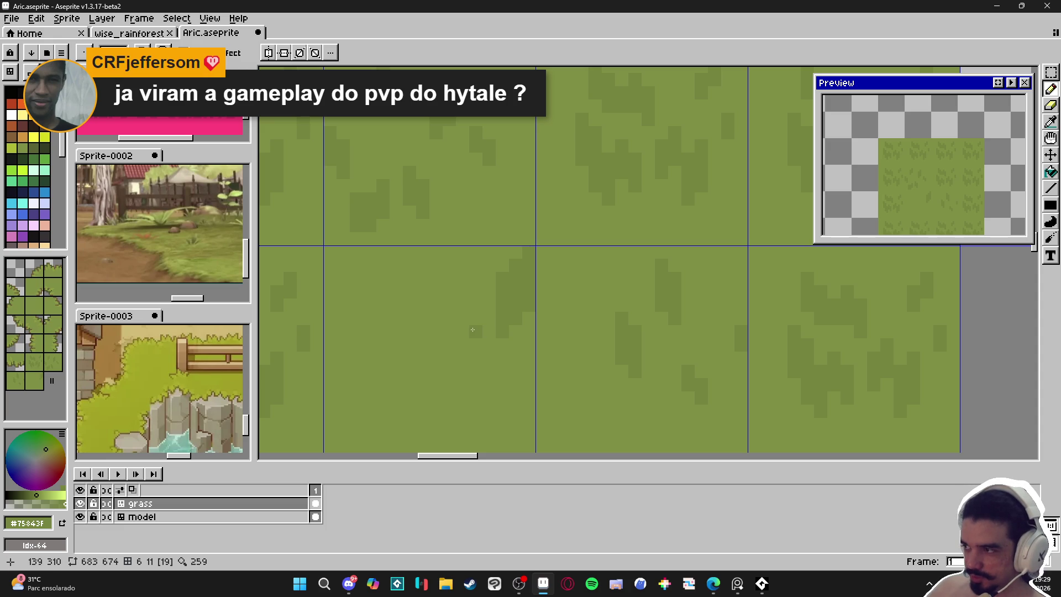
# Repaint the dark pixel column light green and add new dark pixels beside it.
pyautogui.keyDown('alt'); pyautogui.click(481, 290); pyautogui.keyUp('alt')
pyautogui.moveTo(503, 279)
pyautogui.mouseDown()
pyautogui.moveTo(503, 332)
pyautogui.moveTo(489, 324)
pyautogui.moveTo(490, 345)
pyautogui.mouseUp()
pyautogui.keyDown('alt'); pyautogui.click(517, 305); pyautogui.keyUp('alt')
pyautogui.moveTo(476, 318)
pyautogui.mouseDown()
pyautogui.moveTo(476, 328)
pyautogui.moveTo(477, 308)
pyautogui.mouseUp()
pyautogui.scroll(-4, 490, 330)
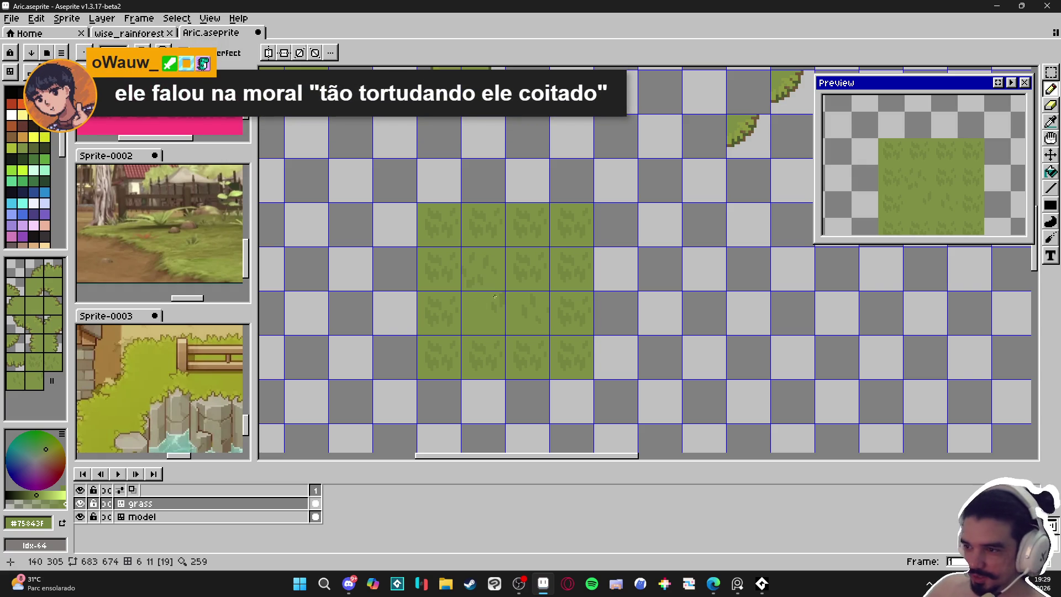
pyautogui.scroll(5, 495, 296)
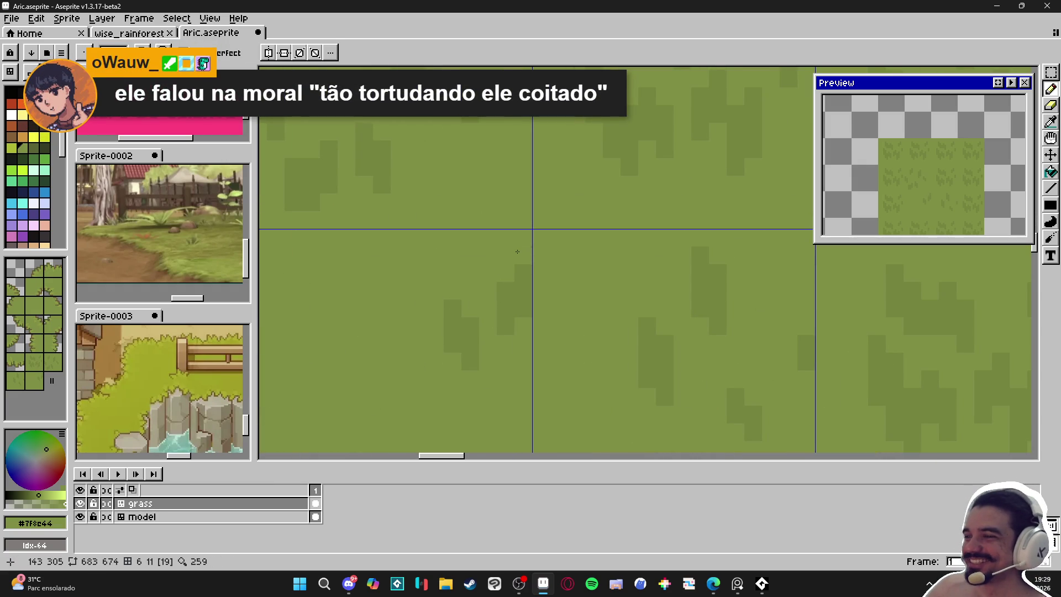
pyautogui.keyDown('alt'); pyautogui.click(510, 299); pyautogui.keyUp('alt')
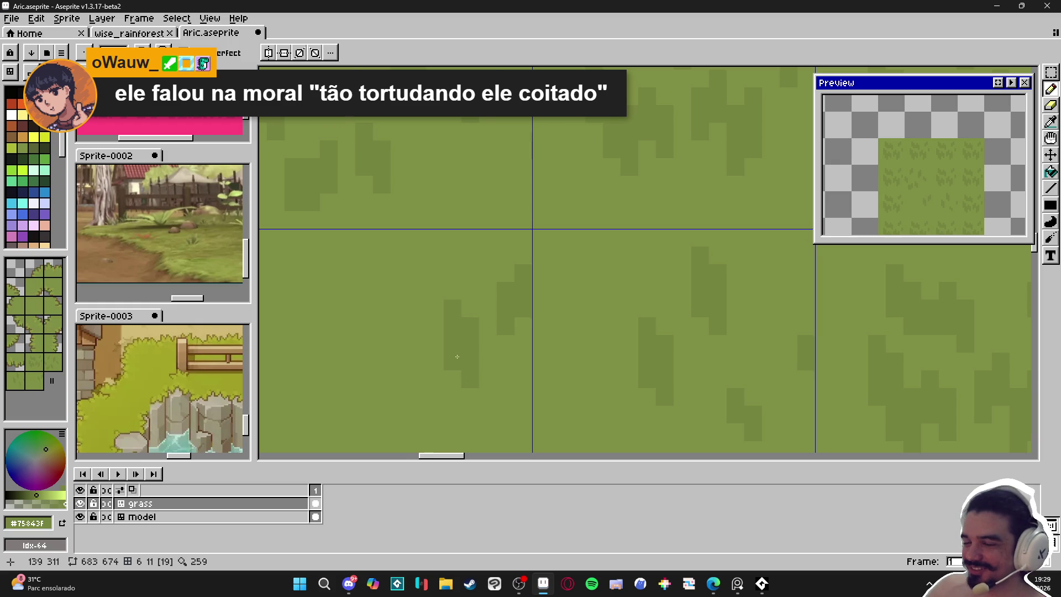
pyautogui.scroll(-5, 457, 357)
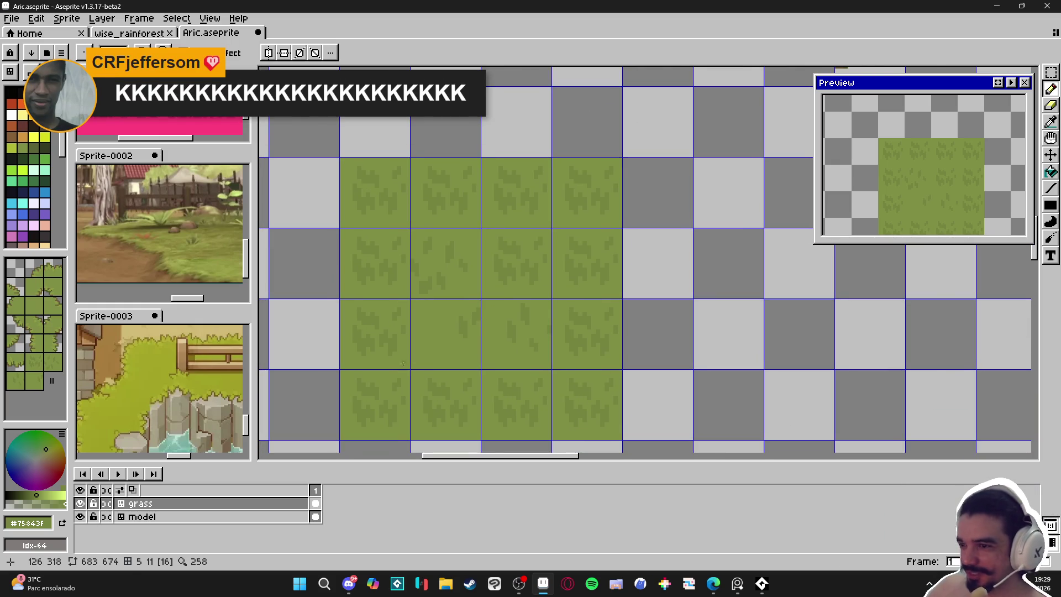
pyautogui.scroll(2, 403, 364)
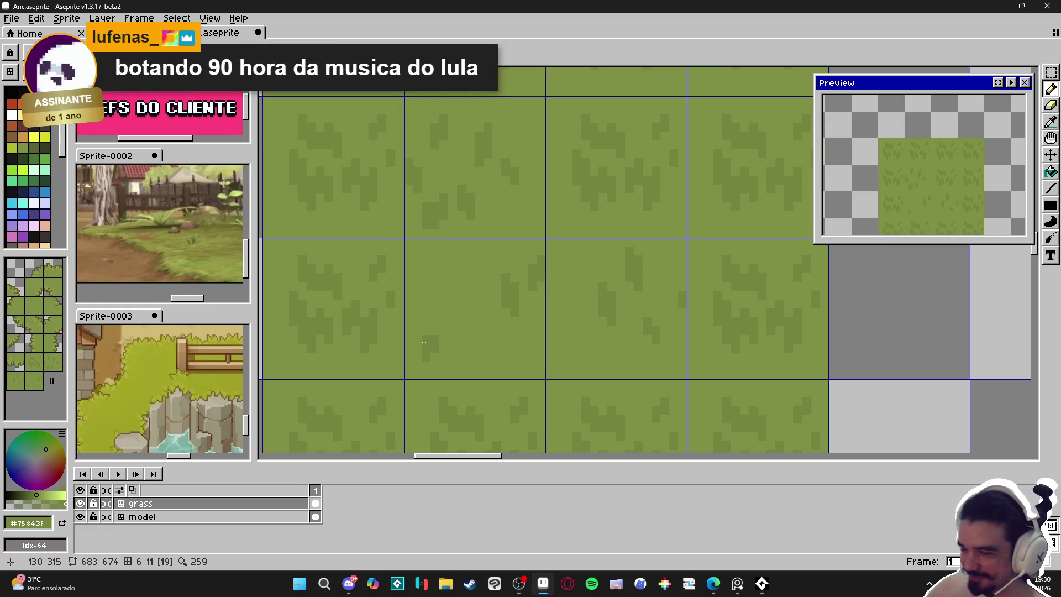
pyautogui.scroll(-3, 432, 332)
pyautogui.scroll(3, 442, 341)
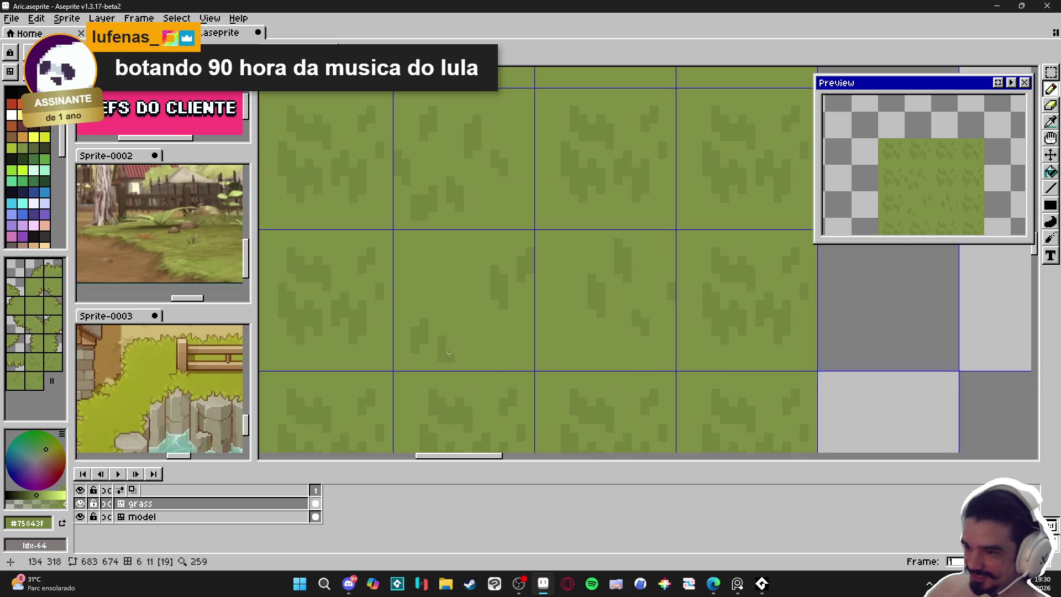
pyautogui.scroll(-3, 450, 353)
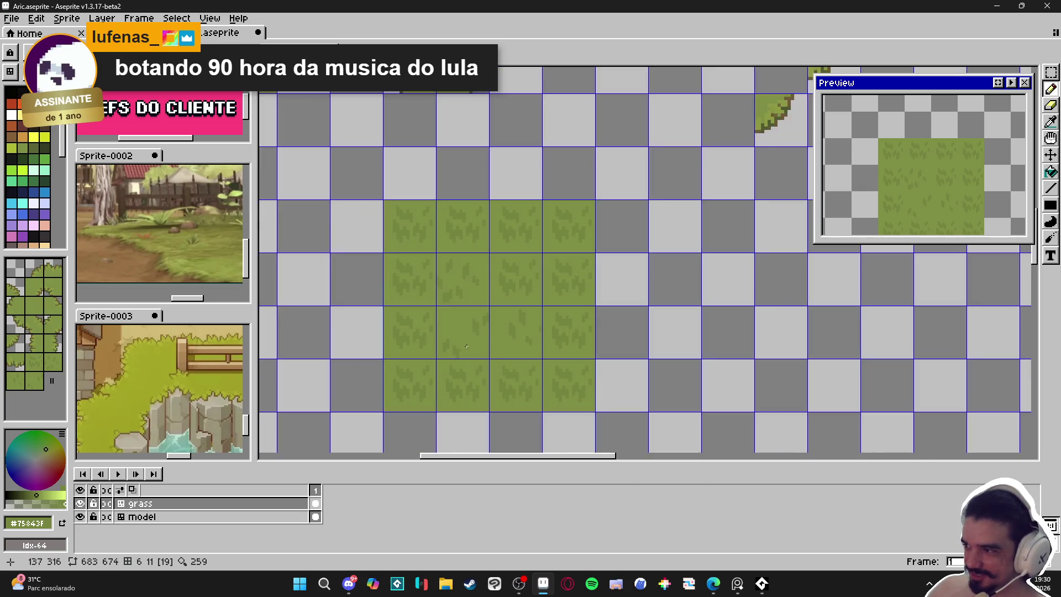
pyautogui.scroll(3, 472, 338)
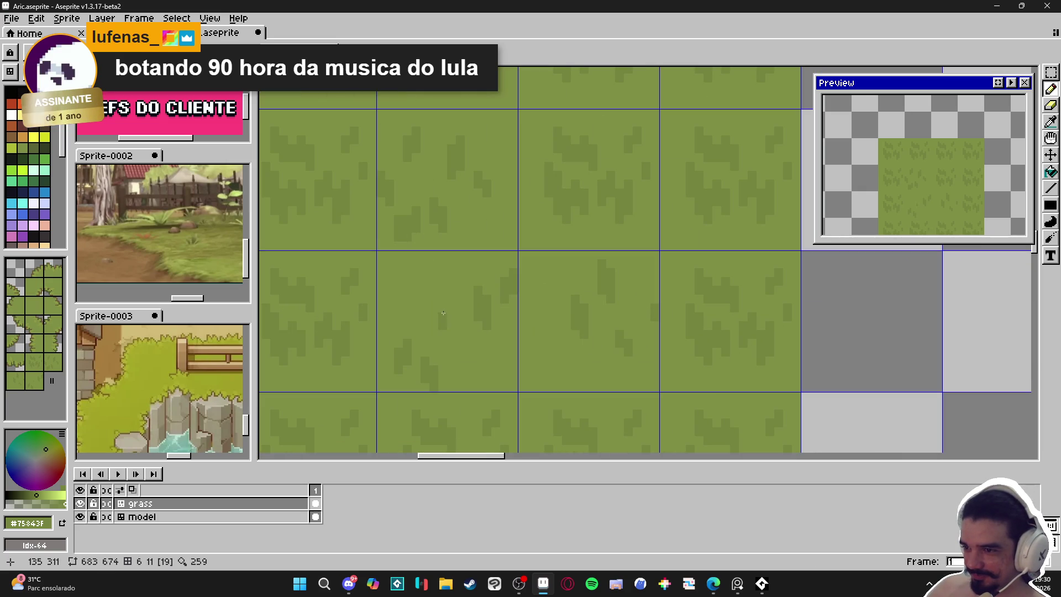
pyautogui.scroll(-3, 458, 334)
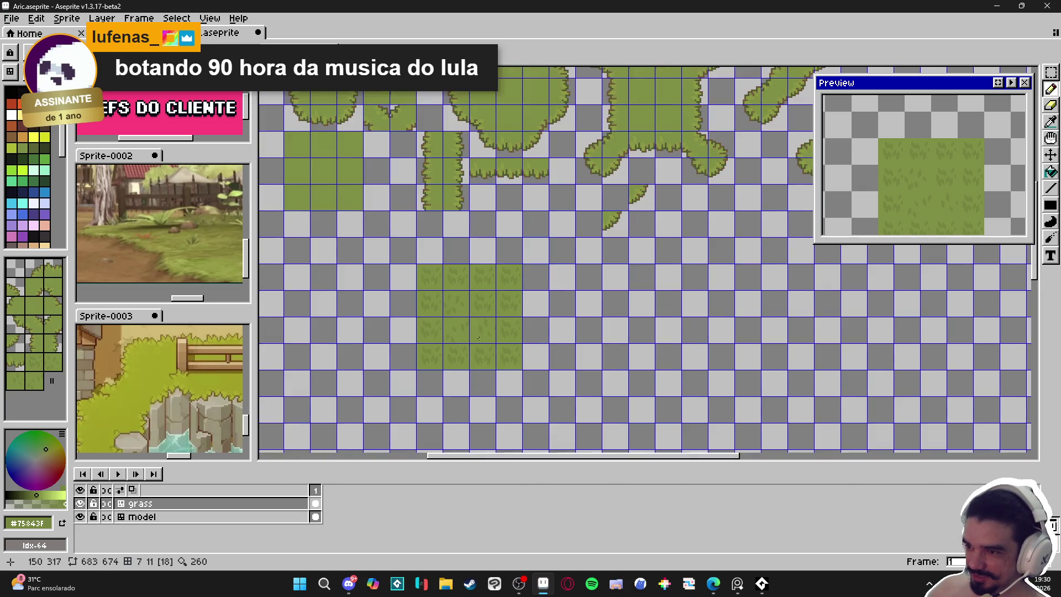
# Repaint the stray dark grass pixel with the light base green.
pyautogui.scroll(3, 459, 334)
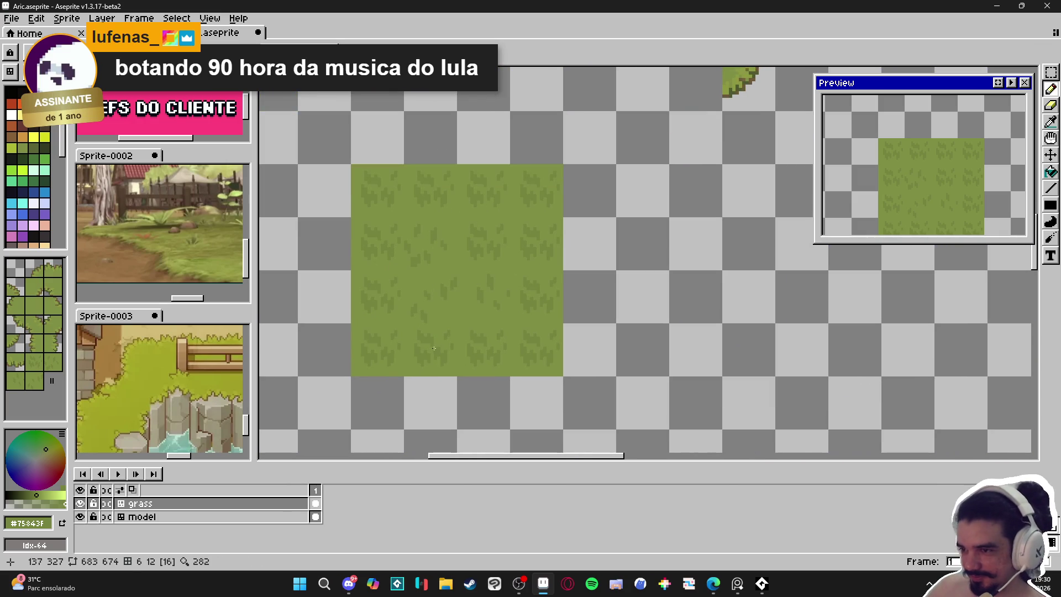
pyautogui.scroll(4, 387, 243)
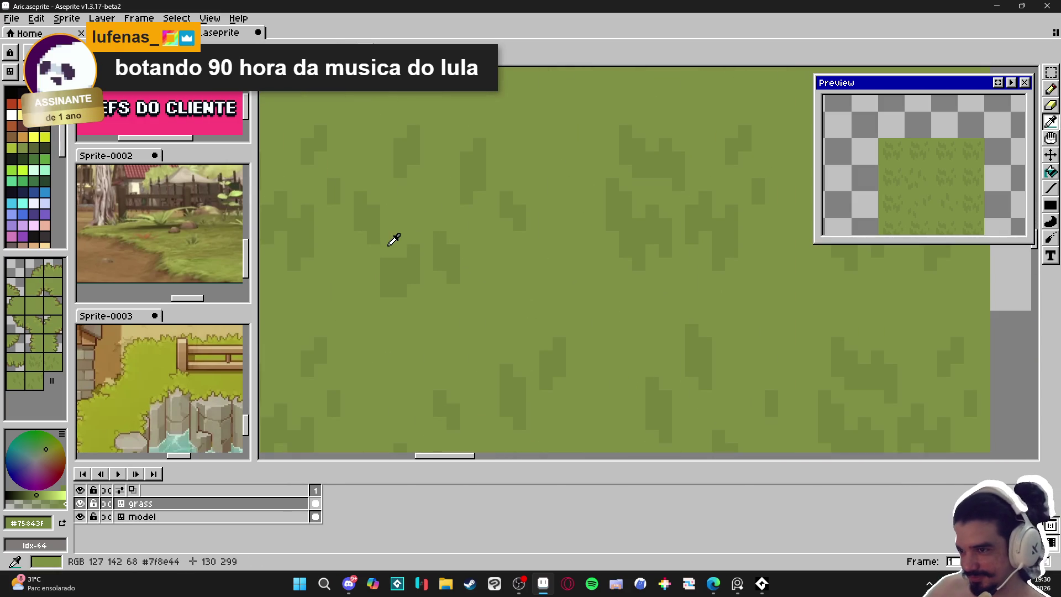
pyautogui.press('Tab')
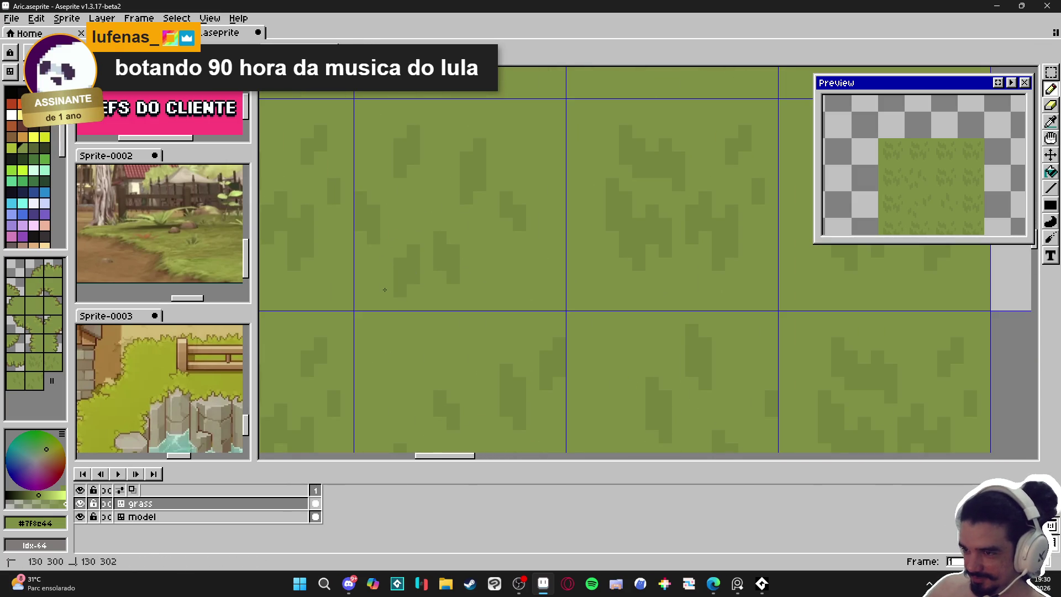
pyautogui.scroll(-2, 392, 265)
pyautogui.scroll(3, 387, 283)
pyautogui.click(379, 292)
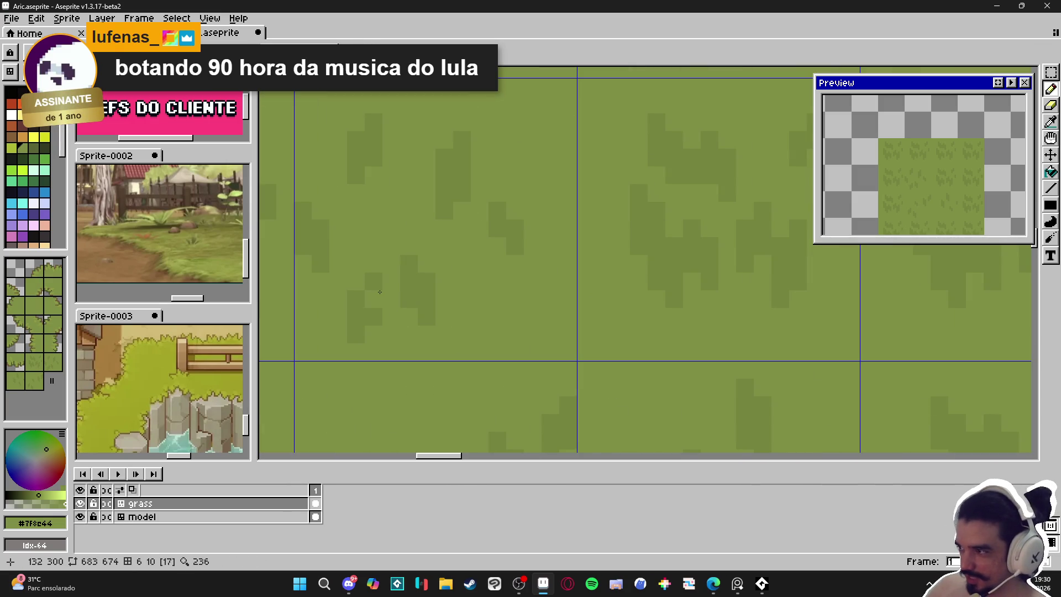
# Save Aric.aseprite.
pyautogui.scroll(-2, 375, 297)
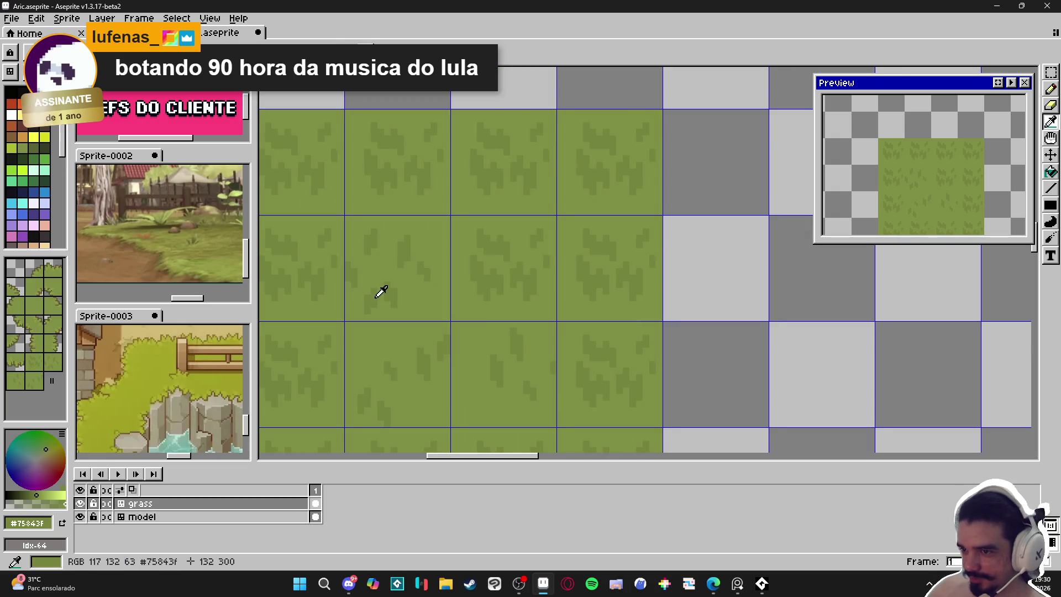
pyautogui.scroll(-2, 379, 289)
pyautogui.hotkey('ctrl', 's')
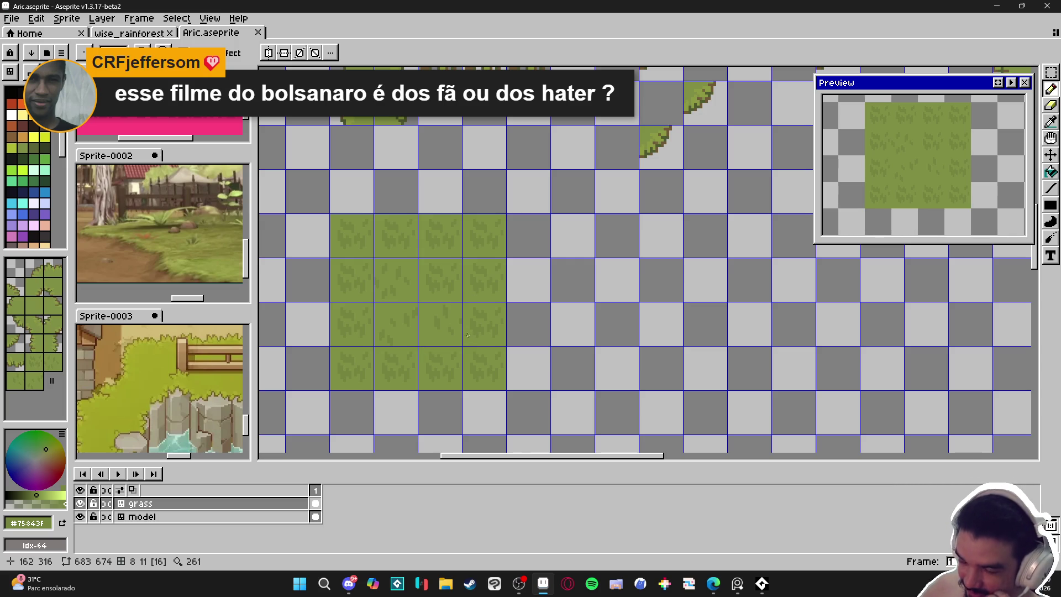
# Cover the dark marks on a grass tile with the light base green.
pyautogui.scroll(4, 361, 342)
pyautogui.keyDown('alt'); pyautogui.click(360, 338); pyautogui.keyUp('alt')
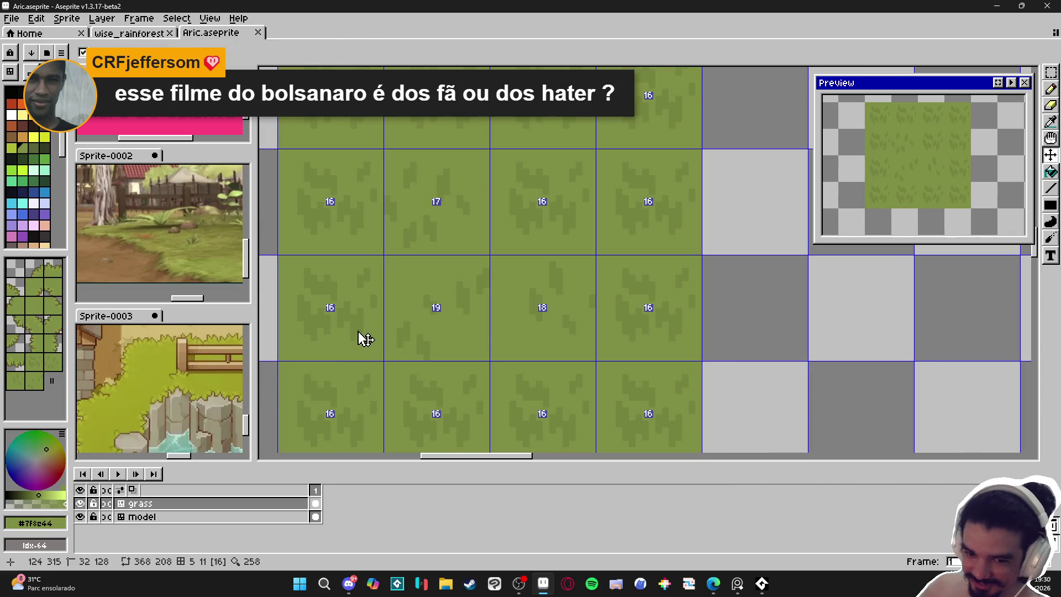
pyautogui.click(354, 308)
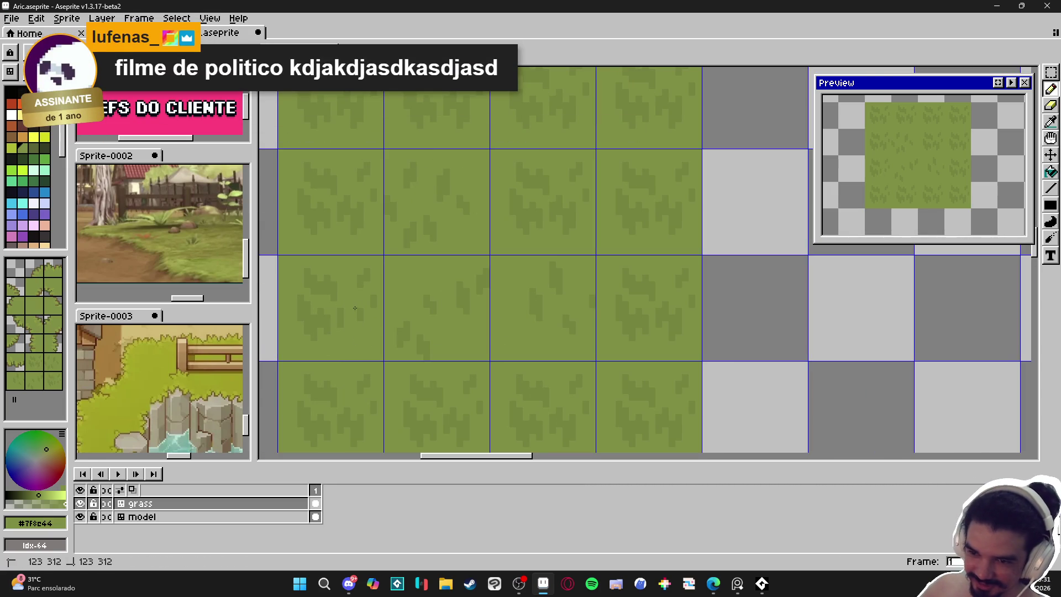
pyautogui.click(364, 276)
pyautogui.moveTo(330, 283)
pyautogui.mouseDown()
pyautogui.moveTo(322, 345)
pyautogui.moveTo(310, 278)
pyautogui.mouseUp()
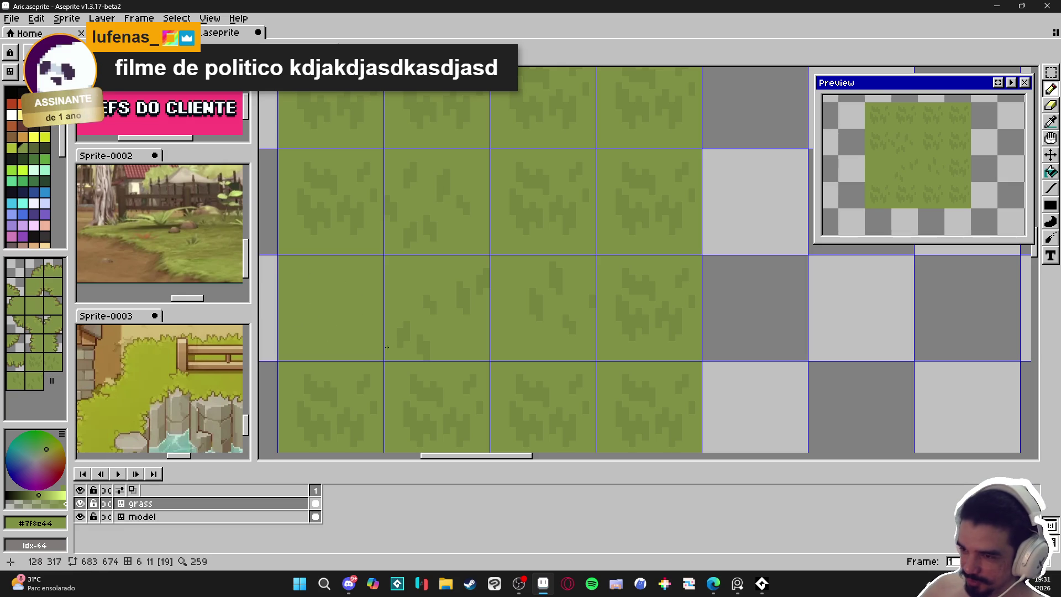
# Pick the dark grass shade and add a couple of dark pixels left of the old spot.
pyautogui.keyDown('alt'); pyautogui.click(357, 328); pyautogui.keyUp('alt')
pyautogui.scroll(1, 363, 344)
pyautogui.click(348, 346)
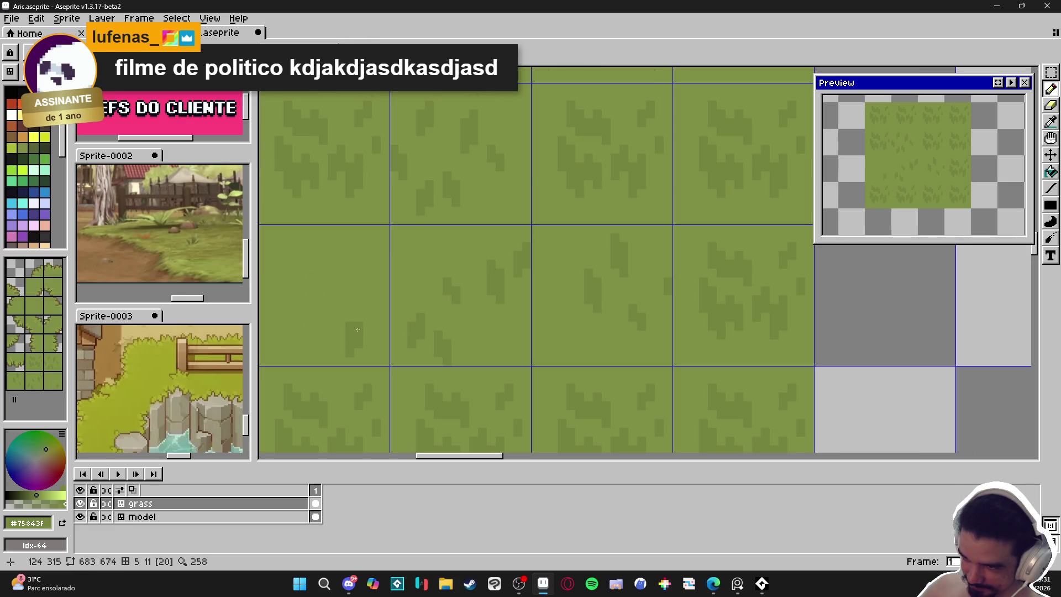
pyautogui.scroll(-1, 357, 317)
pyautogui.moveTo(336, 313); pyautogui.dragTo(336, 318)
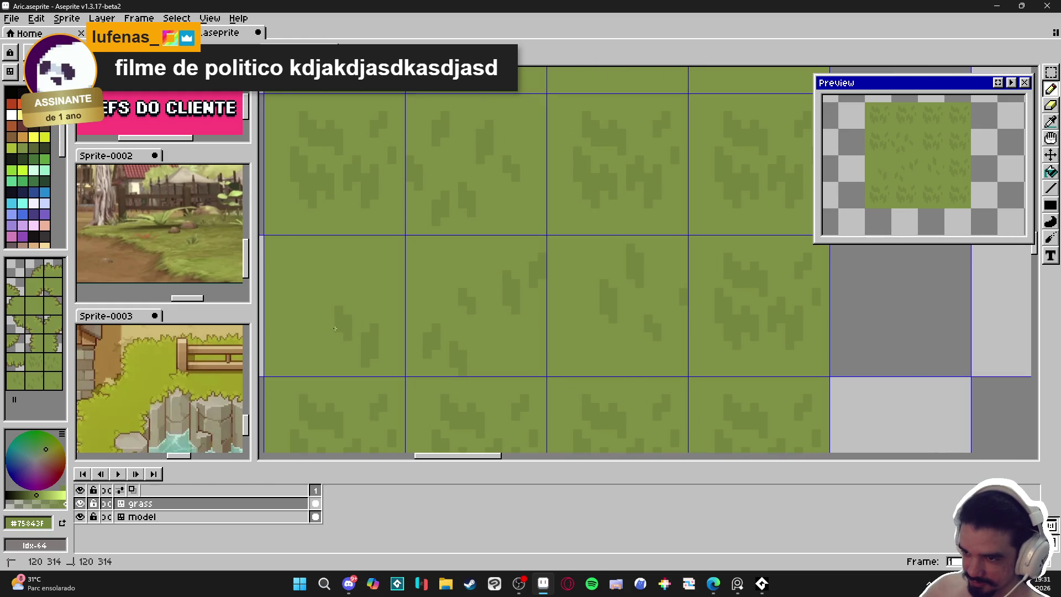
pyautogui.scroll(-3, 335, 328)
pyautogui.scroll(-1, 375, 381)
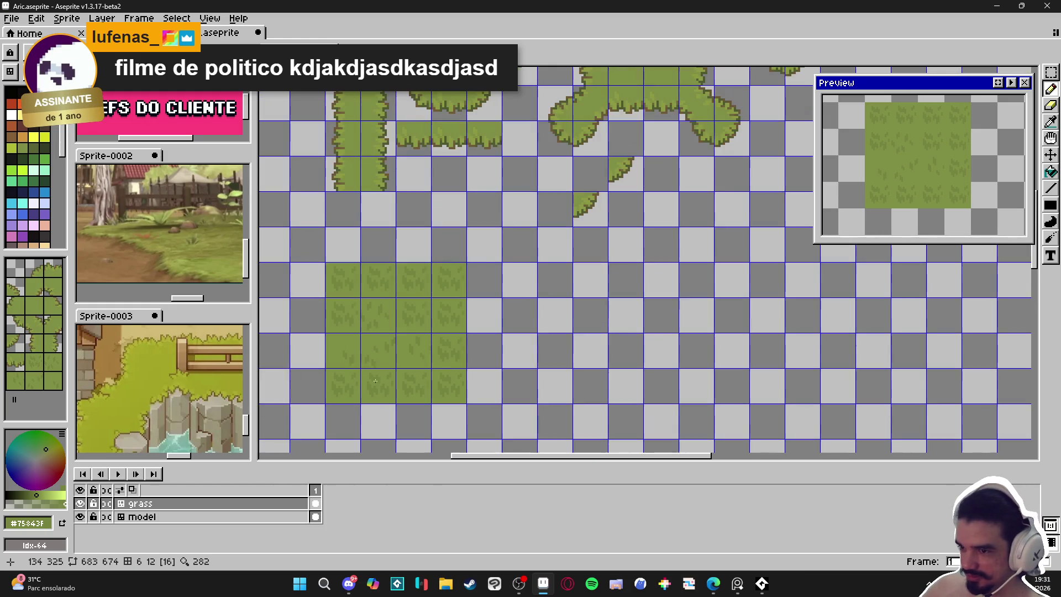
pyautogui.scroll(-2, 381, 378)
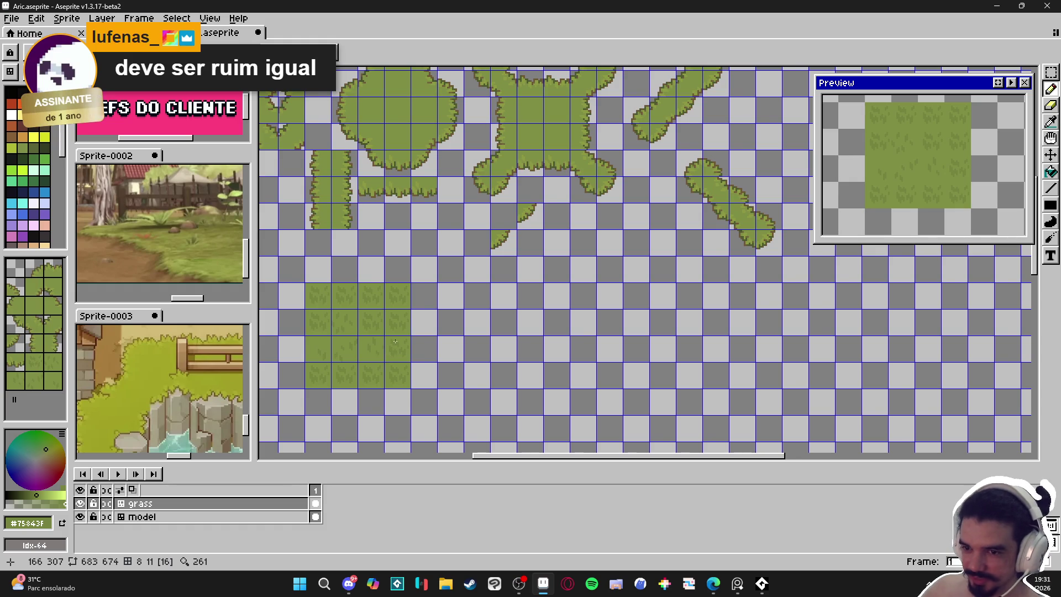
pyautogui.scroll(2, 402, 344)
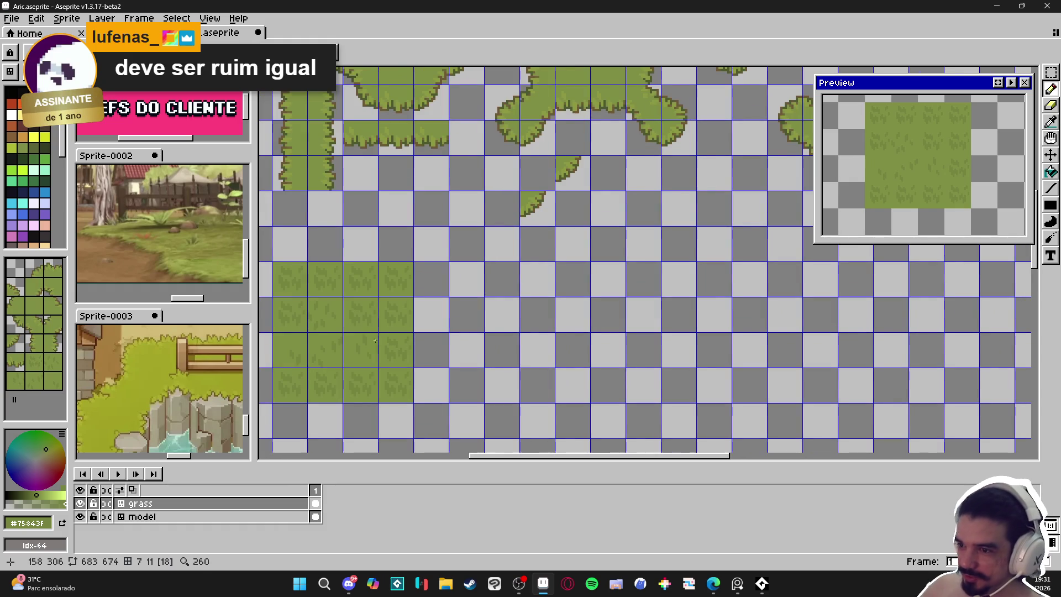
pyautogui.scroll(2, 389, 323)
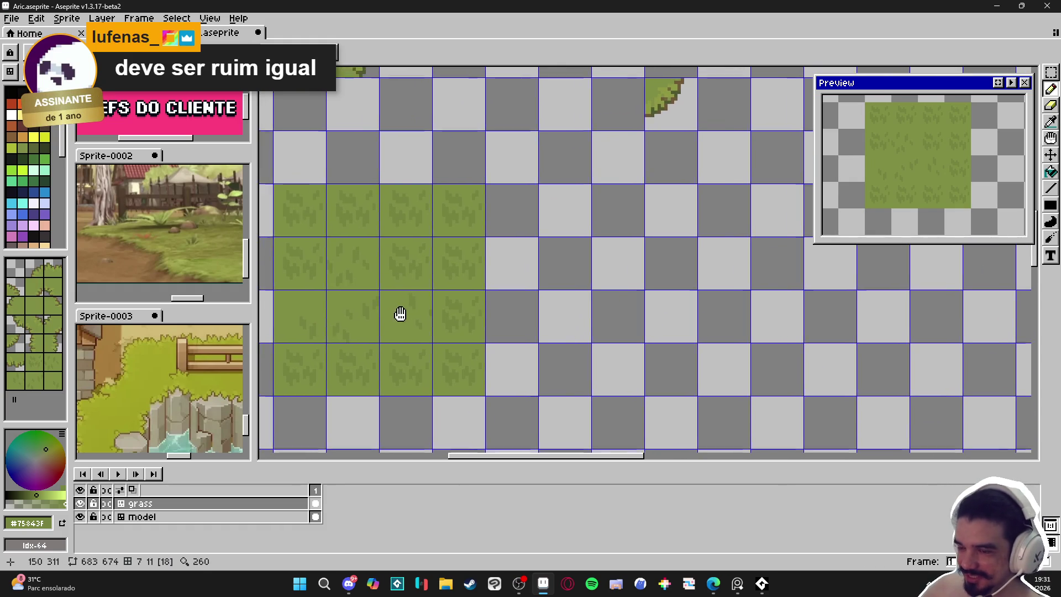
# Stamp grass variants 20, 19, 18 and 17 to start a new block right of the first.
pyautogui.click(33, 363)
pyautogui.click(627, 252)
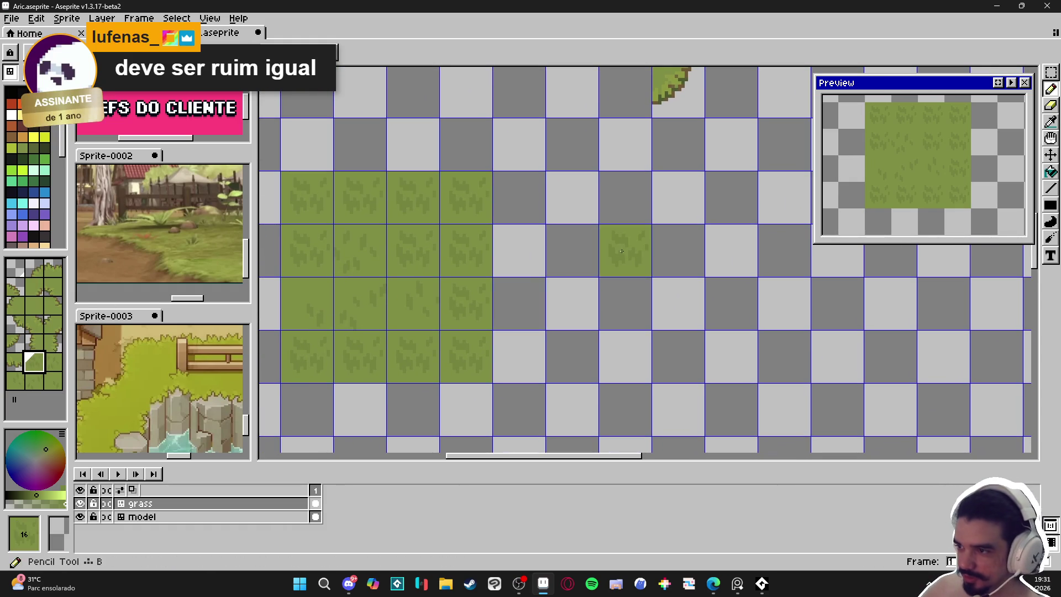
pyautogui.click(53, 380)
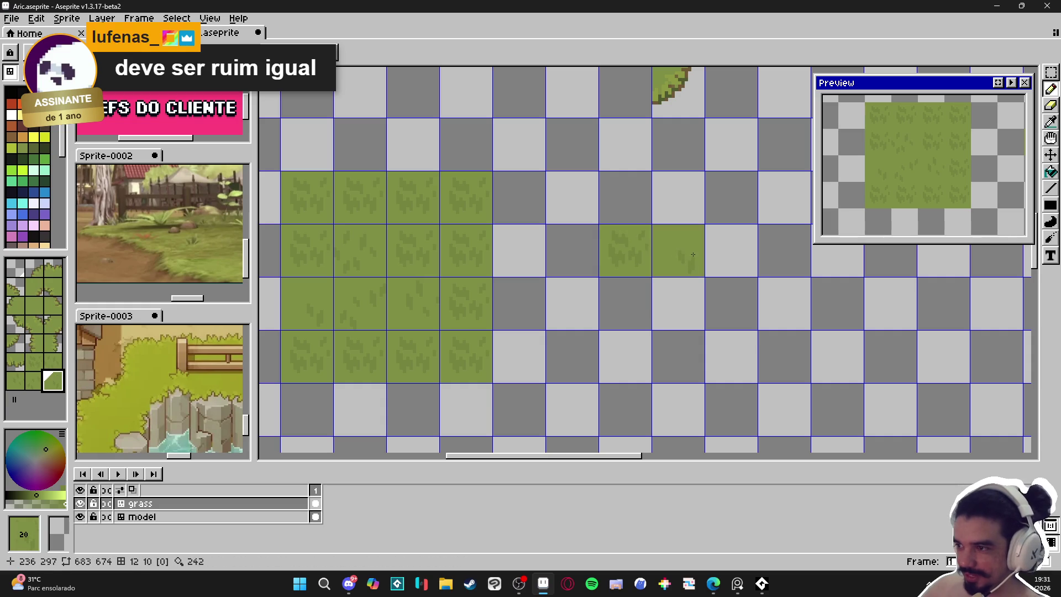
pyautogui.click(36, 382)
pyautogui.click(674, 302)
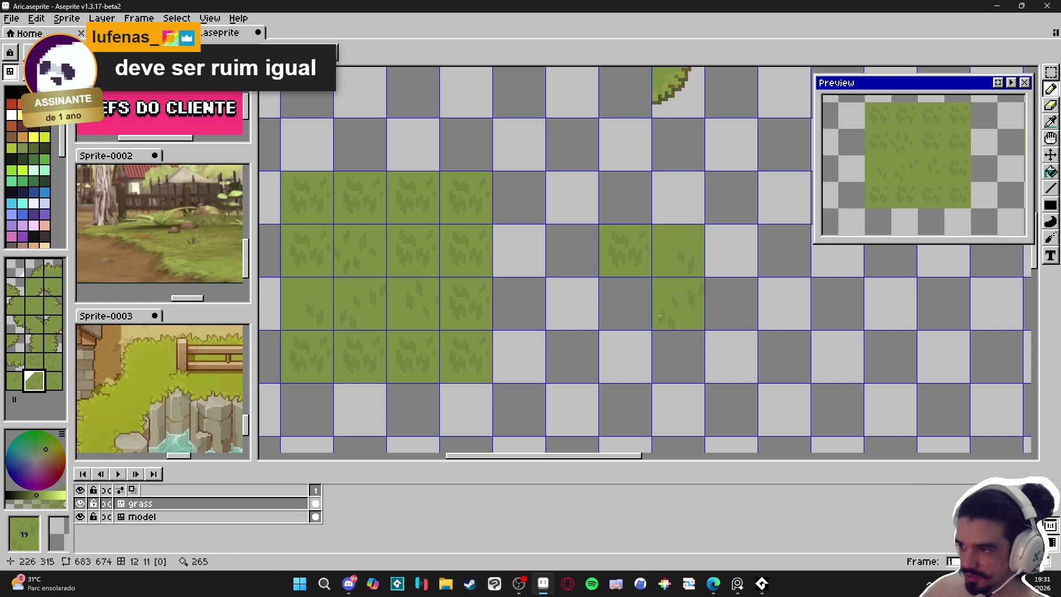
pyautogui.click(22, 381)
pyautogui.click(625, 304)
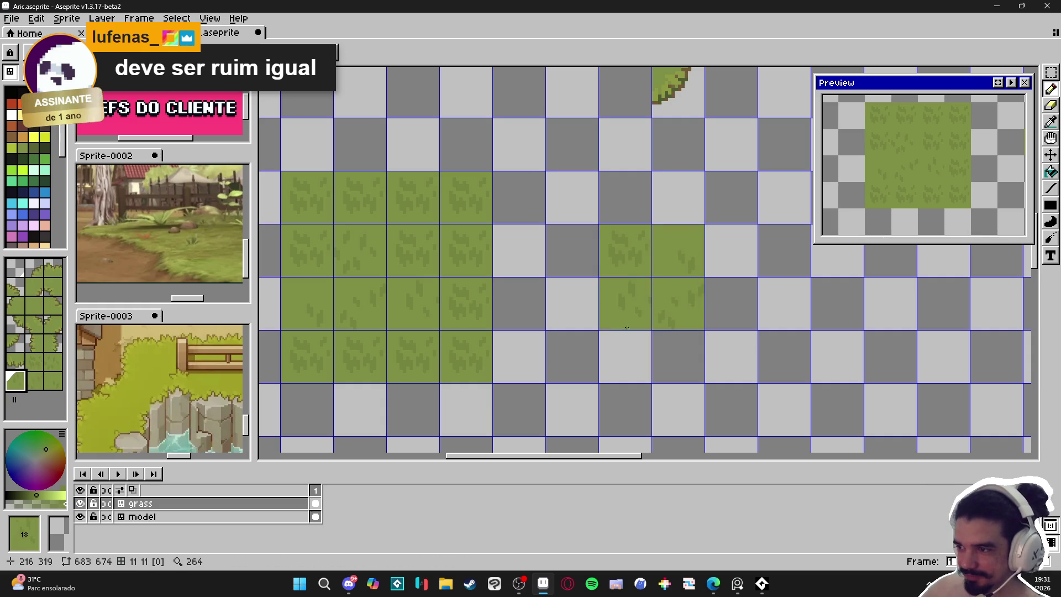
pyautogui.click(50, 362)
pyautogui.click(732, 250)
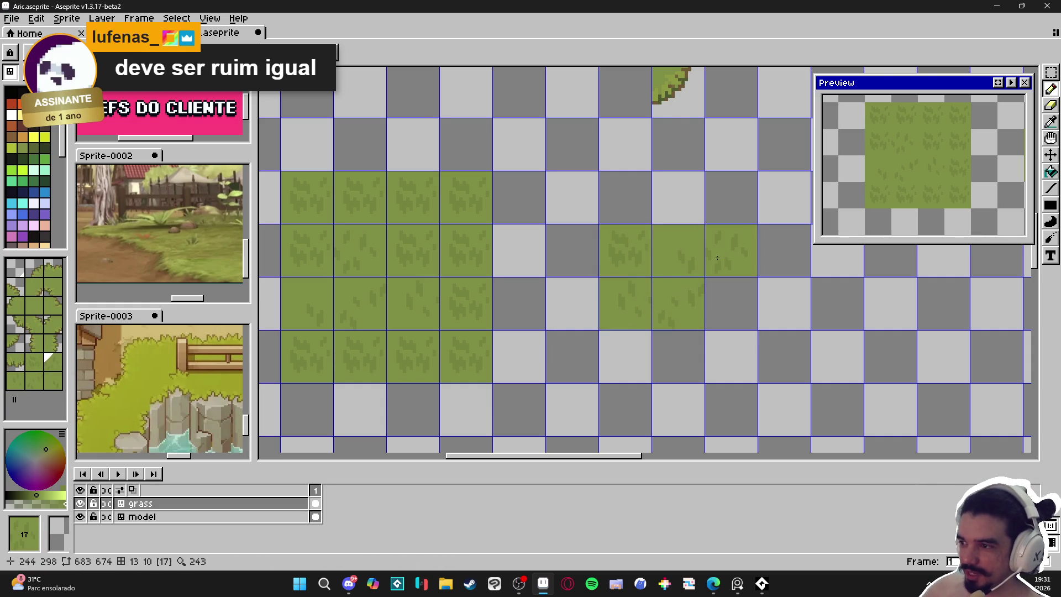
# Fill the new block's right column with plain grass tile 7 and hide the tile grid.
pyautogui.scroll(-3, 587, 332)
pyautogui.keyDown('alt'); pyautogui.click(301, 173); pyautogui.keyUp('alt')
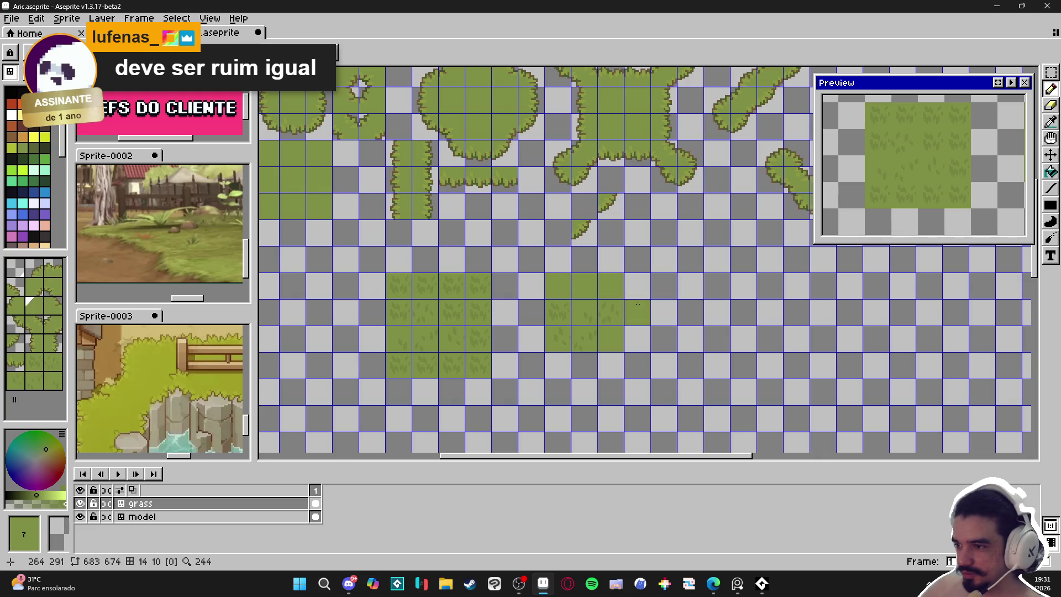
pyautogui.click(637, 286)
pyautogui.click(640, 328)
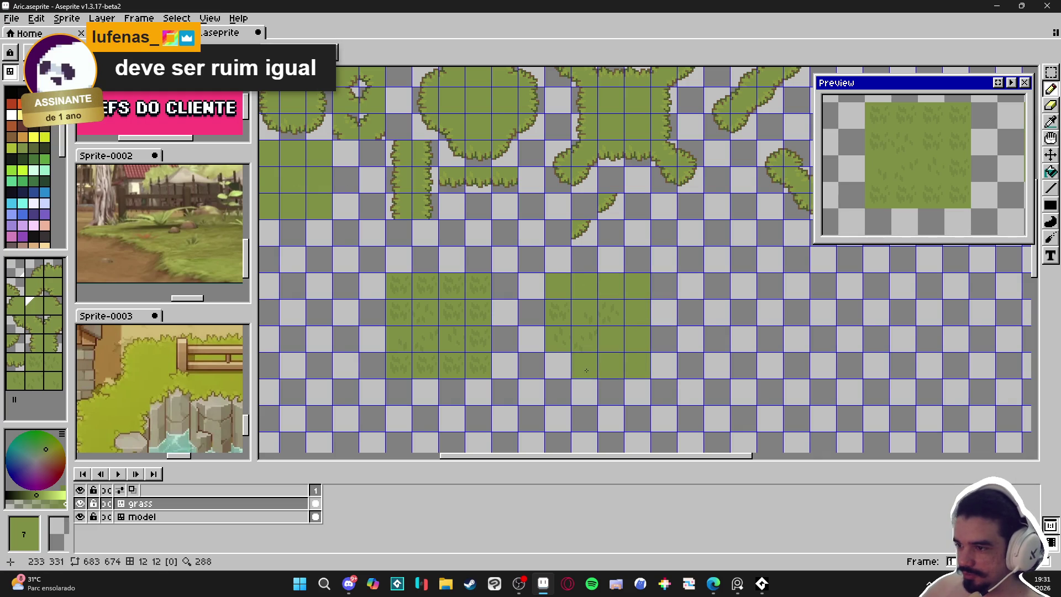
pyautogui.hscroll(1, 575, 372)
pyautogui.hotkey('ctrl', "'")
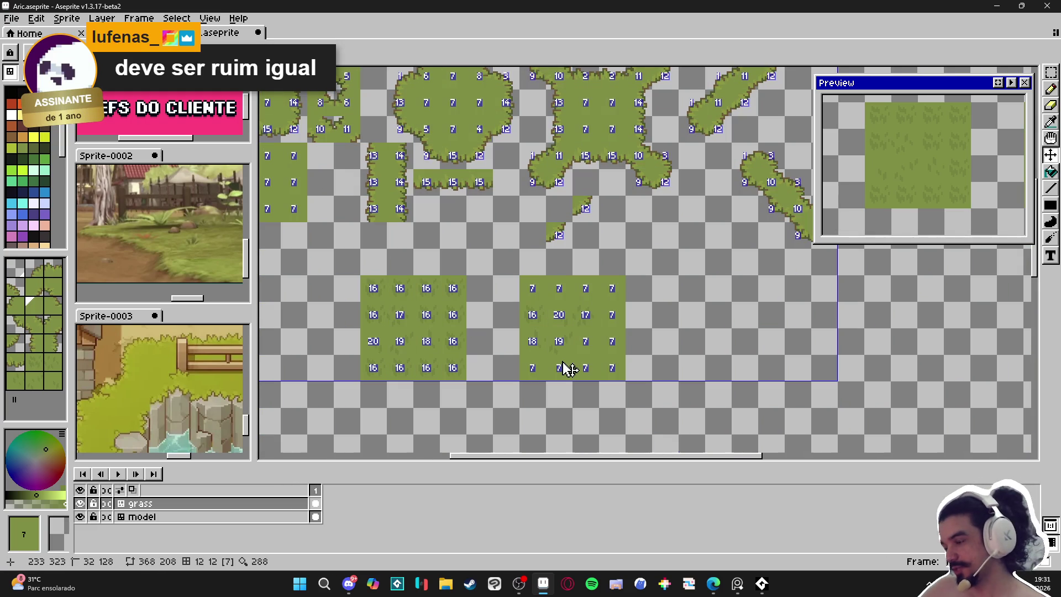
pyautogui.scroll(2, 601, 400)
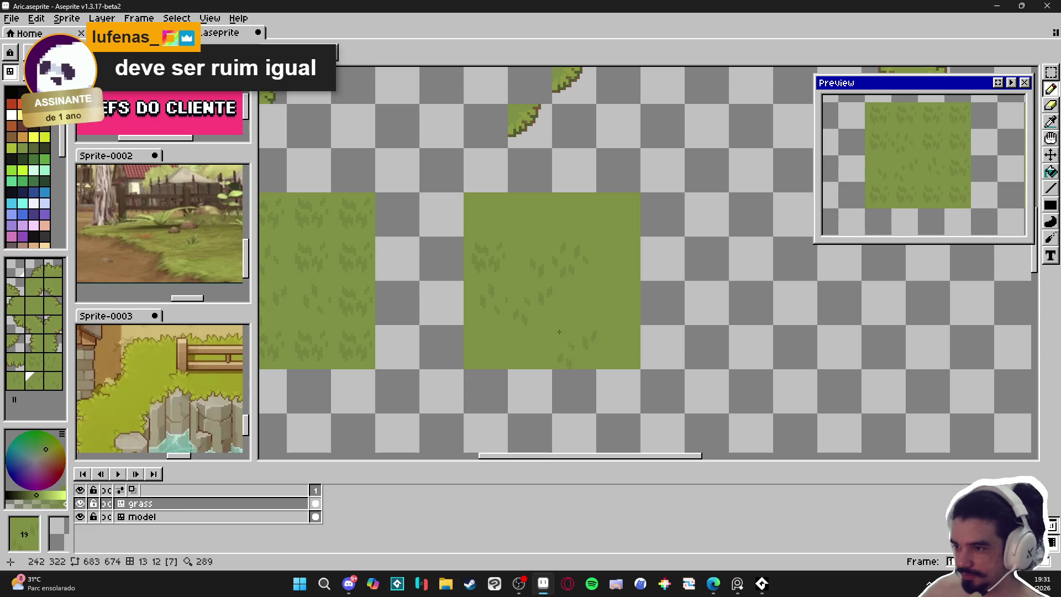
pyautogui.scroll(1, 619, 357)
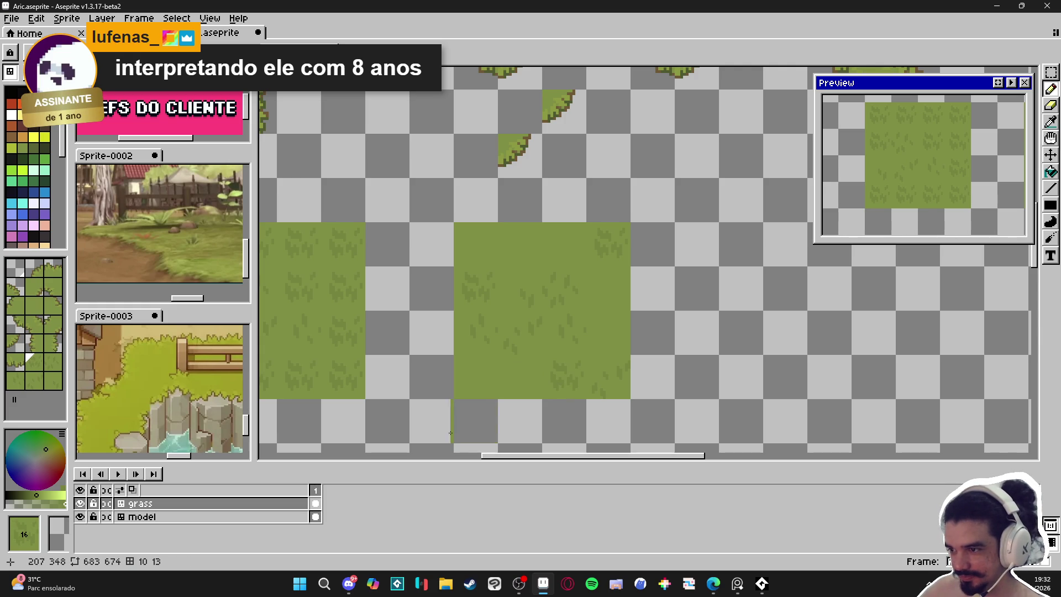
# Review the grass blocks across the tilemap, save Aric.aseprite, and stamp one more grass tile beside them.
pyautogui.scroll(-1, 670, 406)
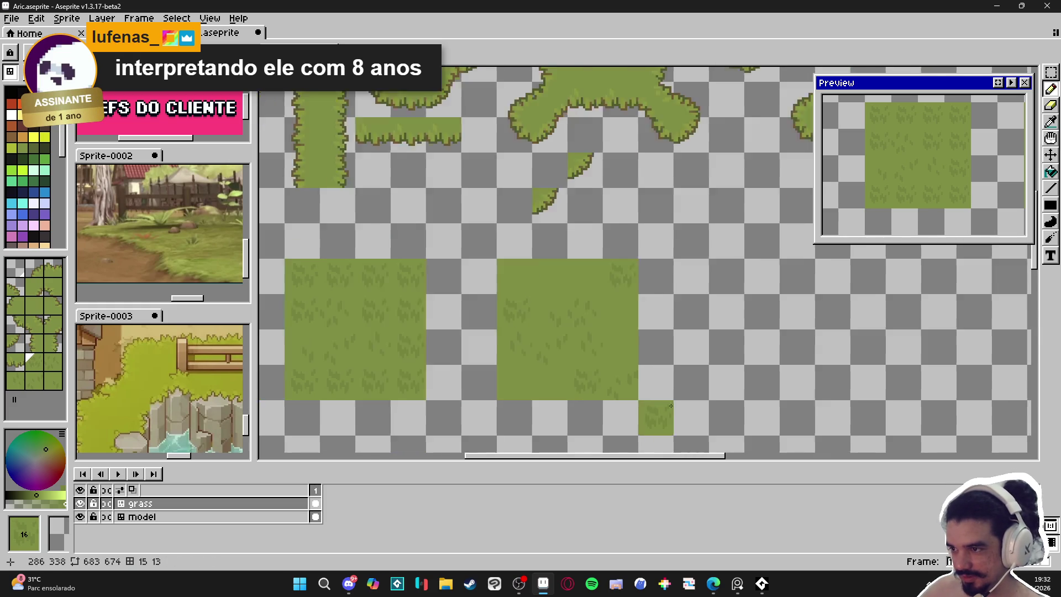
pyautogui.scroll(1, 719, 392)
pyautogui.scroll(-2, 800, 381)
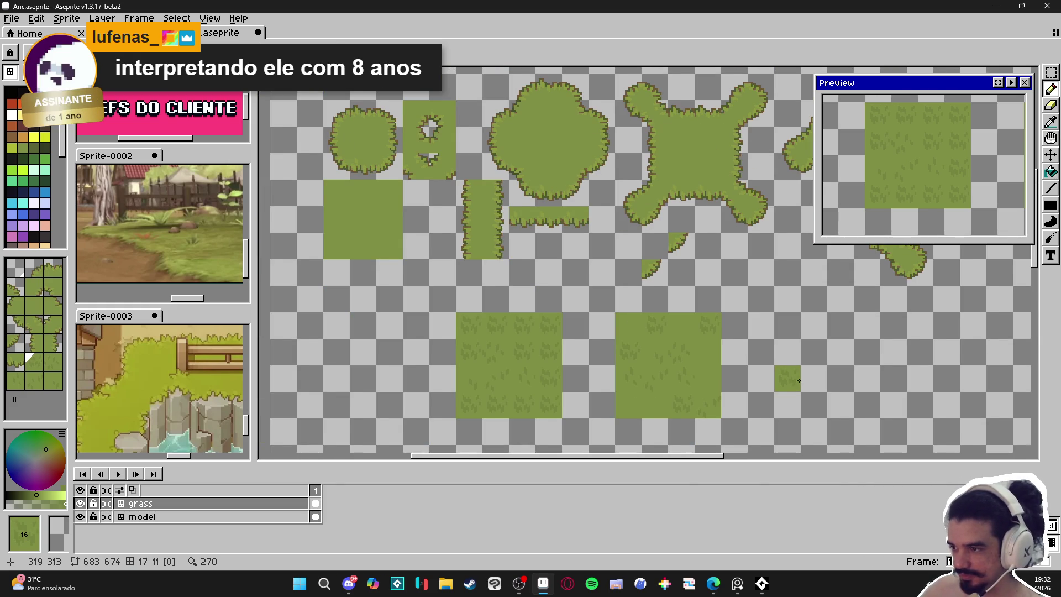
pyautogui.scroll(1, 799, 380)
pyautogui.scroll(-1, 762, 374)
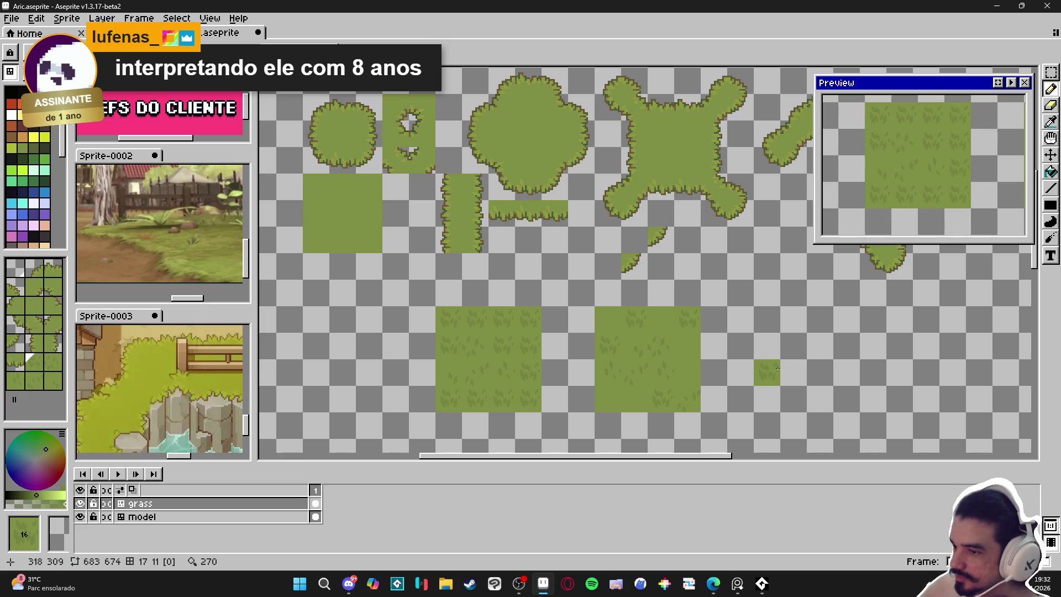
pyautogui.moveTo(768, 364); pyautogui.dragTo(623, 337)
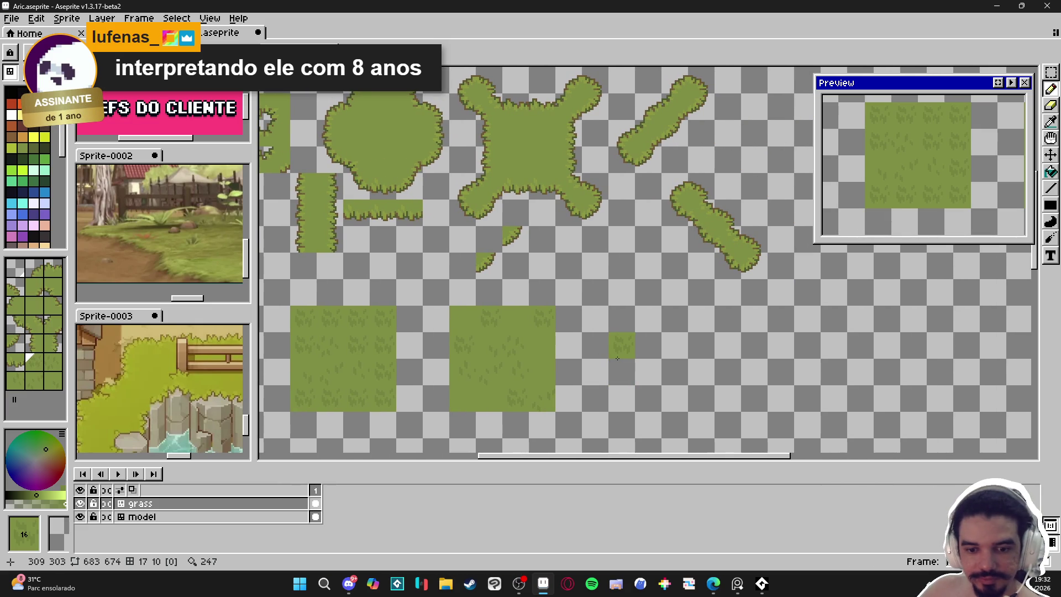
pyautogui.hotkey('alt', 'Tab')
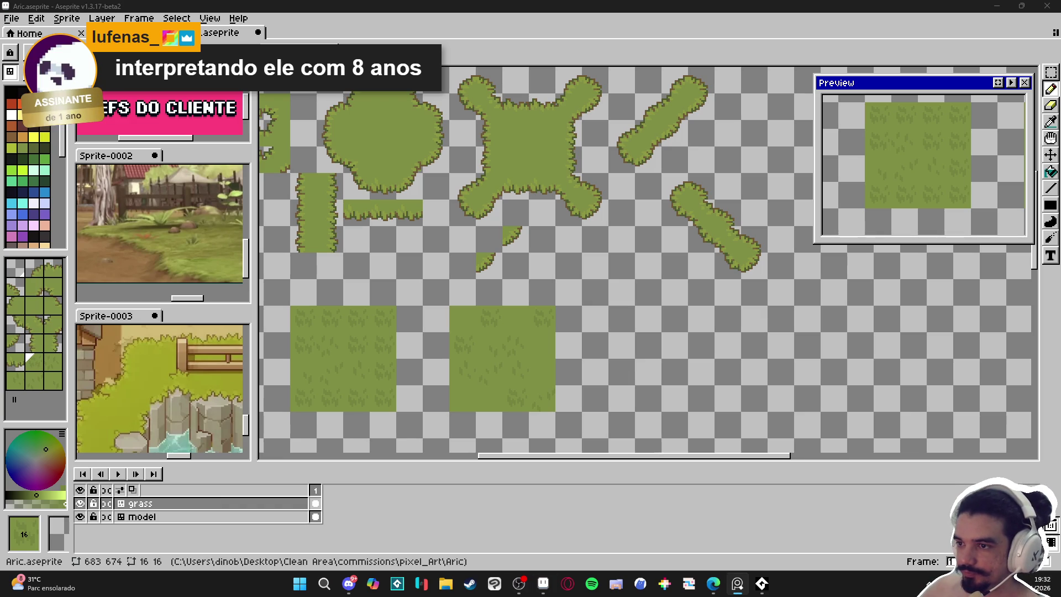
pyautogui.moveTo(593, 321)
pyautogui.mouseDown()
pyautogui.moveTo(663, 339)
pyautogui.moveTo(675, 322)
pyautogui.mouseUp()
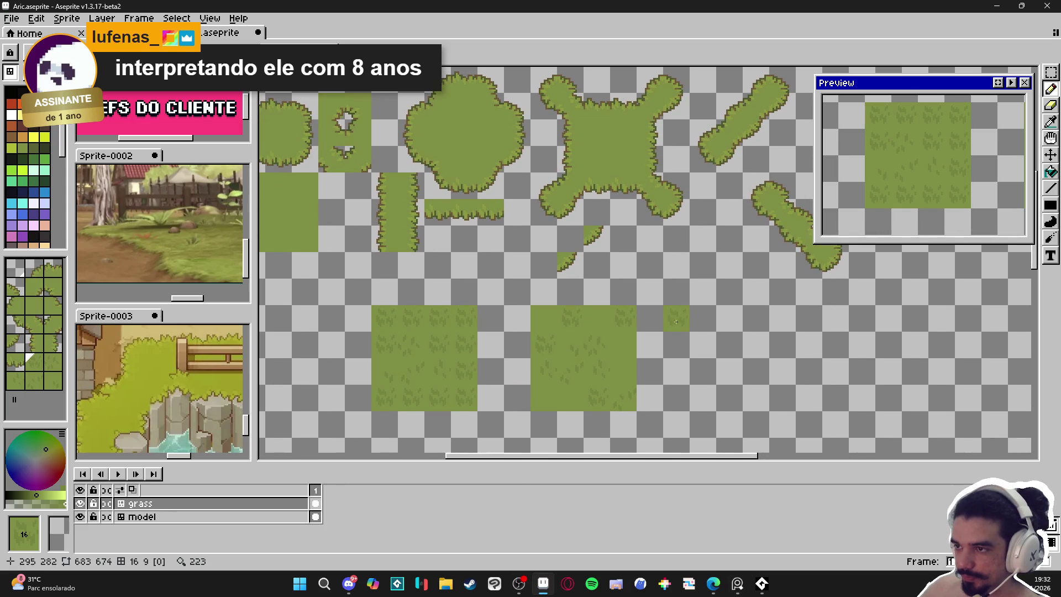
pyautogui.scroll(-2, 540, 296)
pyautogui.scroll(2, 455, 372)
pyautogui.hotkey('ctrl', 's')
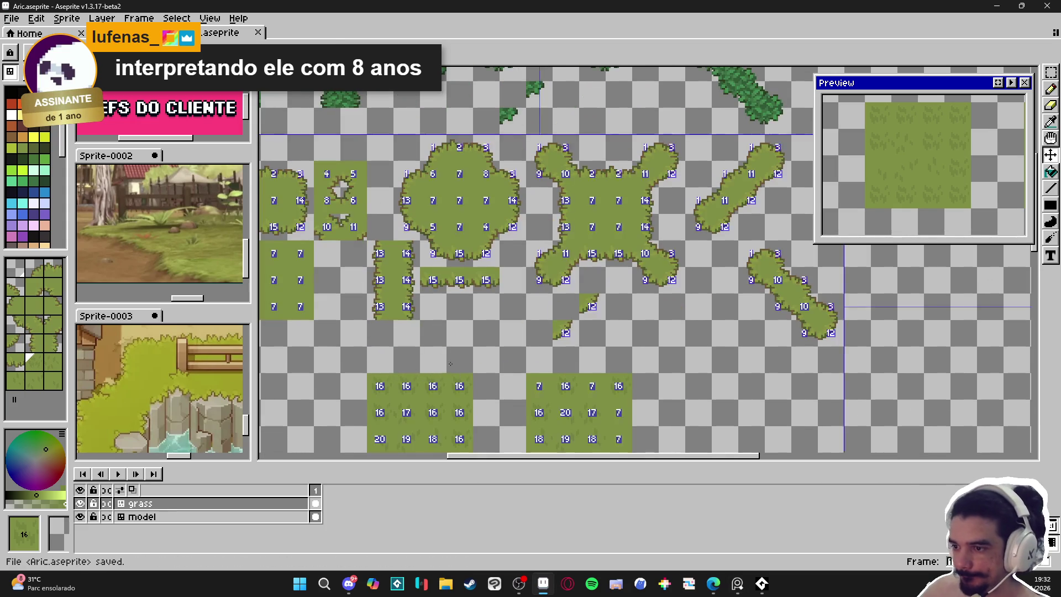
pyautogui.scroll(1, 425, 314)
pyautogui.click(650, 333)
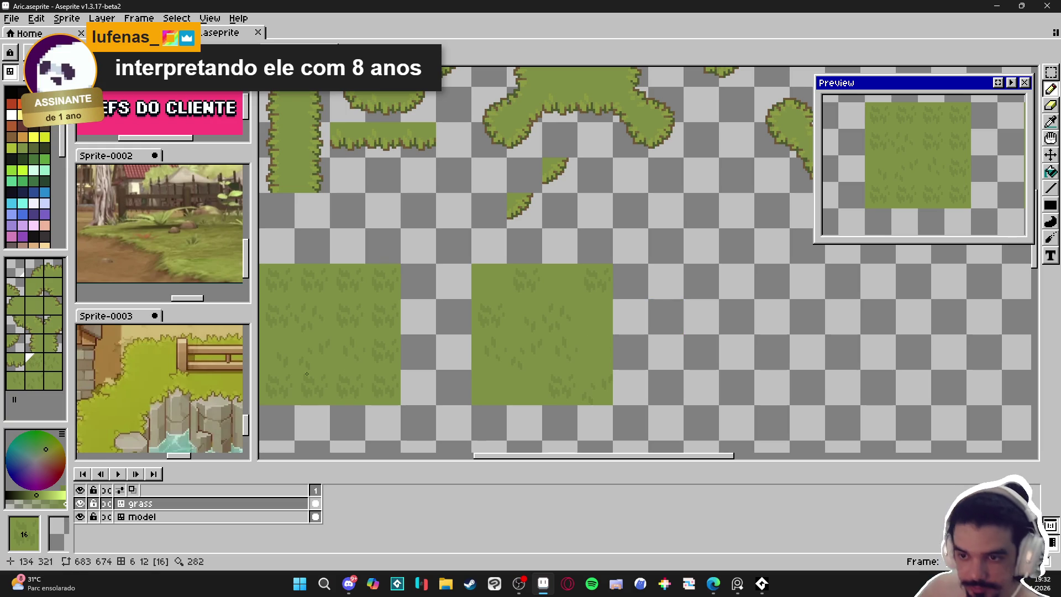
# Extend the lone grass tile into a strip using grass variants 18 through 20.
pyautogui.hscroll(5, 560, 246)
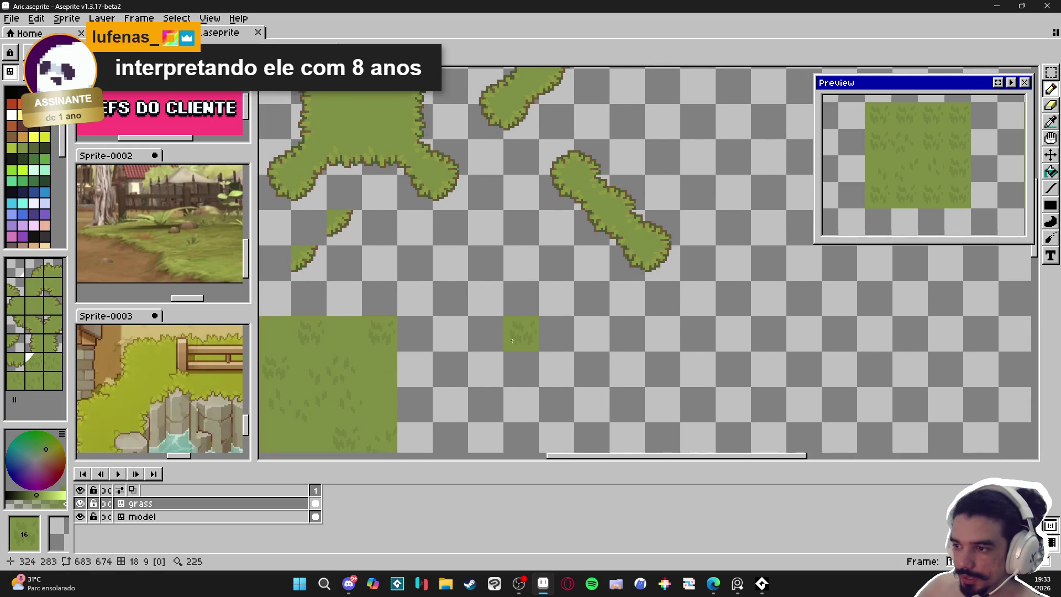
pyautogui.click(473, 341)
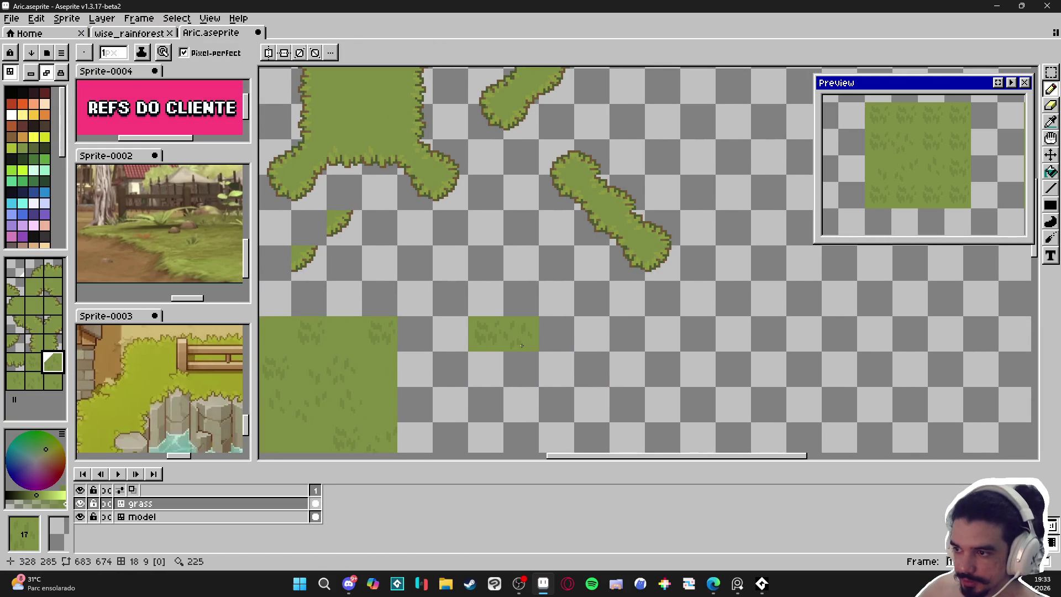
pyautogui.click(16, 381)
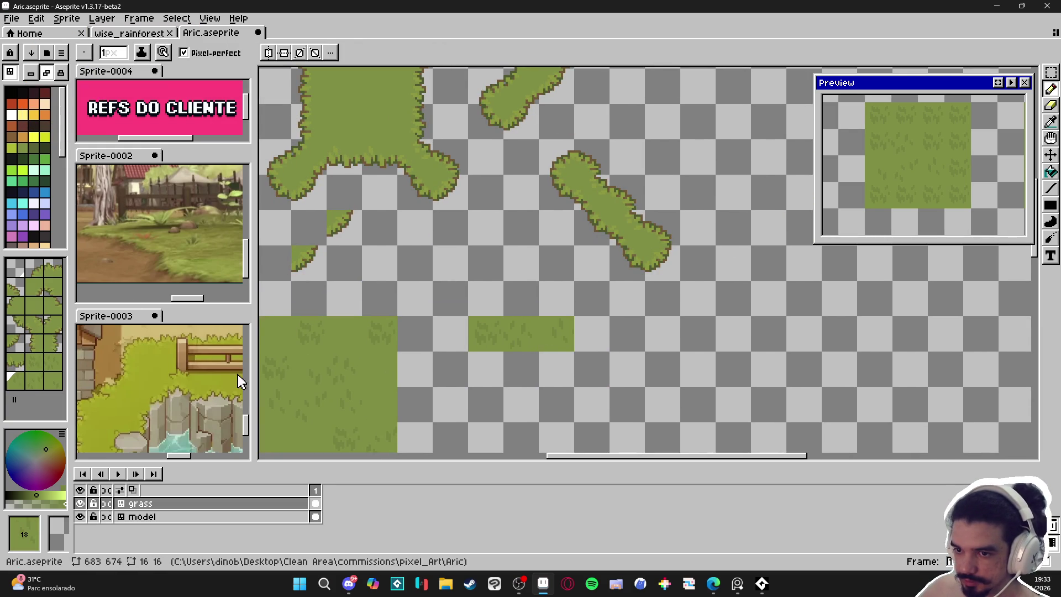
pyautogui.click(33, 382)
pyautogui.click(47, 381)
pyautogui.click(627, 334)
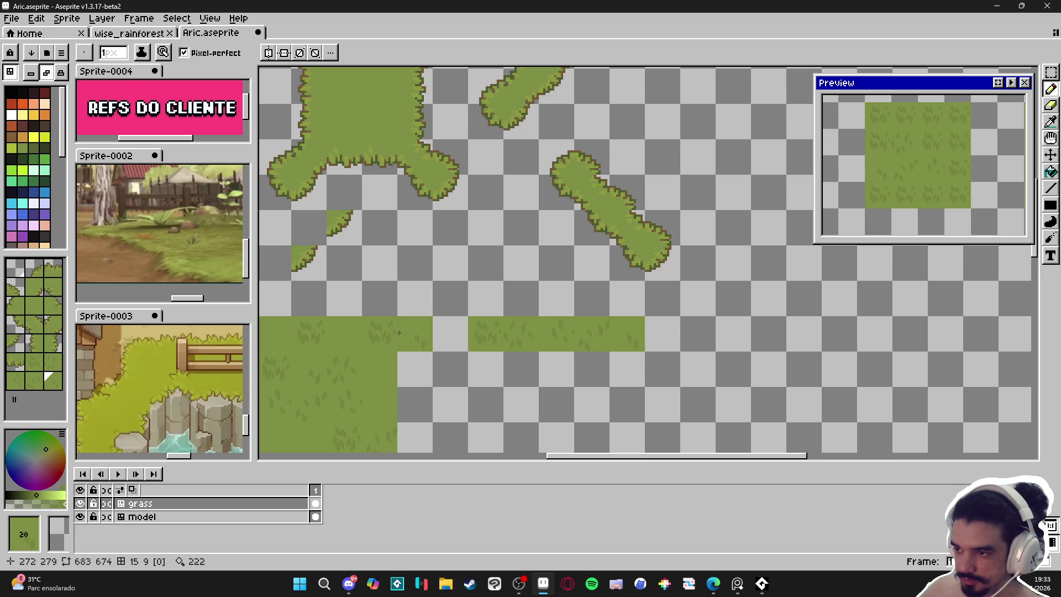
# Pick palette colour 26 and save the file.
pyautogui.click(34, 160)
pyautogui.scroll(-2, 586, 313)
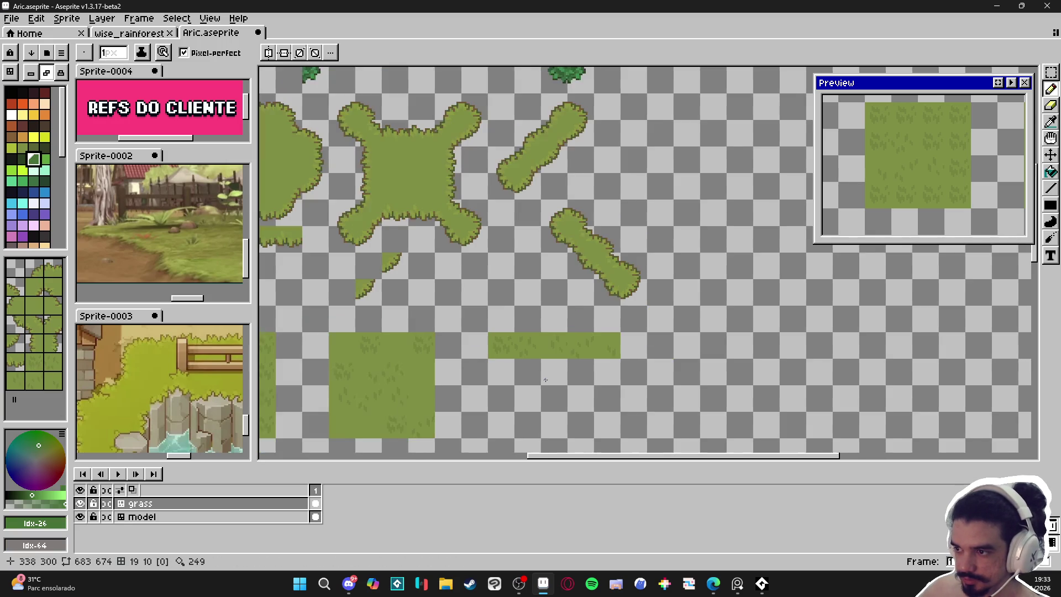
pyautogui.hotkey('ctrl', 's')
pyautogui.hscroll(-3, 591, 348)
pyautogui.press('m')
pyautogui.scroll(2, 368, 238)
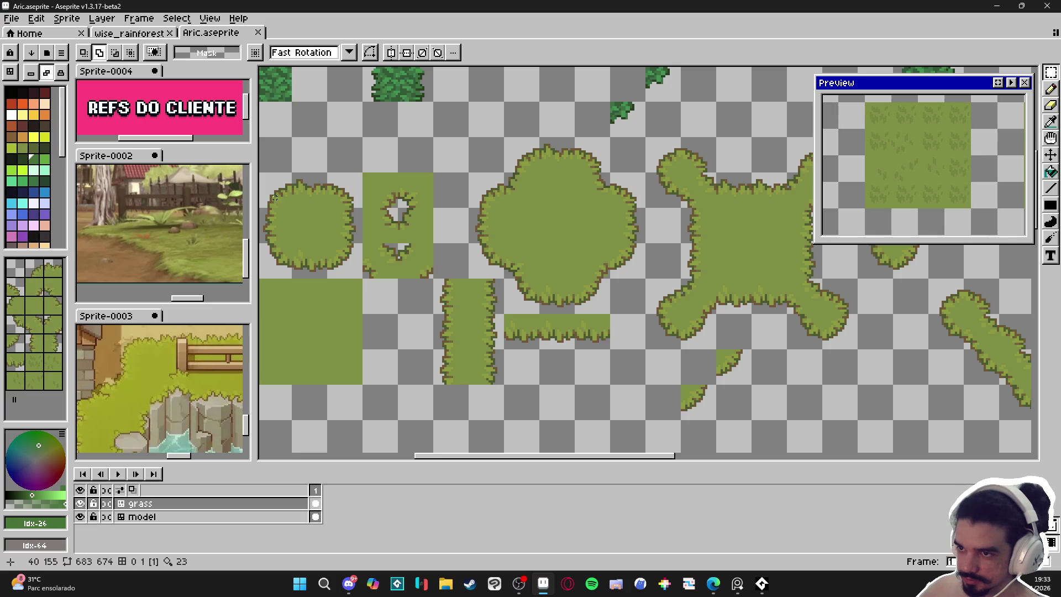
# Select the round bush and adjacent holed grass tiles in the source sprite.
pyautogui.moveTo(278, 201); pyautogui.dragTo(367, 239)
pyautogui.moveTo(375, 182)
pyautogui.mouseDown()
pyautogui.moveTo(429, 240)
pyautogui.moveTo(429, 227)
pyautogui.mouseUp()
pyautogui.scroll(-2, 435, 229)
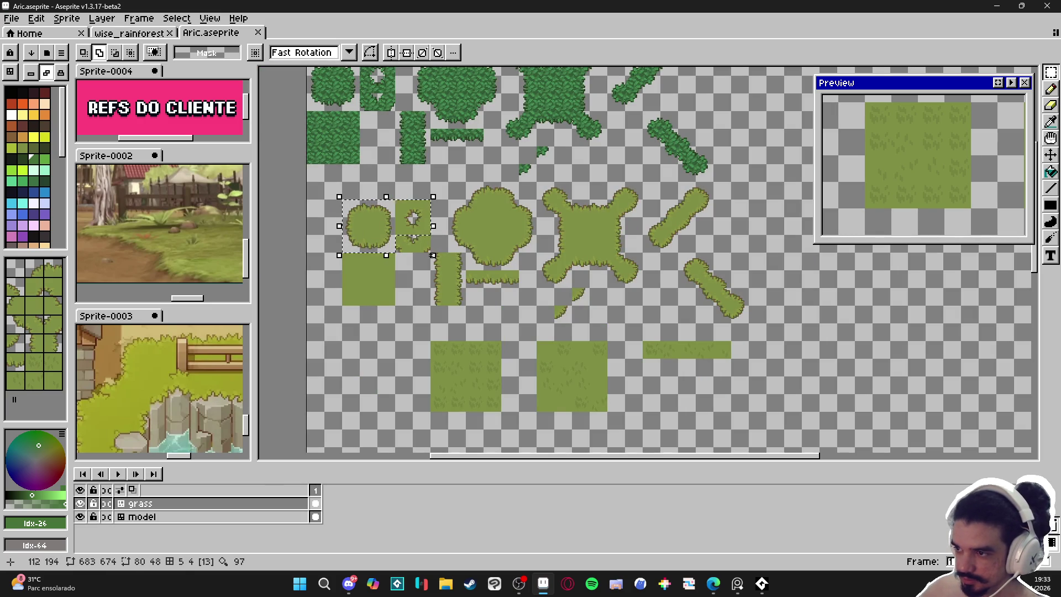
pyautogui.hotkey('ctrl', 'd')
pyautogui.scroll(2, 382, 249)
pyautogui.press('v')
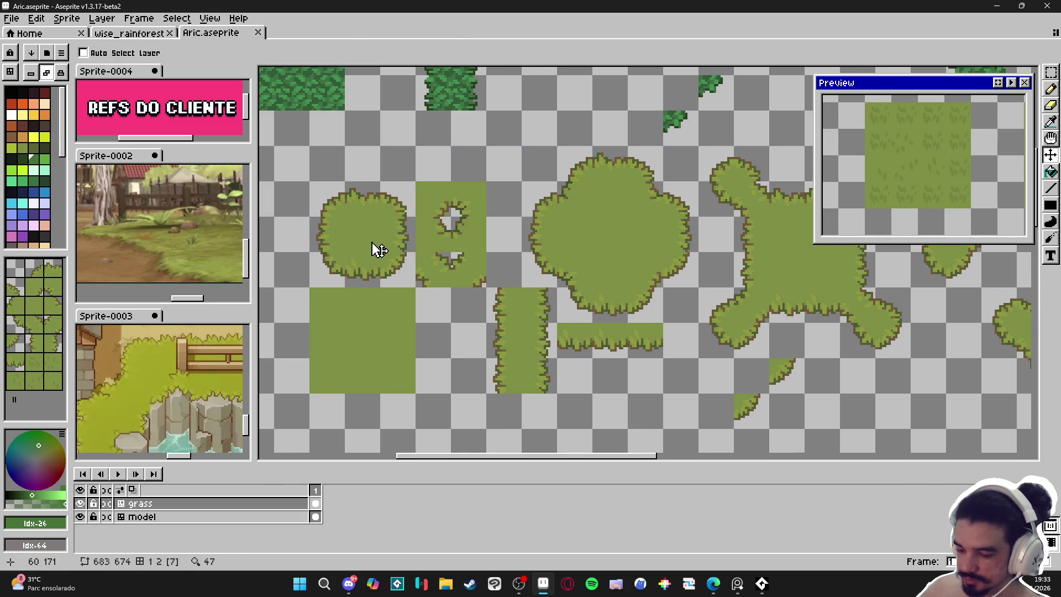
pyautogui.press('m')
pyautogui.moveTo(310, 182); pyautogui.dragTo(414, 287)
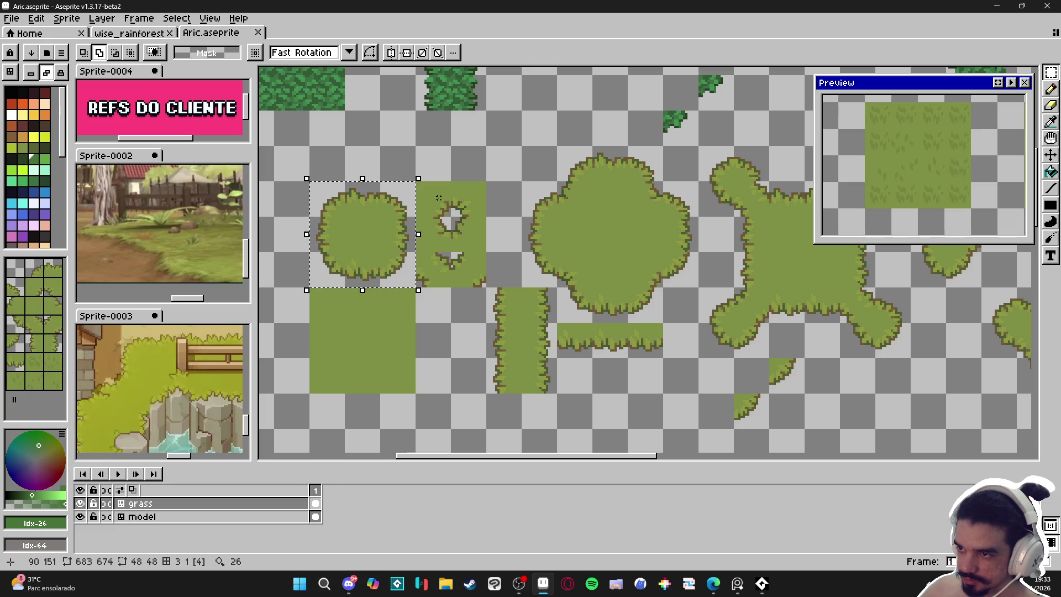
# Create a new sprite, Sprite-0005, containing the bush tiles.
pyautogui.click(10, 18)
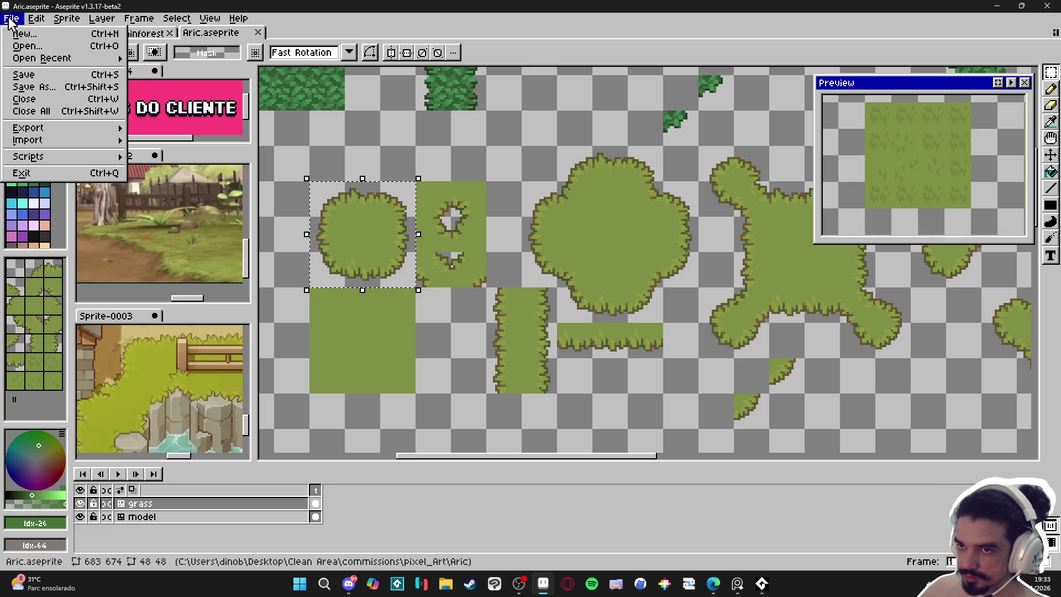
pyautogui.click(13, 32)
pyautogui.click(506, 411)
pyautogui.scroll(3, 639, 267)
pyautogui.scroll(-2, 591, 293)
# Extend the new sprite's canvas downward to 80×108.
pyautogui.hotkey('ctrl', 'alt', 'c')
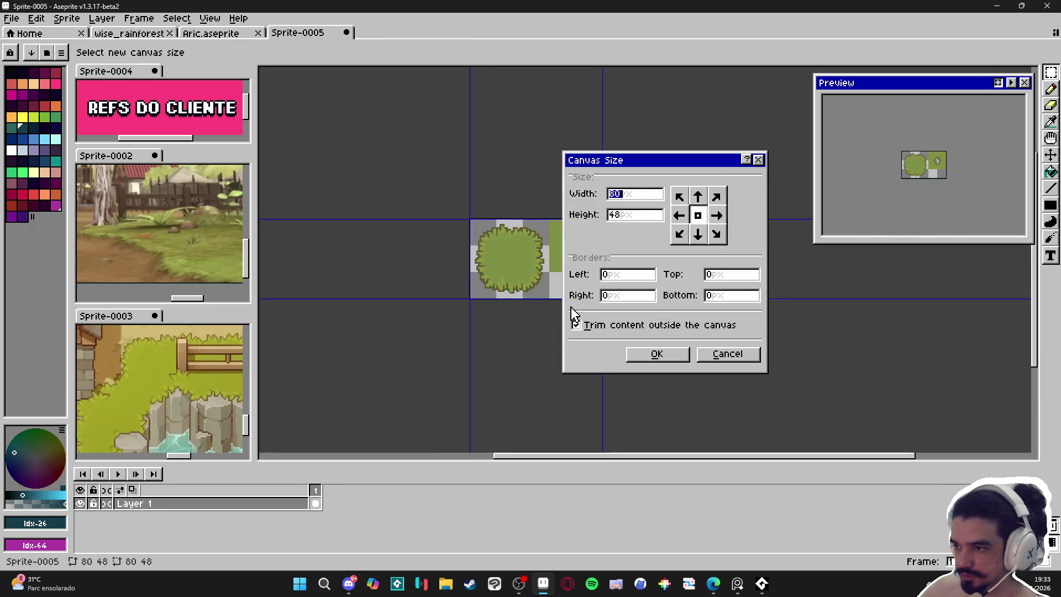
pyautogui.moveTo(636, 160); pyautogui.dragTo(796, 127)
pyautogui.moveTo(568, 299); pyautogui.dragTo(569, 398)
pyautogui.click(817, 322)
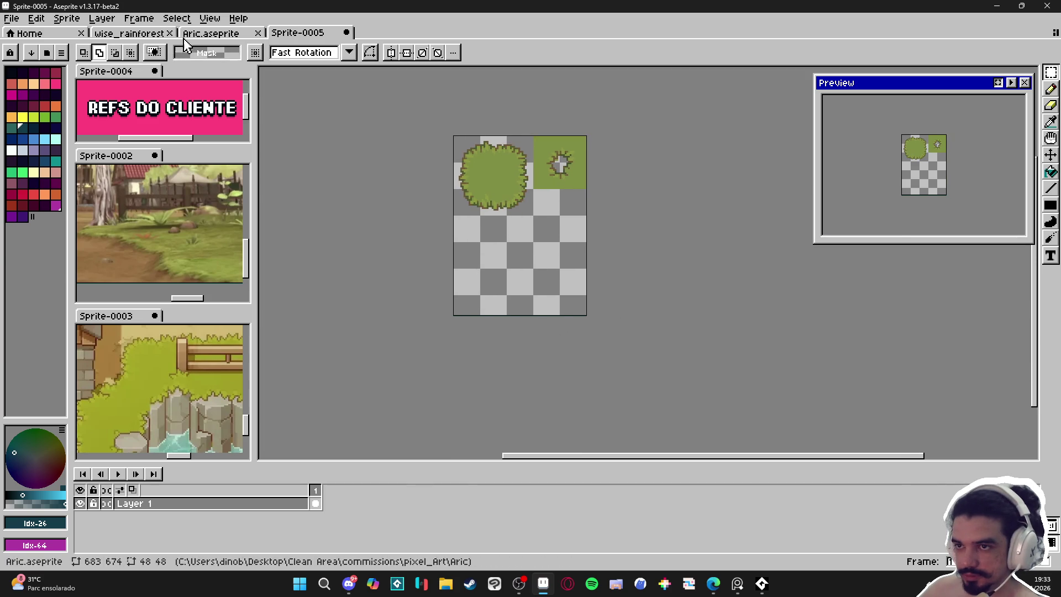
# In Aric.aseprite, select the long textured grass strip.
pyautogui.hotkey('ctrl', 'Tab')
pyautogui.hotkey('ctrl', 'Tab')
pyautogui.hotkey('ctrl', 'Tab')
pyautogui.hscroll(5, 480, 328)
pyautogui.scroll(2, 480, 327)
pyautogui.scroll(-4, 500, 304)
pyautogui.scroll(6, 501, 303)
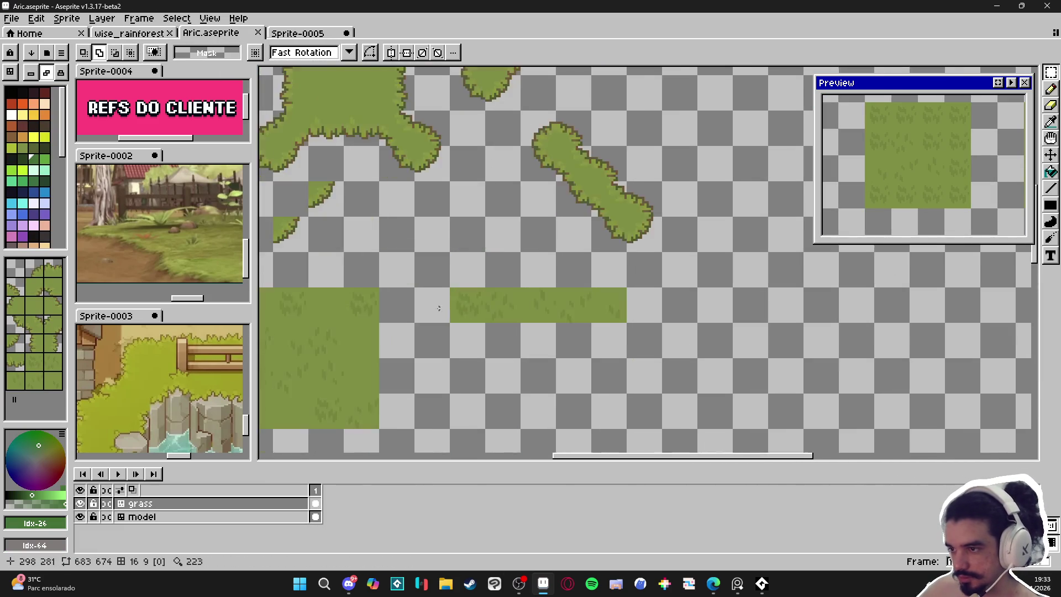
pyautogui.scroll(-2, 514, 314)
pyautogui.scroll(-1, 443, 318)
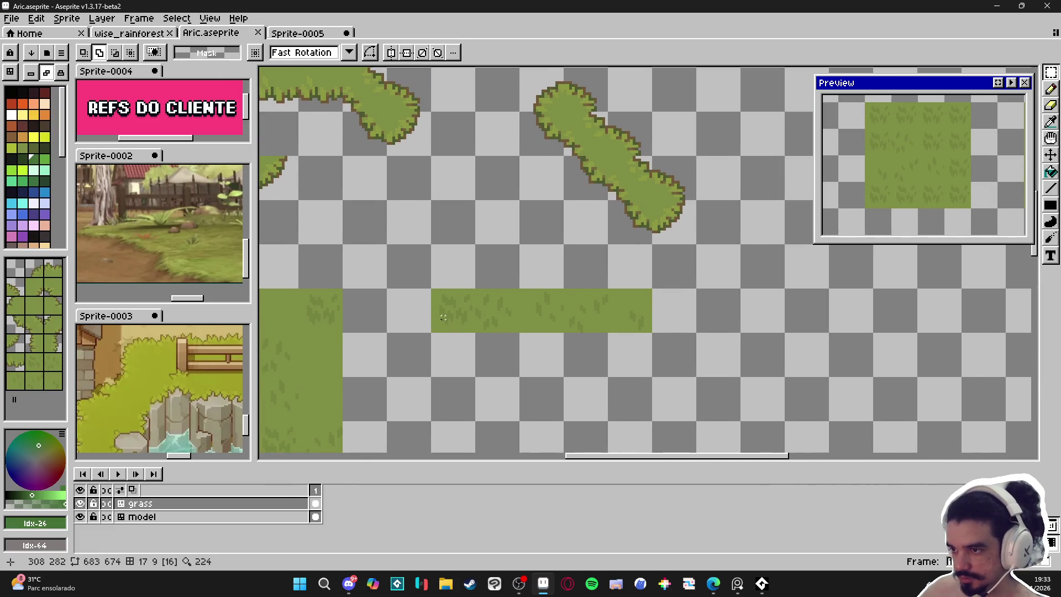
pyautogui.click(446, 314)
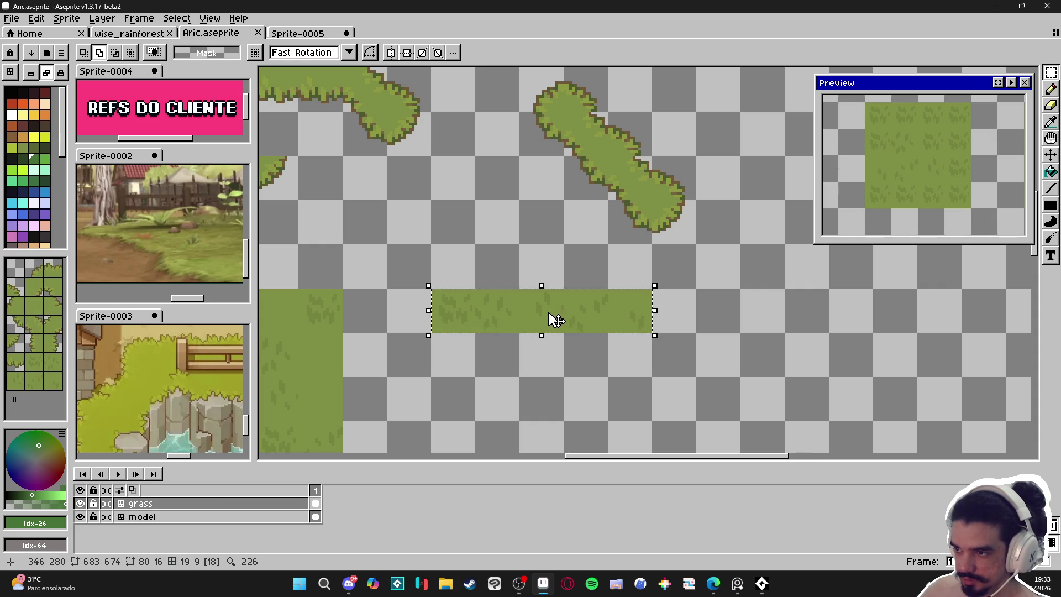
pyautogui.click(462, 319)
pyautogui.moveTo(452, 314); pyautogui.dragTo(580, 327)
# Paste the strip into Sprite-0005, then cancel the misplaced paste.
pyautogui.click(303, 35)
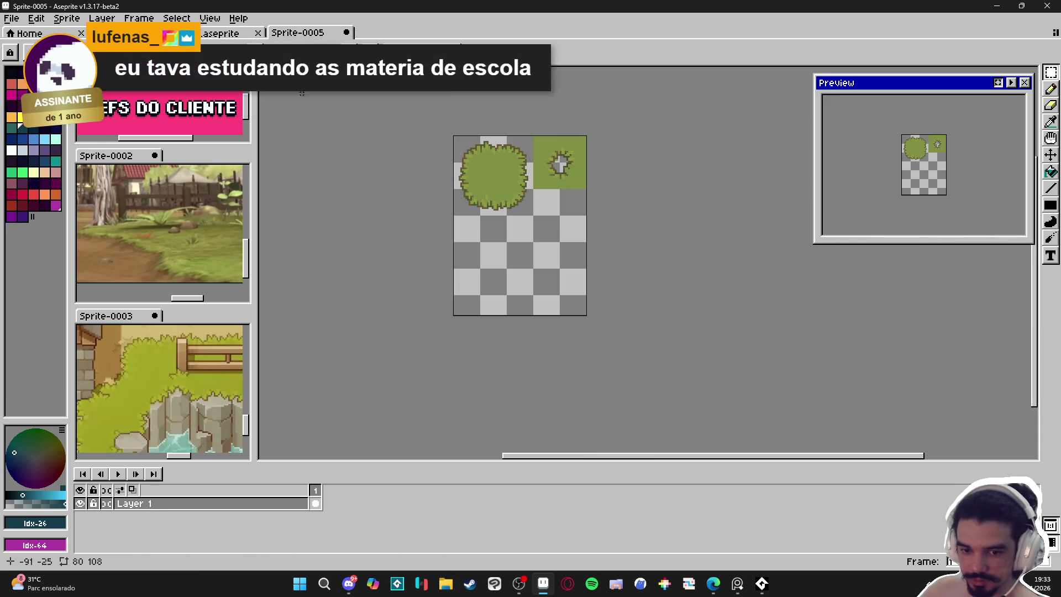
pyautogui.scroll(3, 523, 251)
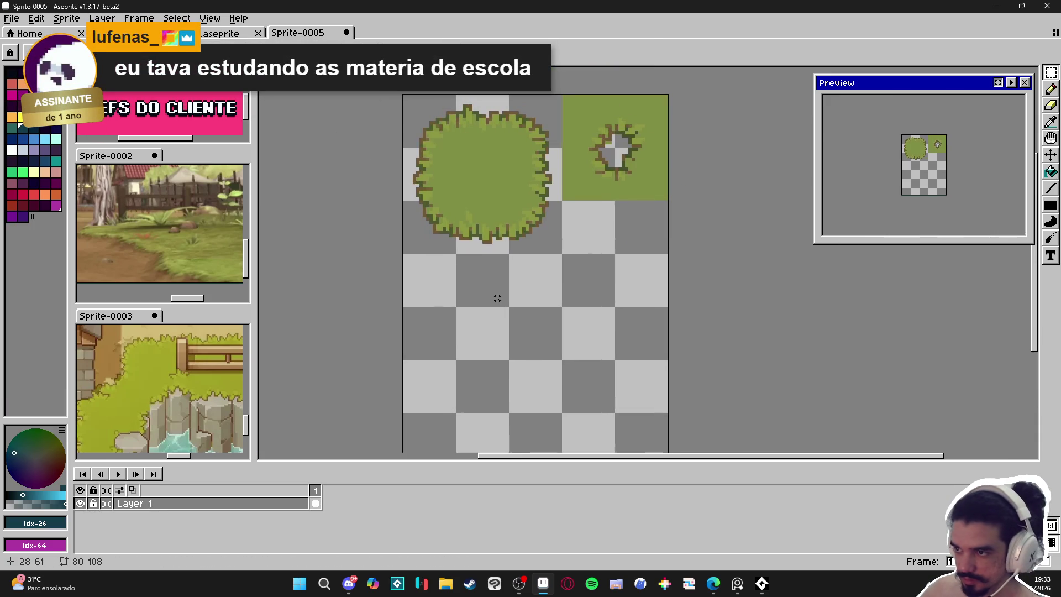
pyautogui.hotkey('ctrl', 'v')
pyautogui.moveTo(518, 290); pyautogui.dragTo(485, 286)
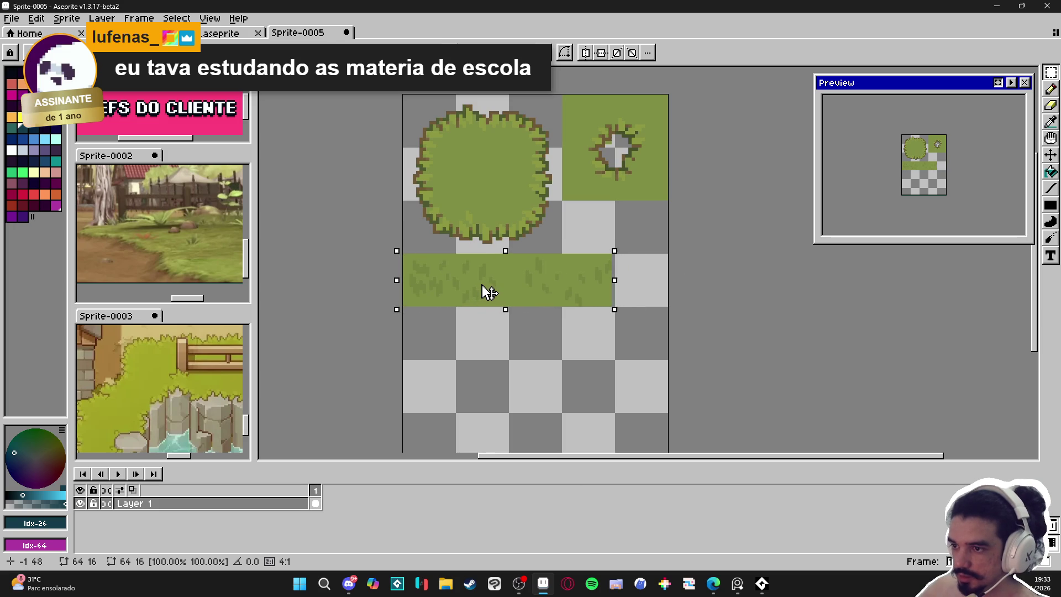
pyautogui.press('Escape')
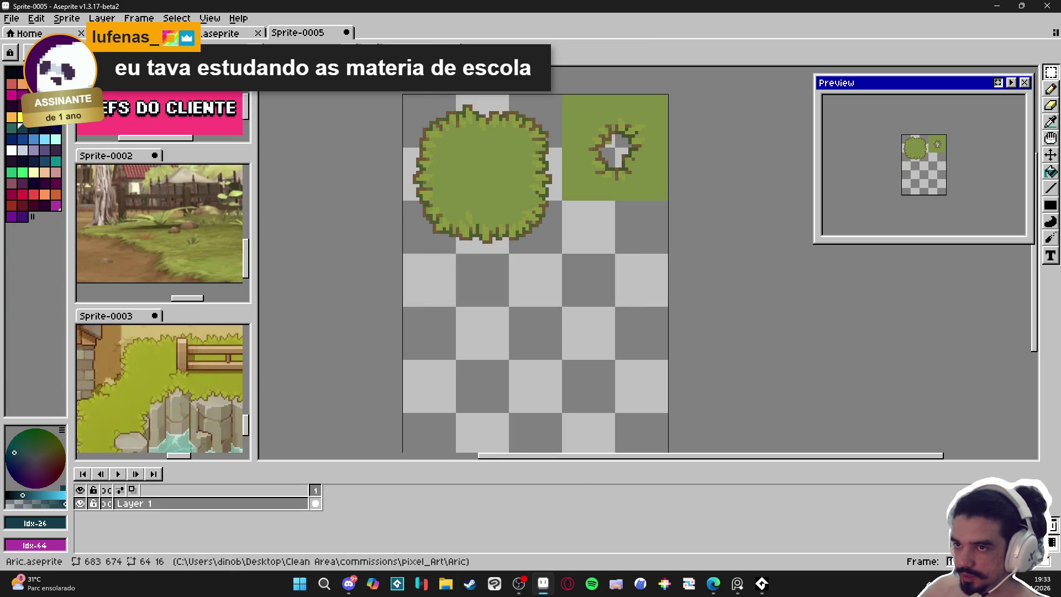
# Copy the grass strip again from Aric.aseprite.
pyautogui.click(133, 34)
pyautogui.click(221, 35)
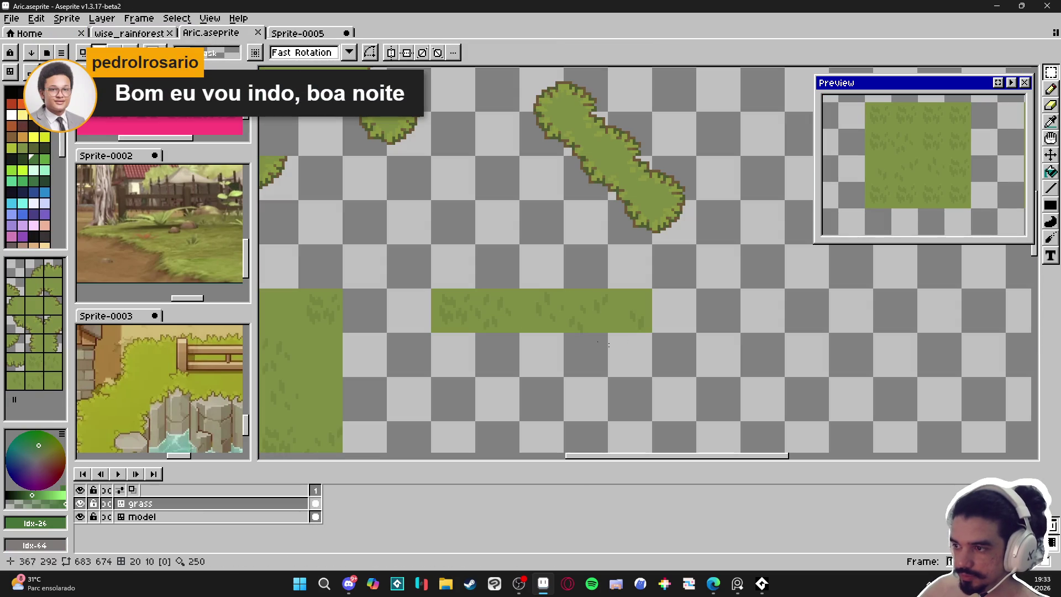
pyautogui.click(446, 309)
pyautogui.hotkey('ctrl', 'c')
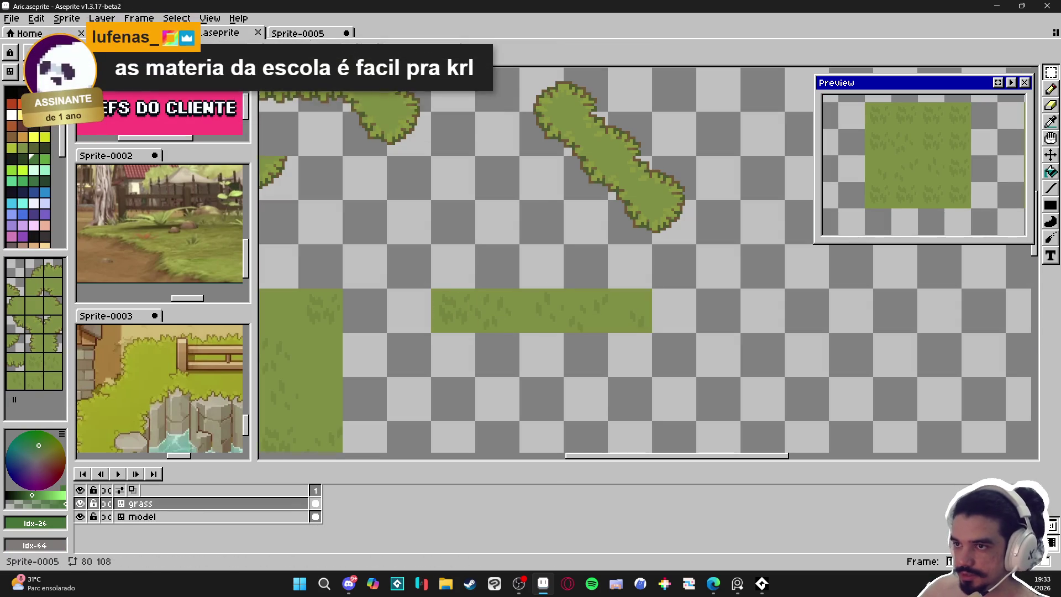
# Paste the grass strip beneath the bush tiles in Sprite-0005, nudged down one pixel.
pyautogui.click(300, 34)
pyautogui.scroll(1, 514, 286)
pyautogui.hotkey('ctrl', 'v')
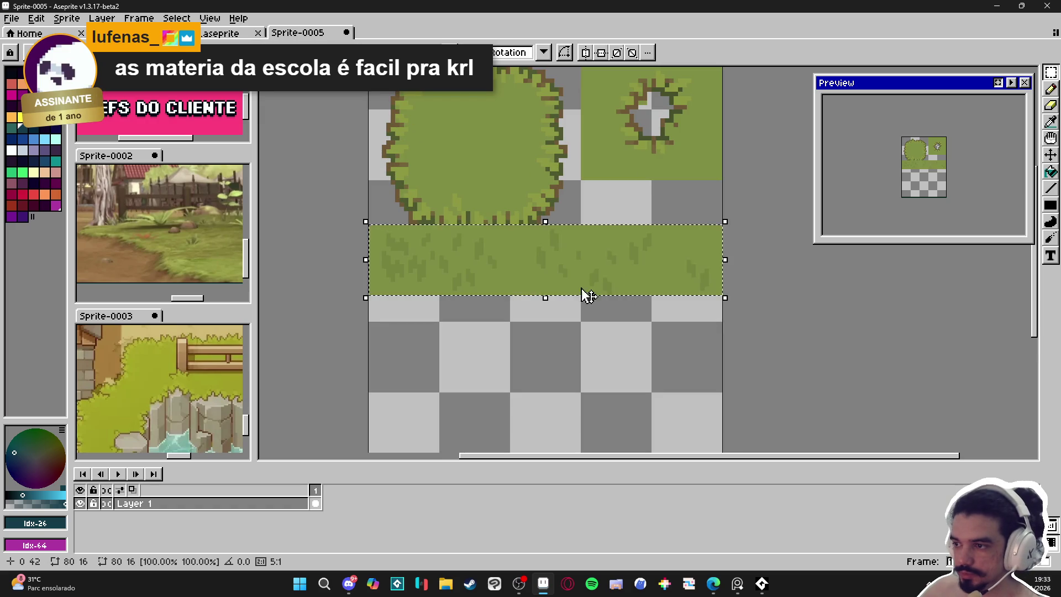
pyautogui.press('Down')
pyautogui.press('Down')
pyautogui.press('Down')
pyautogui.press('Down')
pyautogui.press('Down')
pyautogui.press('Down')
pyautogui.press('Return')
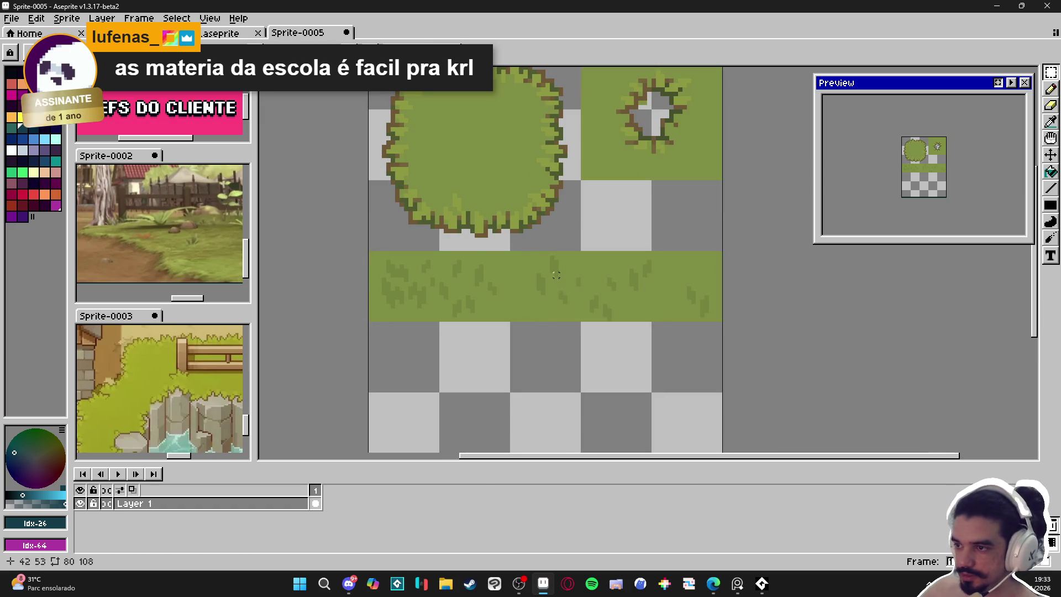
pyautogui.scroll(-2, 515, 298)
pyautogui.hotkey('ctrl', 'alt', 'c')
pyautogui.moveTo(528, 412)
pyautogui.mouseDown()
pyautogui.moveTo(559, 294)
pyautogui.moveTo(571, 291)
pyautogui.moveTo(580, 311)
pyautogui.moveTo(574, 408)
pyautogui.moveTo(594, 380)
pyautogui.moveTo(704, 462)
pyautogui.mouseUp()
# Resize Sprite-0005's canvas to exactly 272×256, keeping the tiles top-left.
pyautogui.scroll(-4, 581, 413)
pyautogui.click(821, 325)
pyautogui.scroll(5, 538, 329)
pyautogui.hotkey('ctrl', 'alt', 'c')
pyautogui.moveTo(706, 378)
pyautogui.mouseDown()
pyautogui.moveTo(692, 380)
pyautogui.moveTo(666, 421)
pyautogui.moveTo(681, 413)
pyautogui.mouseUp()
pyautogui.click(808, 326)
pyautogui.hotkey('ctrl', 'alt', 'c')
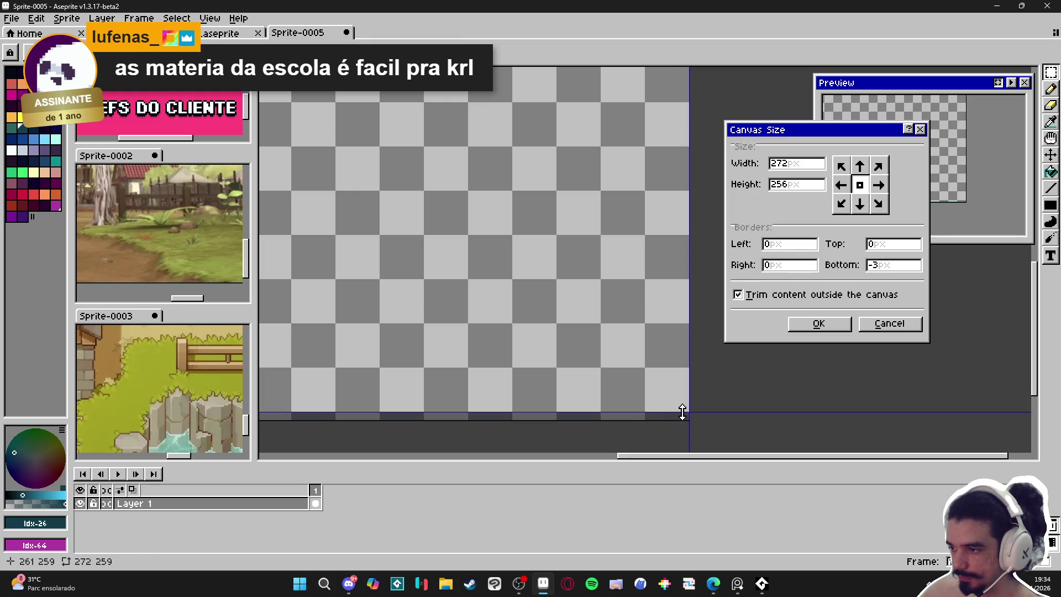
pyautogui.click(832, 328)
pyautogui.scroll(-3, 558, 284)
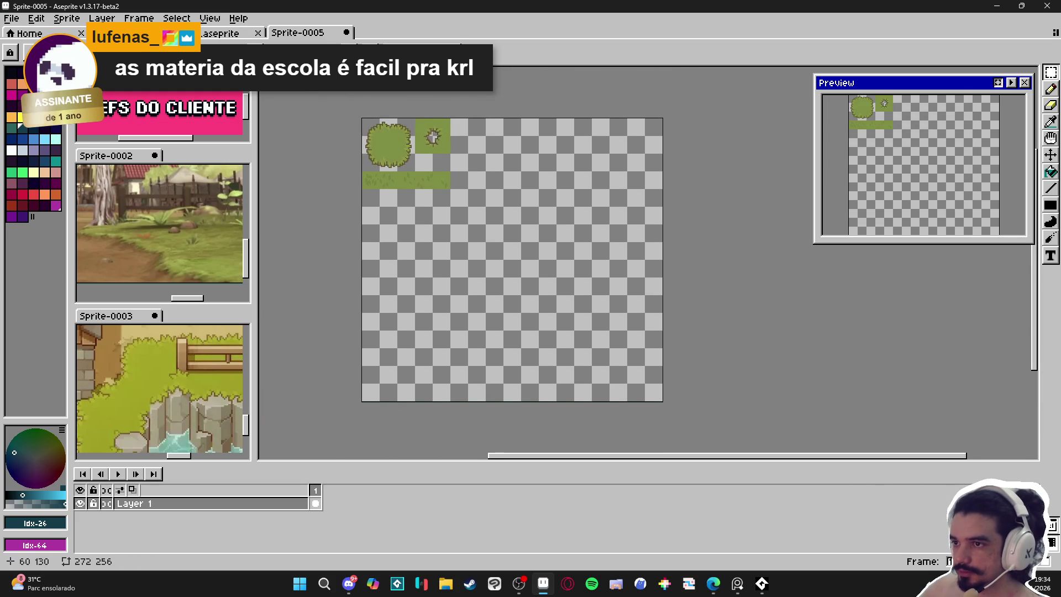
pyautogui.scroll(1, 426, 261)
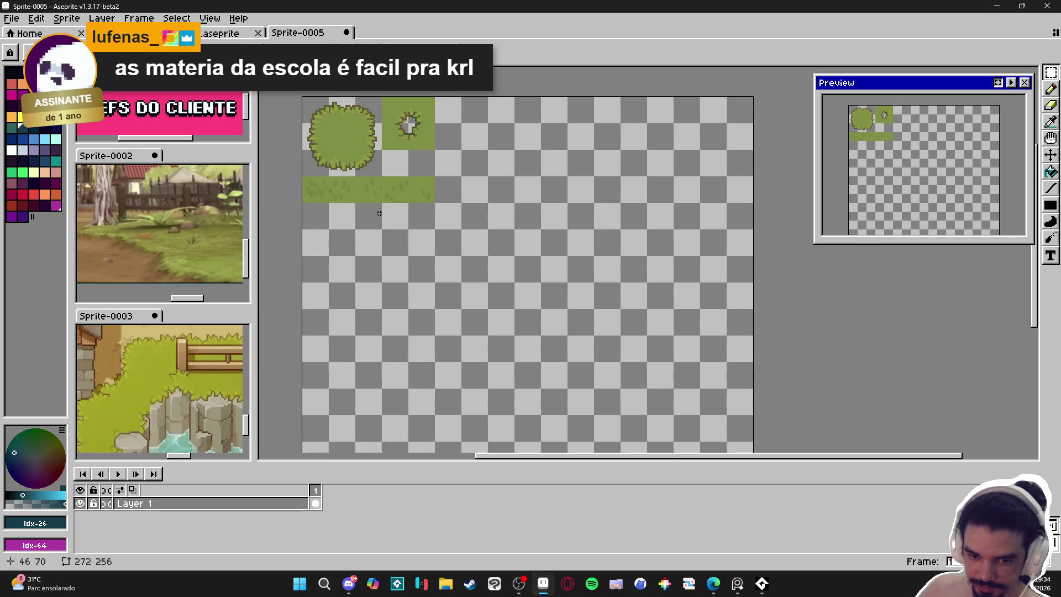
pyautogui.scroll(-1, 379, 213)
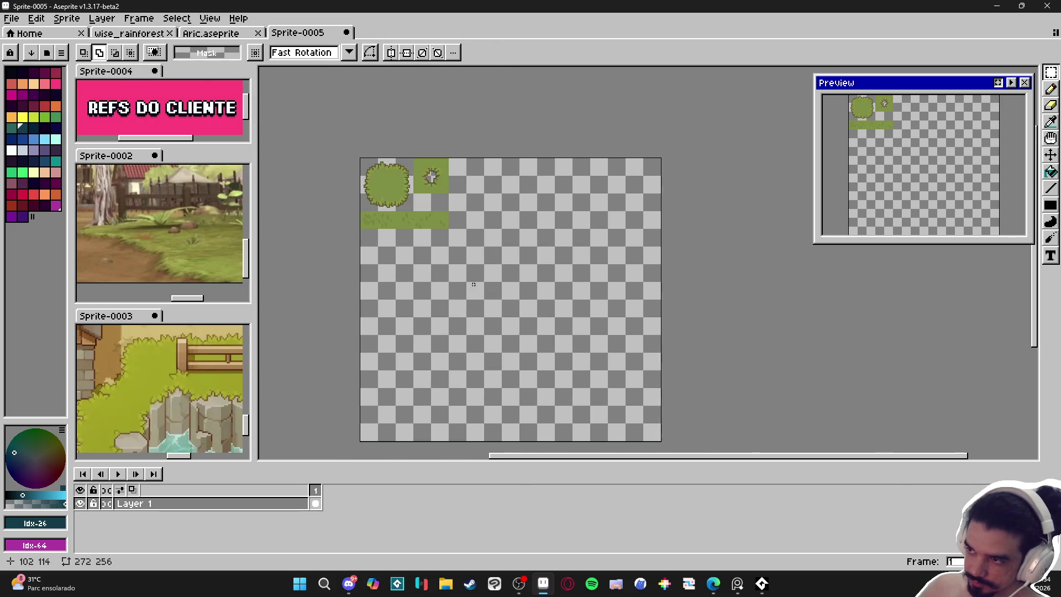
# Save the sprite as the PNG file spr_aric_tileset.png.
pyautogui.click(12, 18)
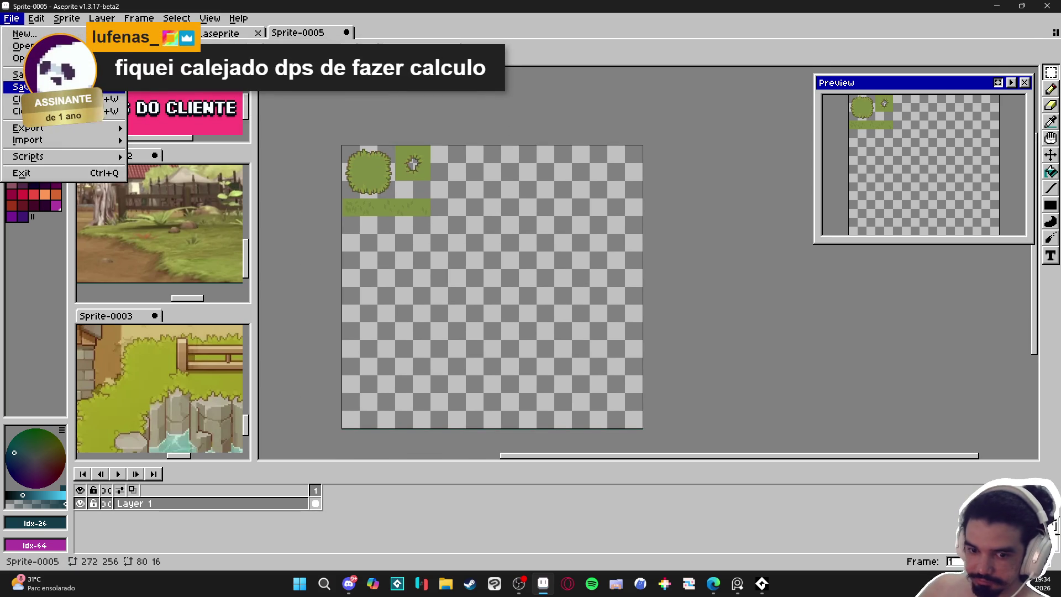
pyautogui.click(28, 90)
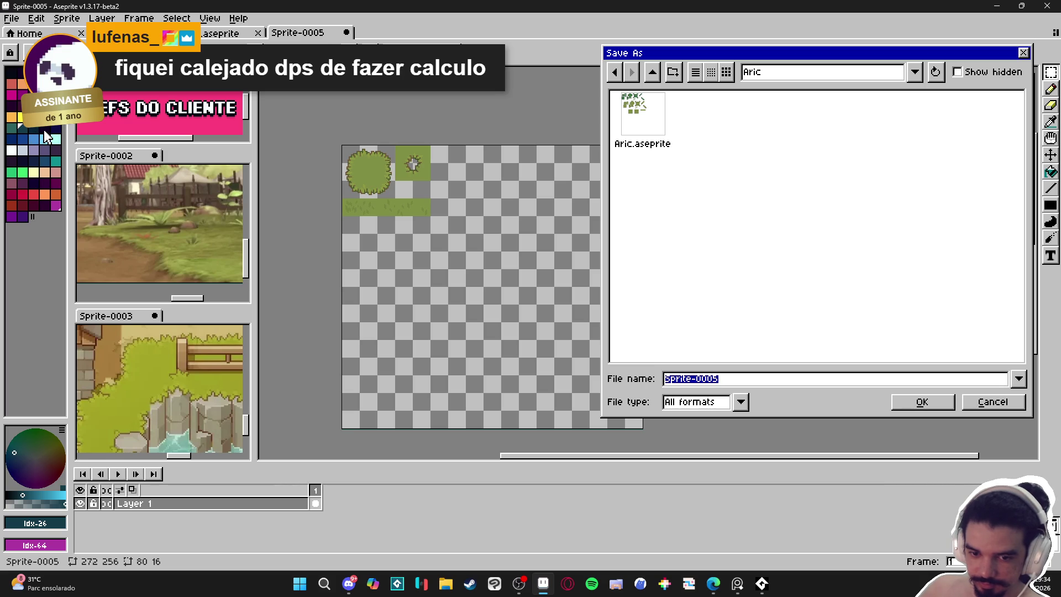
pyautogui.click(703, 408)
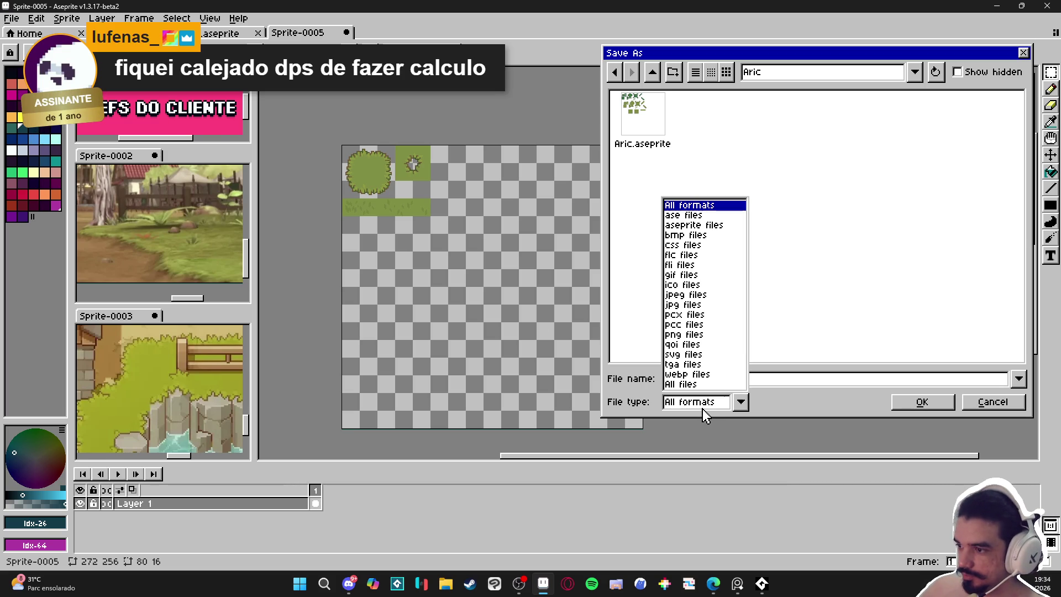
pyautogui.click(691, 336)
pyautogui.click(725, 384)
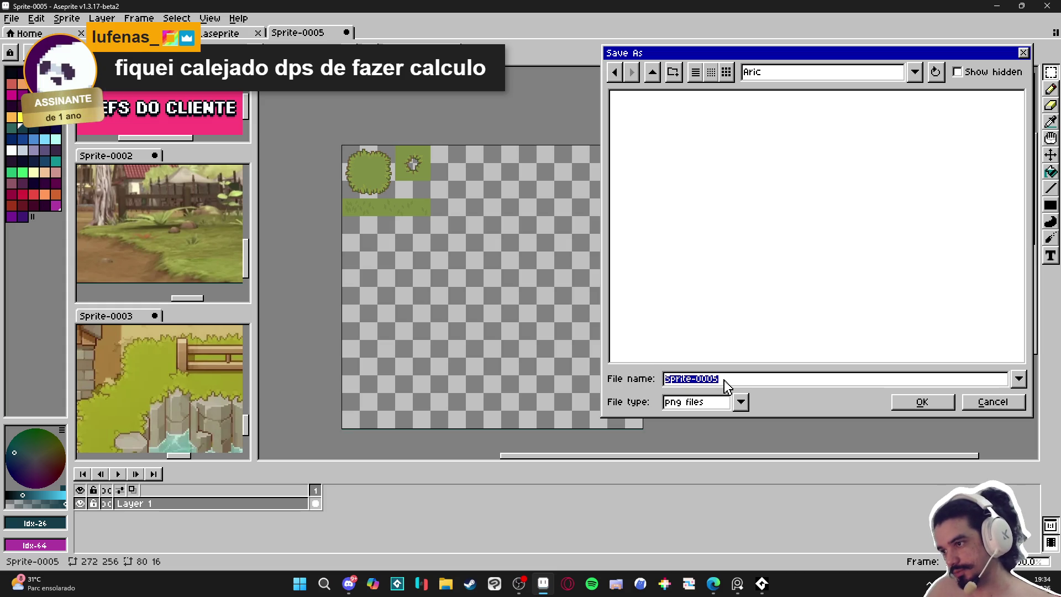
pyautogui.write('et')
pyautogui.press('Return')
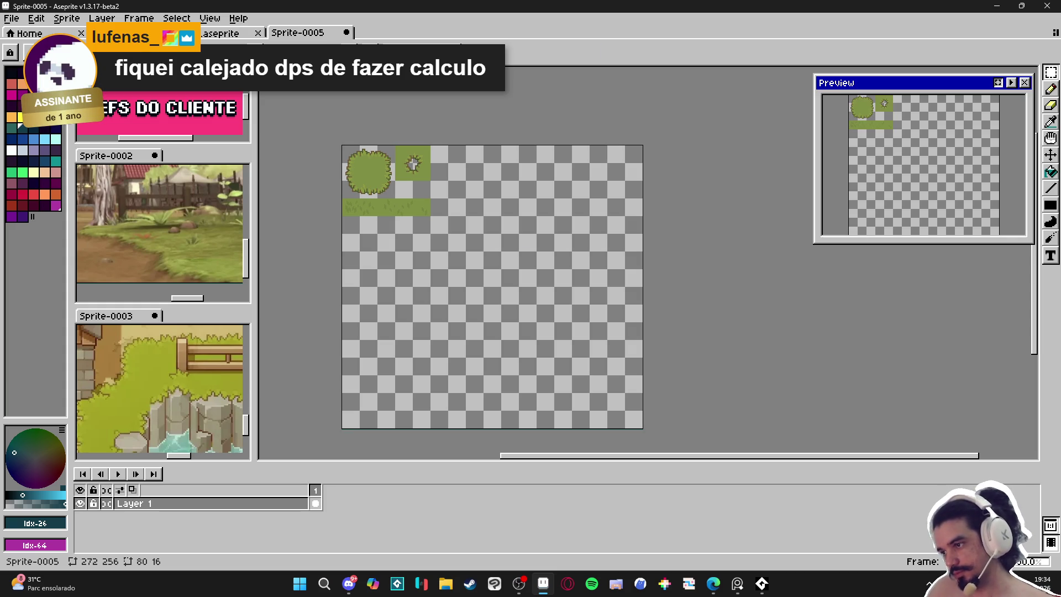
# Launch Tiled from the Start menu search.
pyautogui.click(299, 584)
pyautogui.write('tiled')
pyautogui.press('Return')
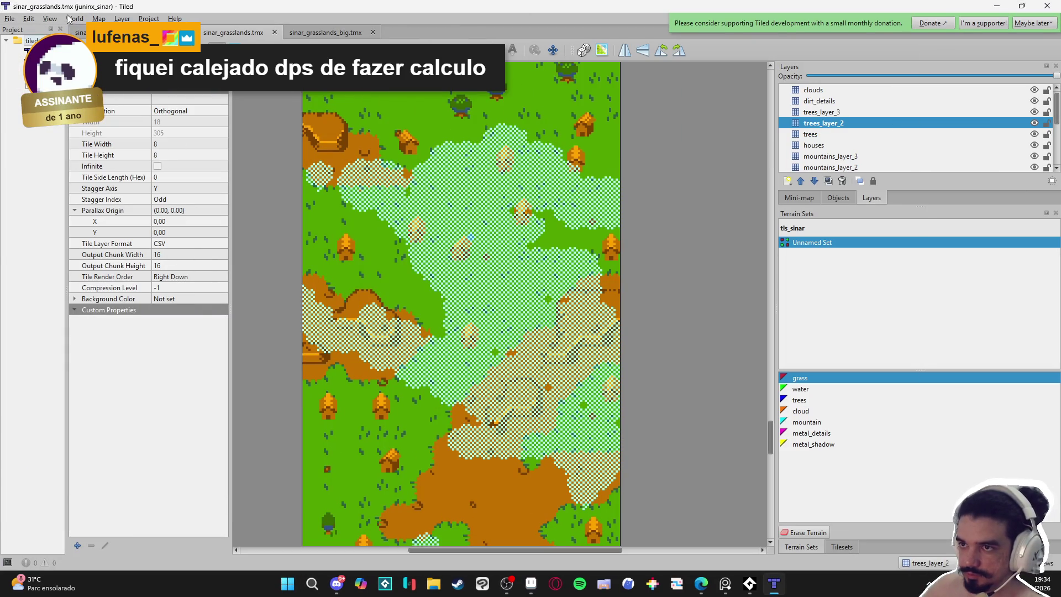
# Create a new Tiled project named 'aric' in the Aric/tiled folder.
pyautogui.click(7, 19)
pyautogui.moveTo(33, 31)
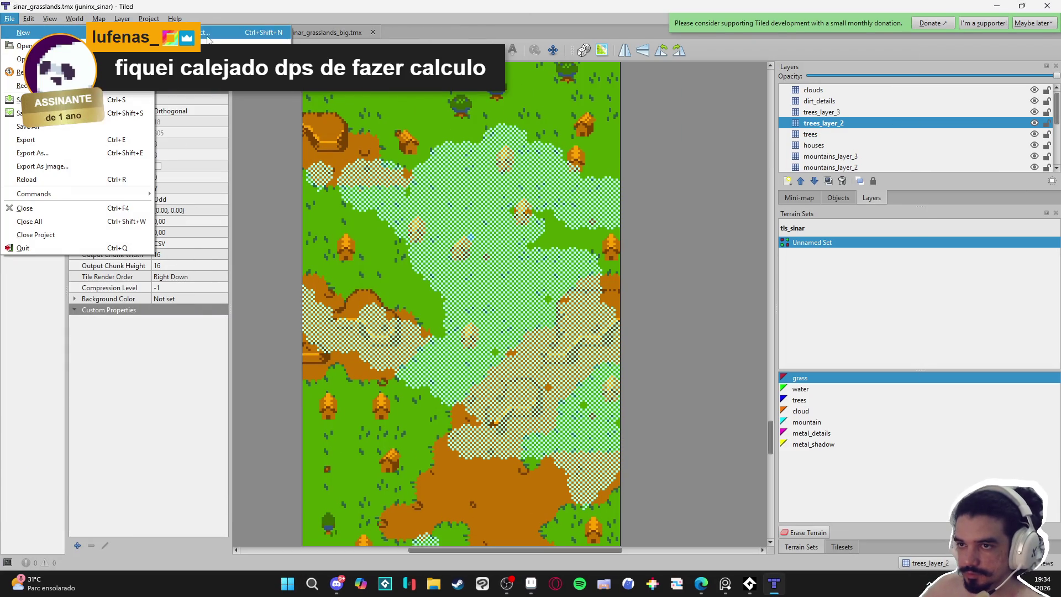
pyautogui.click(232, 53)
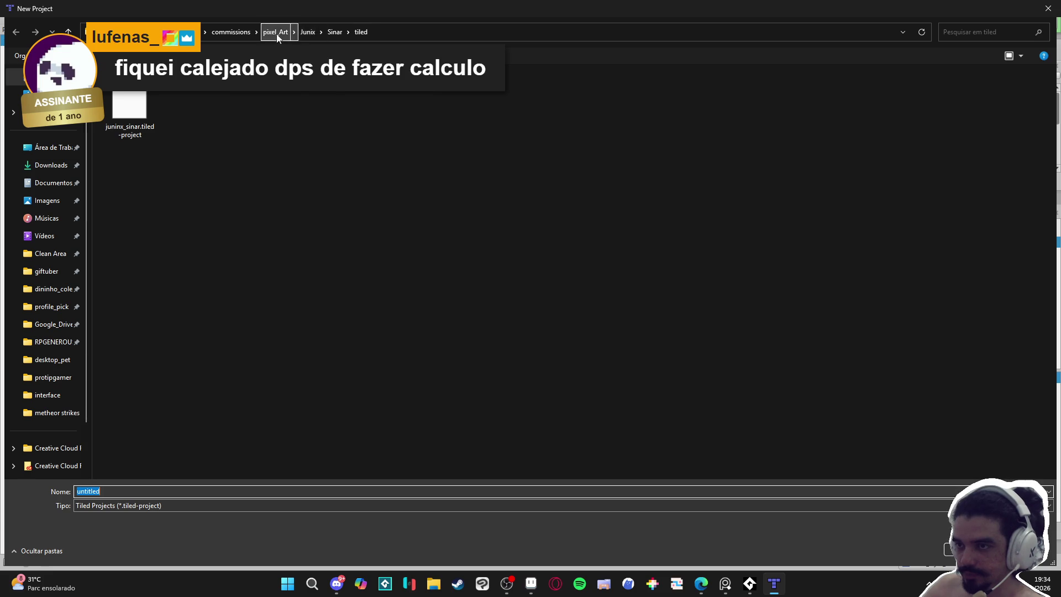
pyautogui.click(277, 33)
pyautogui.doubleClick(141, 103)
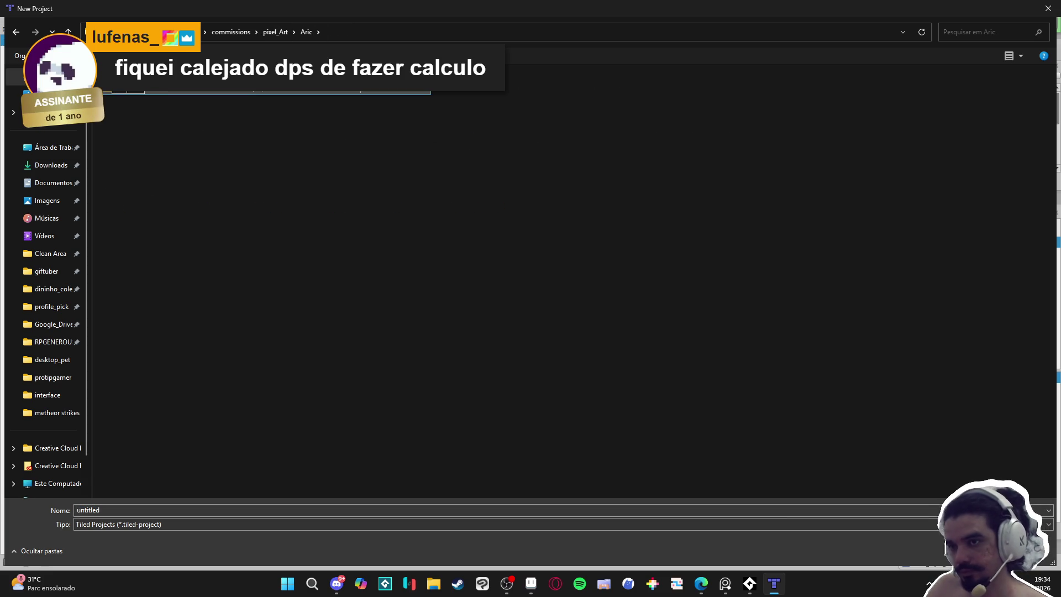
pyautogui.press('Return')
pyautogui.doubleClick(126, 506)
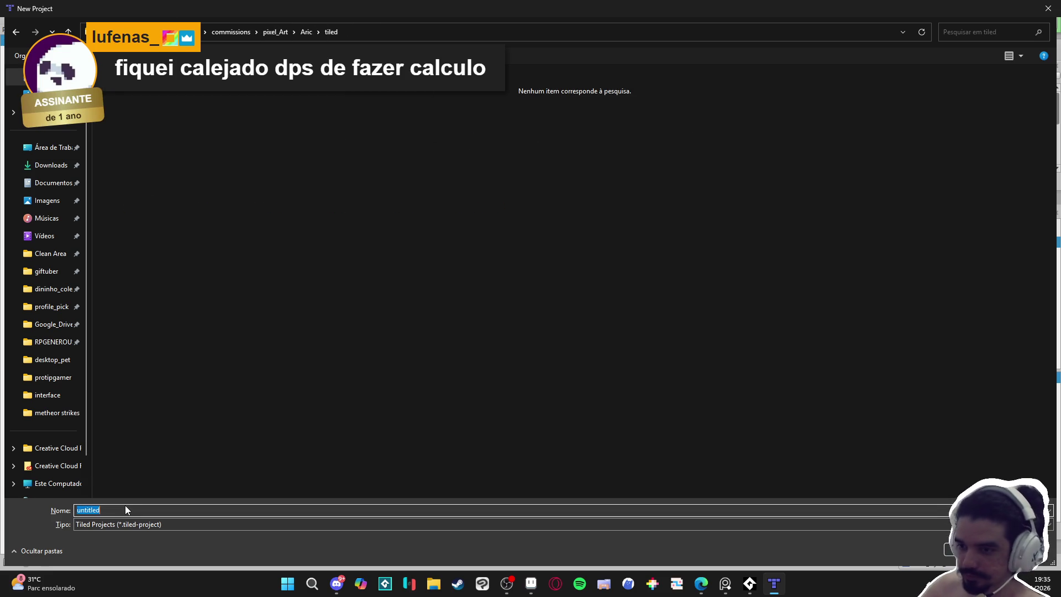
pyautogui.write('aric')
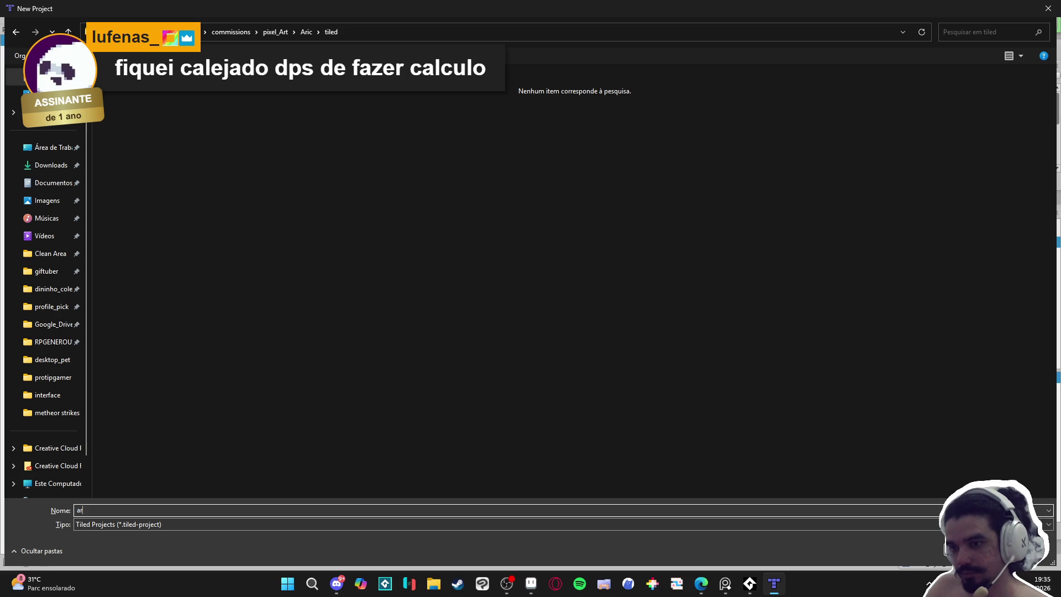
pyautogui.press('Return')
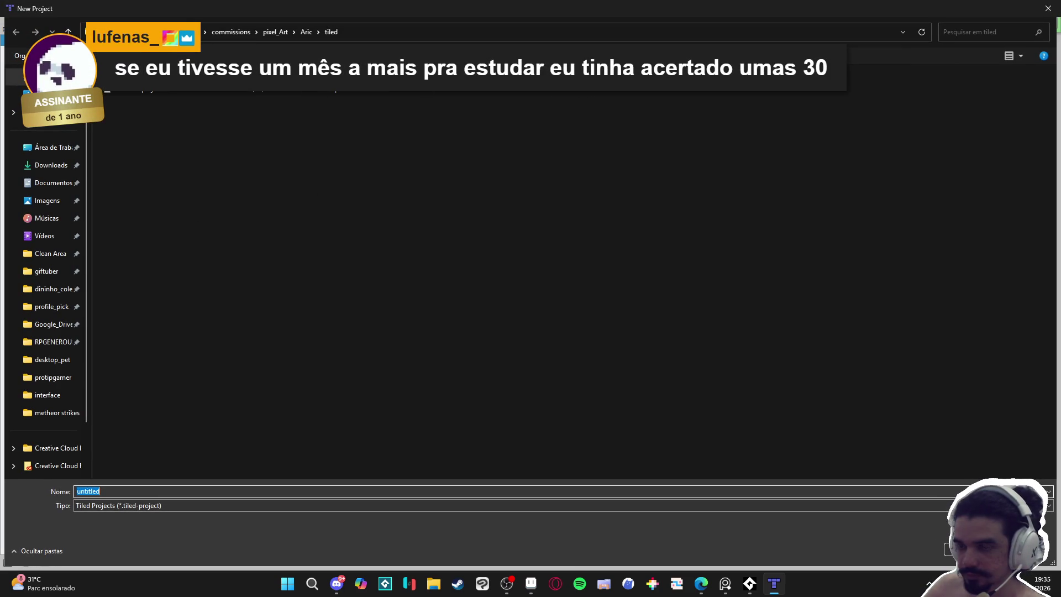
pyautogui.write('aric')
pyautogui.press('Return')
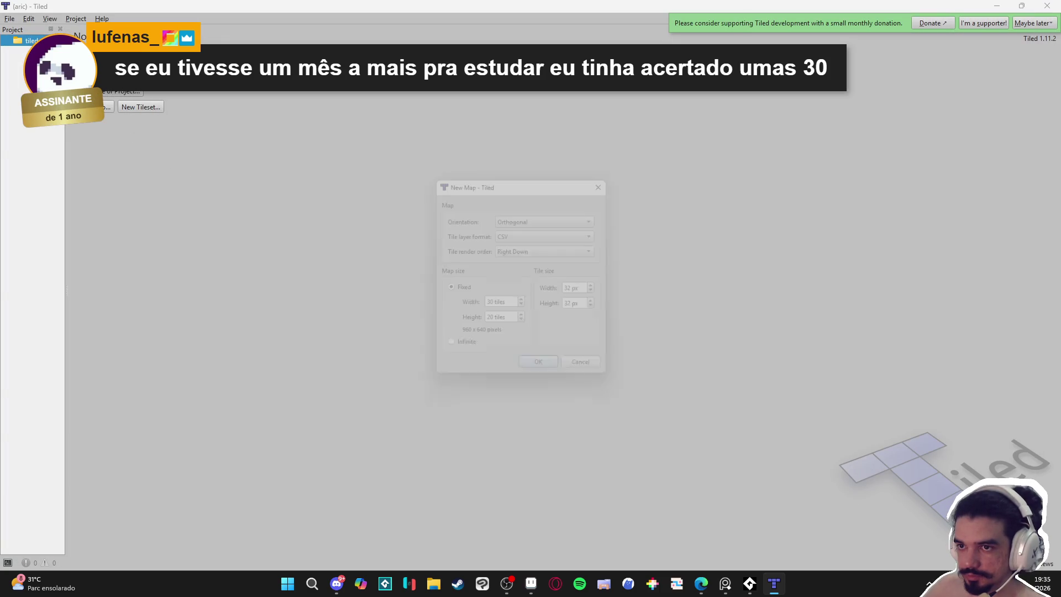
# Create a new 30×20 map with 16-pixel tiles.
pyautogui.hotkey('ctrl', 'n')
pyautogui.click(588, 291)
pyautogui.press('Tab')
pyautogui.write('16')
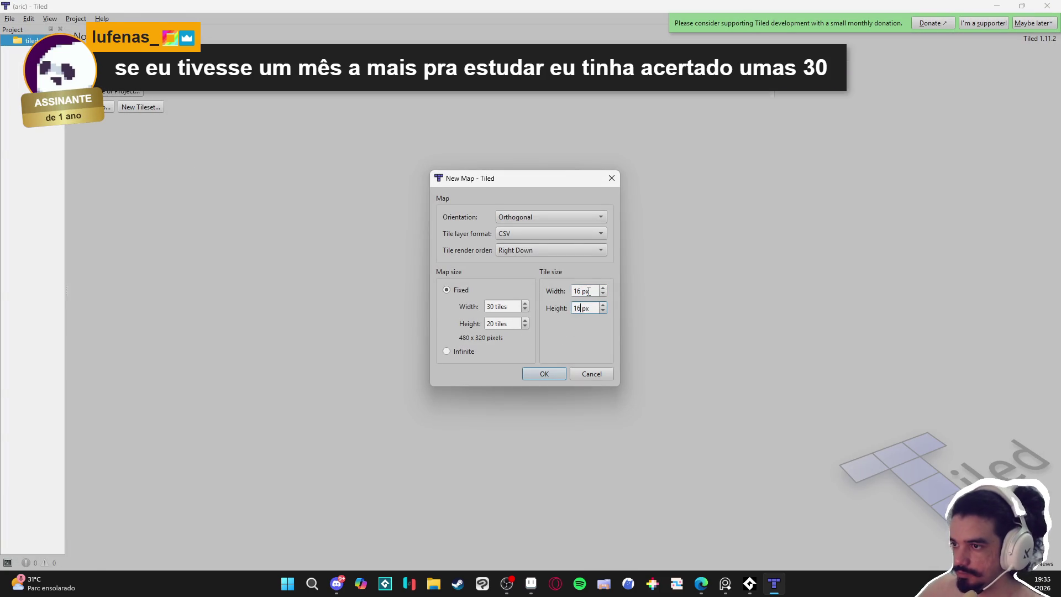
pyautogui.press('Return')
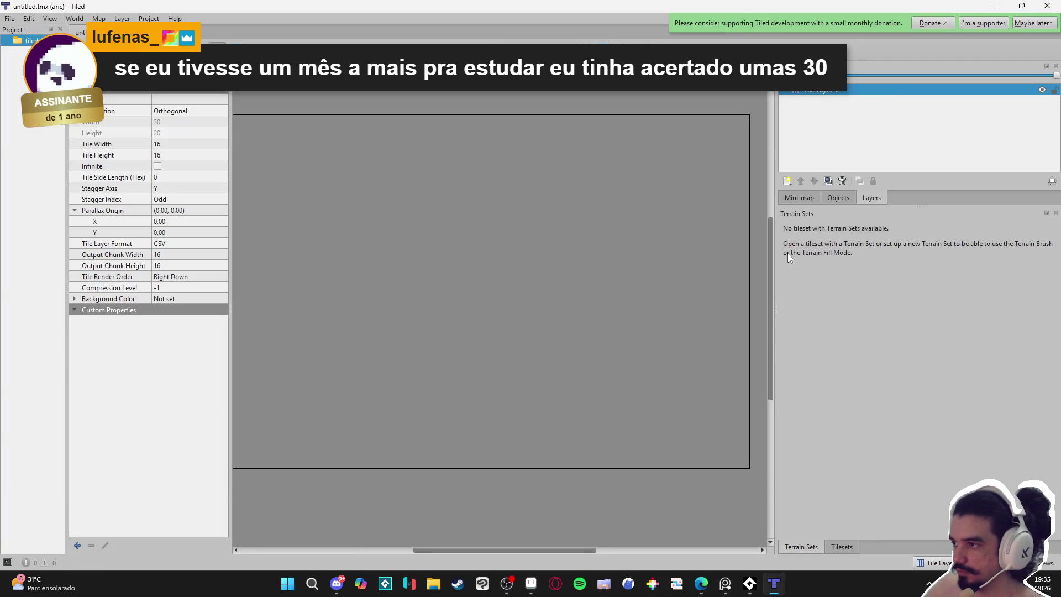
# Create tileset spr_tileset from spr_aric_tileset.png and save it as spr_tileset.tsx.
pyautogui.click(805, 203)
pyautogui.click(842, 546)
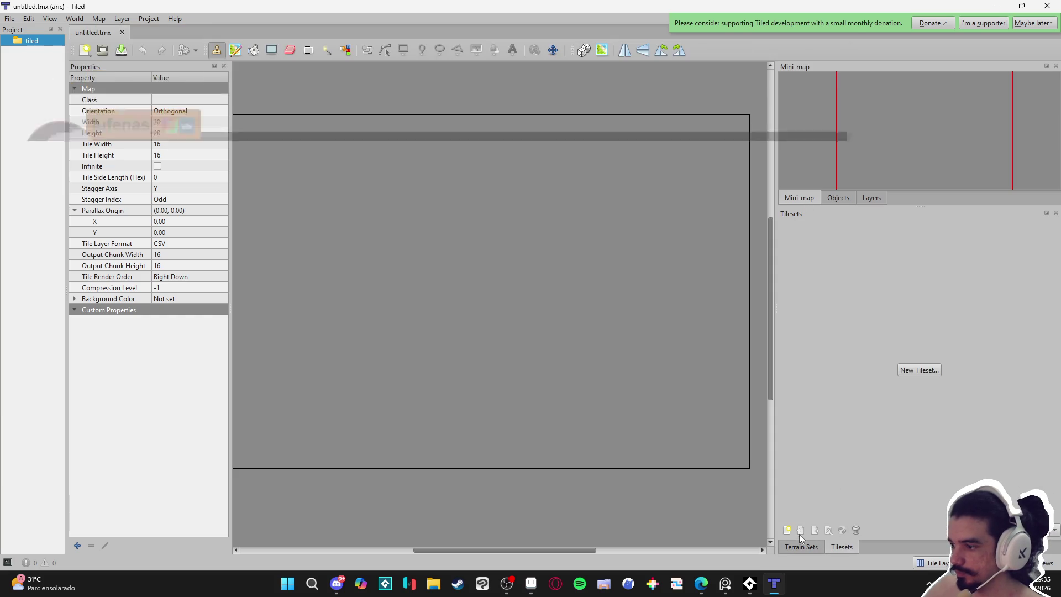
pyautogui.click(919, 370)
pyautogui.write('spr_tileset')
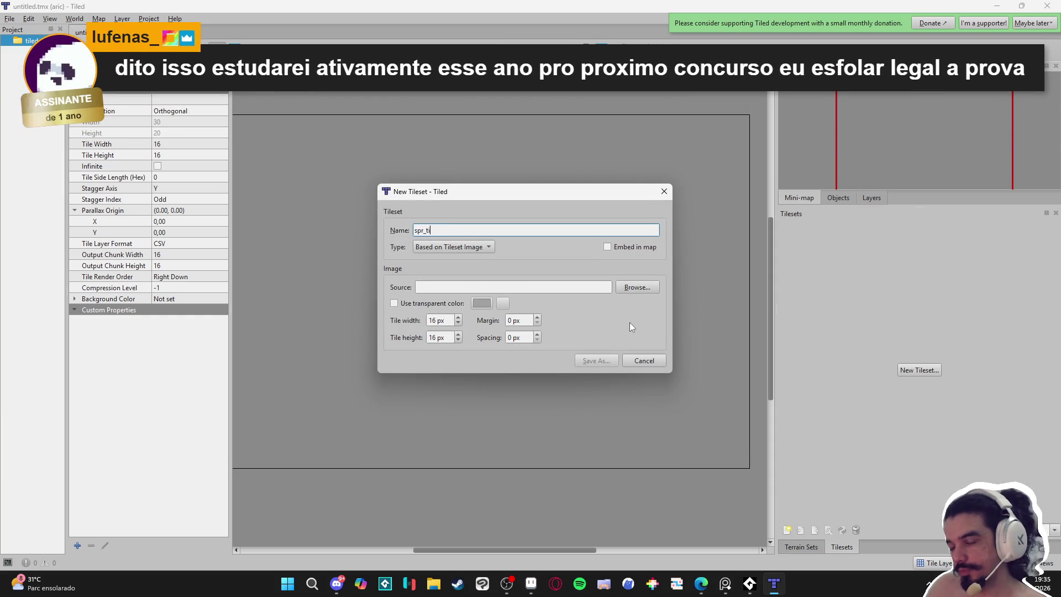
pyautogui.click(638, 287)
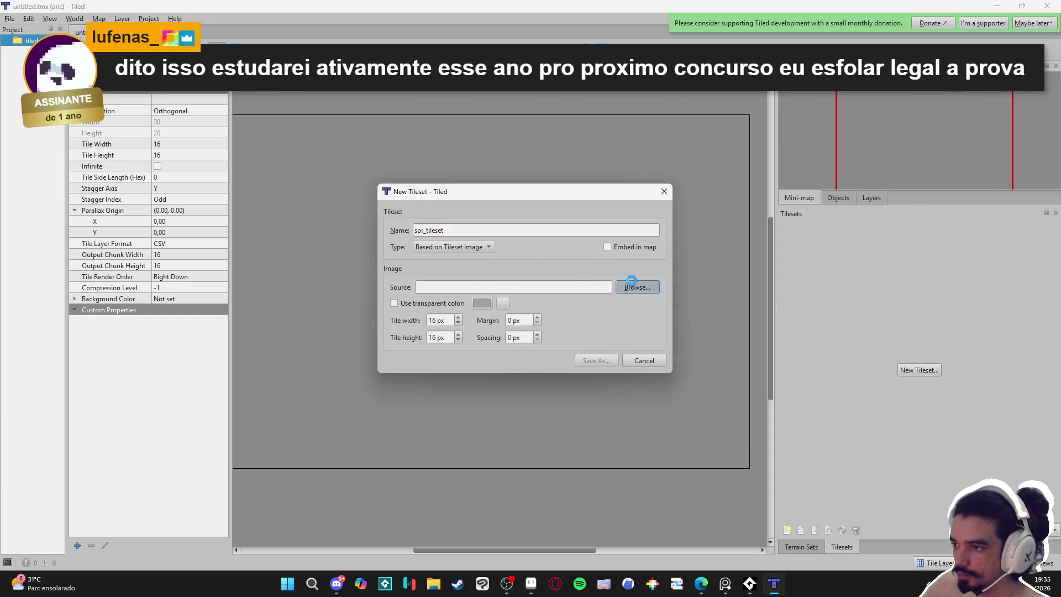
pyautogui.click(305, 32)
pyautogui.doubleClick(208, 119)
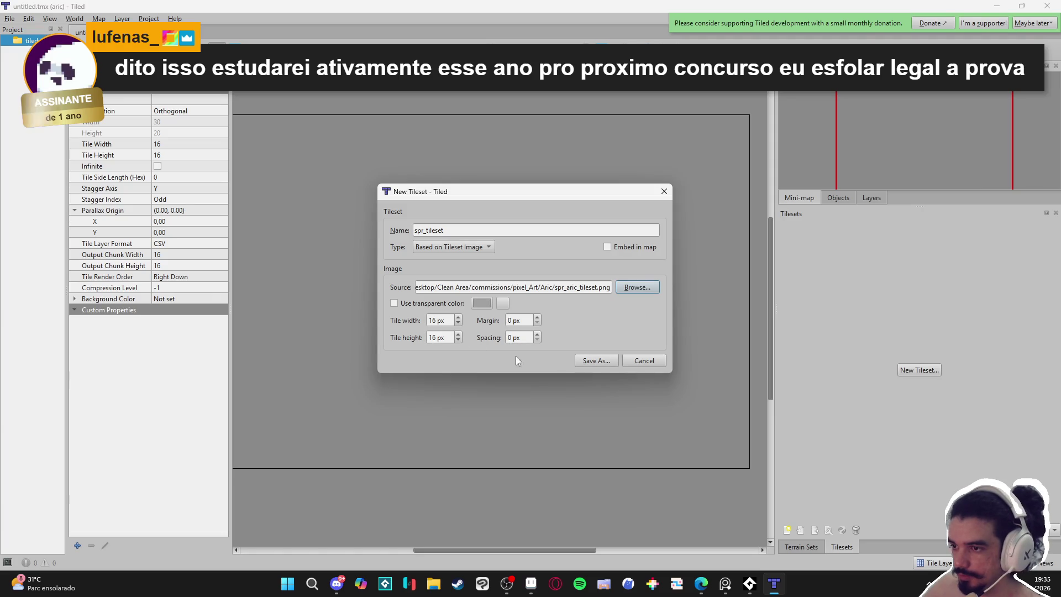
pyautogui.click(602, 362)
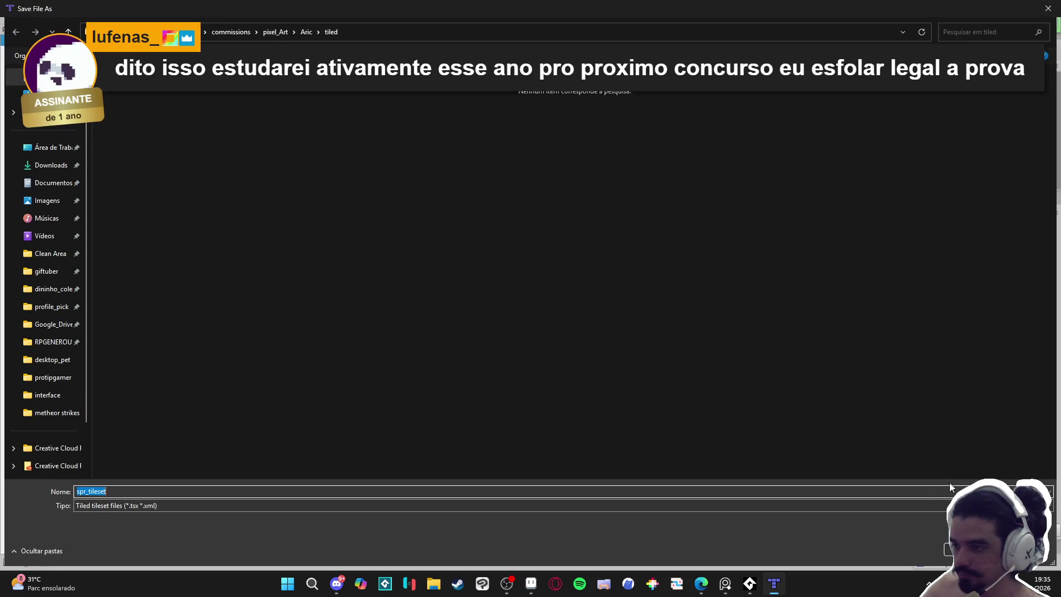
pyautogui.press('Return')
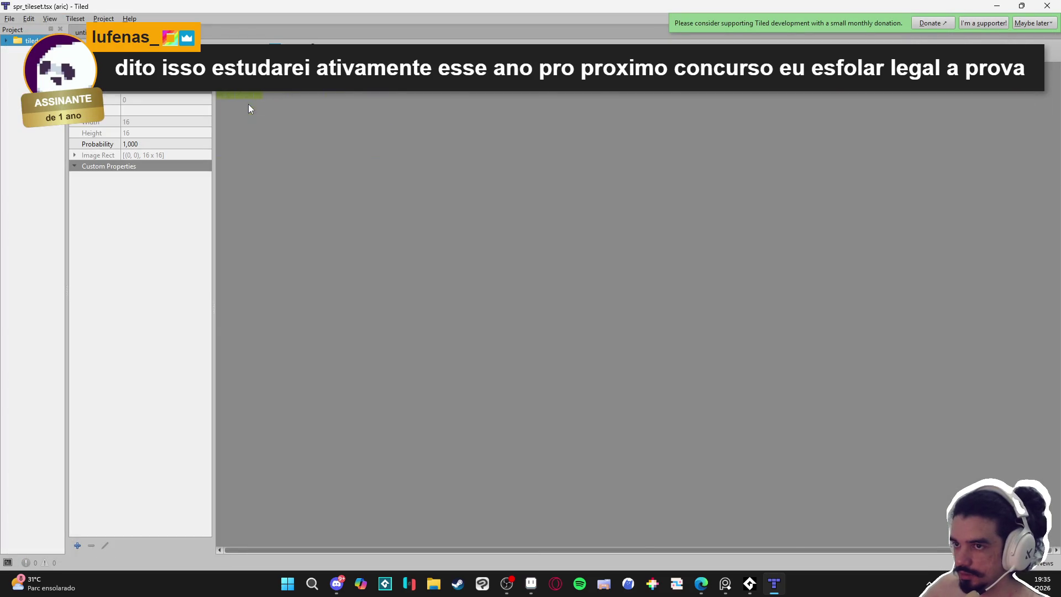
# Add a Corner terrain set with a 'grass' terrain marked on the bush and hole tiles.
pyautogui.scroll(-3, 373, 144)
pyautogui.click(243, 83)
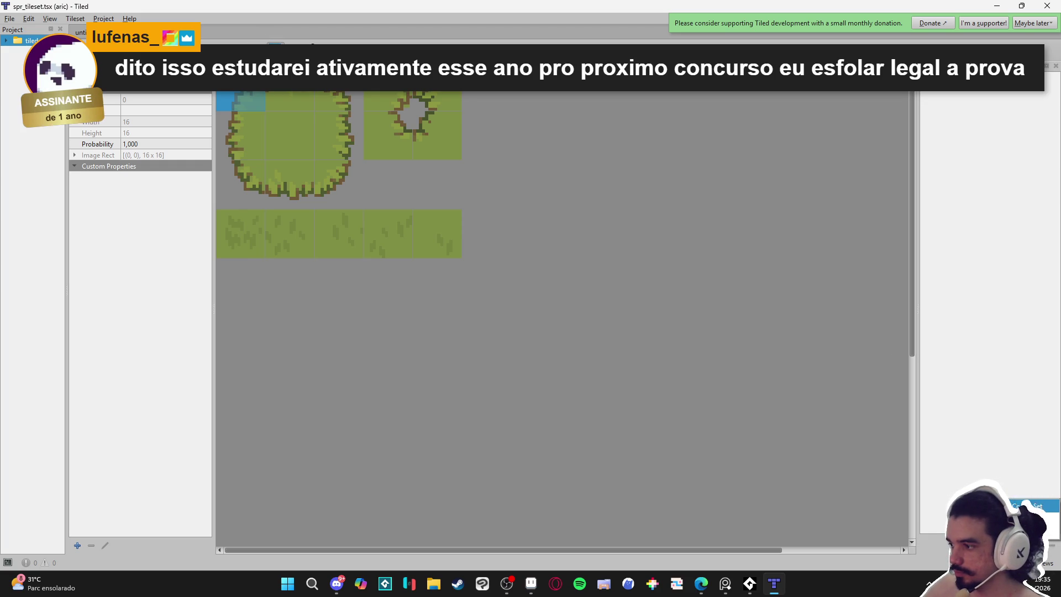
pyautogui.click(1027, 506)
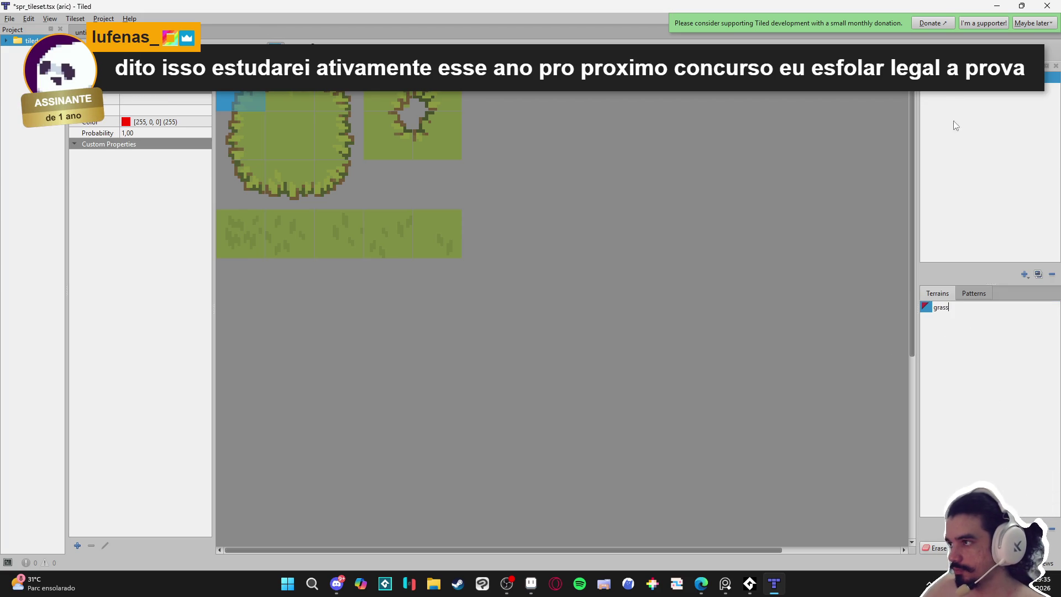
pyautogui.click(942, 307)
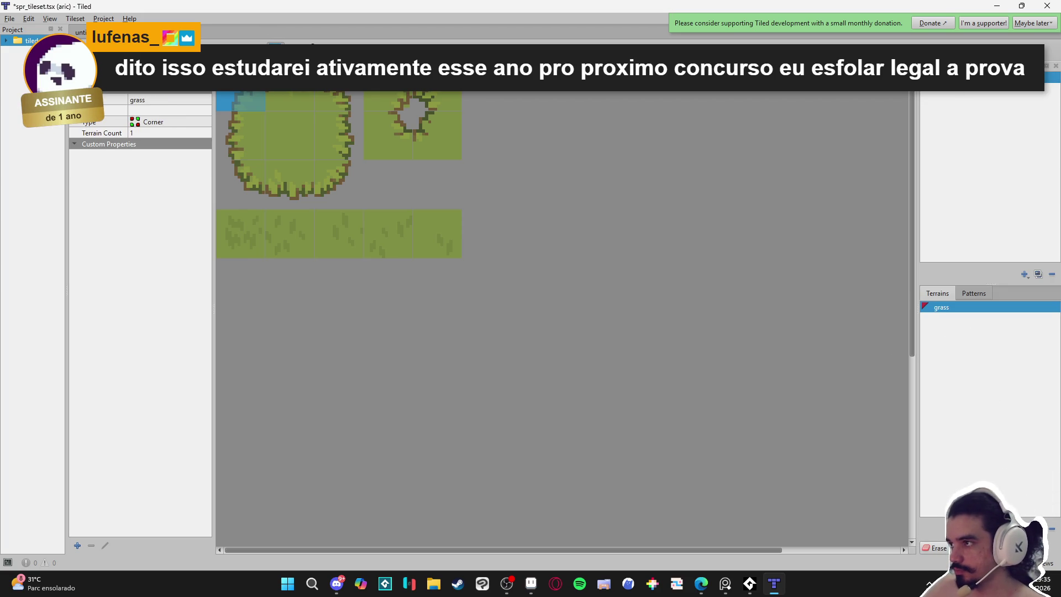
pyautogui.click(958, 90)
pyautogui.click(941, 307)
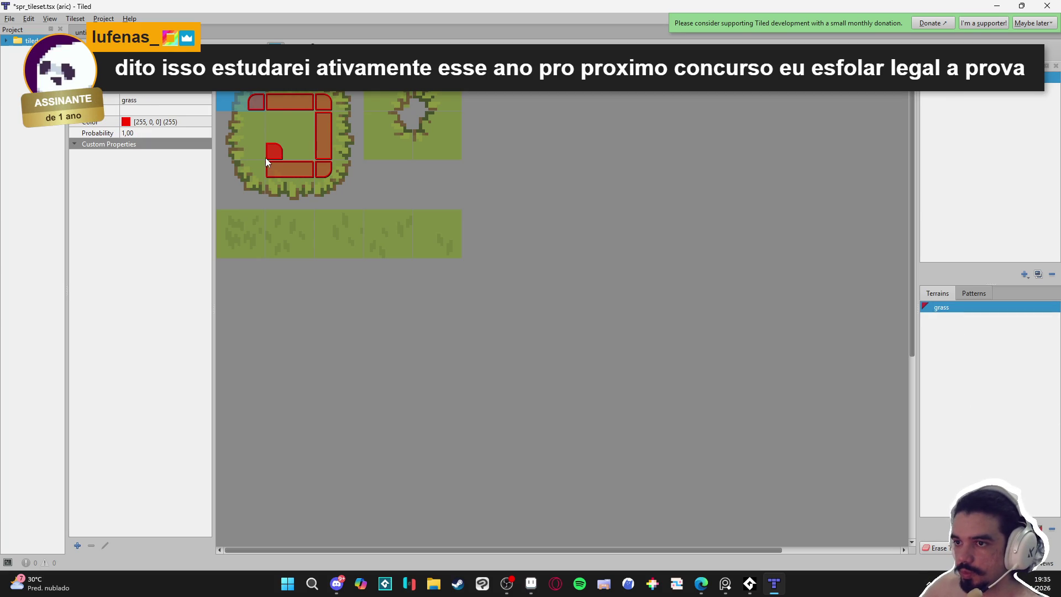
pyautogui.moveTo(264, 152); pyautogui.dragTo(278, 133)
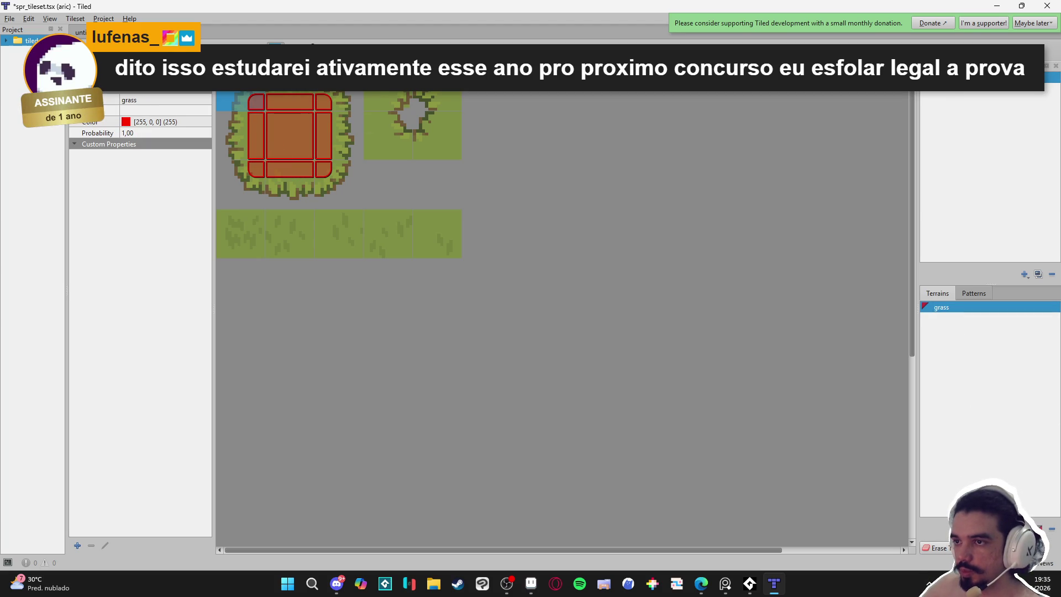
pyautogui.hotkey('ctrl', 'Tab')
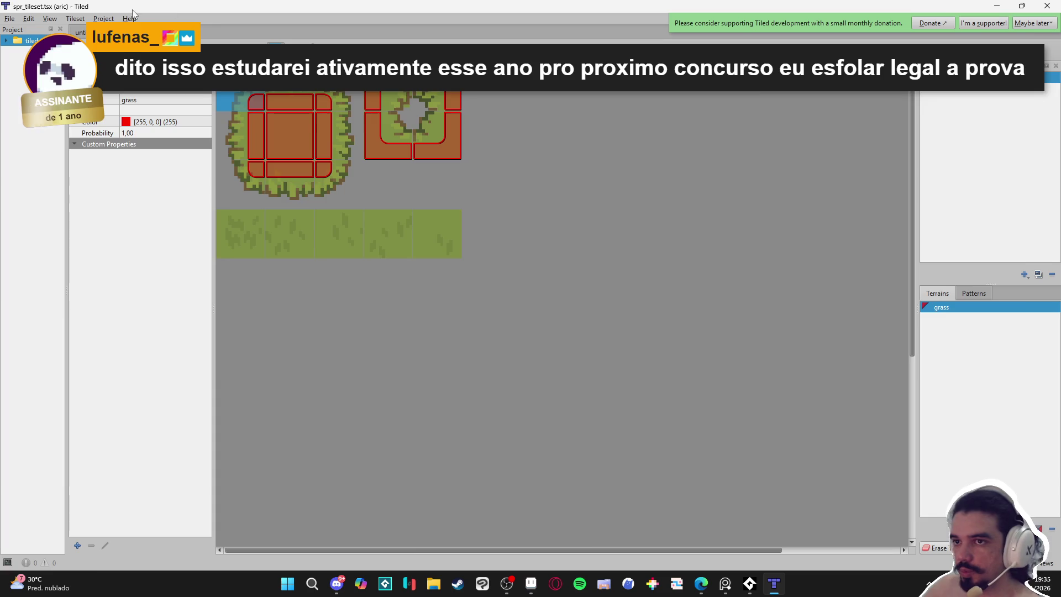
pyautogui.click(800, 547)
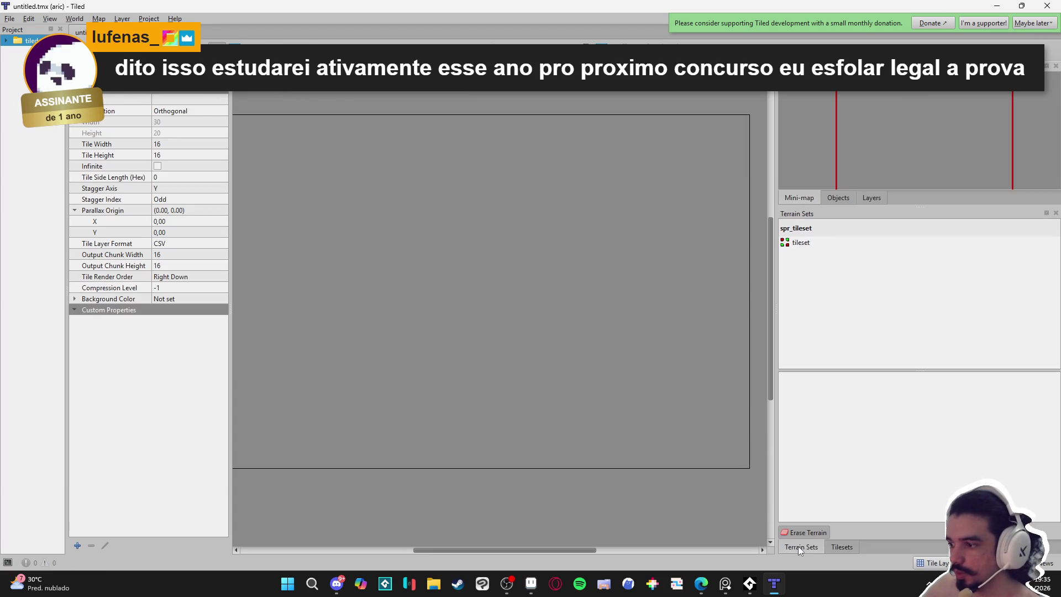
# Pick the grass terrain and paint a large grass area across the map.
pyautogui.click(800, 243)
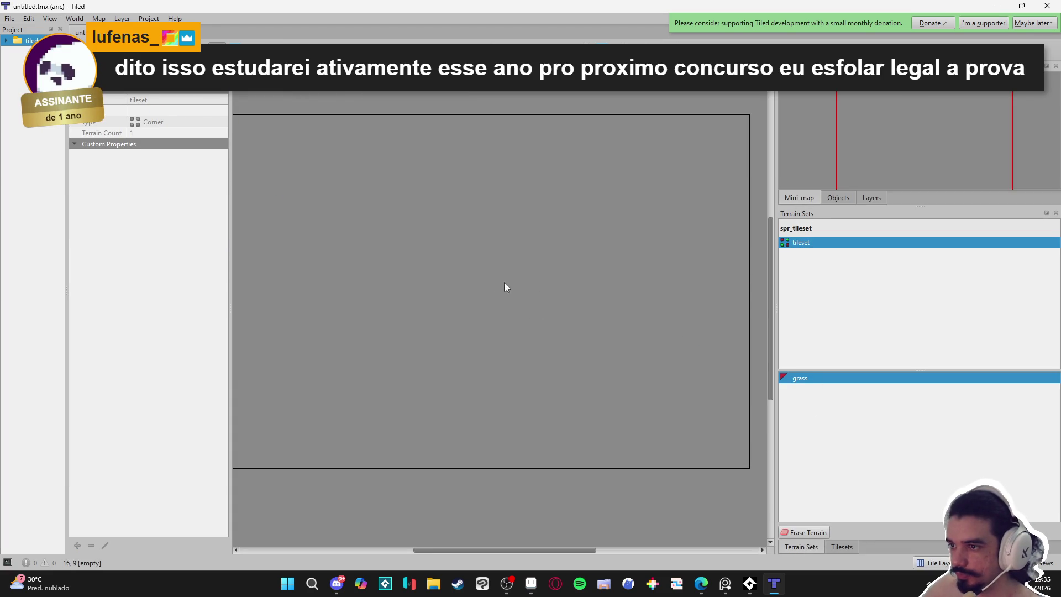
pyautogui.scroll(3, 563, 350)
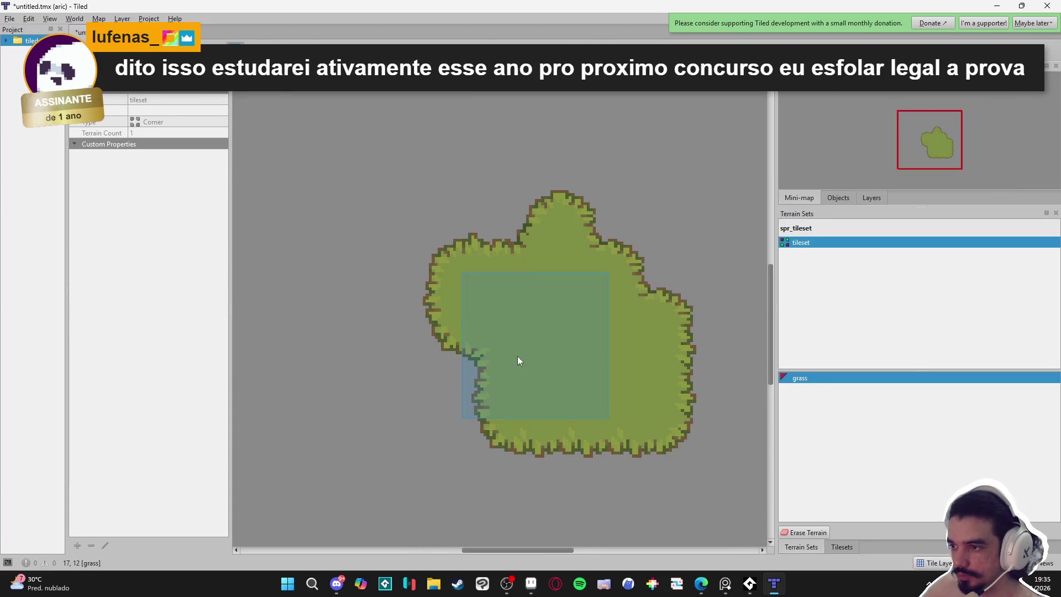
pyautogui.scroll(-3, 526, 347)
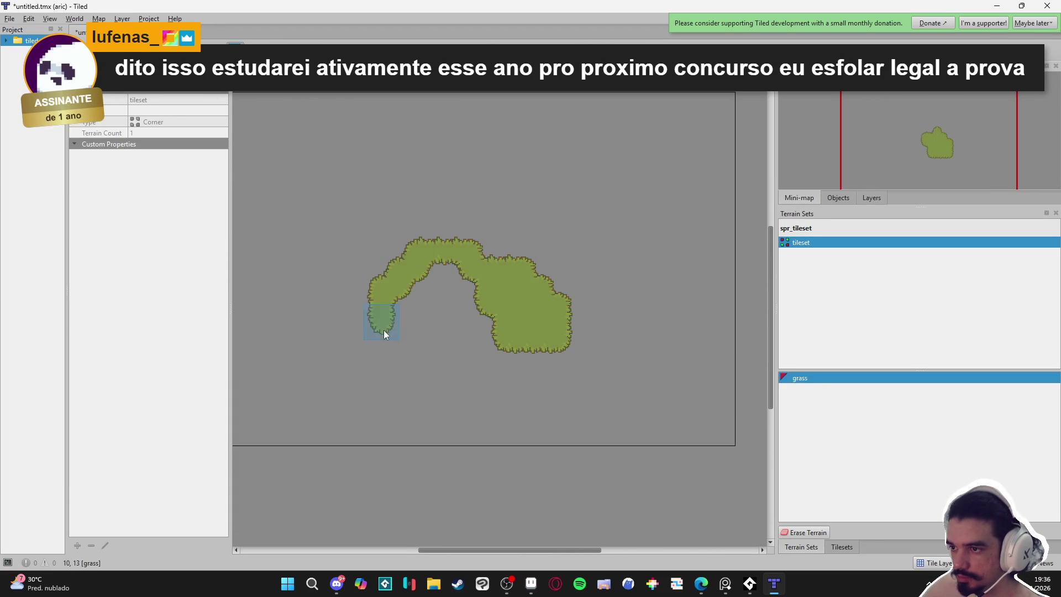
pyautogui.scroll(2, 506, 360)
pyautogui.scroll(-2, 504, 369)
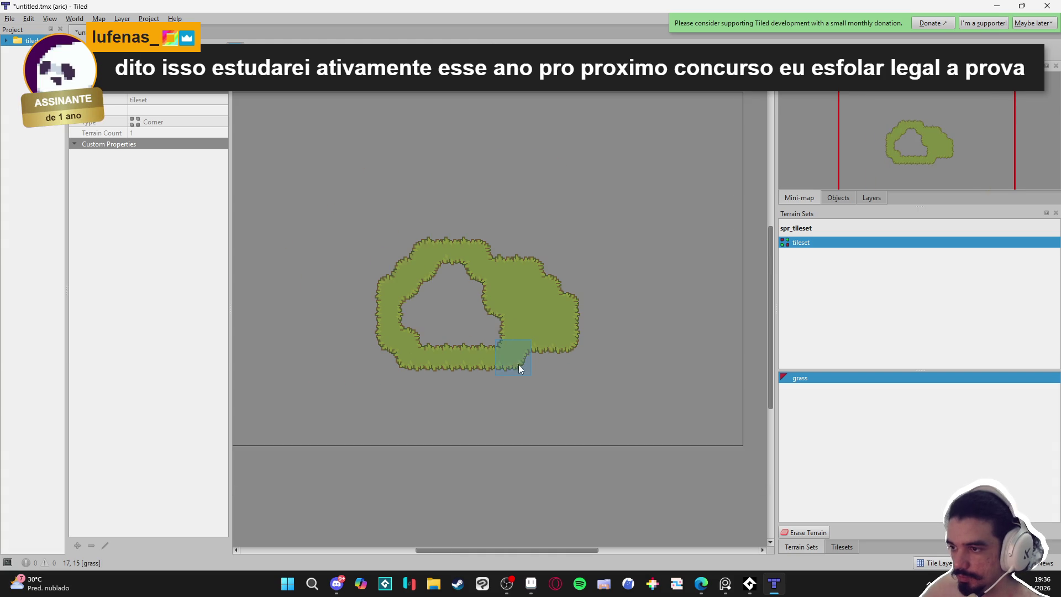
pyautogui.click(842, 547)
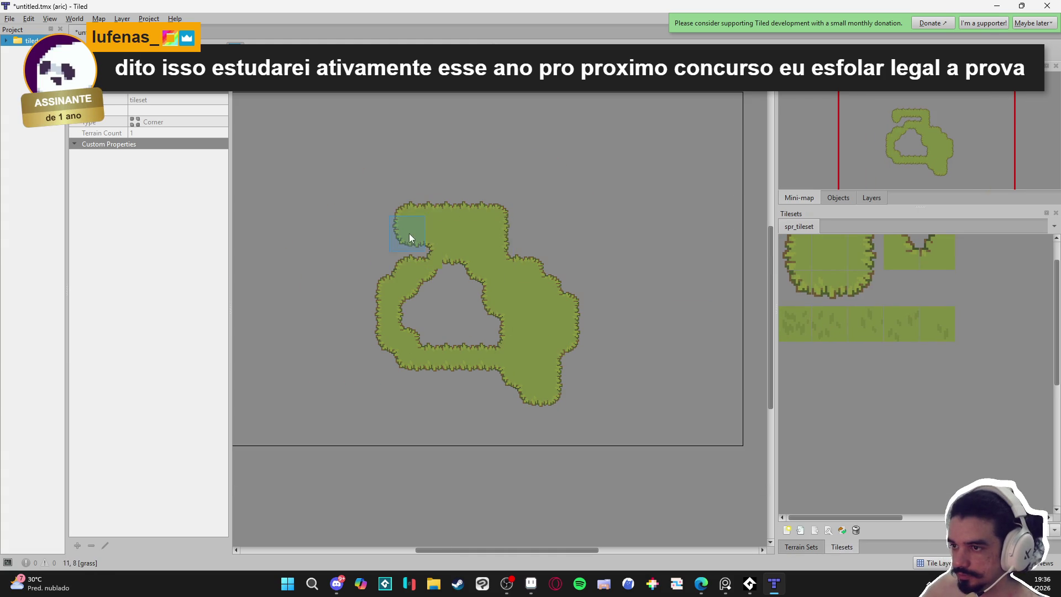
pyautogui.moveTo(446, 257)
pyautogui.mouseDown()
pyautogui.moveTo(424, 217)
pyautogui.moveTo(470, 181)
pyautogui.mouseUp()
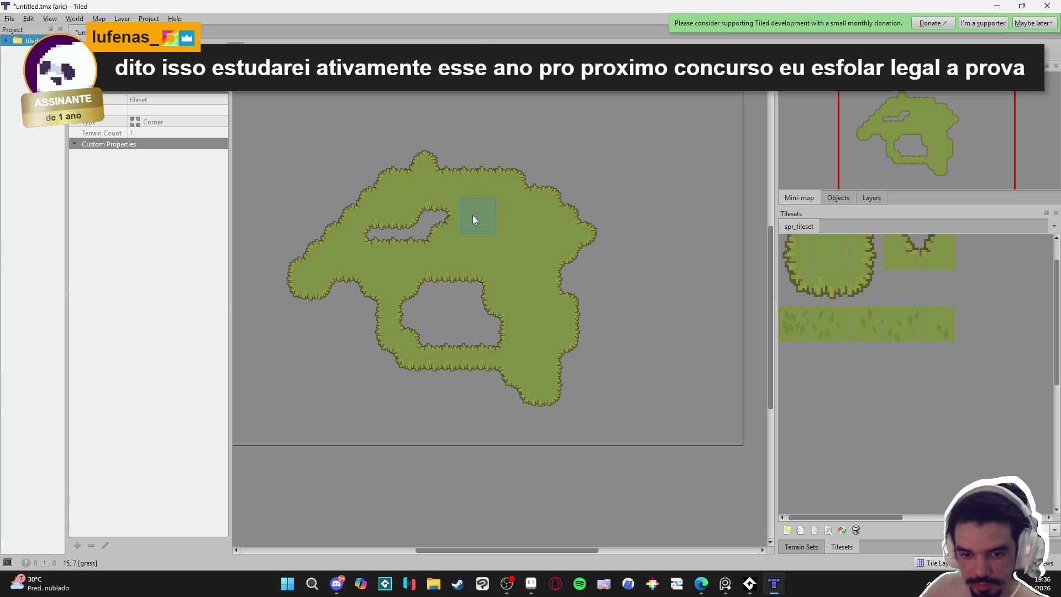
pyautogui.scroll(2, 440, 301)
pyautogui.moveTo(458, 323)
pyautogui.mouseDown()
pyautogui.moveTo(523, 310)
pyautogui.moveTo(514, 344)
pyautogui.moveTo(540, 348)
pyautogui.mouseUp()
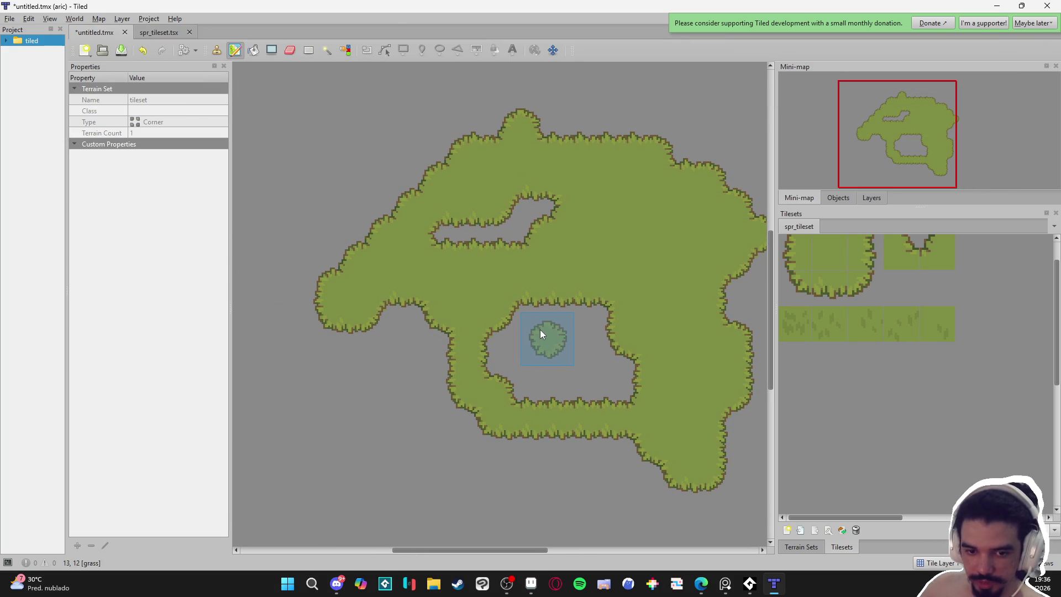
pyautogui.moveTo(525, 277)
pyautogui.mouseDown()
pyautogui.moveTo(526, 218)
pyautogui.moveTo(442, 194)
pyautogui.moveTo(326, 400)
pyautogui.moveTo(486, 465)
pyautogui.moveTo(353, 419)
pyautogui.moveTo(348, 460)
pyautogui.moveTo(256, 207)
pyautogui.moveTo(394, 239)
pyautogui.moveTo(326, 188)
pyautogui.moveTo(346, 120)
pyautogui.moveTo(667, 178)
pyautogui.moveTo(356, 240)
pyautogui.moveTo(481, 267)
pyautogui.moveTo(639, 408)
pyautogui.moveTo(556, 228)
pyautogui.moveTo(464, 387)
pyautogui.moveTo(645, 454)
pyautogui.moveTo(470, 457)
pyautogui.moveTo(546, 406)
pyautogui.moveTo(635, 382)
pyautogui.moveTo(448, 386)
pyautogui.moveTo(595, 364)
pyautogui.moveTo(639, 417)
pyautogui.moveTo(628, 225)
pyautogui.moveTo(338, 332)
pyautogui.moveTo(422, 356)
pyautogui.moveTo(357, 363)
pyautogui.mouseUp()
# Carve an empty channel in from the left edge, running diagonally up-right.
pyautogui.scroll(2, 356, 362)
pyautogui.hscroll(-3, 356, 362)
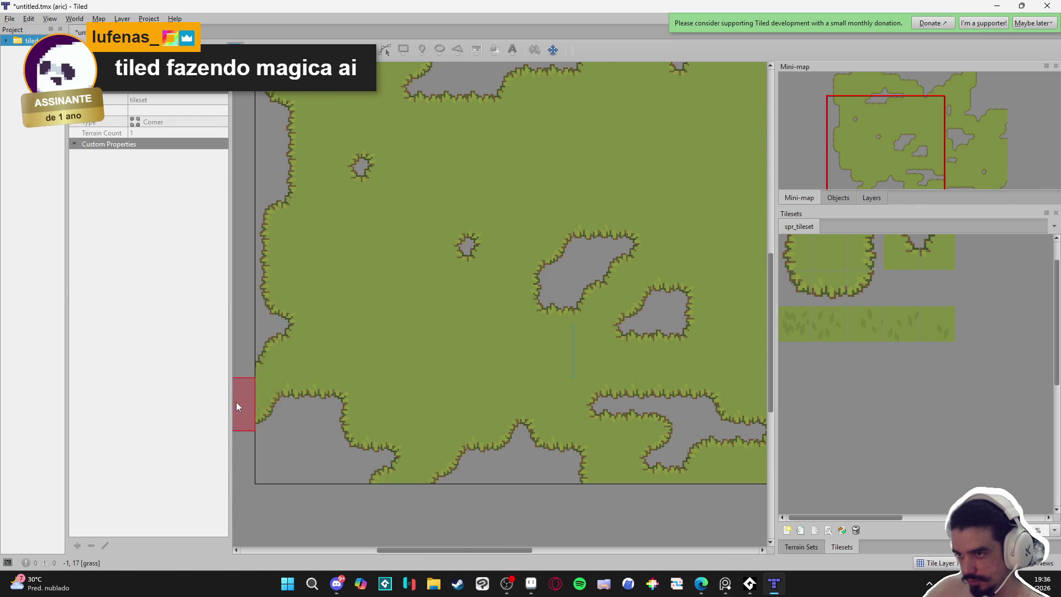
pyautogui.scroll(3, 285, 270)
pyautogui.hscroll(-1, 285, 270)
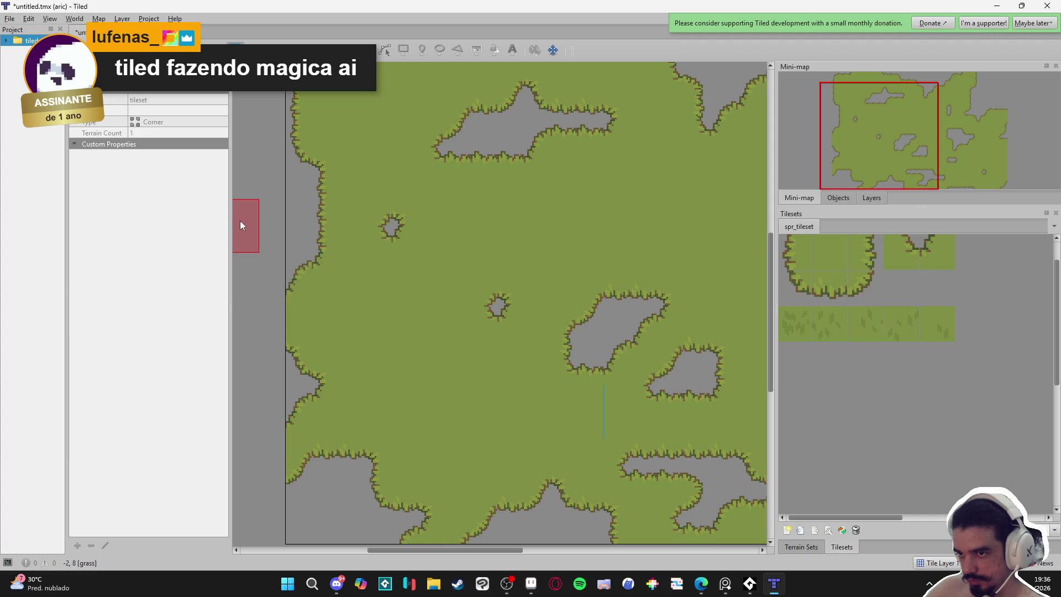
pyautogui.scroll(1, 470, 309)
pyautogui.hscroll(-4, 470, 310)
pyautogui.moveTo(425, 236)
pyautogui.mouseDown()
pyautogui.moveTo(504, 268)
pyautogui.moveTo(644, 274)
pyautogui.mouseUp()
pyautogui.scroll(3, 504, 343)
pyautogui.hscroll(5, 505, 344)
pyautogui.moveTo(504, 343)
pyautogui.mouseDown()
pyautogui.moveTo(592, 325)
pyautogui.moveTo(707, 228)
pyautogui.moveTo(678, 176)
pyautogui.mouseUp()
# Widen the grey lake and connect it to the lower channel and small pond.
pyautogui.hscroll(2, 708, 227)
pyautogui.hscroll(1, 544, 310)
pyautogui.scroll(-2, 509, 360)
pyautogui.moveTo(457, 340); pyautogui.dragTo(420, 318)
pyautogui.moveTo(520, 393); pyautogui.dragTo(522, 362)
pyautogui.moveTo(515, 430); pyautogui.dragTo(564, 470)
pyautogui.moveTo(602, 362)
pyautogui.mouseDown()
pyautogui.moveTo(638, 409)
pyautogui.moveTo(471, 416)
pyautogui.mouseUp()
pyautogui.scroll(-2, 503, 432)
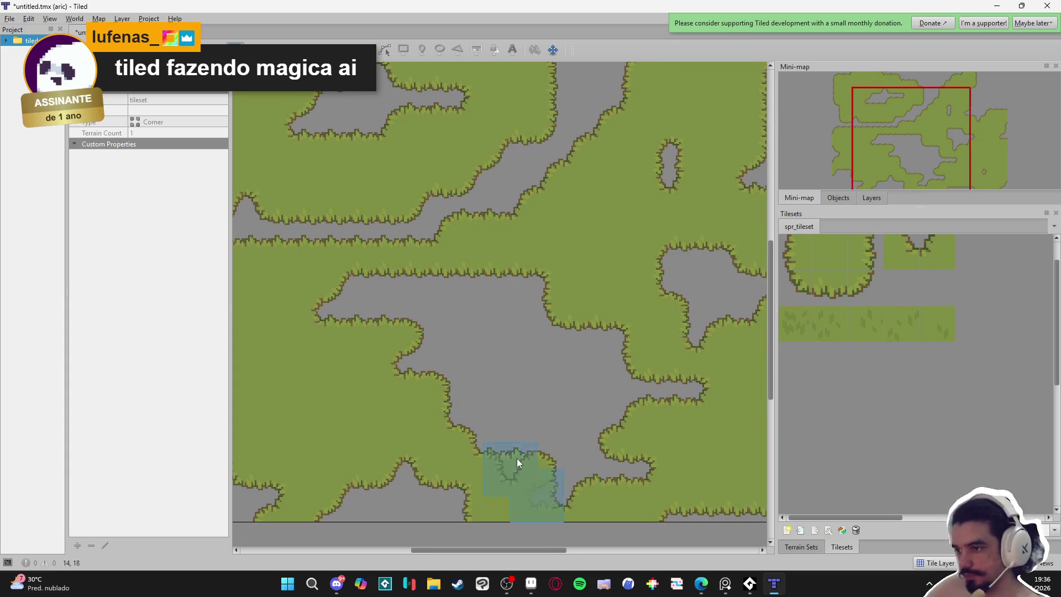
# In Aric.aseprite, pick a tan colour from the reference sheet and try a fill on an empty tile.
pyautogui.click(531, 584)
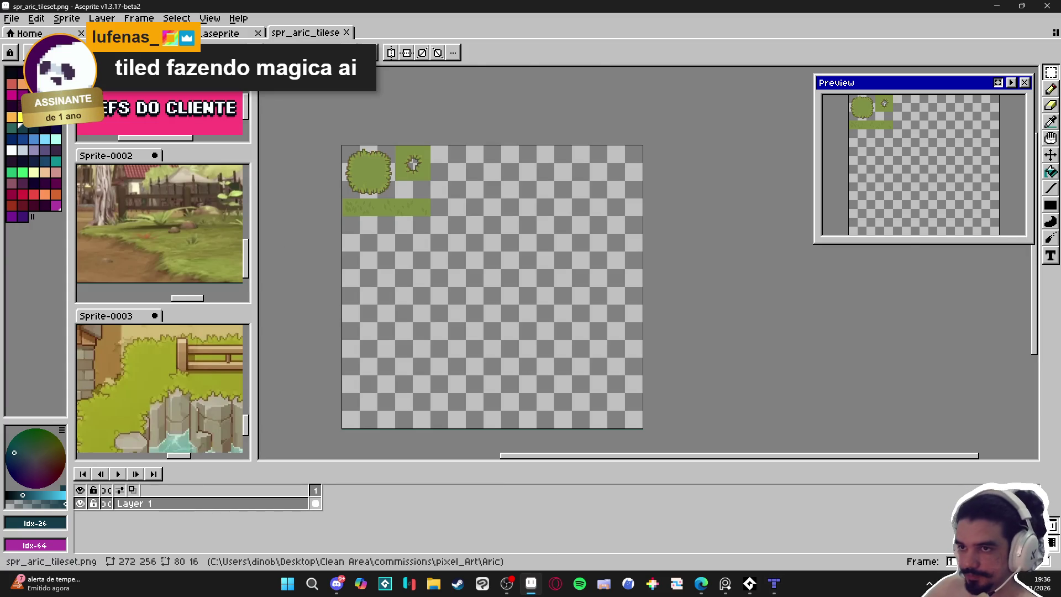
pyautogui.click(224, 35)
pyautogui.click(224, 34)
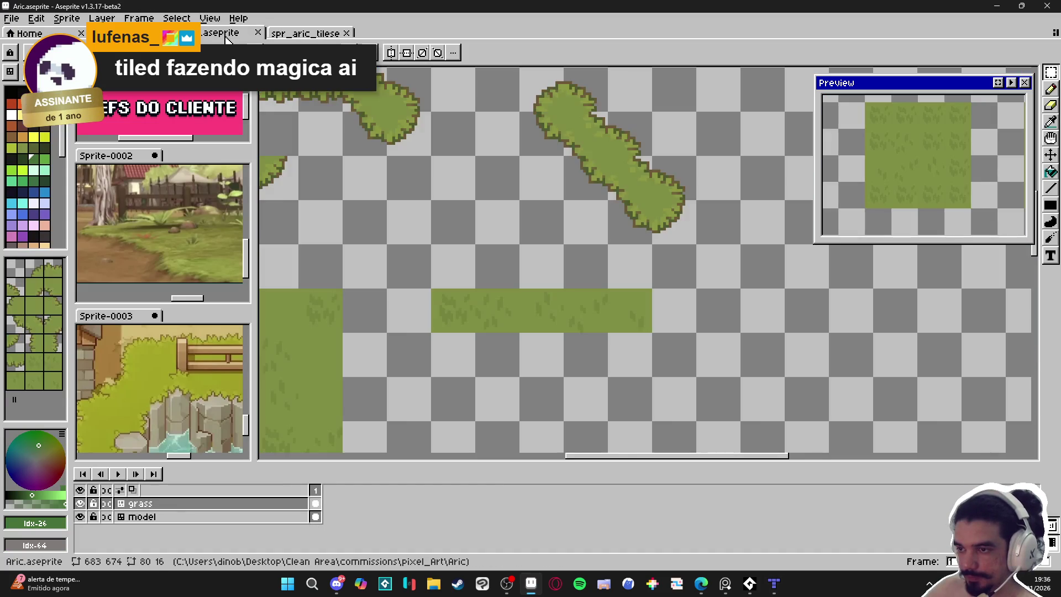
pyautogui.hscroll(-5, 586, 315)
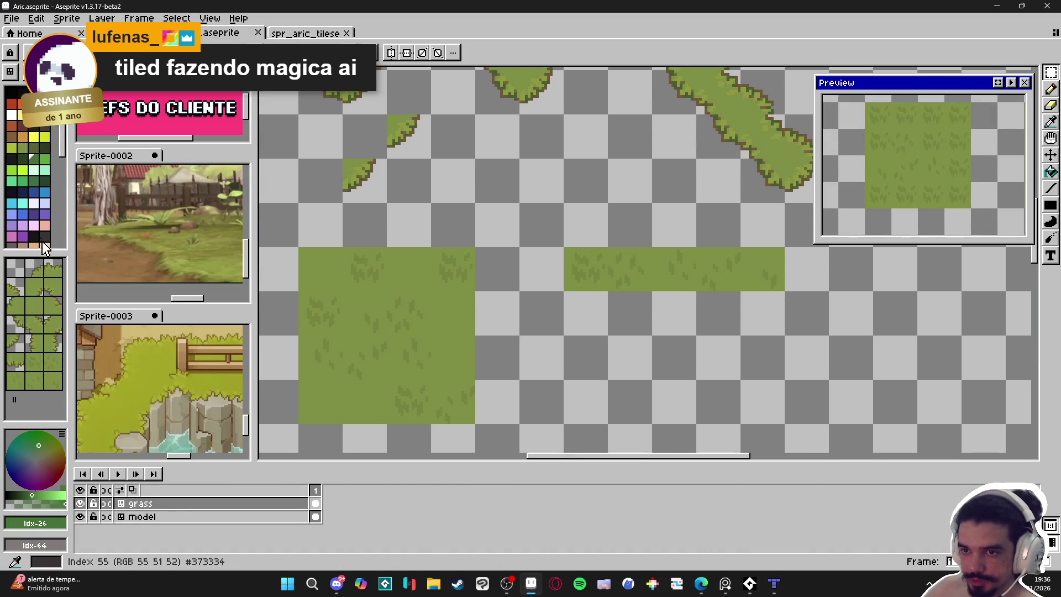
pyautogui.scroll(-2, 42, 237)
pyautogui.click(44, 218)
pyautogui.press('b')
pyautogui.scroll(3, 129, 342)
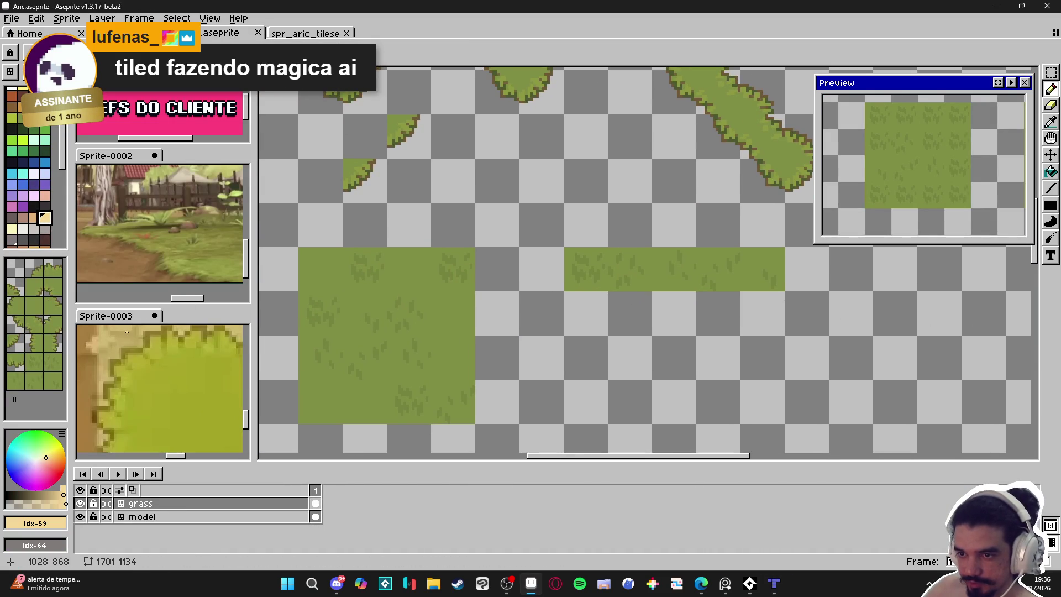
pyautogui.scroll(-3, 473, 290)
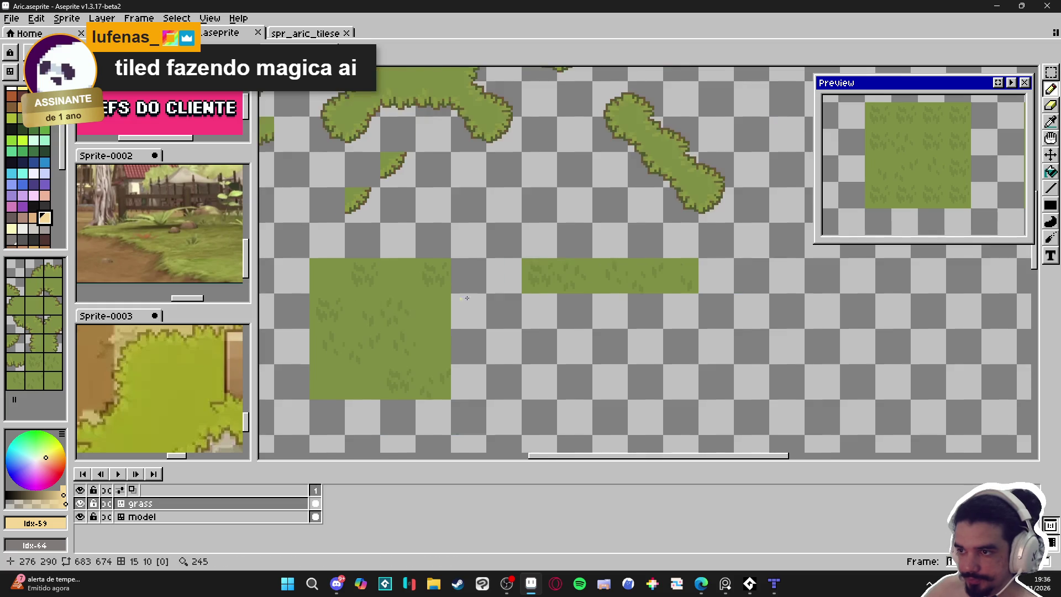
pyautogui.scroll(2, 575, 332)
pyautogui.click(576, 333)
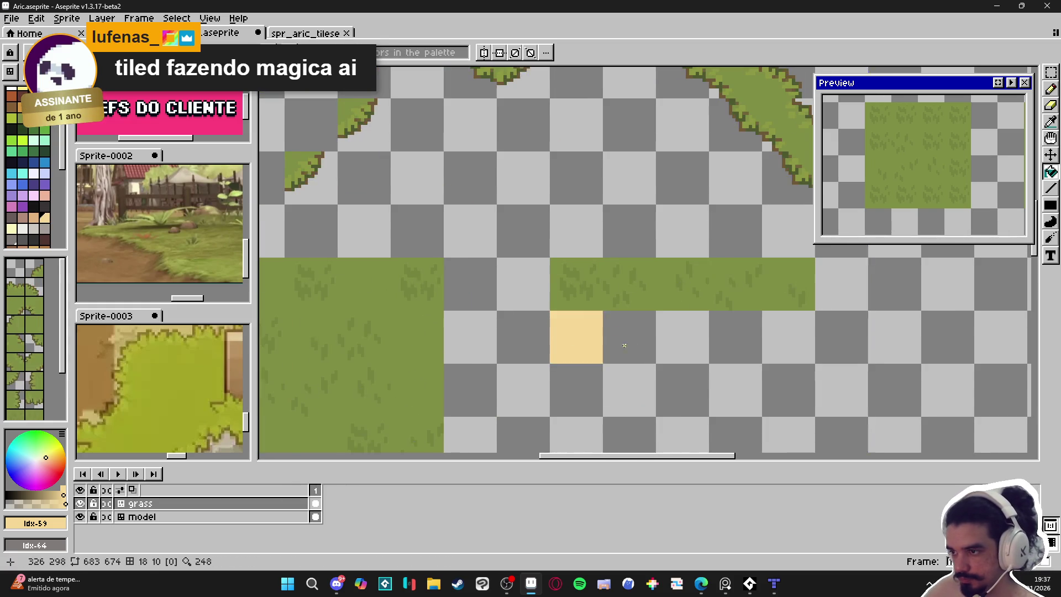
# In spr_aric_tileset, select the empty tile below the grass tile and load the AAP-Splendor128 palette.
pyautogui.click(304, 37)
pyautogui.scroll(3, 360, 161)
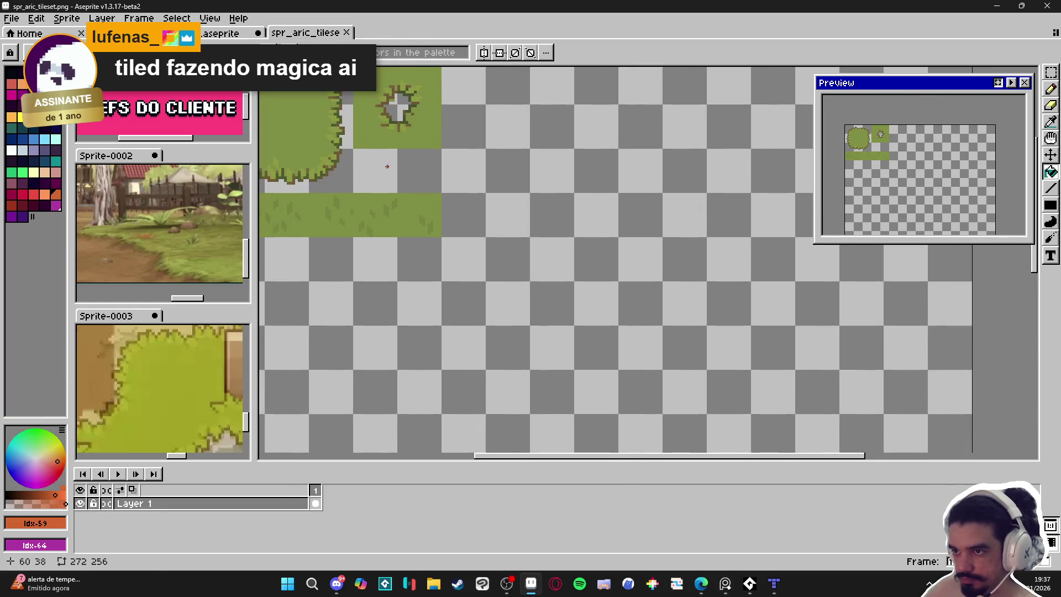
pyautogui.press('m')
pyautogui.moveTo(377, 171); pyautogui.dragTo(387, 182)
pyautogui.click(29, 53)
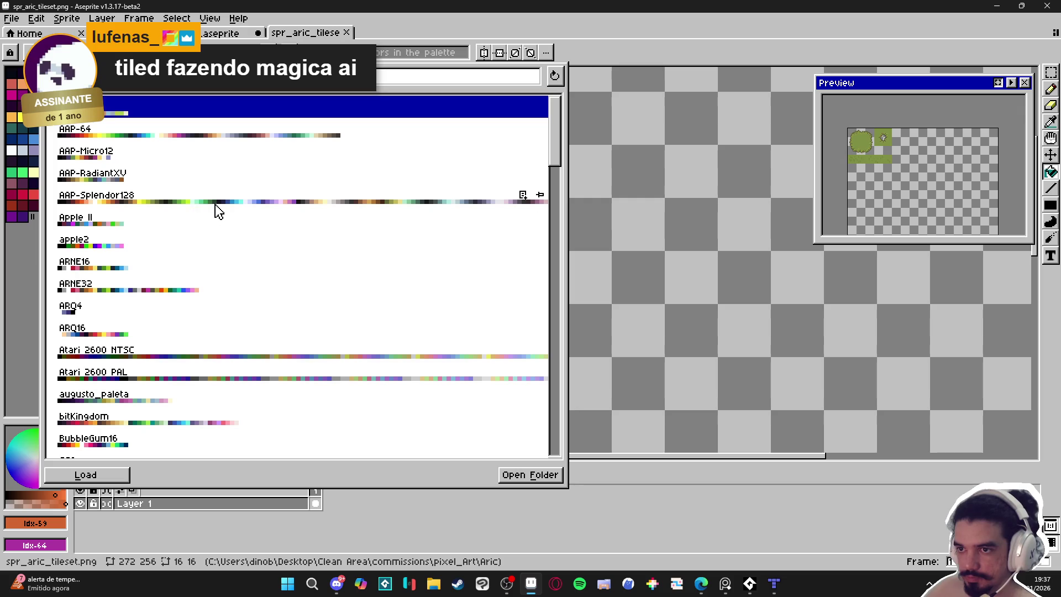
pyautogui.click(350, 199)
pyautogui.click(653, 80)
# Fill the selected tile beige and copy it one tile to the right.
pyautogui.click(373, 172)
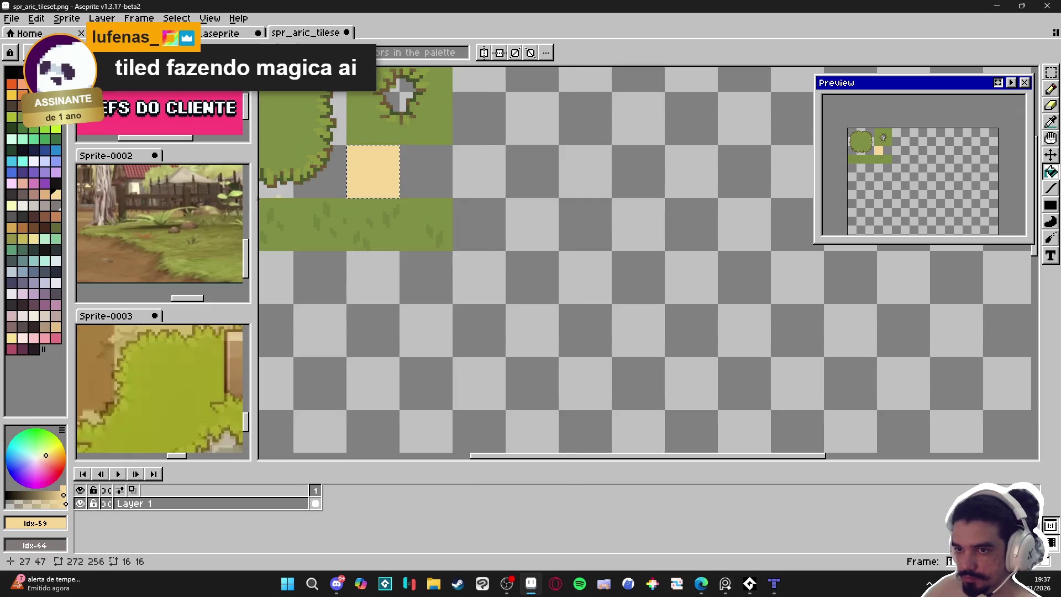
pyautogui.click(45, 194)
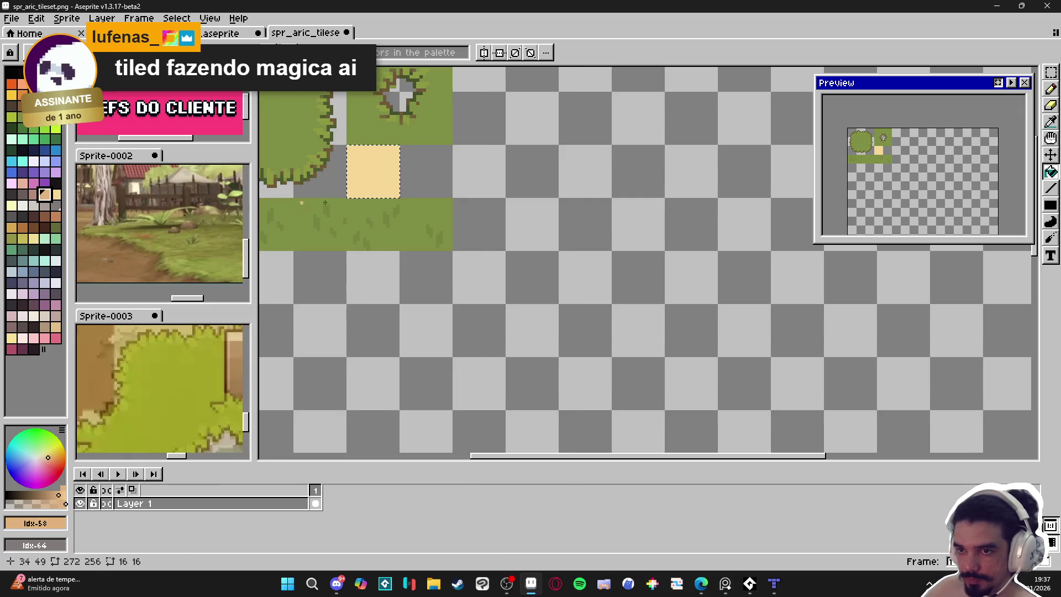
pyautogui.press('m')
pyautogui.moveTo(373, 175)
pyautogui.mouseDown()
pyautogui.moveTo(426, 174)
pyautogui.moveTo(450, 197)
pyautogui.mouseUp()
pyautogui.click(375, 170)
# Fill the copied tile darker tan and save the tileset image.
pyautogui.press('g')
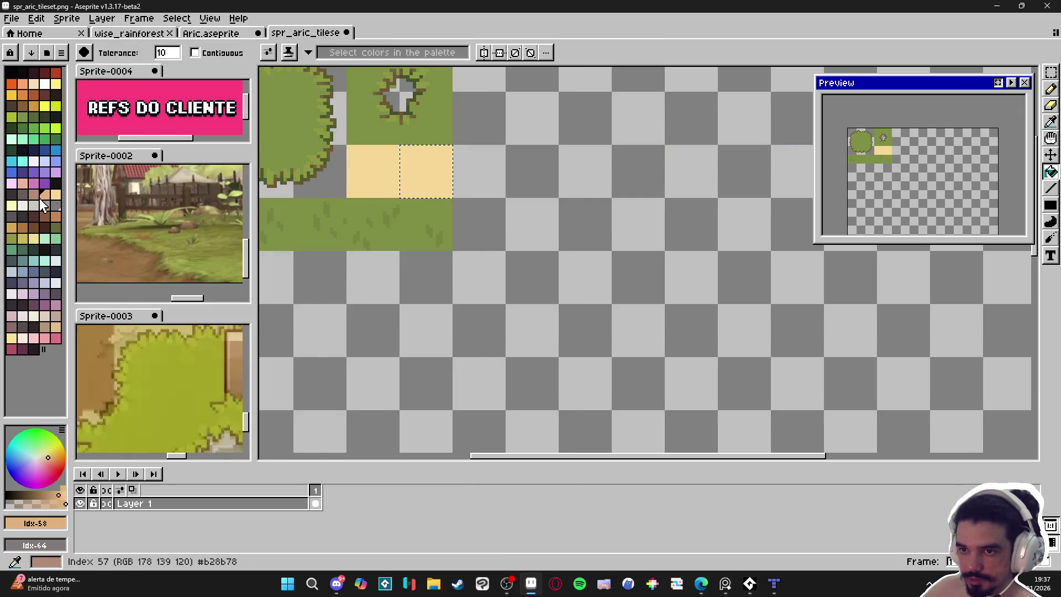
pyautogui.click(426, 171)
pyautogui.press('v')
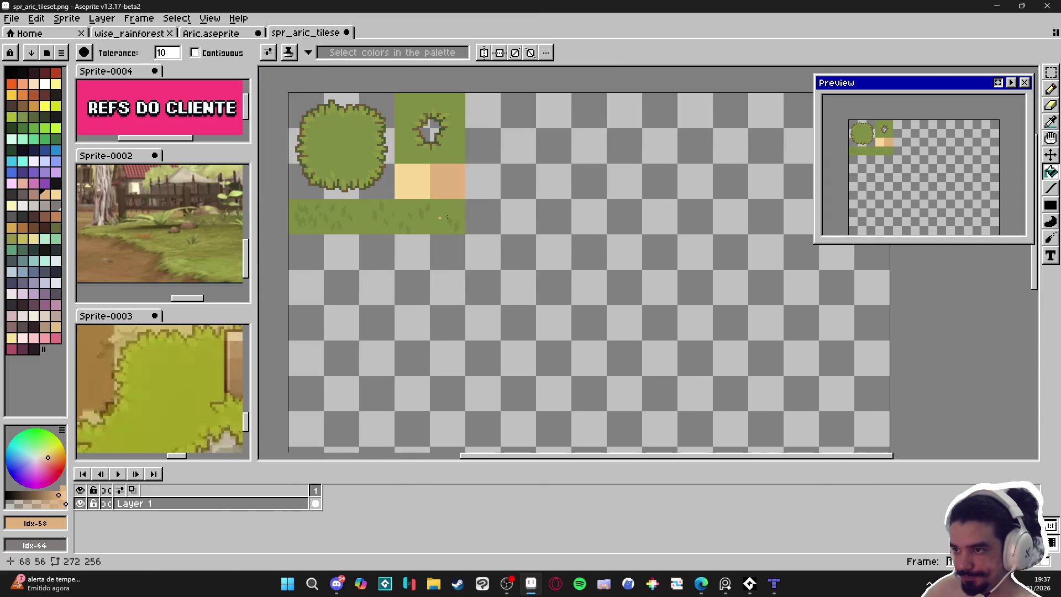
pyautogui.hotkey('ctrl', 's')
pyautogui.click(774, 583)
# Add a new tile layer named dirt in the Layers panel.
pyautogui.click(908, 291)
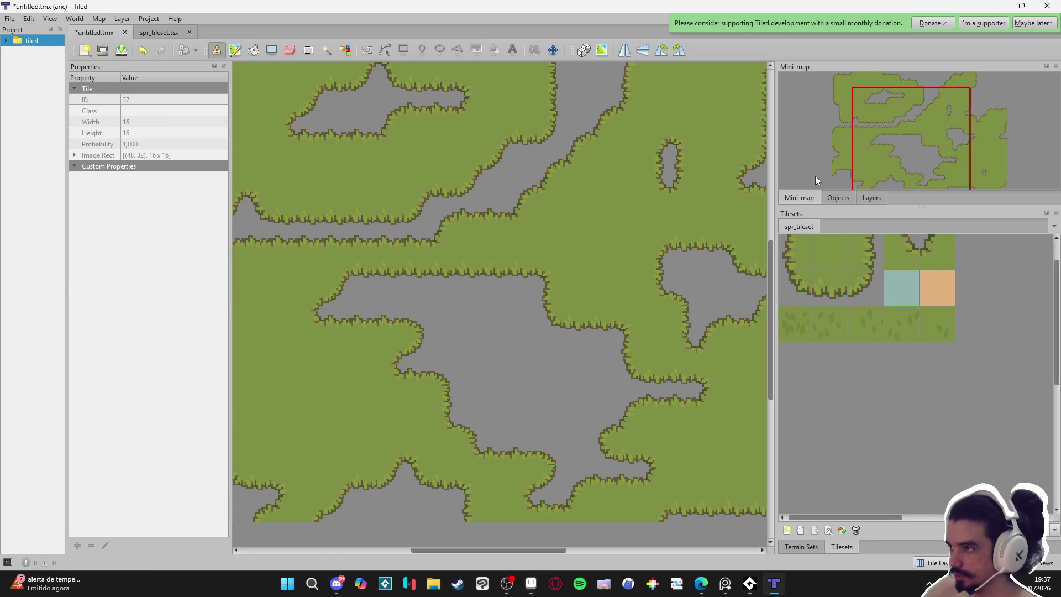
pyautogui.click(834, 200)
pyautogui.click(873, 198)
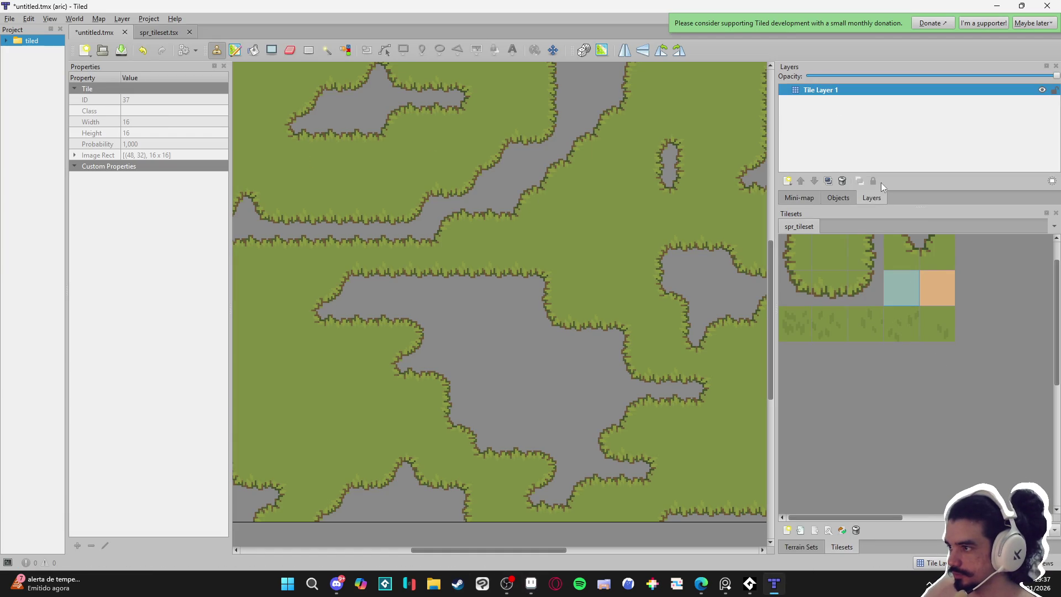
pyautogui.moveTo(871, 204); pyautogui.dragTo(875, 237)
pyautogui.click(856, 226)
pyautogui.click(875, 233)
pyautogui.write('dirt')
pyautogui.press('Return')
# Move dirt below Tile Layer 1 and bucket-fill it with the darker tan tile.
pyautogui.moveTo(907, 91); pyautogui.dragTo(919, 123)
pyautogui.click(867, 243)
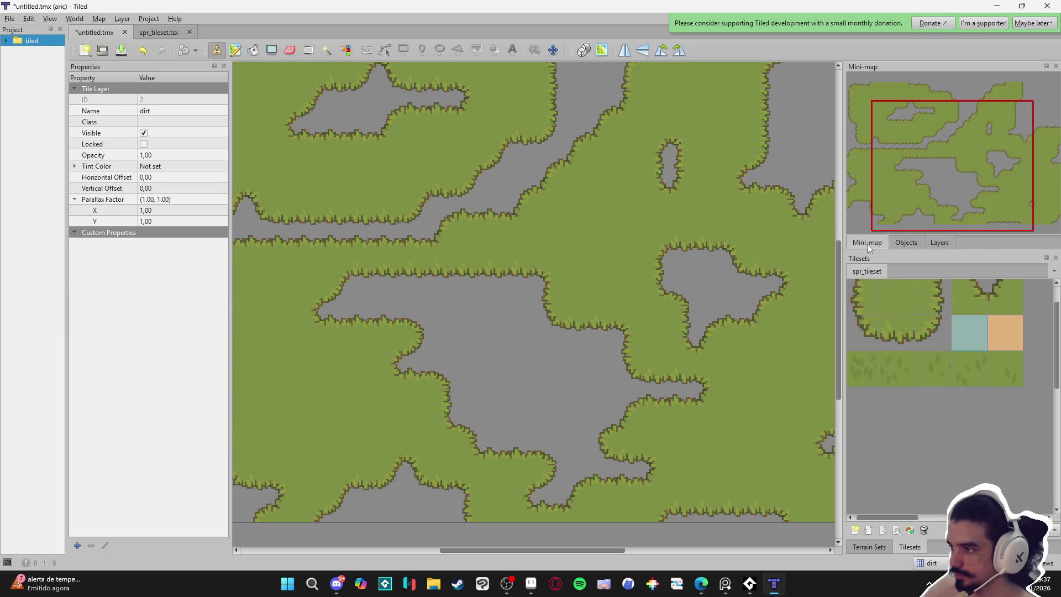
pyautogui.click(946, 248)
pyautogui.moveTo(939, 247); pyautogui.dragTo(858, 244)
pyautogui.click(1014, 338)
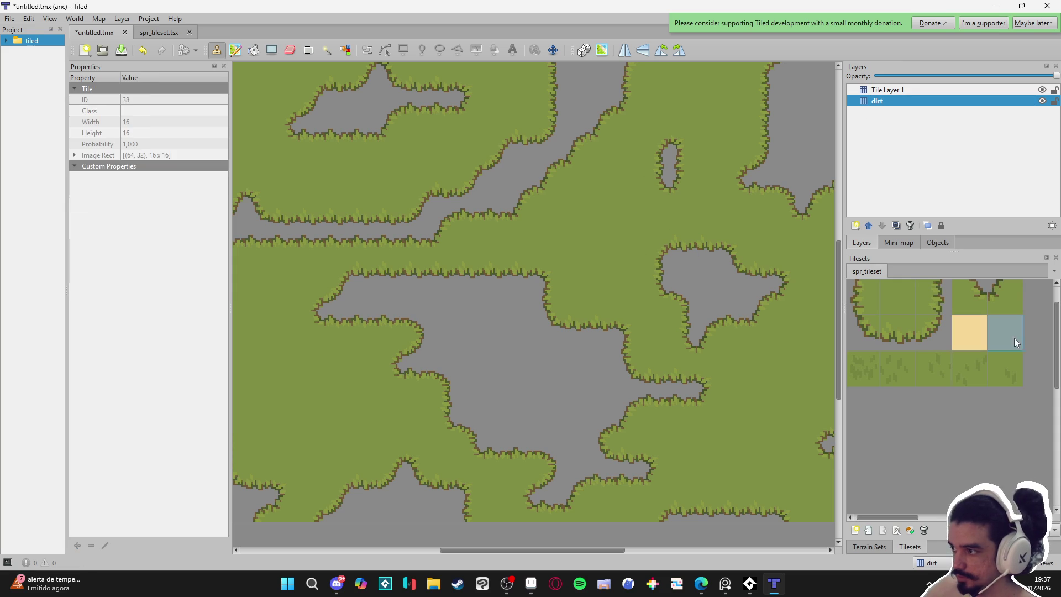
pyautogui.click(254, 52)
pyautogui.click(450, 210)
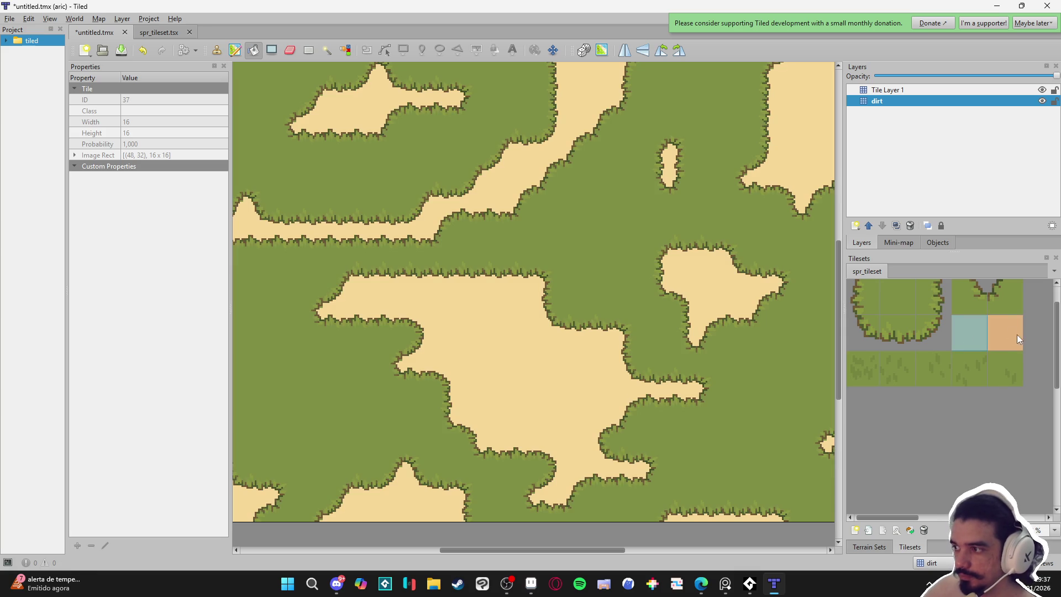
pyautogui.click(1017, 334)
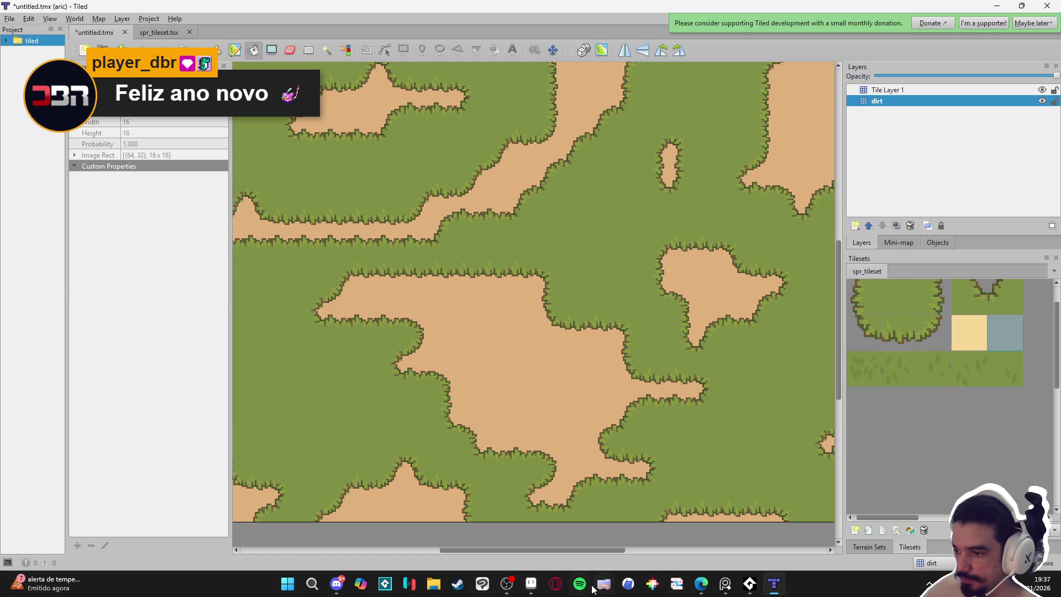
pyautogui.click(523, 581)
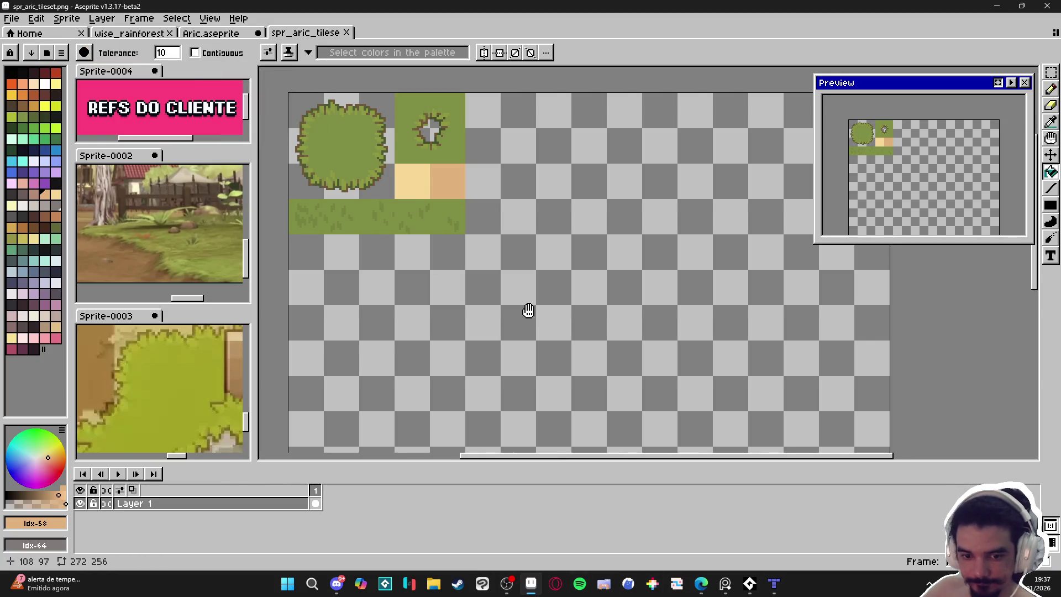
# Save the tileset, select the tan tile, and test a brownish-pink fill before undoing it.
pyautogui.hotkey('ctrl', 's')
pyautogui.press('g')
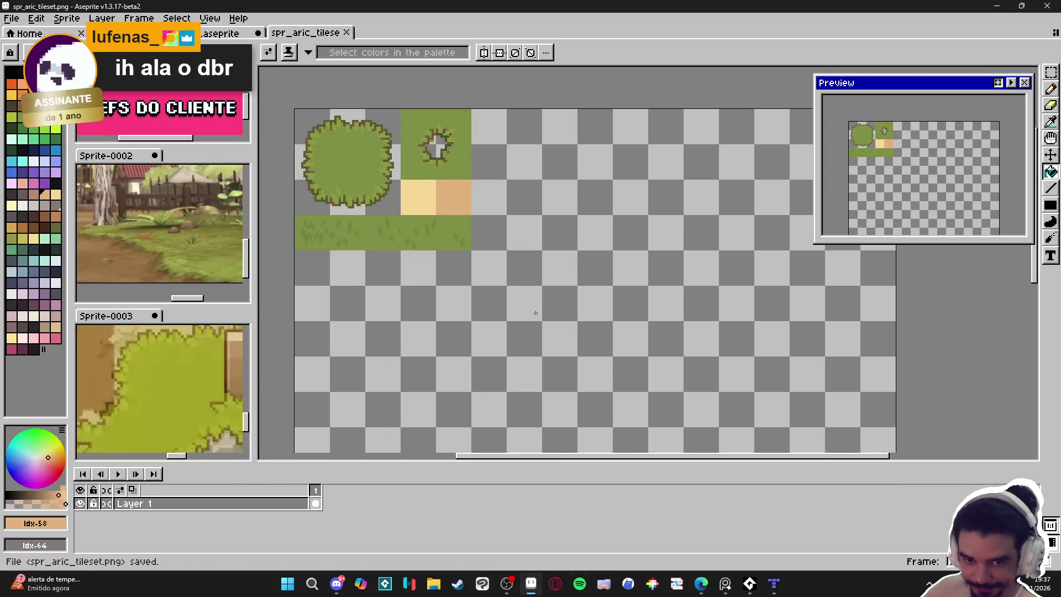
pyautogui.scroll(1, 458, 206)
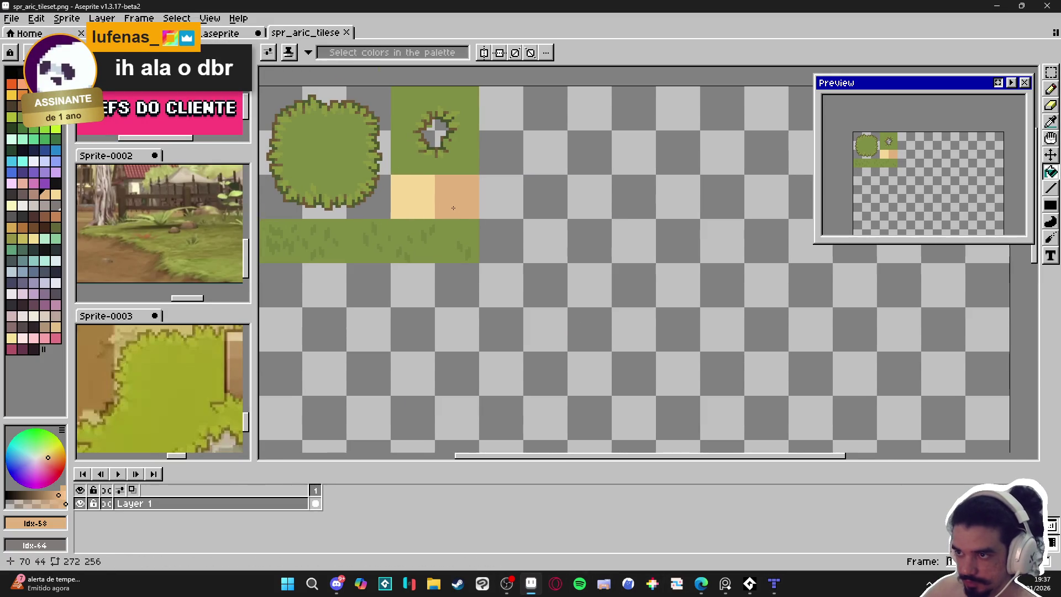
pyautogui.scroll(1, 453, 208)
pyautogui.press('m')
pyautogui.moveTo(490, 239); pyautogui.dragTo(544, 293)
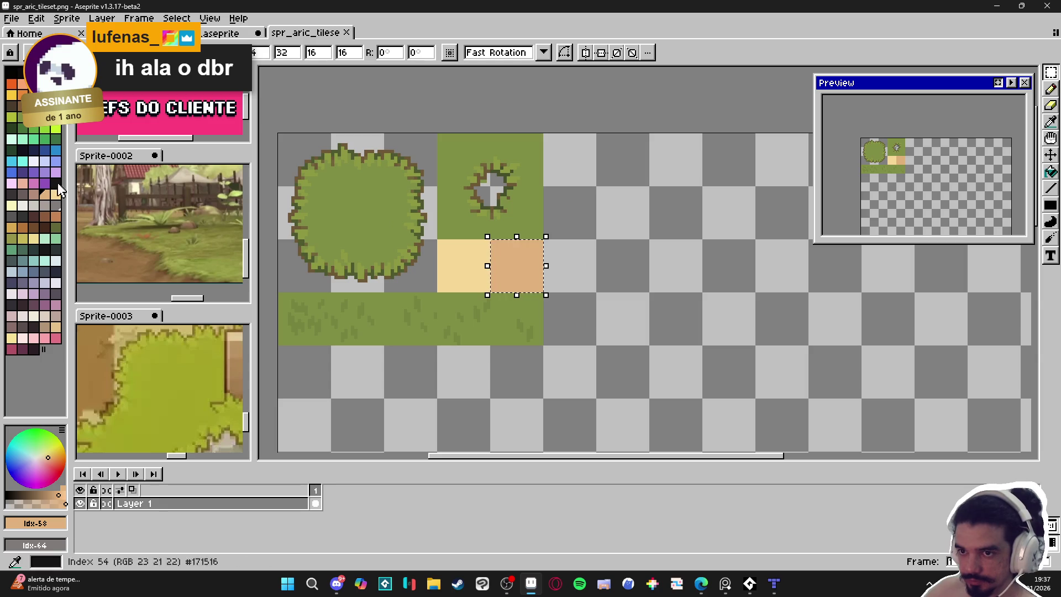
pyautogui.press('[')
pyautogui.press('g')
pyautogui.click(512, 278)
pyautogui.hotkey('ctrl', 'z')
# Copy the tan tile one tile right, recolour it brownish-pink, and save.
pyautogui.press('m')
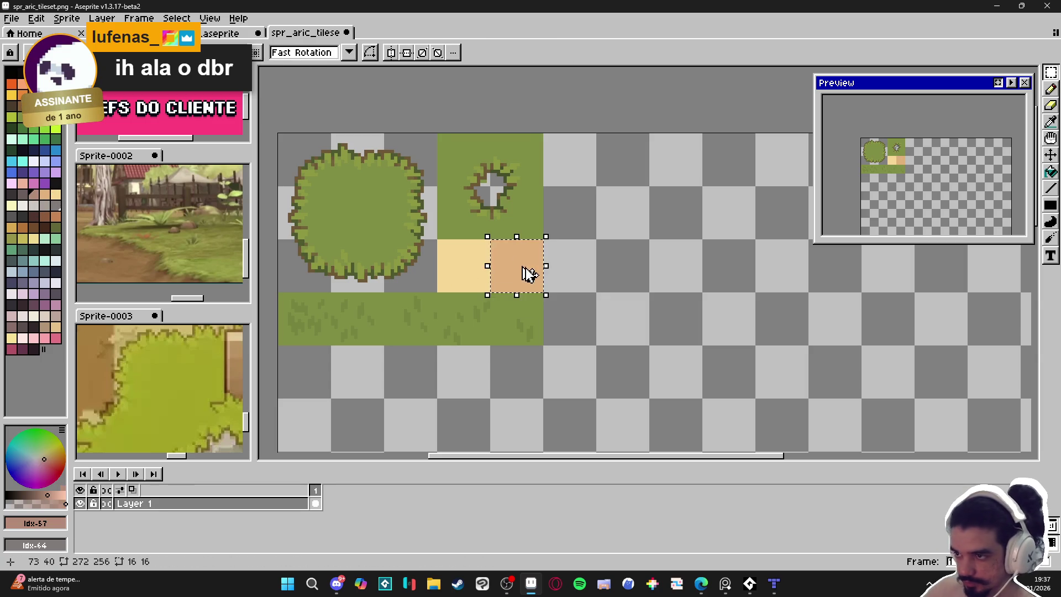
pyautogui.moveTo(526, 273); pyautogui.dragTo(579, 273)
pyautogui.click(522, 267)
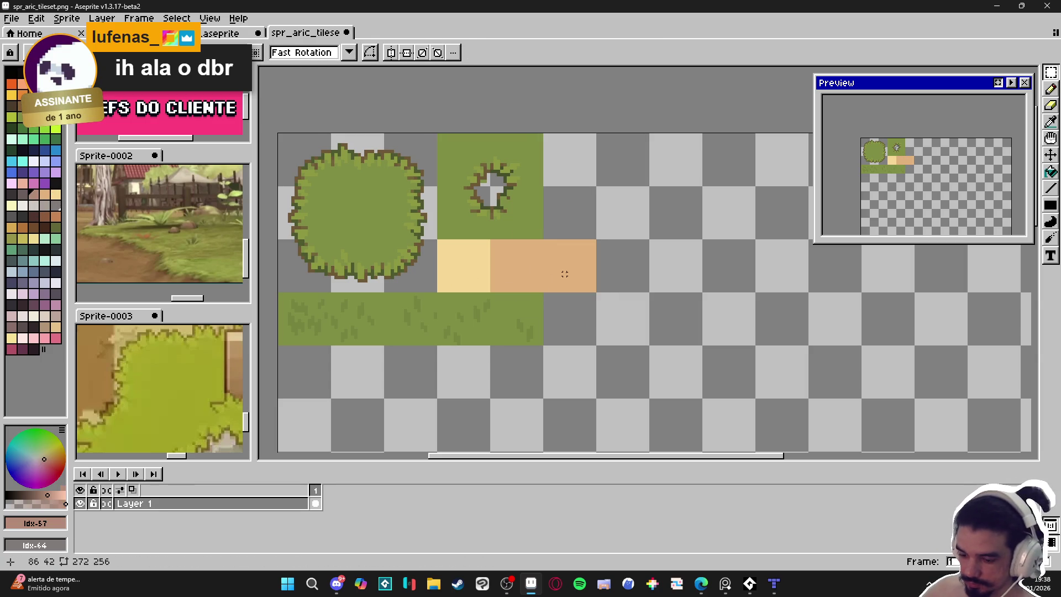
pyautogui.press('f')
pyautogui.hotkey('ctrl', 'd')
pyautogui.press('g')
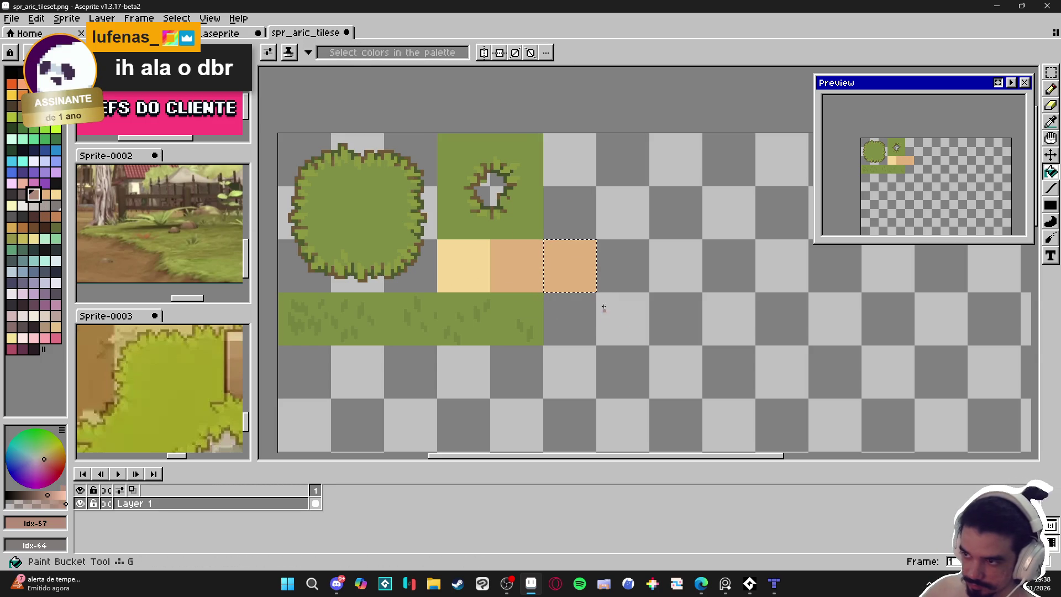
pyautogui.press('v')
pyautogui.hotkey('ctrl', 's')
# In Tiled, refill the dirt layer with the new brownish-pink tile.
pyautogui.hotkey('alt', 'Tab')
pyautogui.click(1042, 348)
pyautogui.click(519, 348)
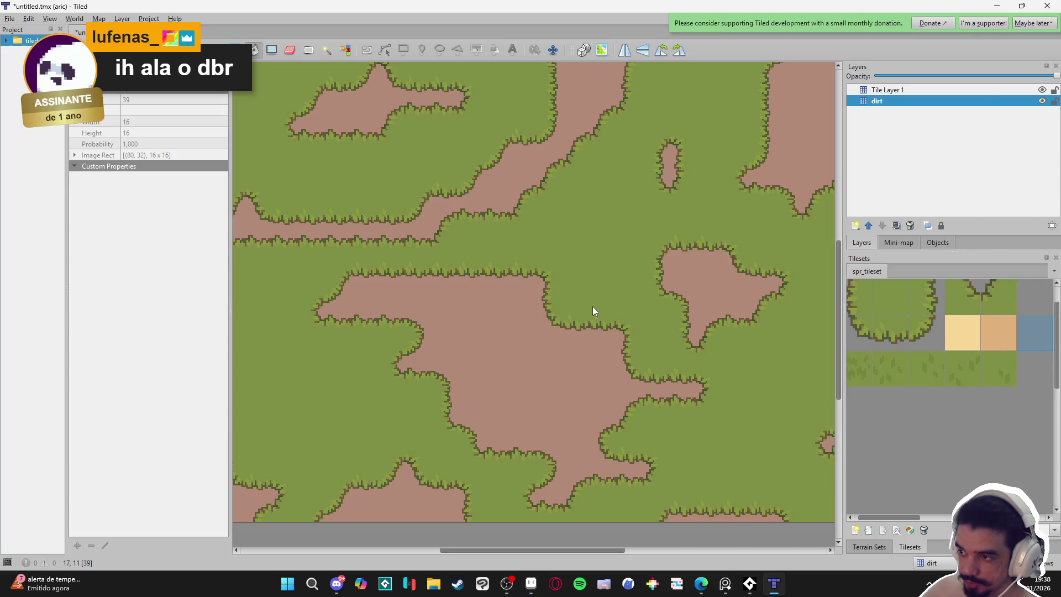
pyautogui.hotkey('ctrl', 's')
pyautogui.press('Escape')
# In Aseprite, refill the third tile with the middle tile's tan and save again.
pyautogui.hotkey('alt', 'Tab')
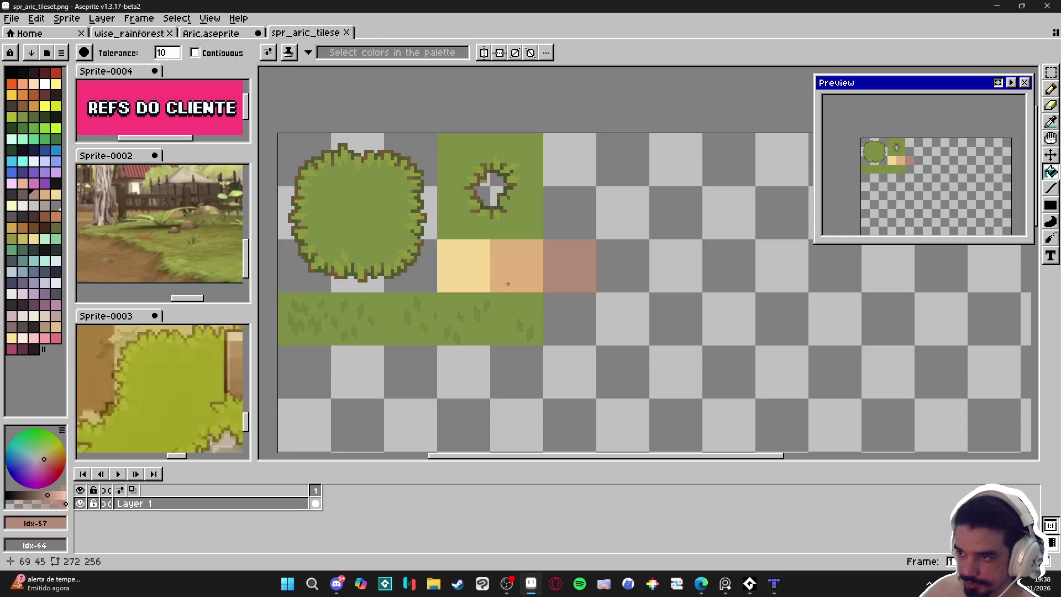
pyautogui.keyDown('alt'); pyautogui.click(507, 284); pyautogui.keyUp('alt')
pyautogui.click(570, 278)
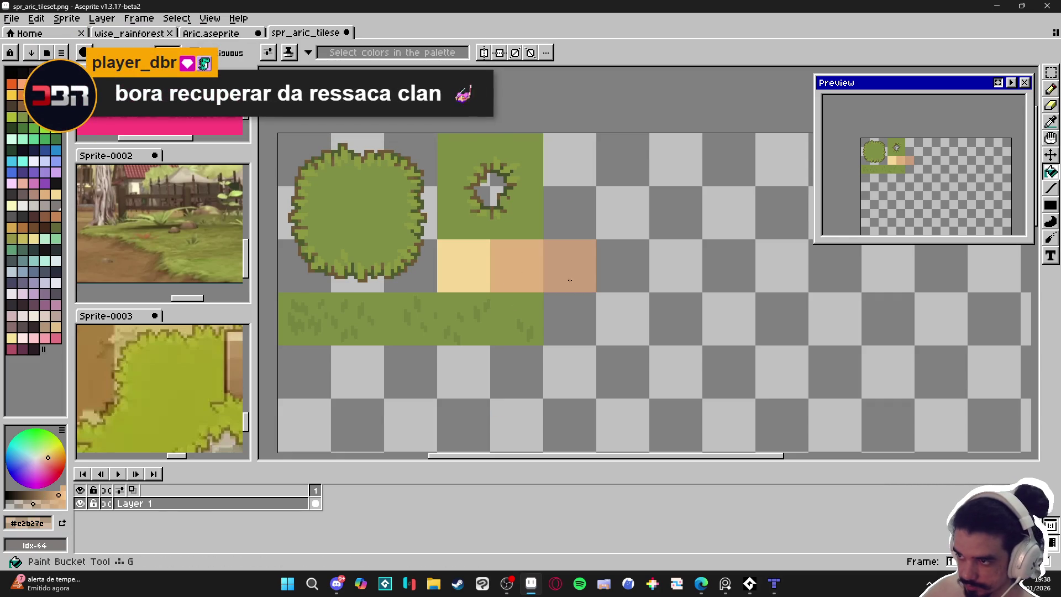
pyautogui.hotkey('ctrl', 's')
pyautogui.hotkey('alt', 'Tab')
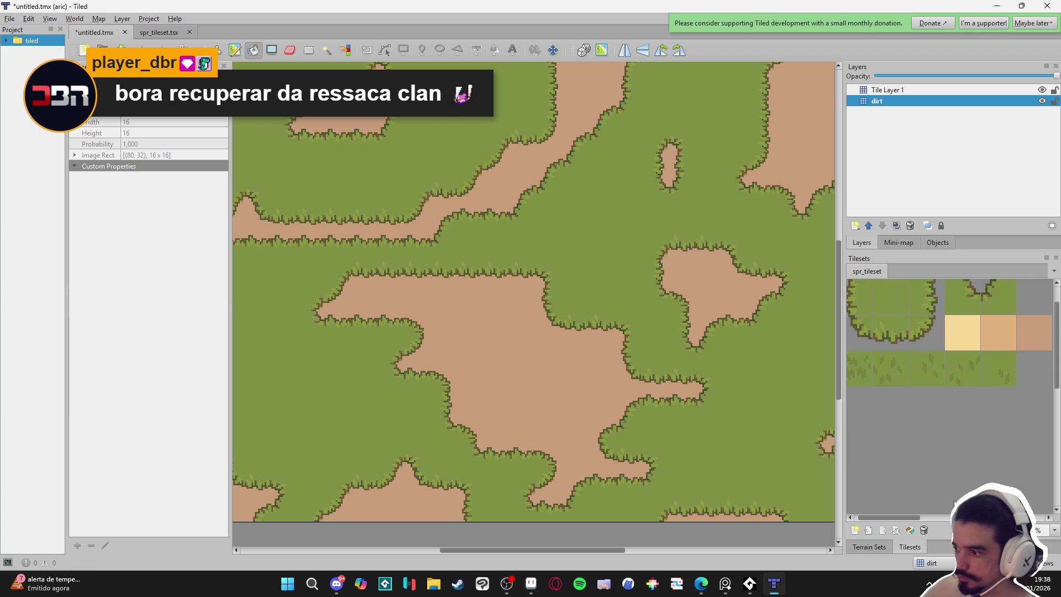
# Select the bottom grass row and open spr_tileset in the tileset editor.
pyautogui.moveTo(1002, 367); pyautogui.dragTo(853, 374)
pyautogui.click(911, 302)
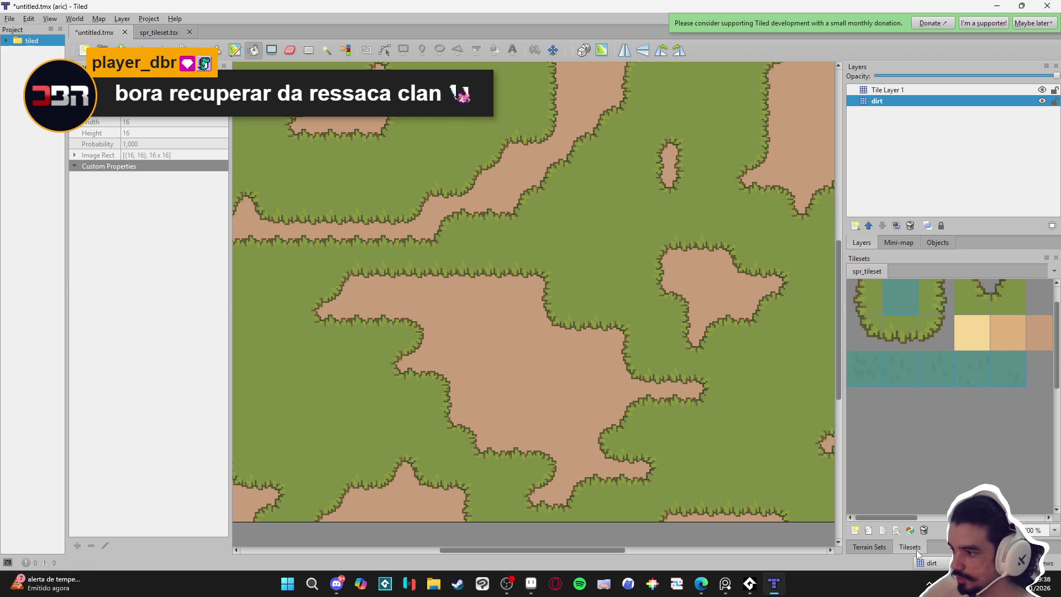
pyautogui.click(880, 547)
pyautogui.click(894, 545)
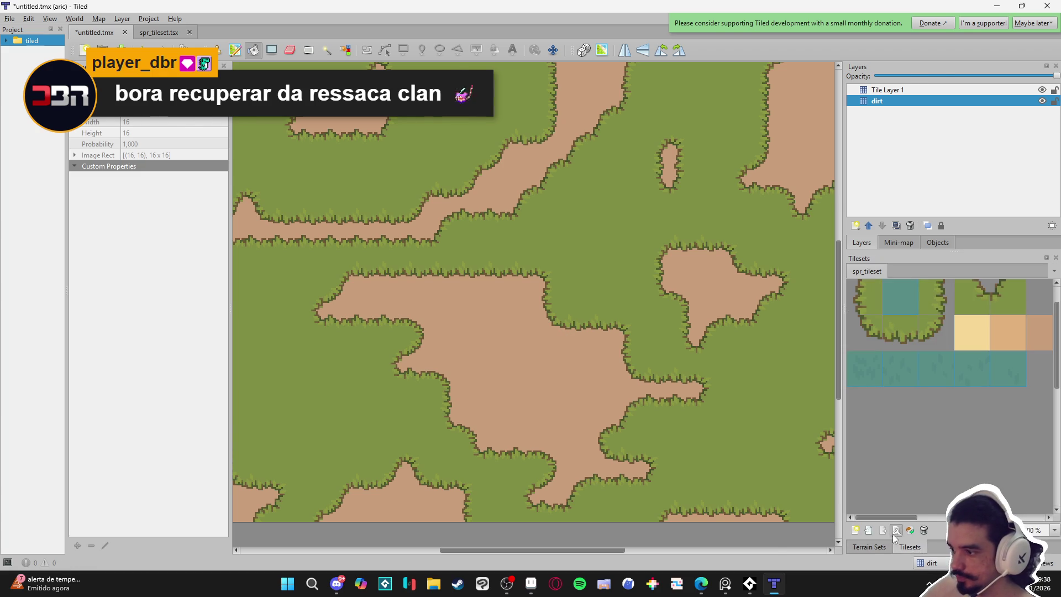
pyautogui.click(895, 531)
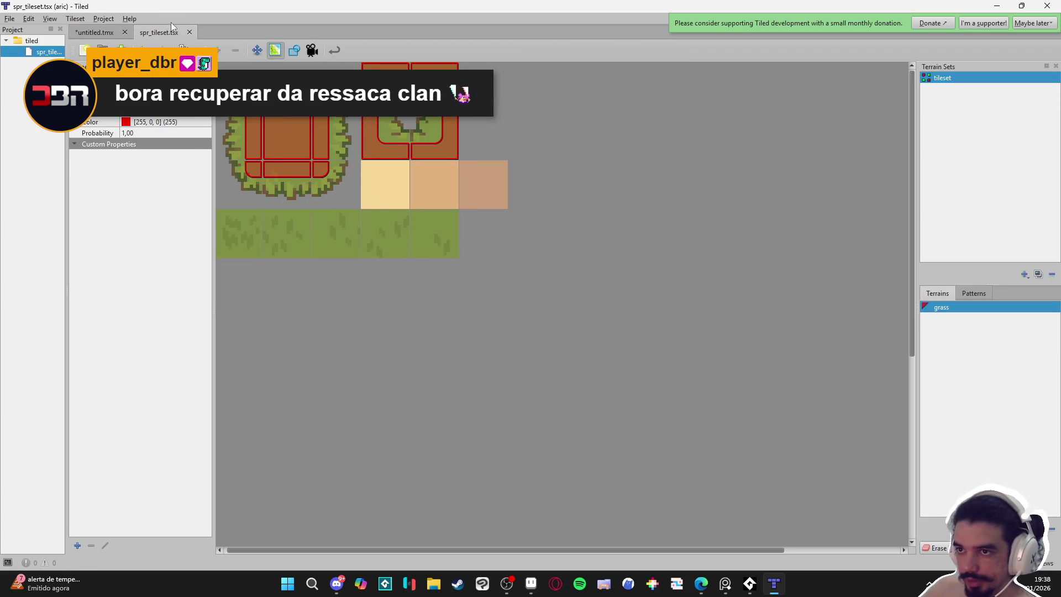
# Select the five plain grass tiles and set their Probability to 0.1.
pyautogui.click(257, 50)
pyautogui.click(243, 220)
pyautogui.moveTo(286, 250); pyautogui.dragTo(453, 246)
pyautogui.click(164, 143)
pyautogui.write('0.1')
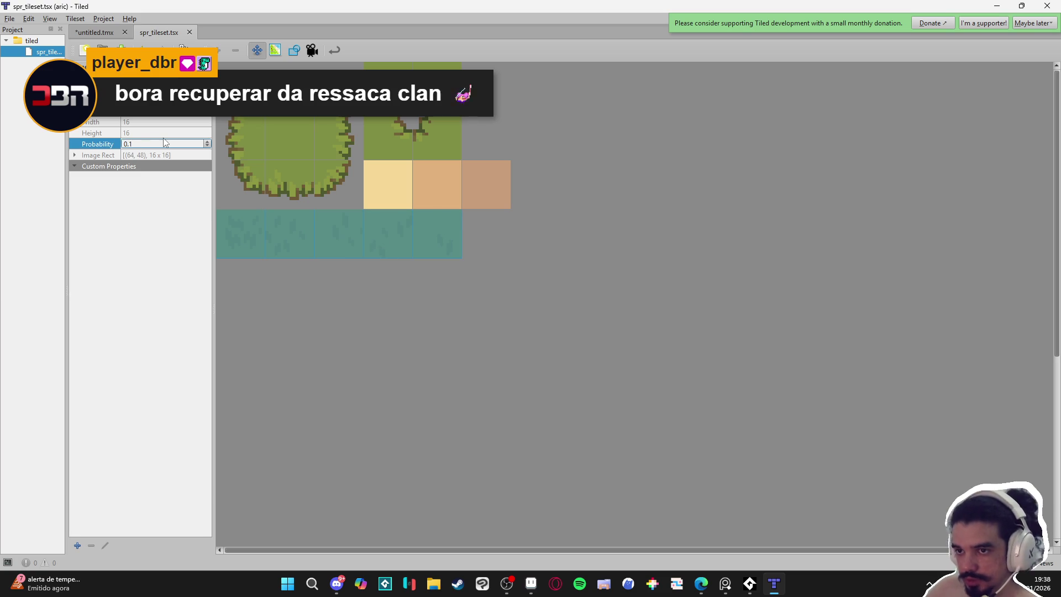
pyautogui.press('Return')
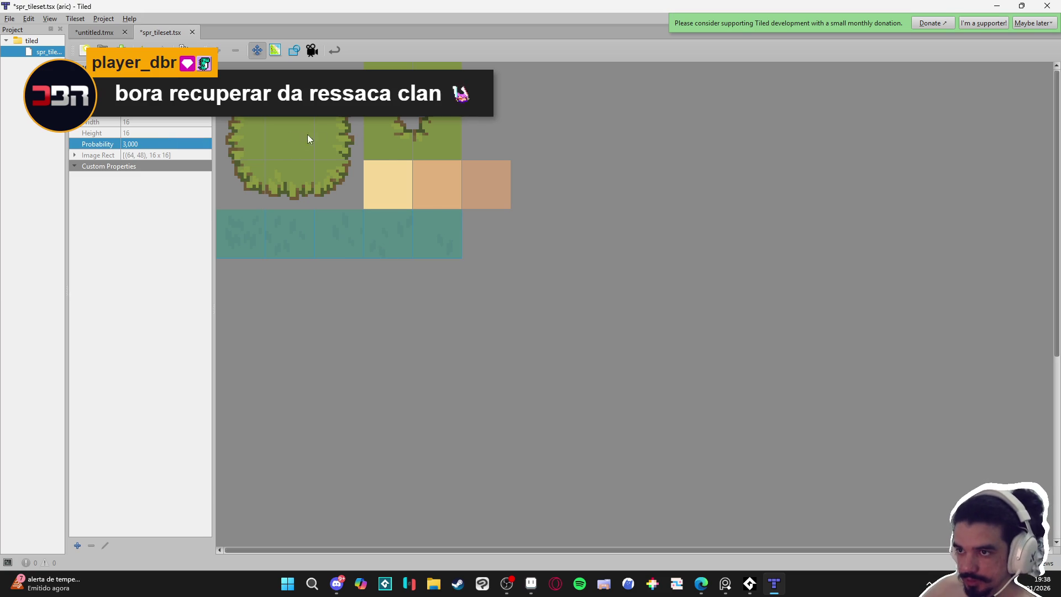
pyautogui.click(299, 138)
pyautogui.click(95, 32)
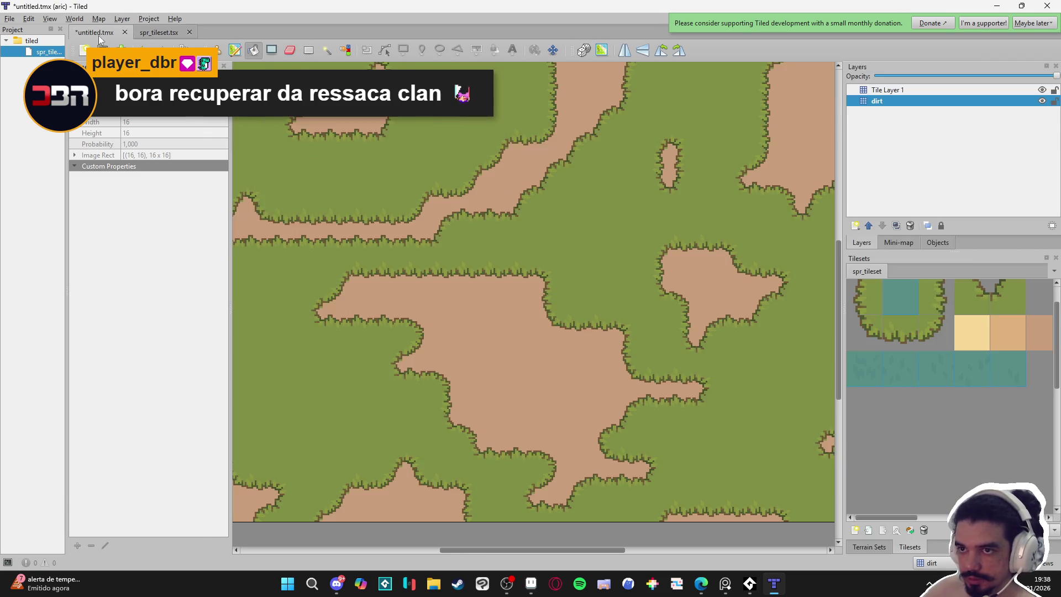
# Save the map as map.tmx in the tiled project folder.
pyautogui.hotkey('ctrl', 's')
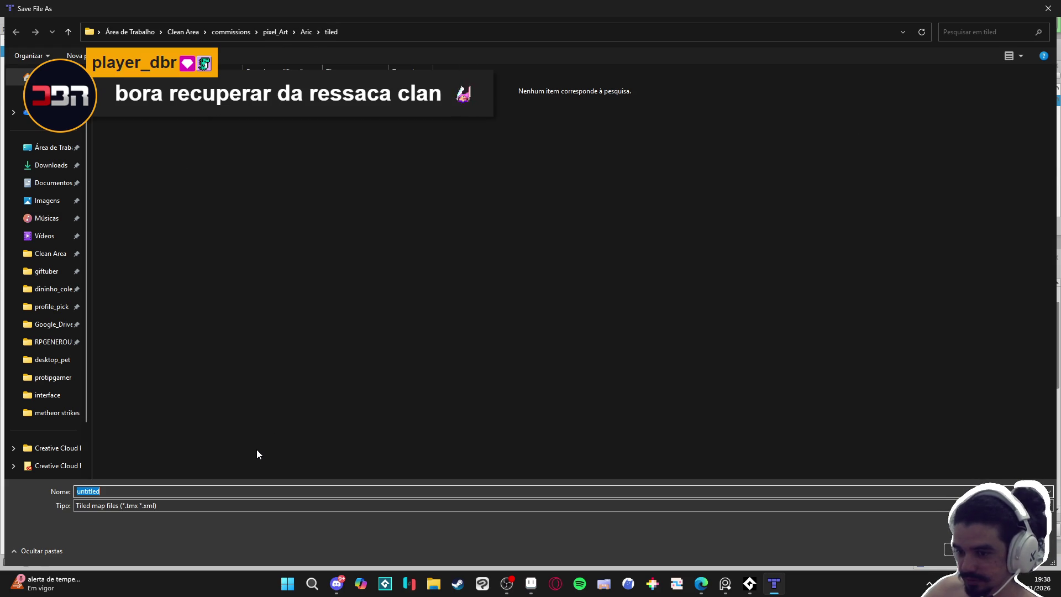
pyautogui.write('map')
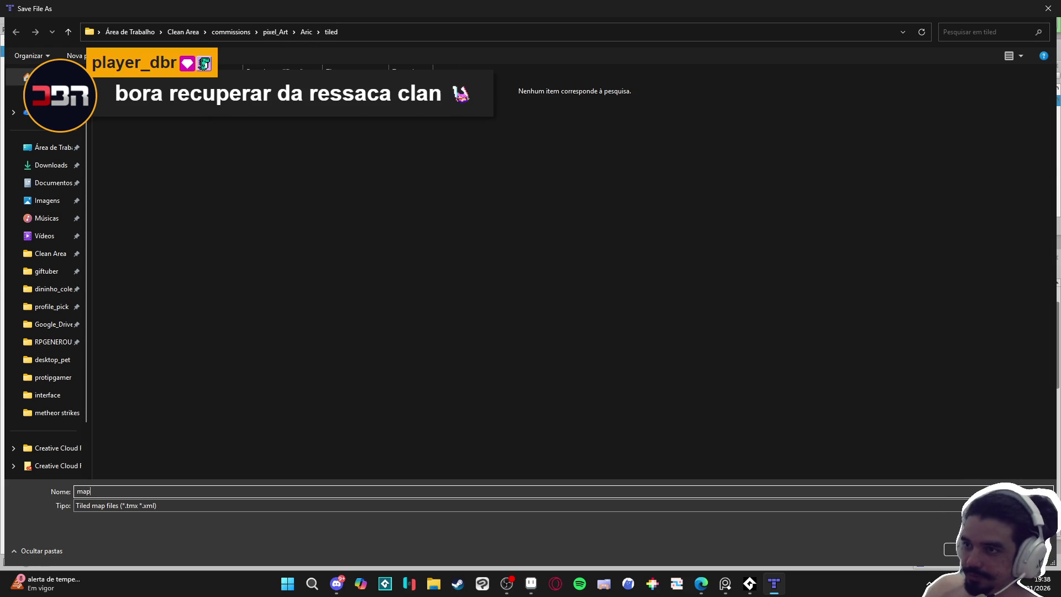
pyautogui.press('Return')
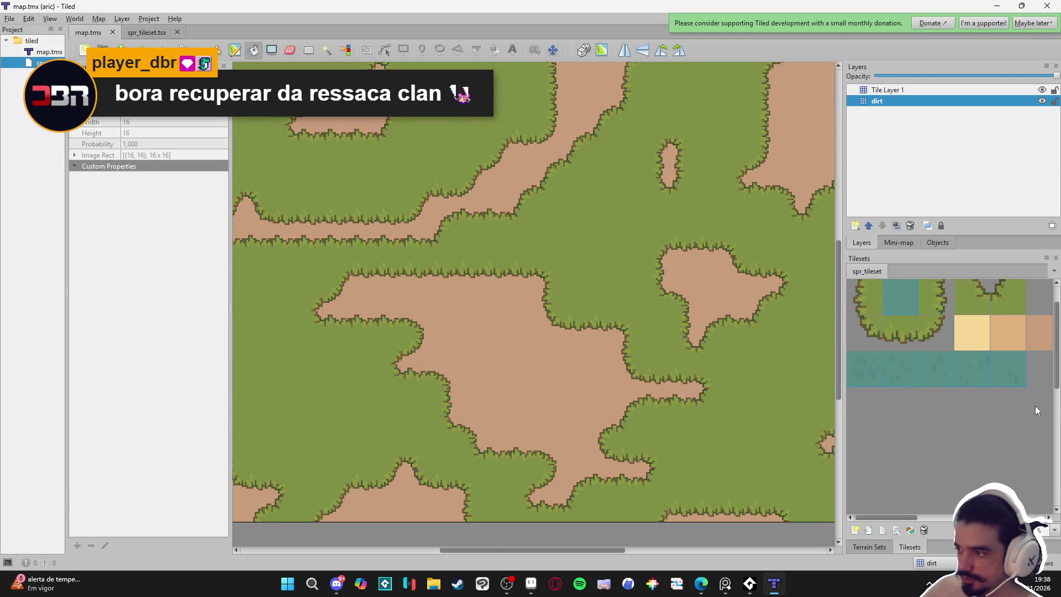
# Select the plain grass tile row and rename Tile Layer 1 to grass.
pyautogui.click(1029, 341)
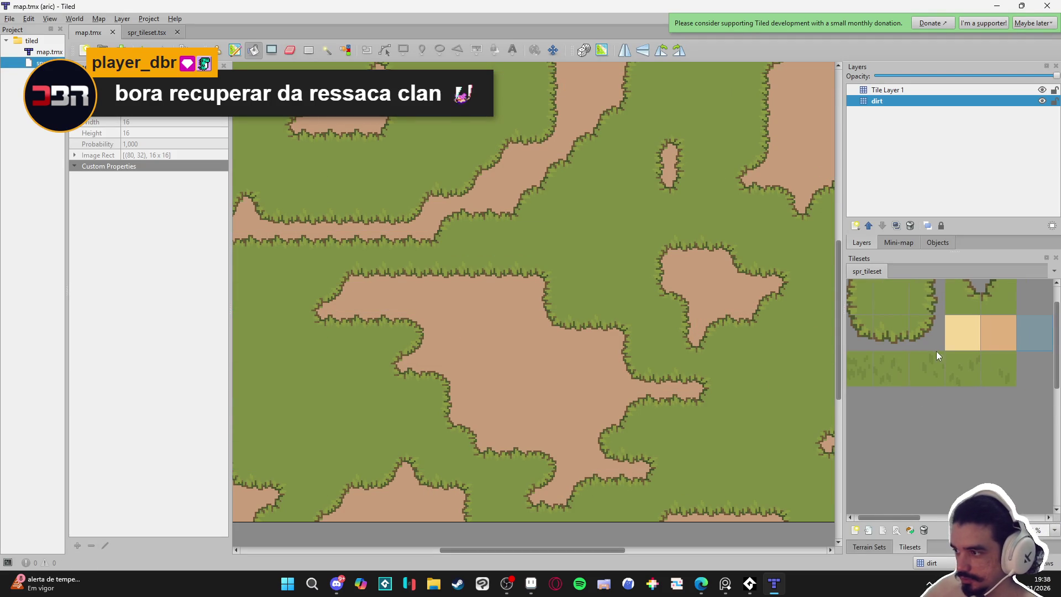
pyautogui.moveTo(984, 373); pyautogui.dragTo(848, 368)
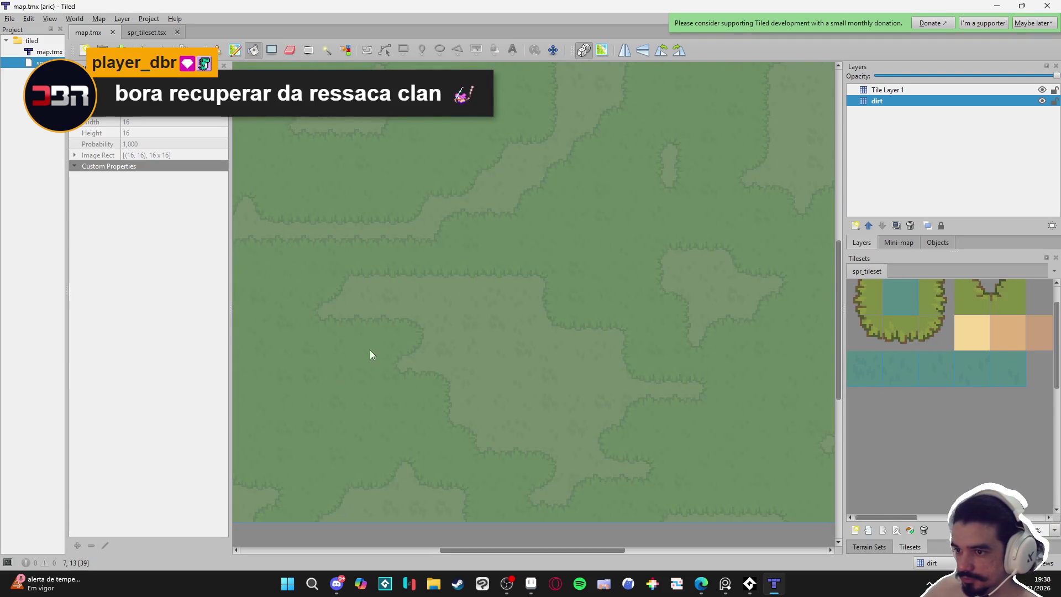
pyautogui.click(892, 94)
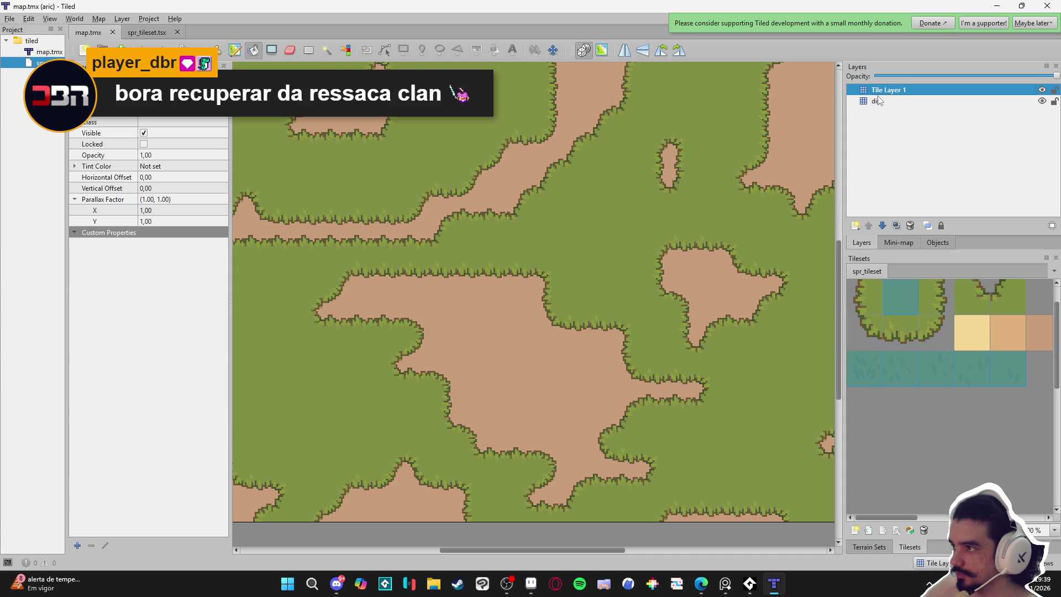
pyautogui.doubleClick(887, 92)
pyautogui.write('ss')
pyautogui.press('Return')
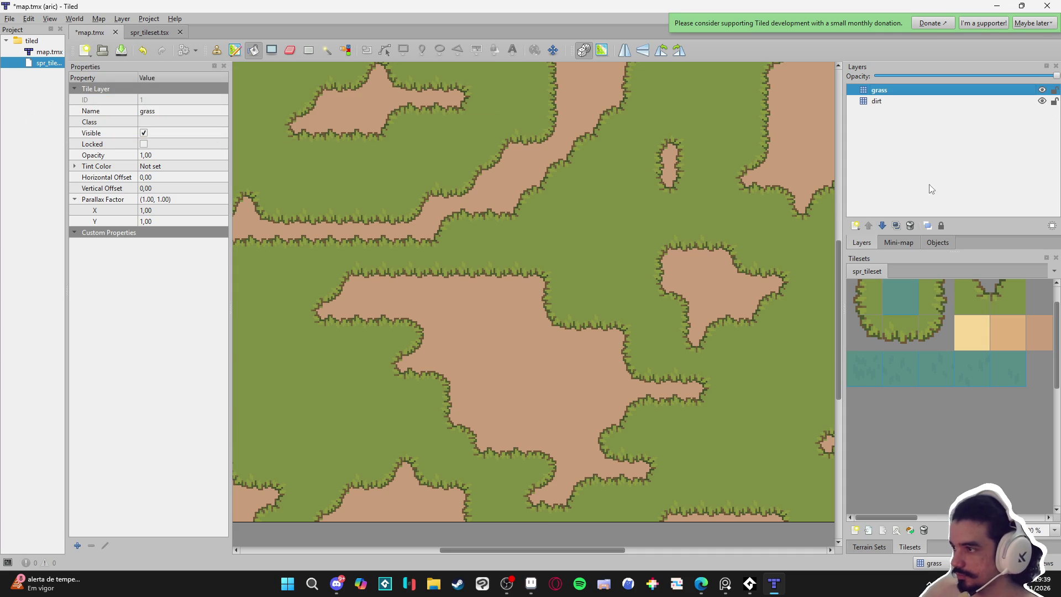
# Bucket-fill the grass layer with grass tiles, touch up one spot, and save map.tmx.
pyautogui.click(326, 398)
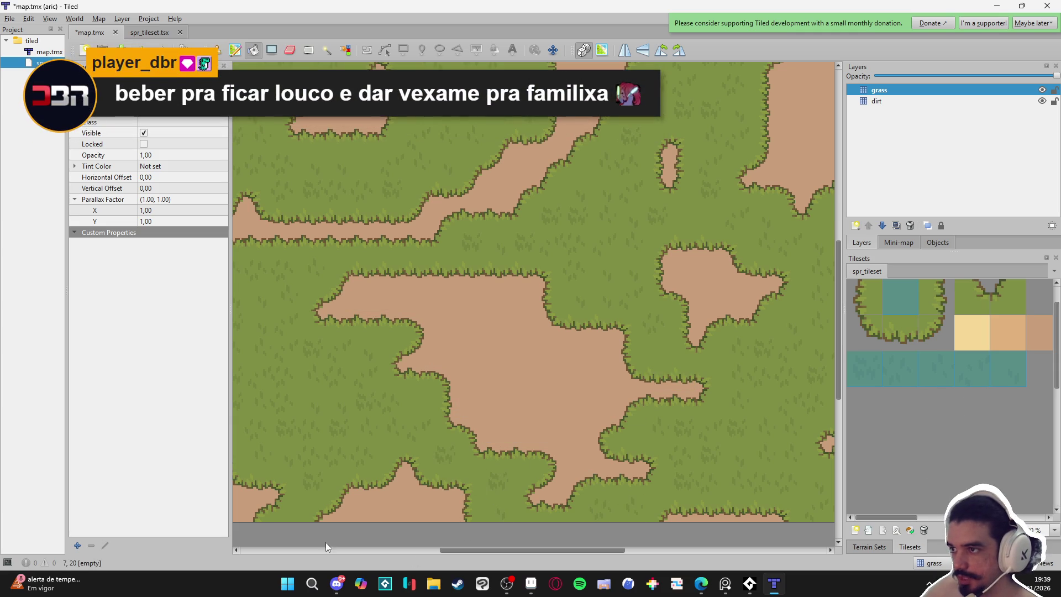
pyautogui.hotkey('ctrl', 's')
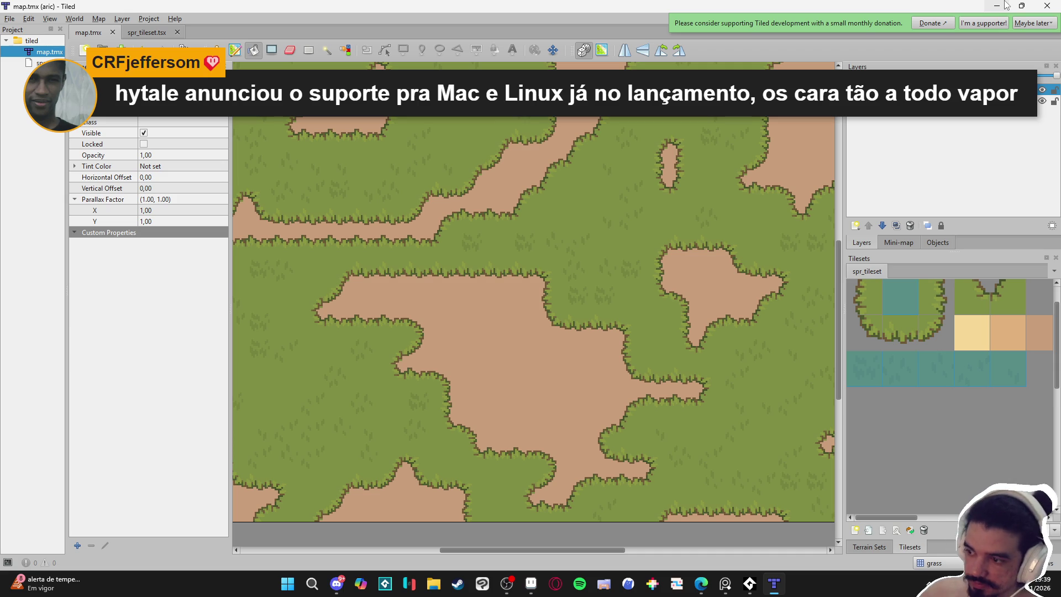
pyautogui.click(495, 498)
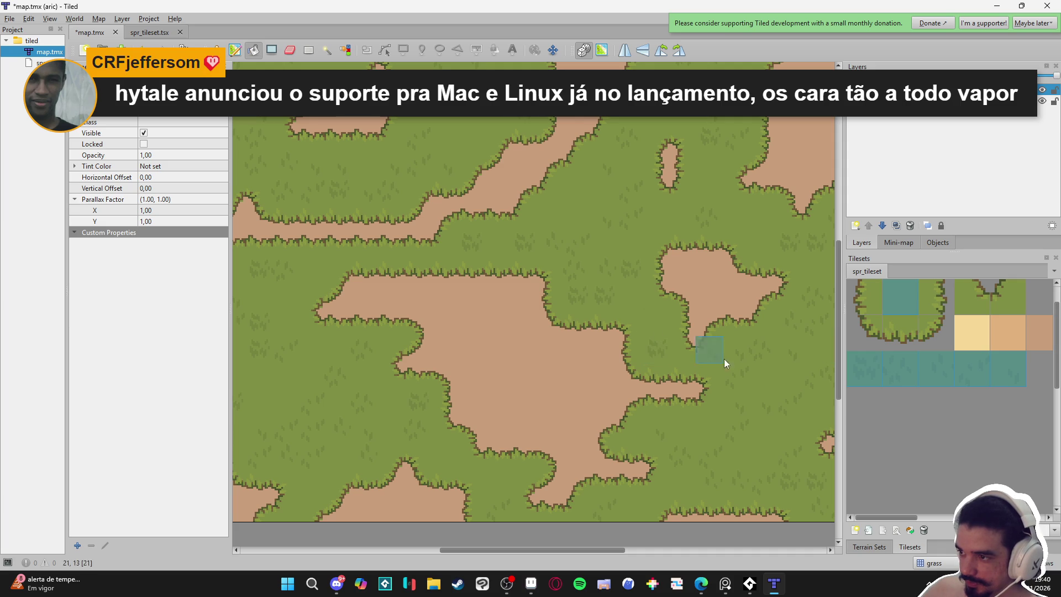
pyautogui.hotkey('ctrl', 's')
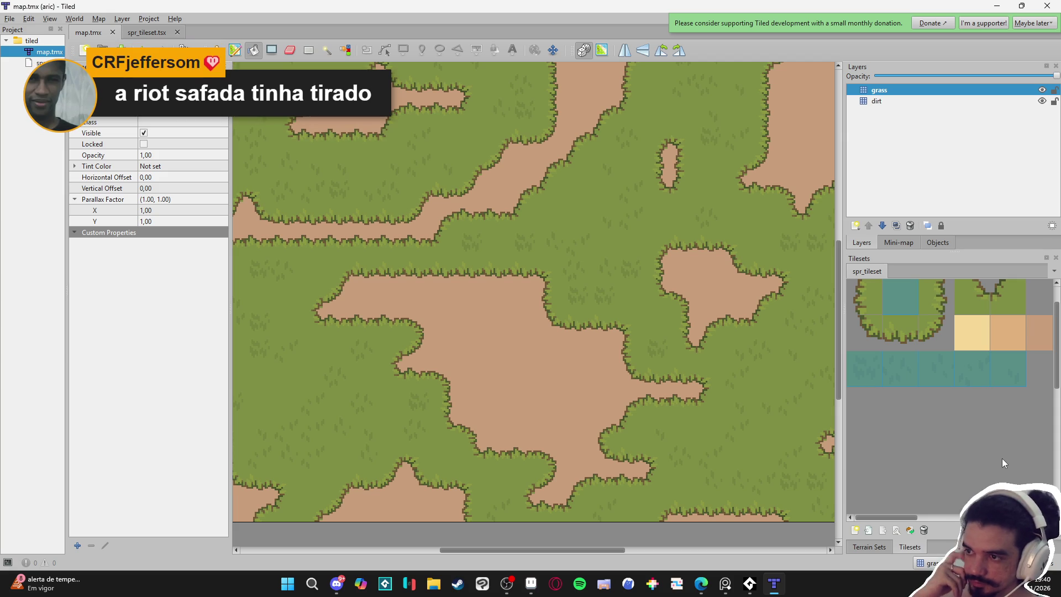
pyautogui.click(531, 589)
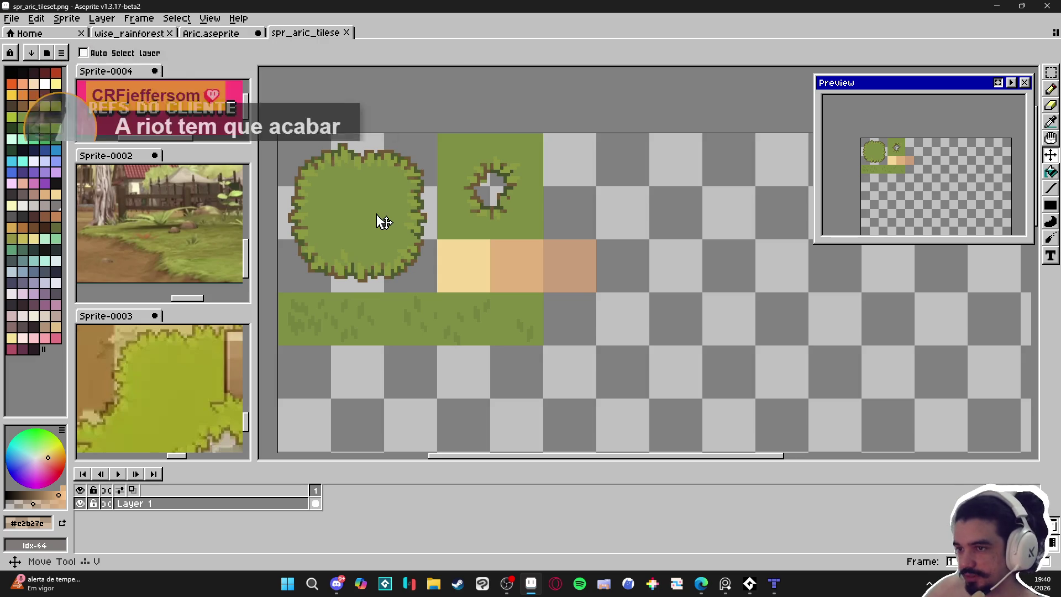
# Add Layer 2 and pencil a dark green tuft into the middle of the round bush.
pyautogui.press('m')
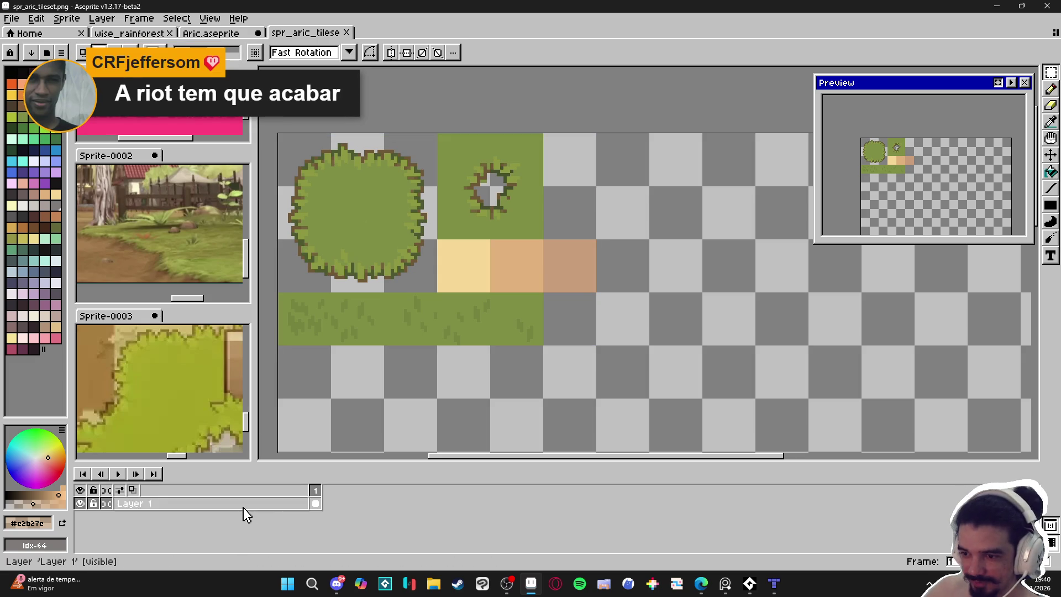
pyautogui.hotkey('shift', 'n')
pyautogui.press('b')
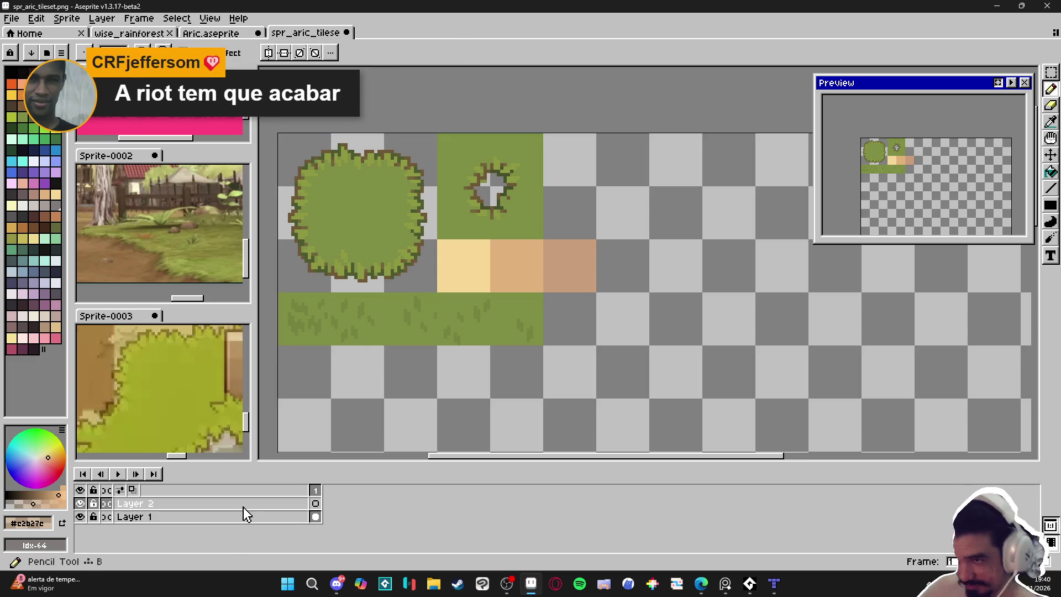
pyautogui.click(243, 506)
pyautogui.scroll(1, 542, 378)
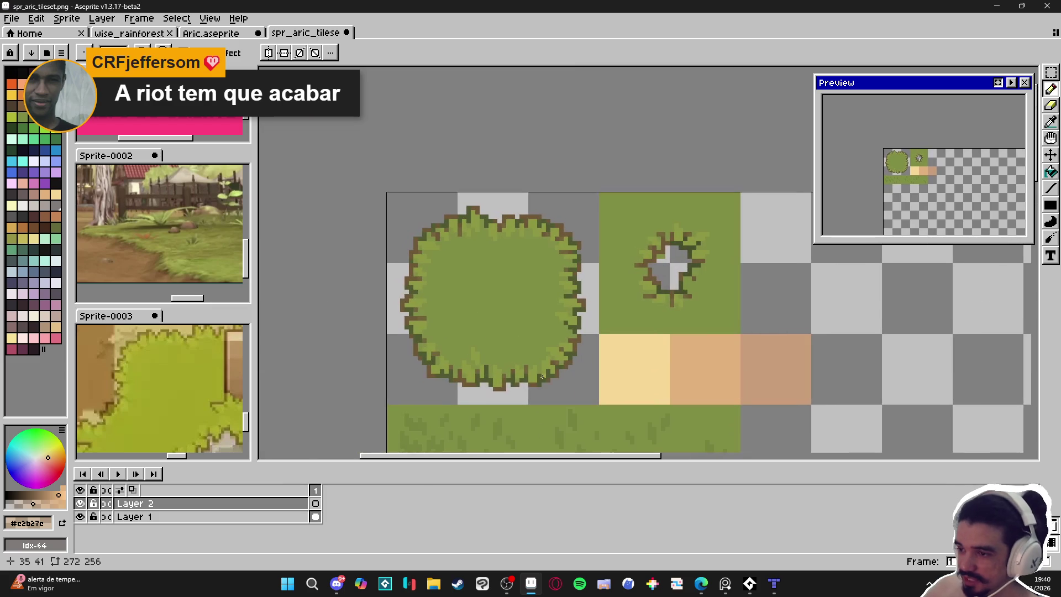
pyautogui.keyDown('alt'); pyautogui.click(488, 381); pyautogui.keyUp('alt')
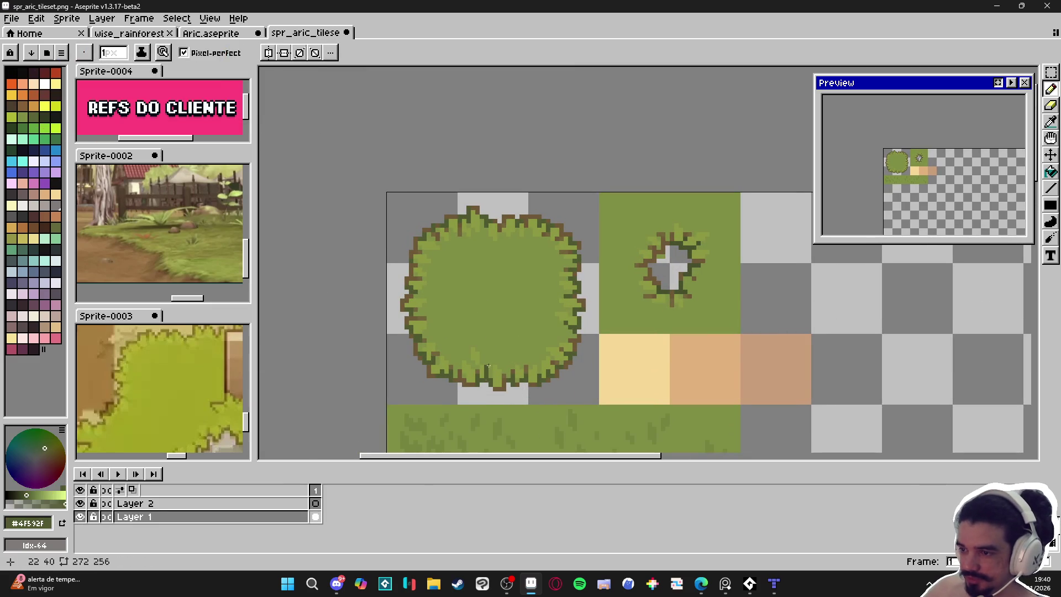
pyautogui.scroll(1, 476, 305)
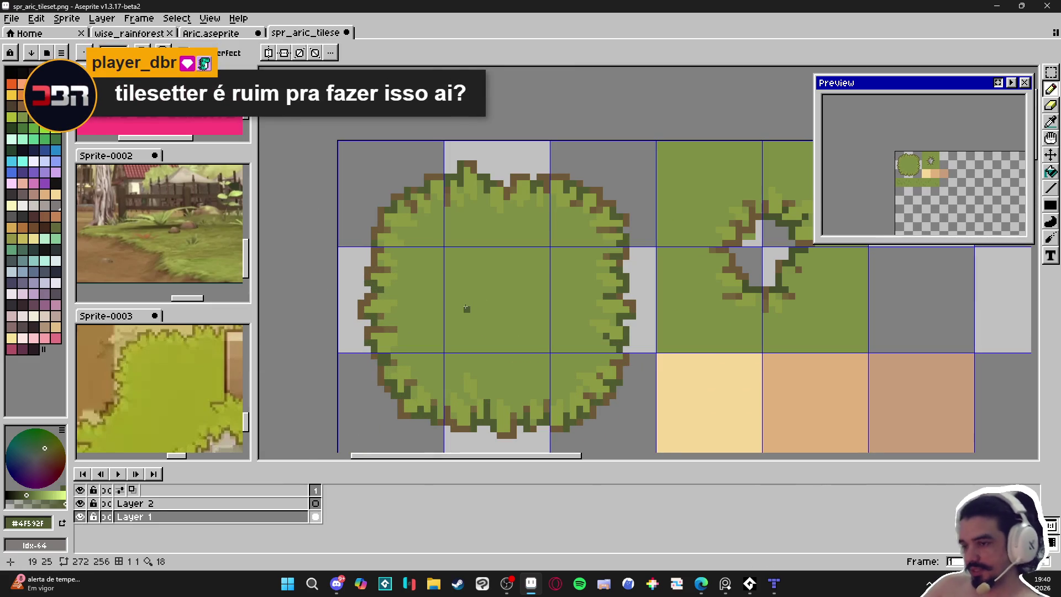
pyautogui.scroll(1, 466, 309)
pyautogui.scroll(-1, 503, 282)
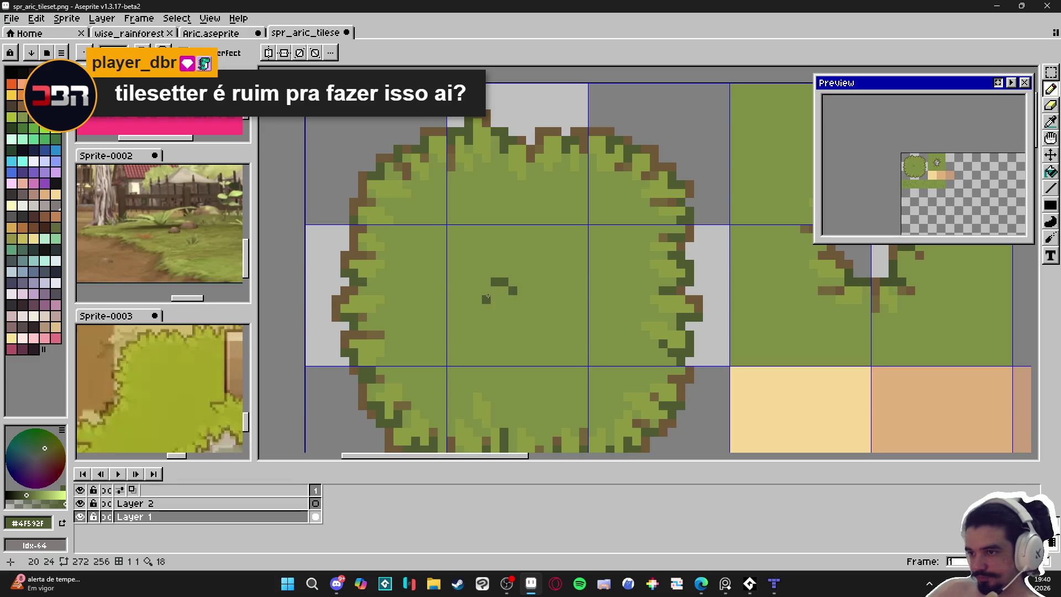
pyautogui.click(496, 309)
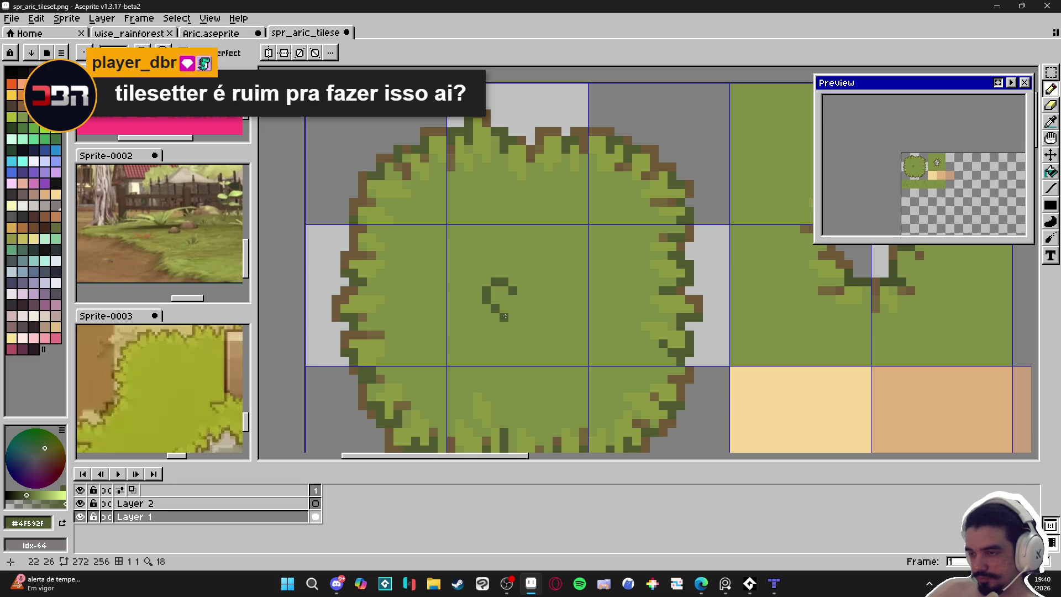
pyautogui.scroll(-4, 512, 300)
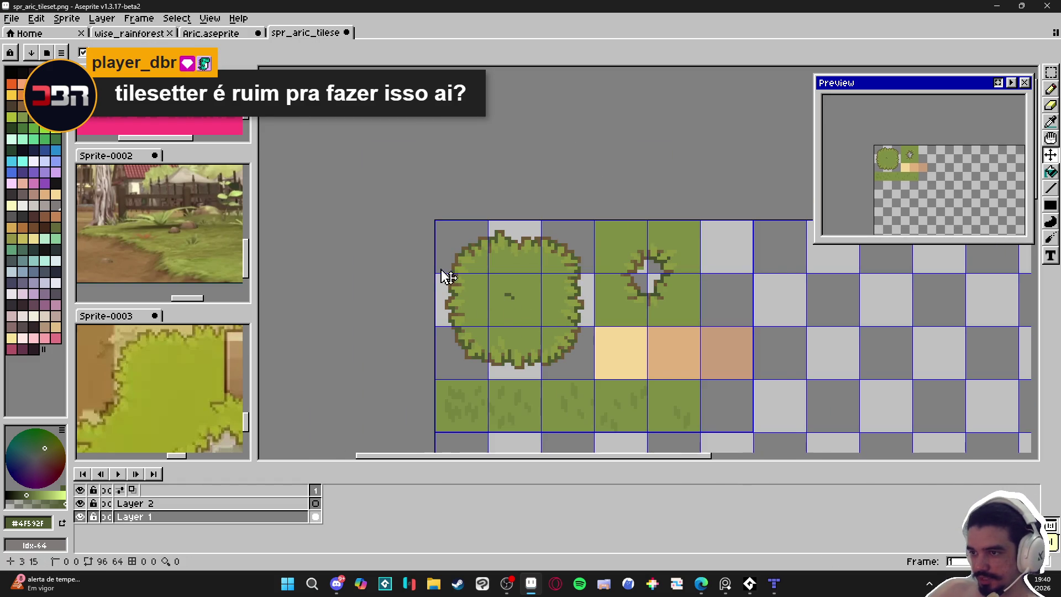
pyautogui.click(190, 34)
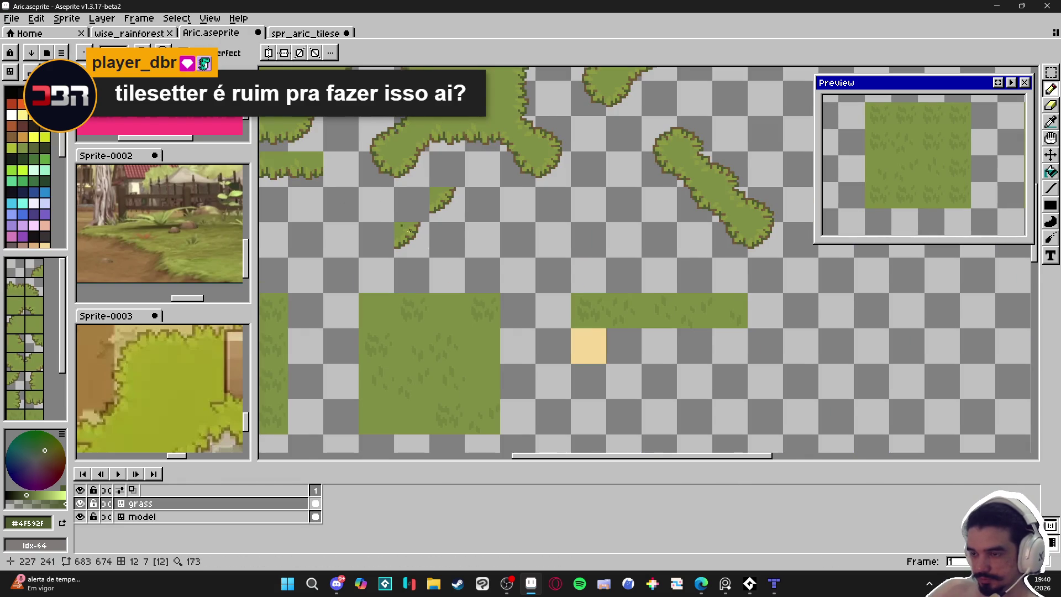
# Pan around the Aric.aseprite sheet to look over the grass and bush sprites.
pyautogui.scroll(-2, 431, 238)
pyautogui.moveTo(399, 238); pyautogui.dragTo(461, 237)
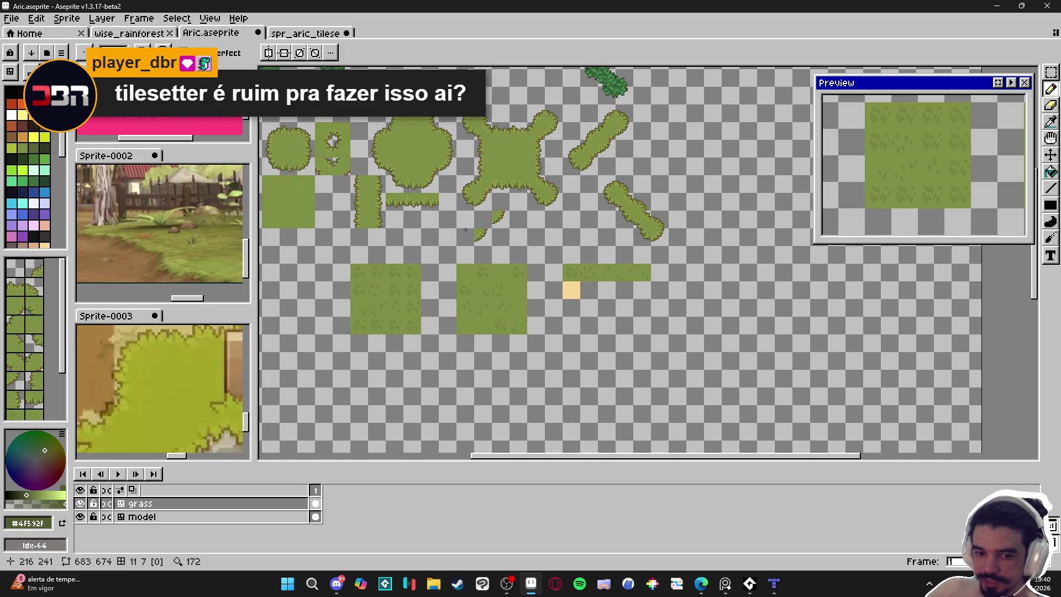
pyautogui.scroll(3, 448, 270)
pyautogui.hscroll(-3, 447, 270)
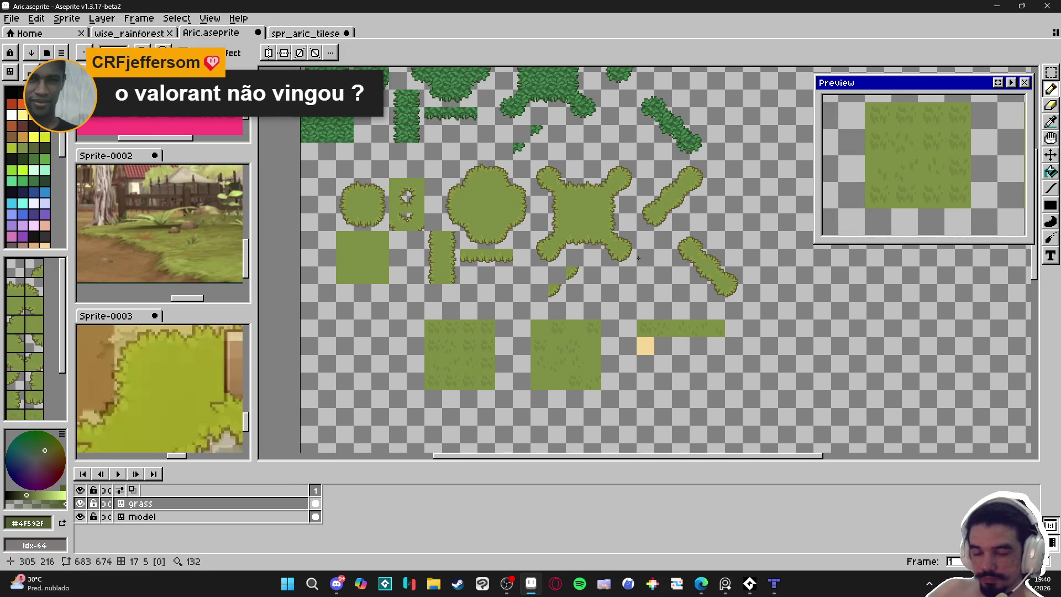
pyautogui.click(780, 588)
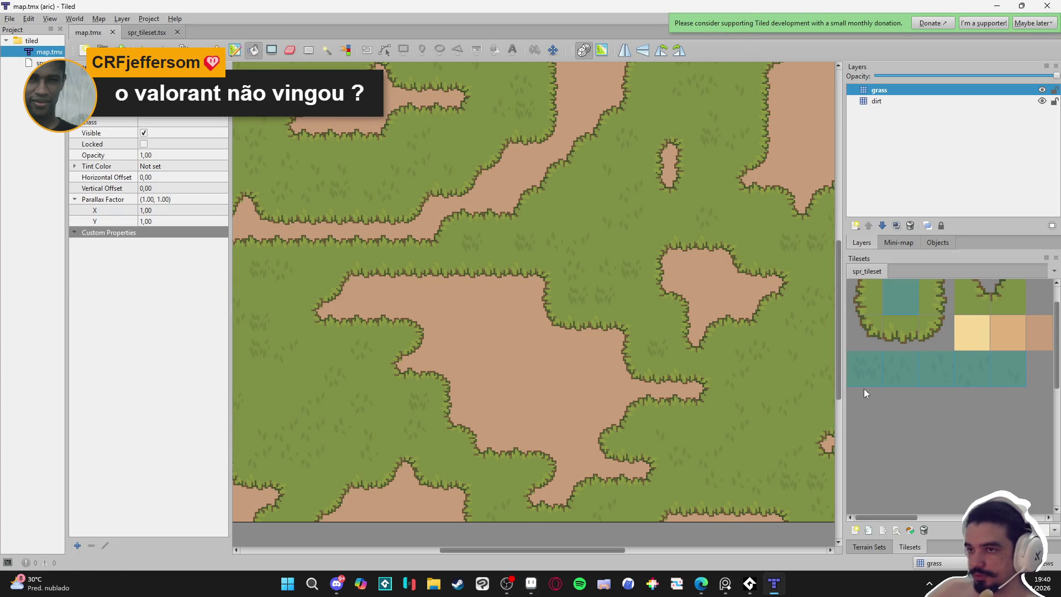
# Open the spr_tileset tileset in Tiled's tileset editor.
pyautogui.click(921, 442)
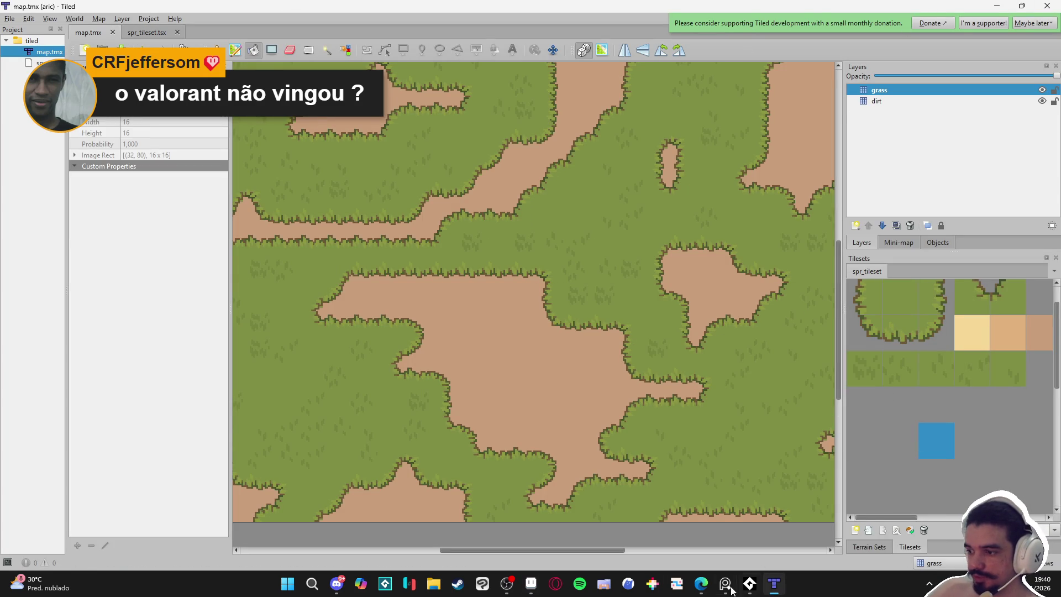
pyautogui.click(865, 546)
pyautogui.click(899, 546)
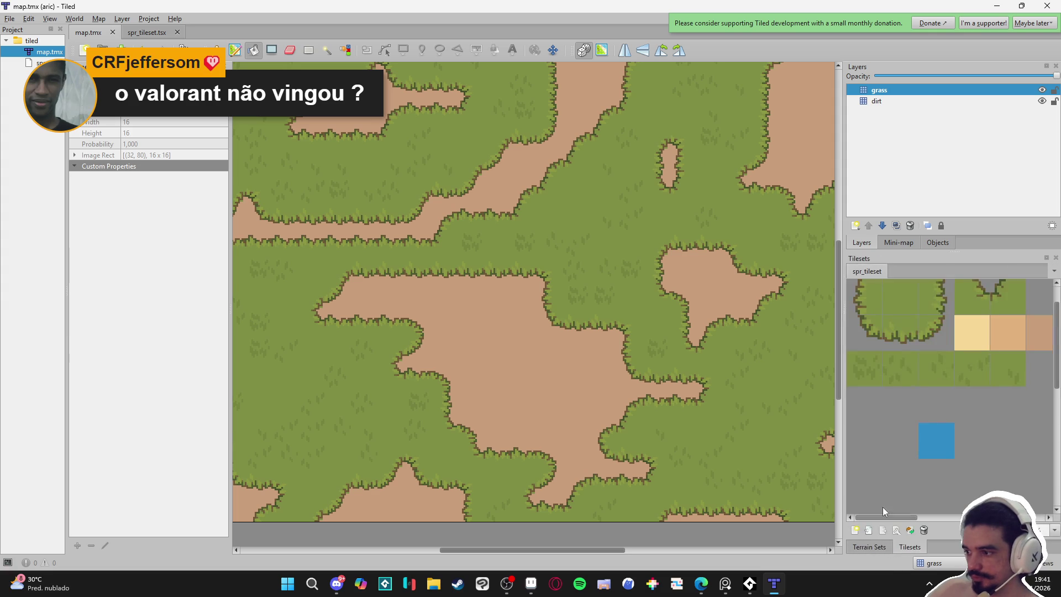
pyautogui.click(897, 531)
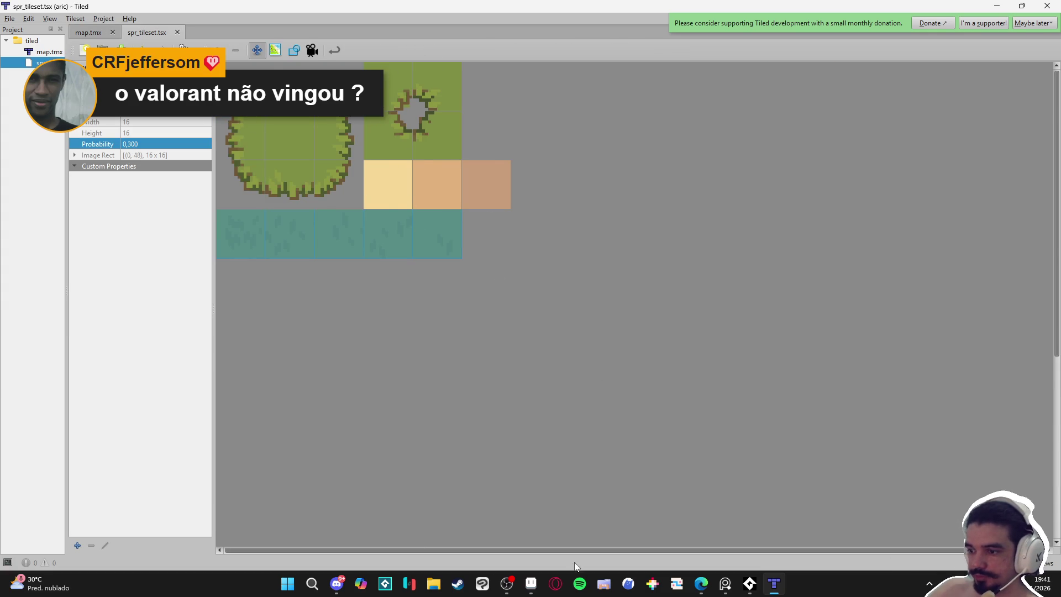
pyautogui.click(531, 584)
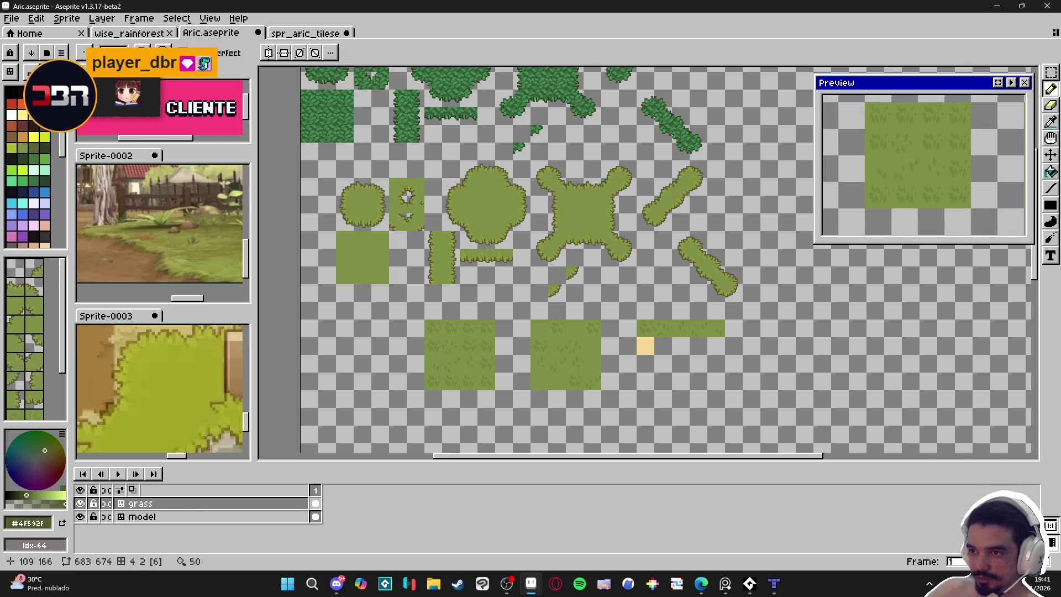
# Zoom and pan across the tileset artwork to inspect the round bush tile.
pyautogui.scroll(2, 382, 204)
pyautogui.moveTo(343, 212); pyautogui.dragTo(373, 234)
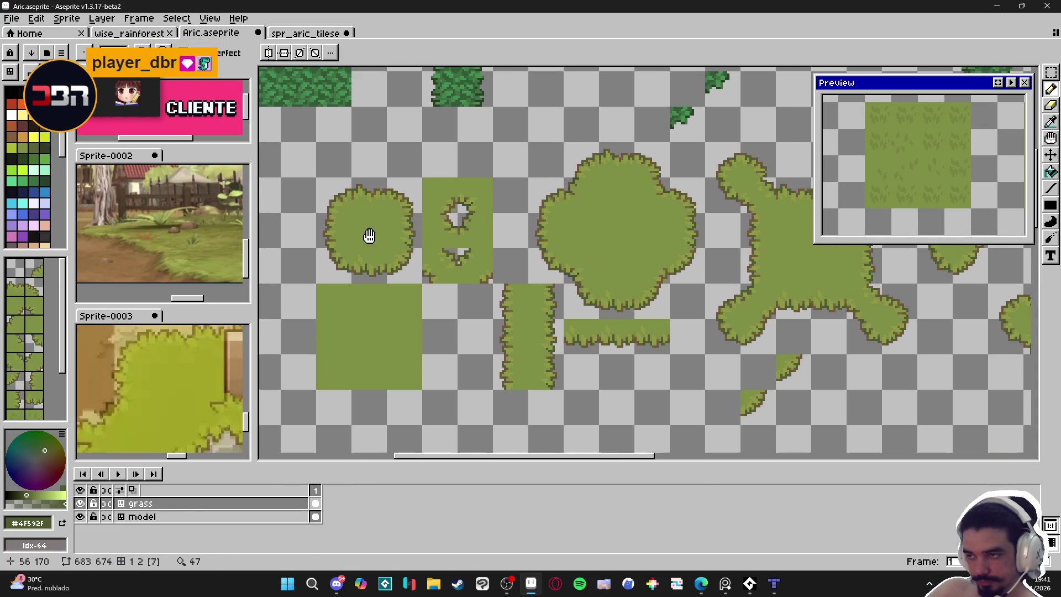
pyautogui.scroll(-3, 373, 235)
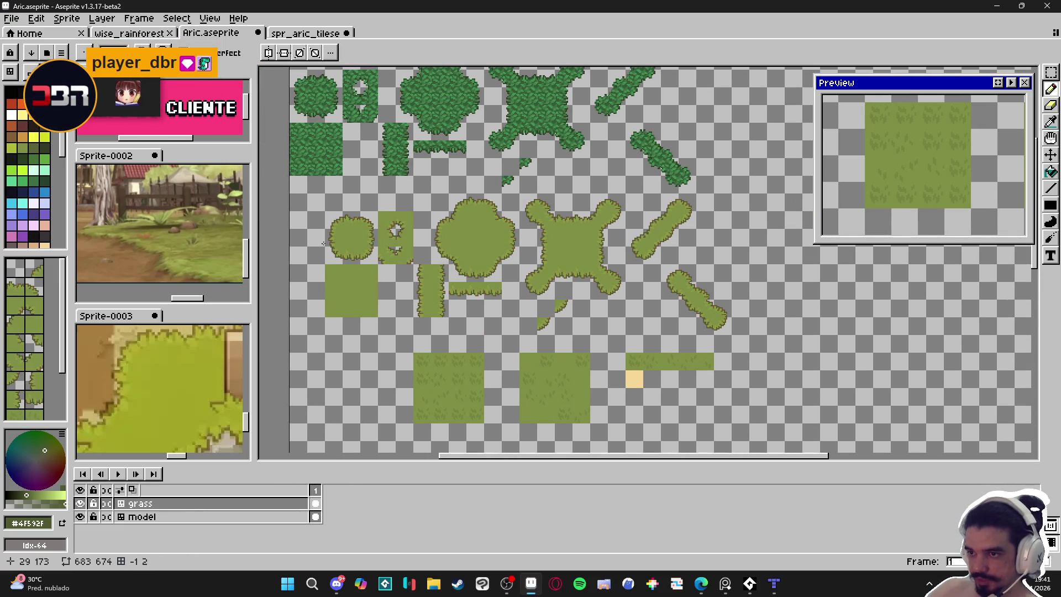
pyautogui.scroll(1, 346, 234)
pyautogui.press('v')
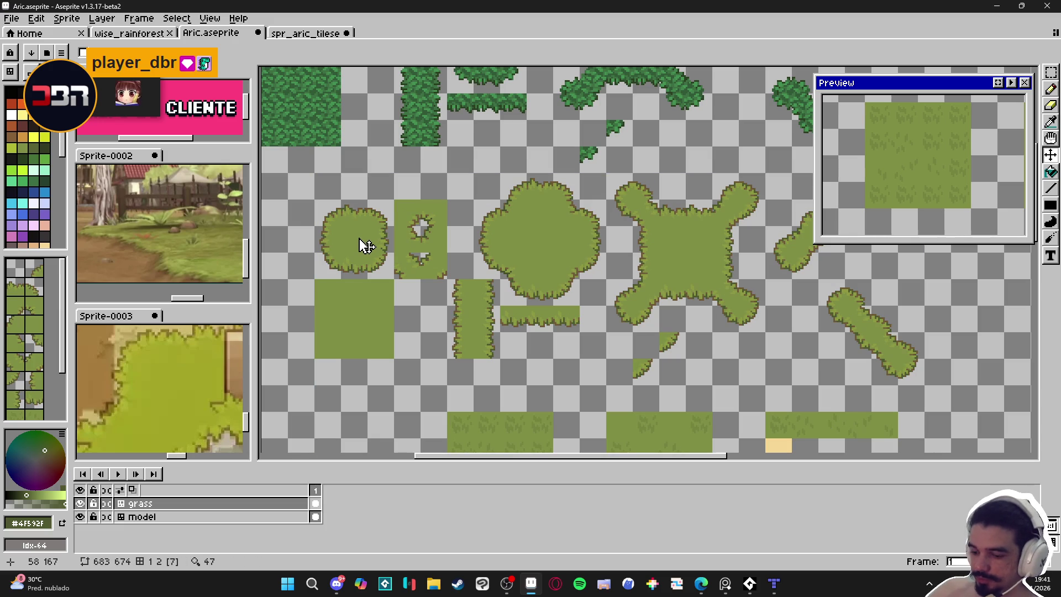
pyautogui.press('m')
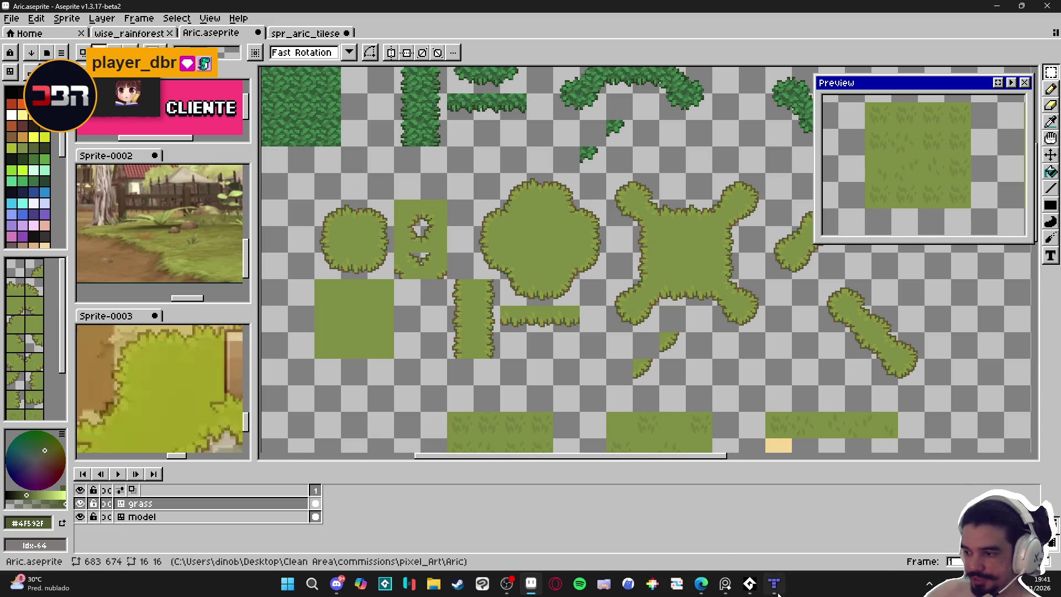
pyautogui.moveTo(774, 586)
pyautogui.click(797, 536)
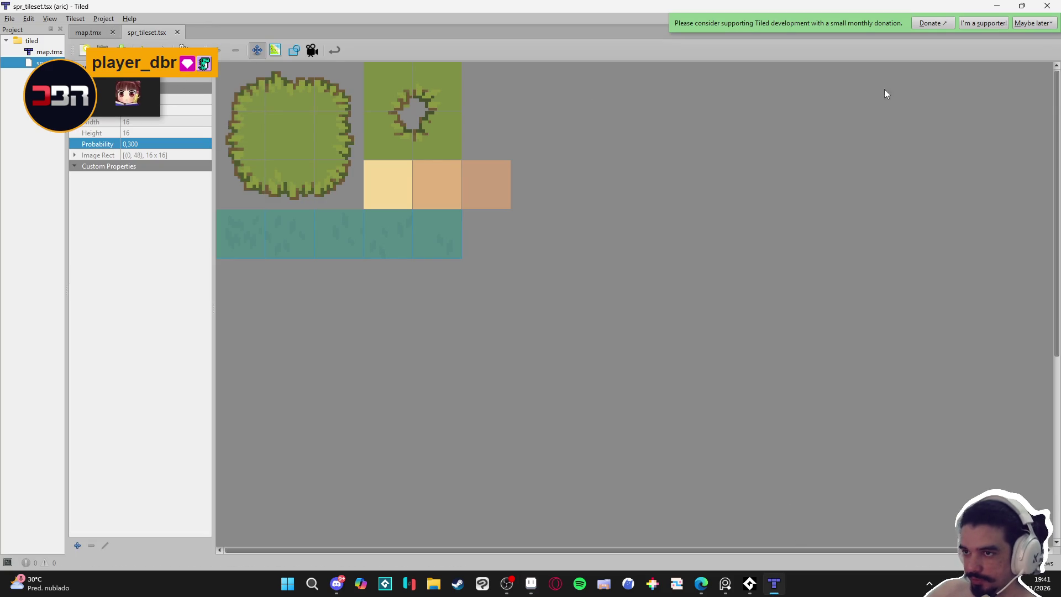
# Switch Tiled back from the spr_tileset.tsx tileset to the map.tmx grass and dirt map.
pyautogui.click(97, 33)
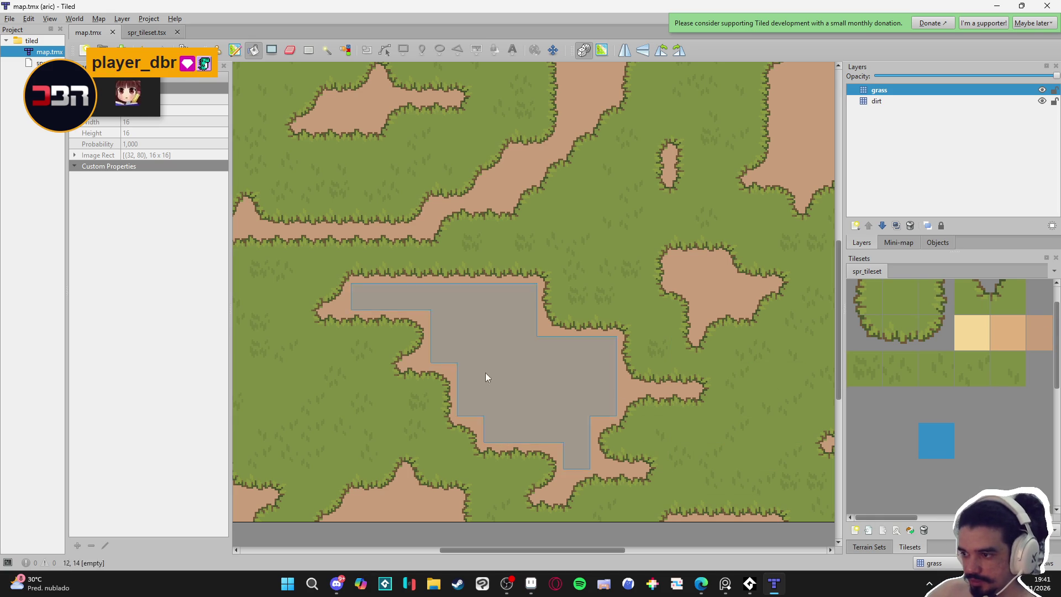
pyautogui.click(133, 32)
pyautogui.click(88, 32)
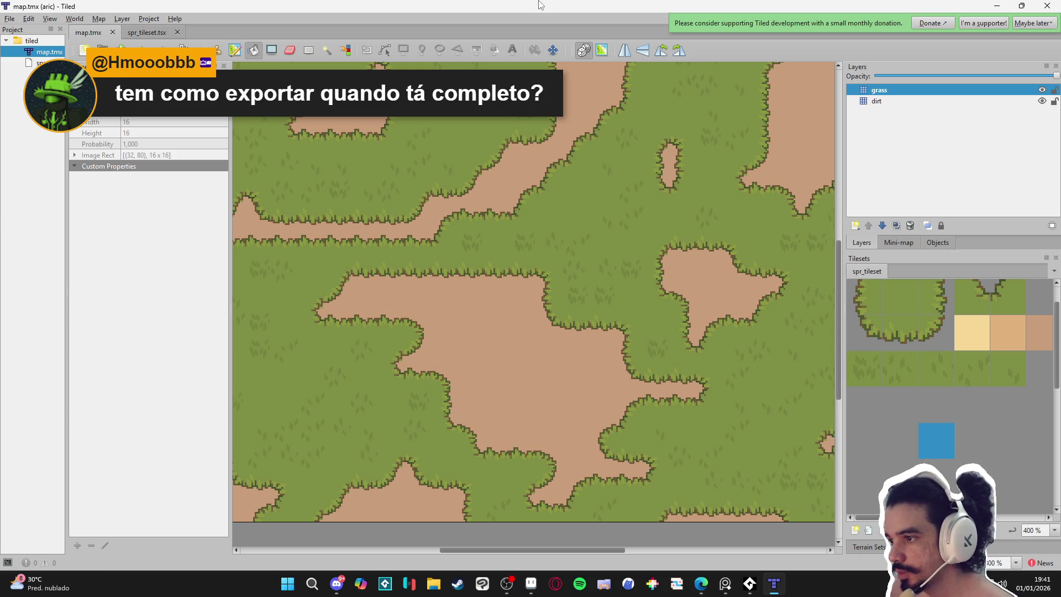
pyautogui.click(9, 19)
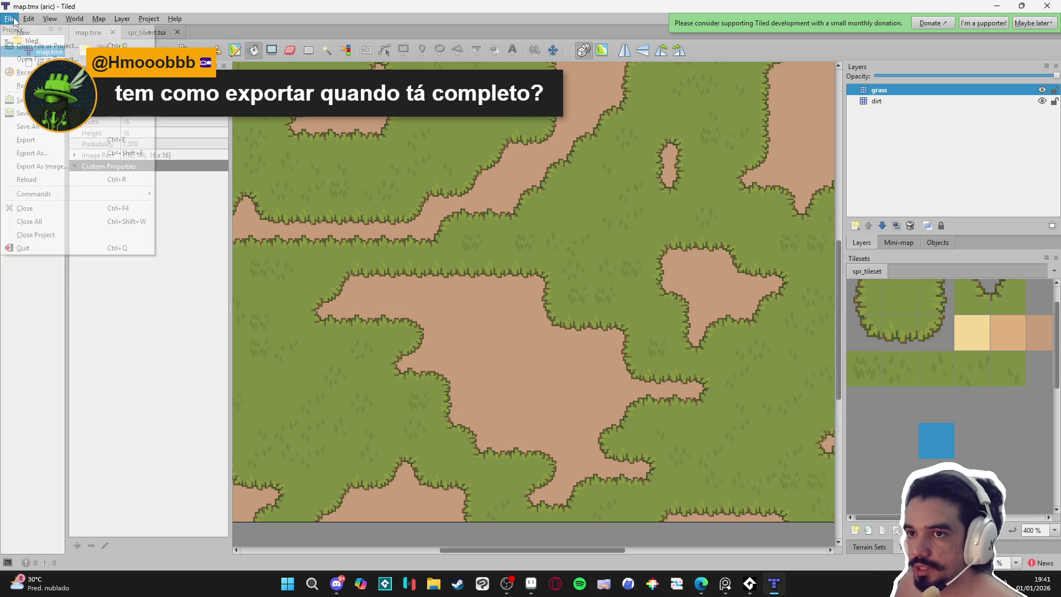
pyautogui.click(71, 153)
pyautogui.click(172, 506)
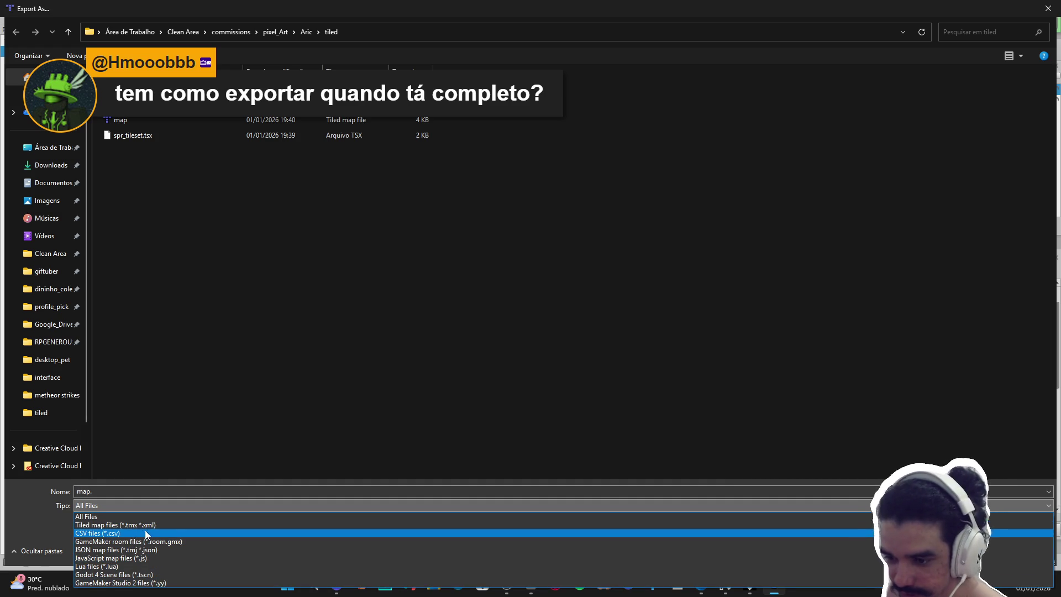
pyautogui.click(407, 358)
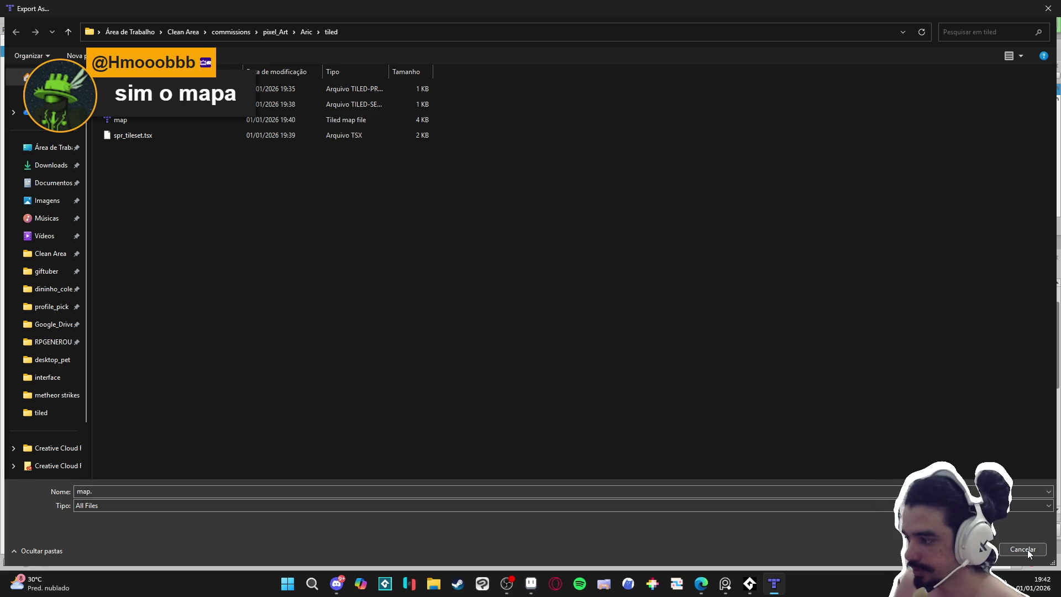
pyautogui.click(1029, 553)
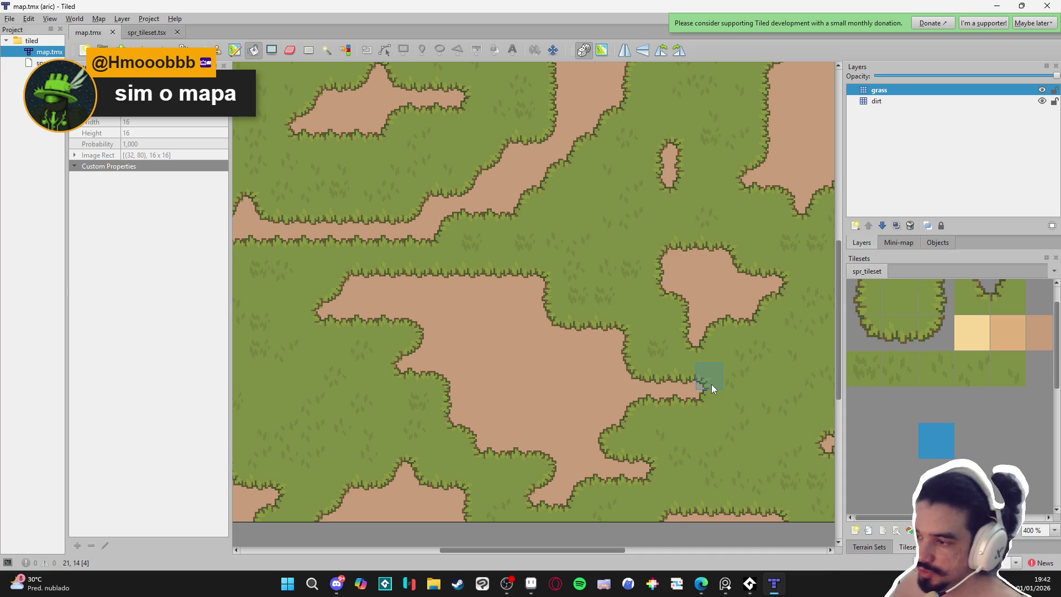
pyautogui.click(9, 18)
pyautogui.moveTo(33, 85)
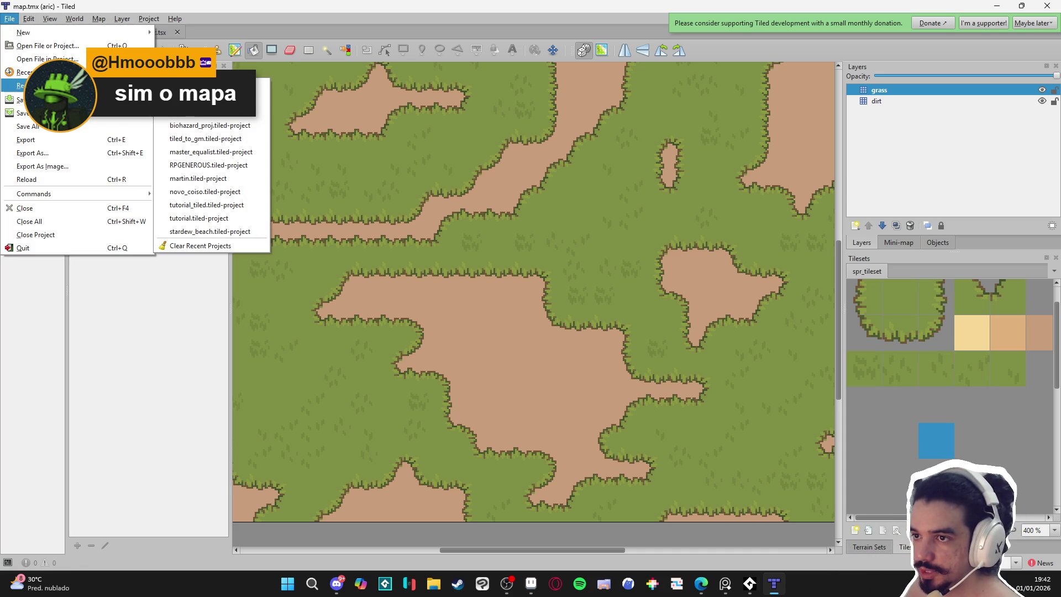
pyautogui.click(210, 99)
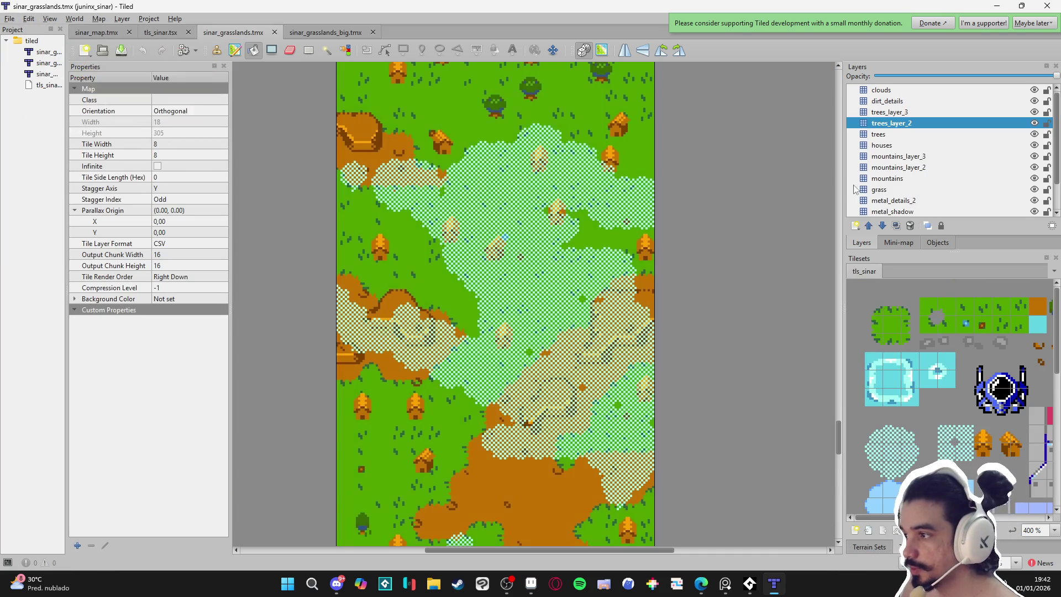
pyautogui.scroll(20, 768, 160)
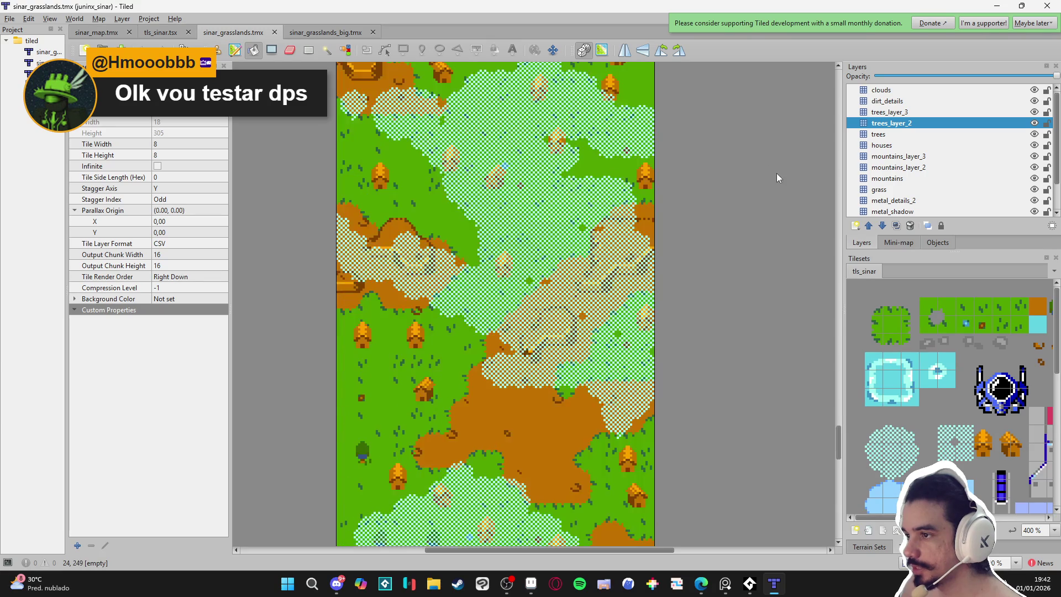
pyautogui.scroll(20, 749, 212)
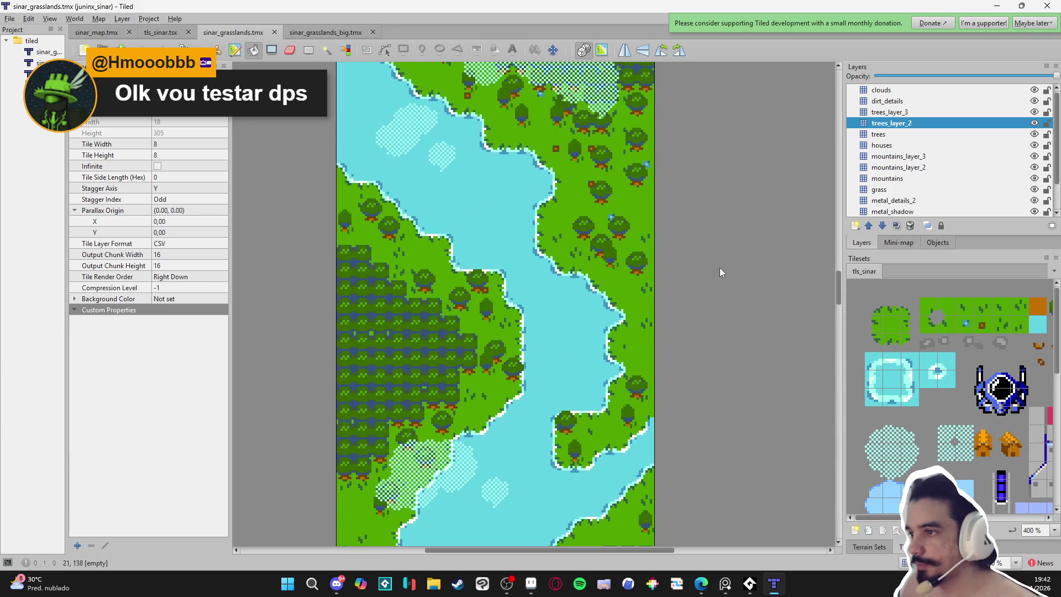
pyautogui.scroll(20, 692, 260)
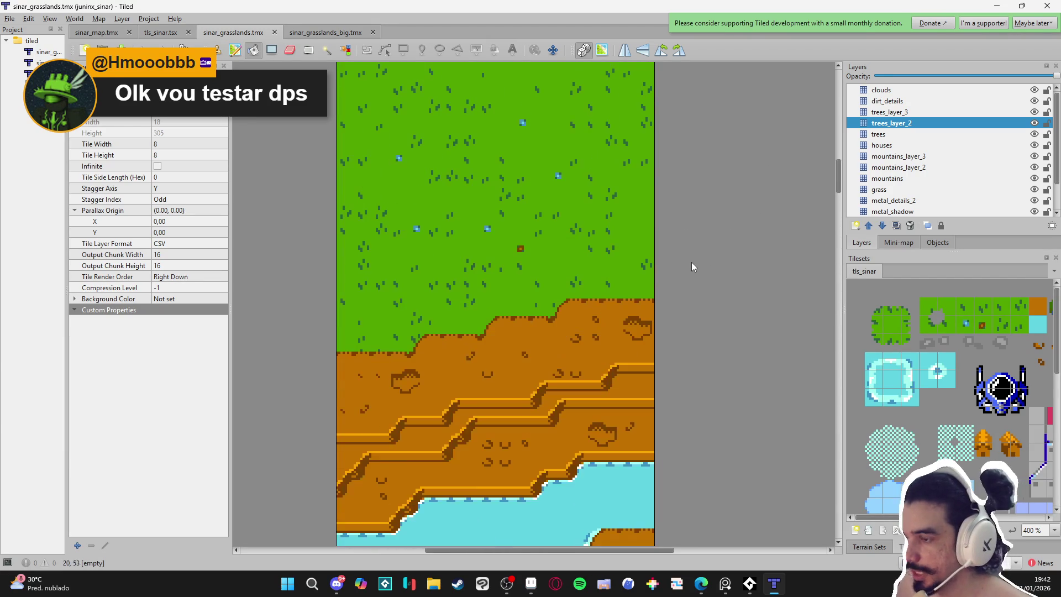
pyautogui.scroll(5, 692, 266)
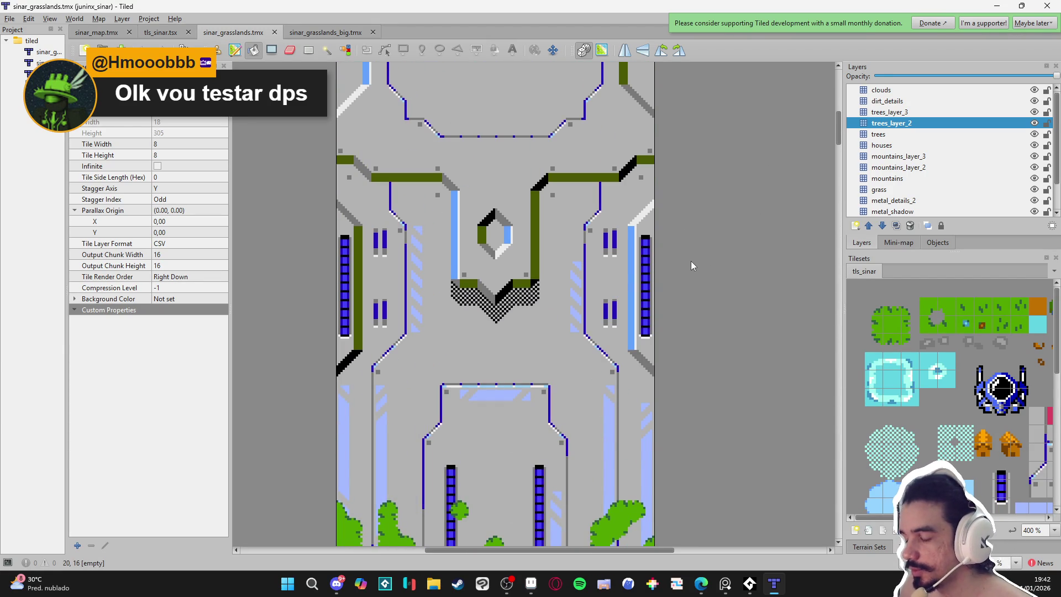
pyautogui.scroll(5, 691, 261)
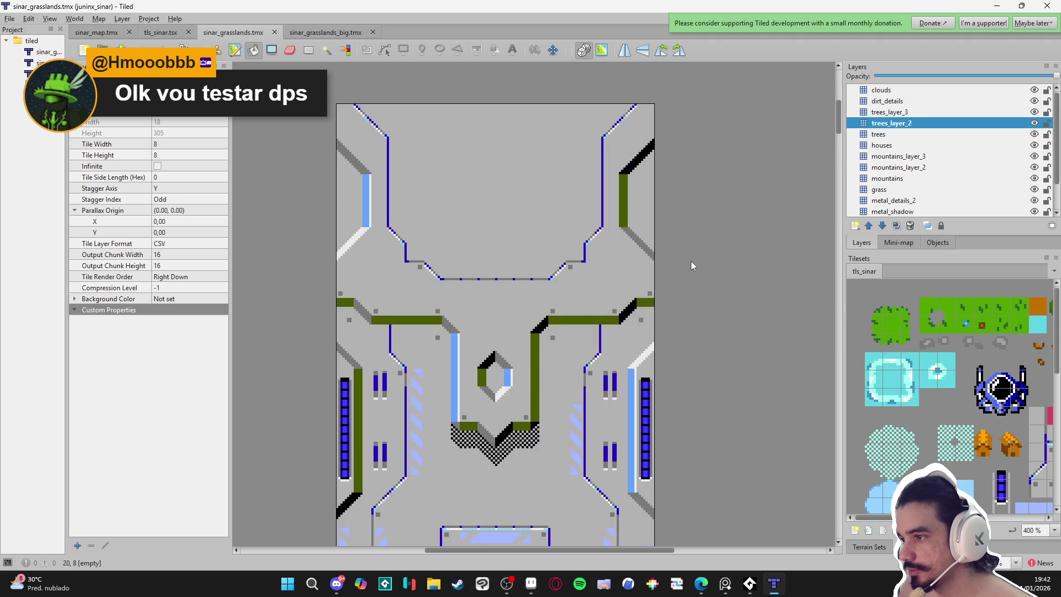
pyautogui.scroll(-20, 691, 261)
pyautogui.scroll(-20, 686, 270)
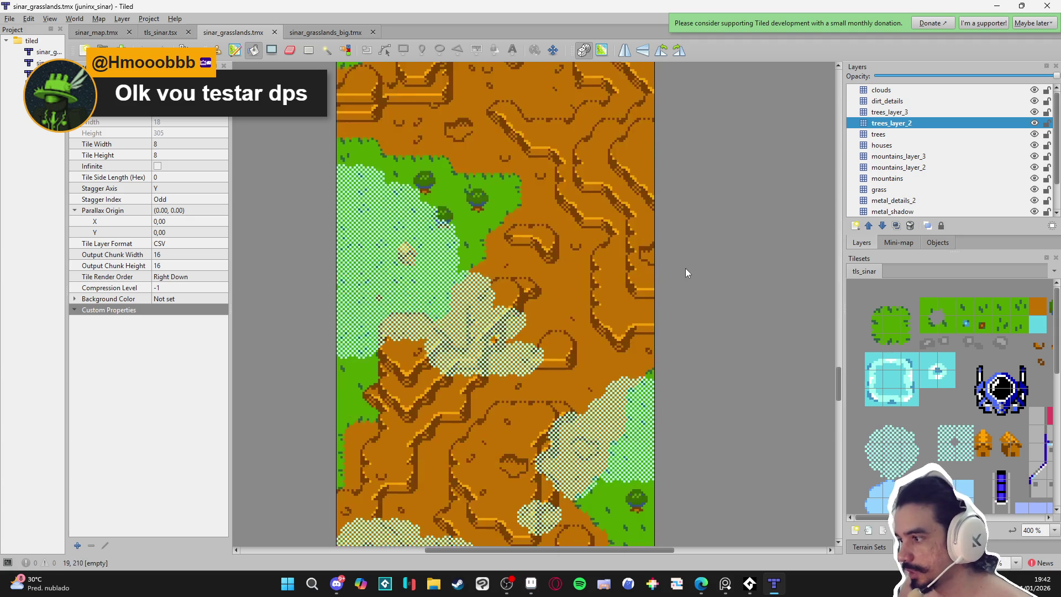
pyautogui.scroll(15, 685, 267)
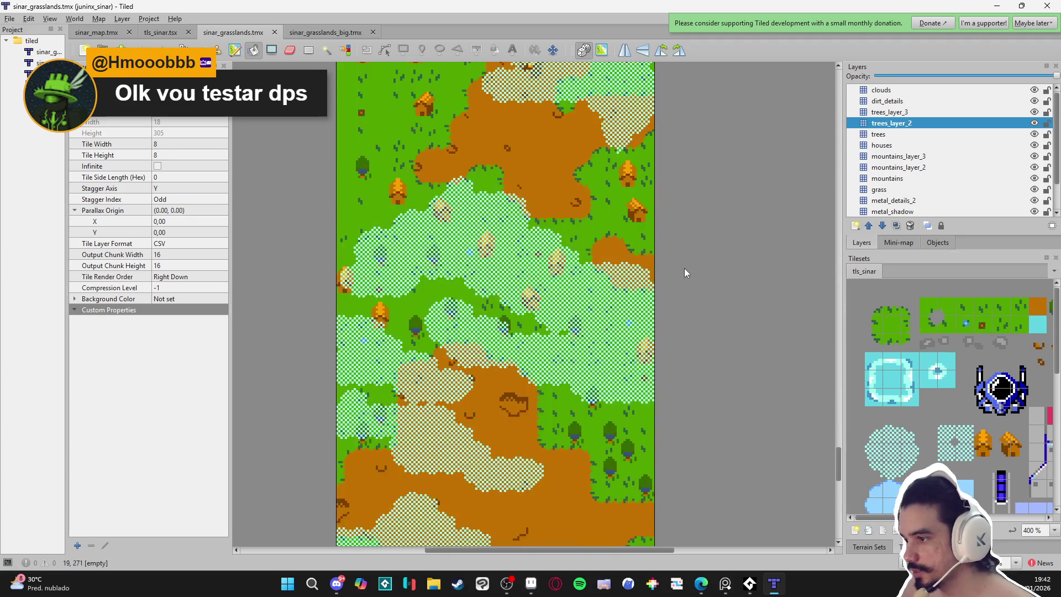
pyautogui.moveTo(841, 343)
pyautogui.mouseDown()
pyautogui.moveTo(838, 110)
pyautogui.moveTo(808, 280)
pyautogui.moveTo(804, 486)
pyautogui.moveTo(815, 467)
pyautogui.moveTo(802, 498)
pyautogui.moveTo(828, 486)
pyautogui.moveTo(805, 201)
pyautogui.moveTo(821, 236)
pyautogui.moveTo(814, 110)
pyautogui.mouseUp()
pyautogui.click(326, 32)
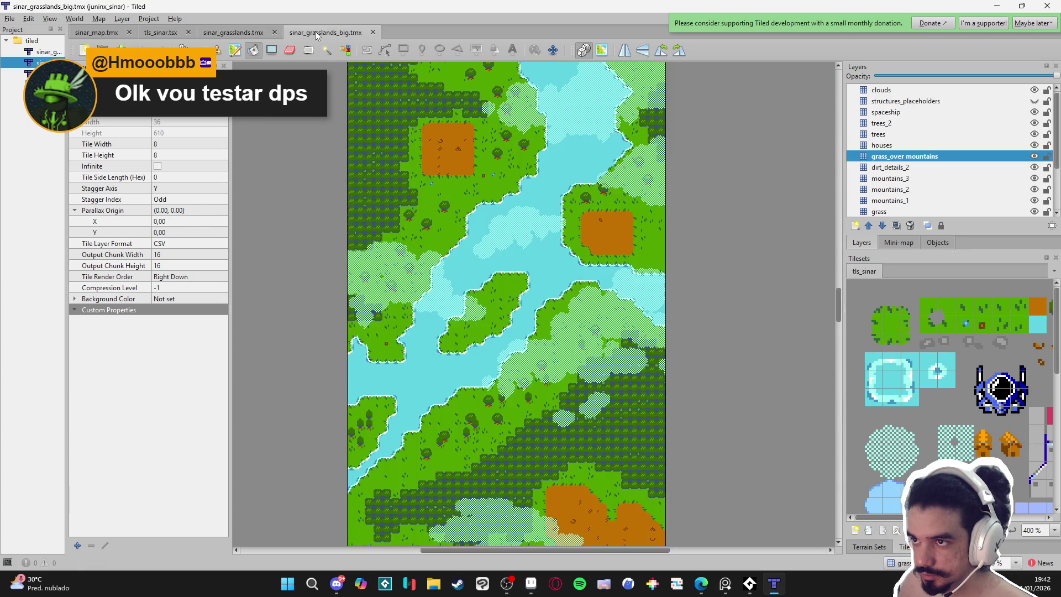
pyautogui.click(243, 34)
pyautogui.click(174, 32)
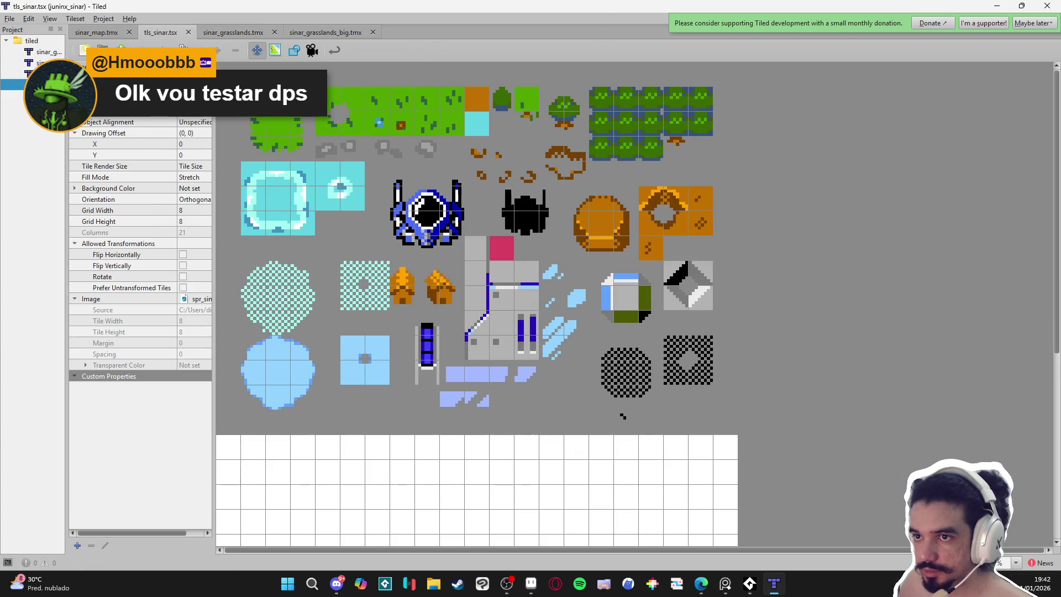
pyautogui.click(8, 19)
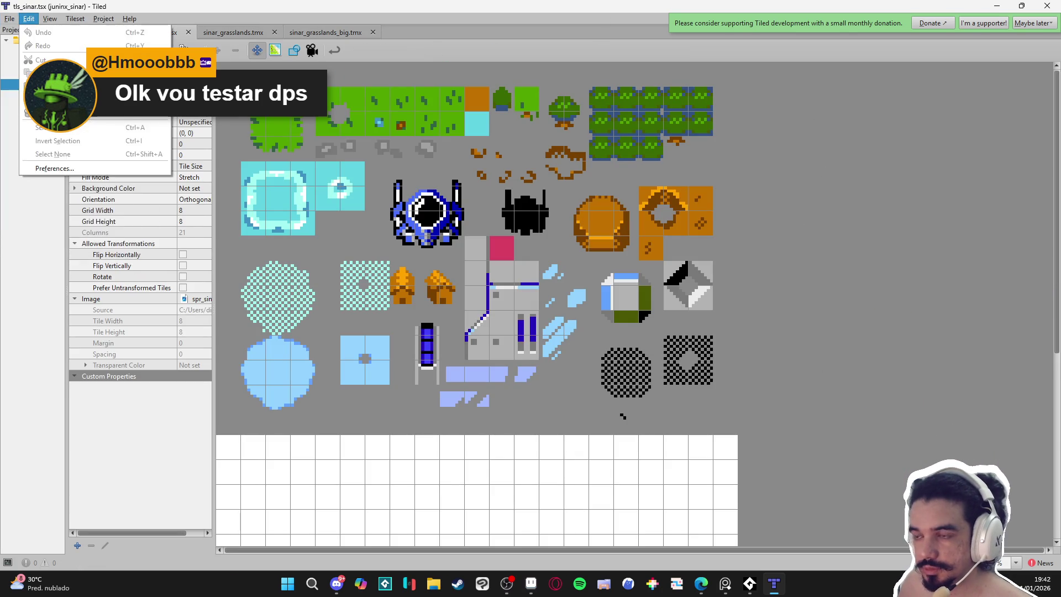
pyautogui.moveTo(22, 86)
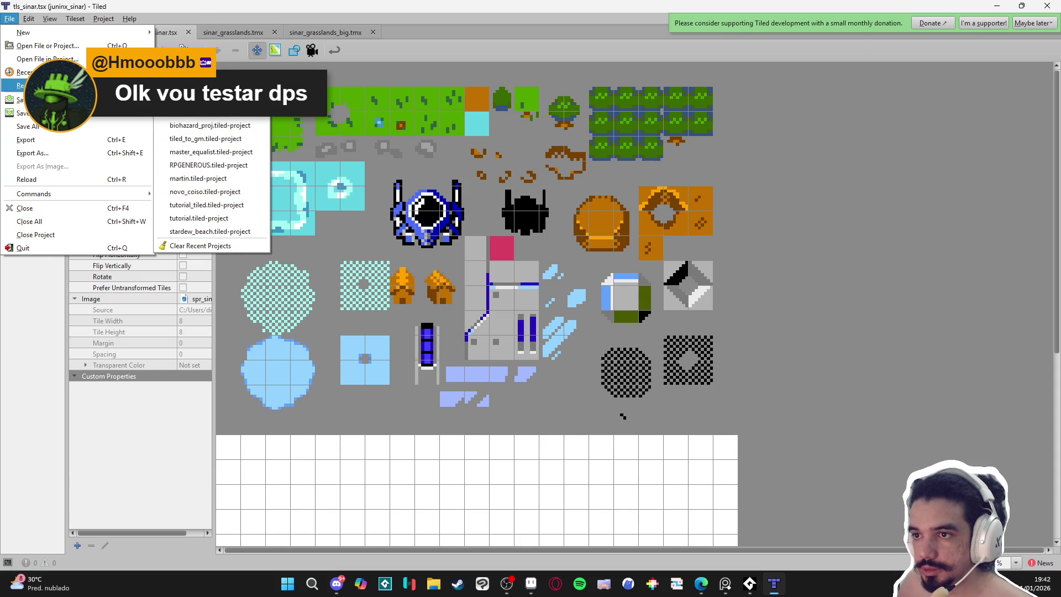
pyautogui.click(205, 86)
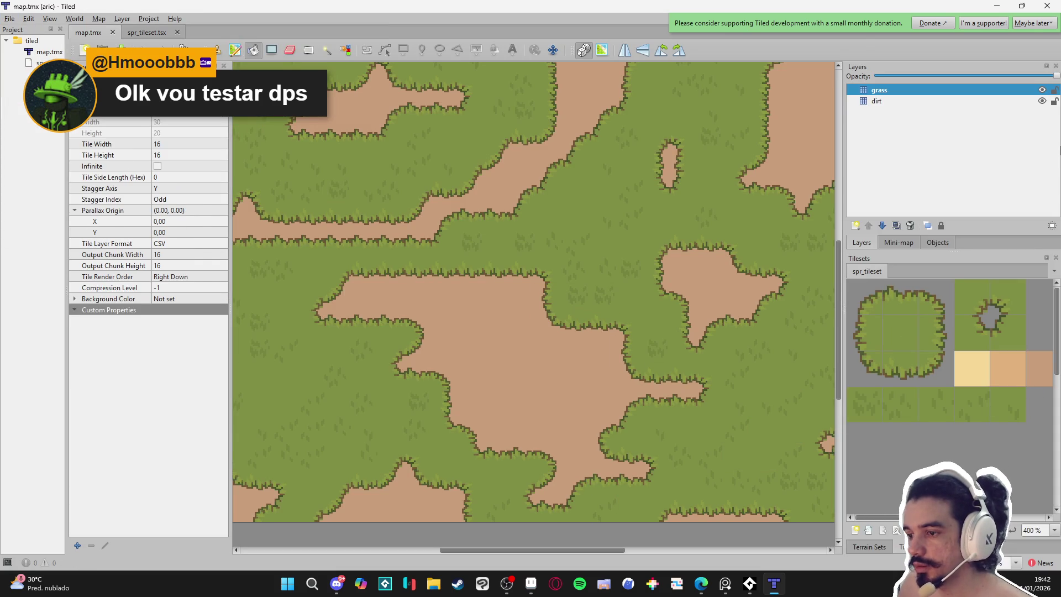
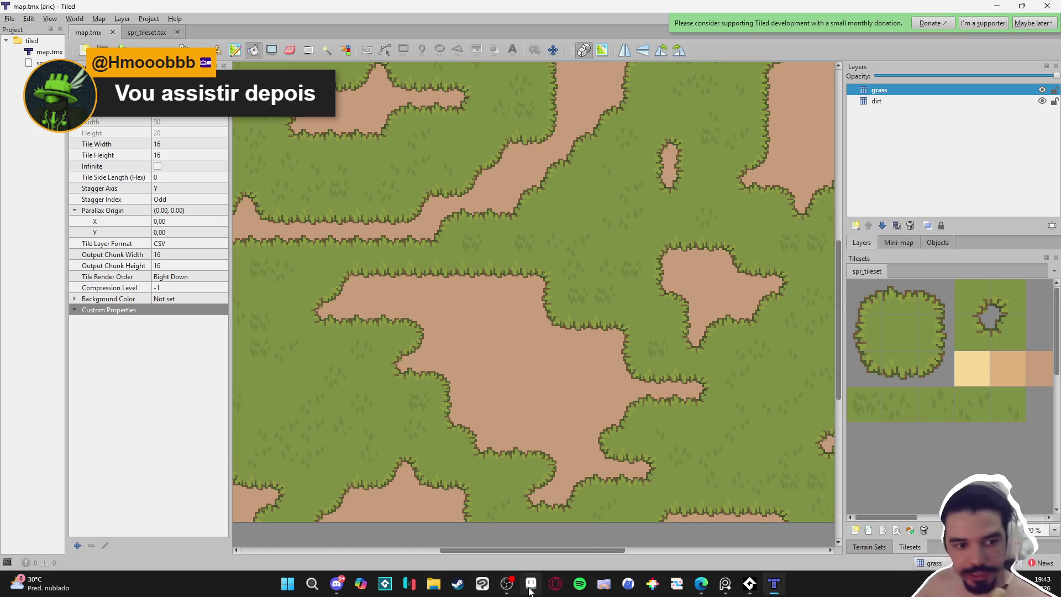
# Switch from Tiled to the Aric.aseprite window in Aseprite.
pyautogui.moveTo(529, 590)
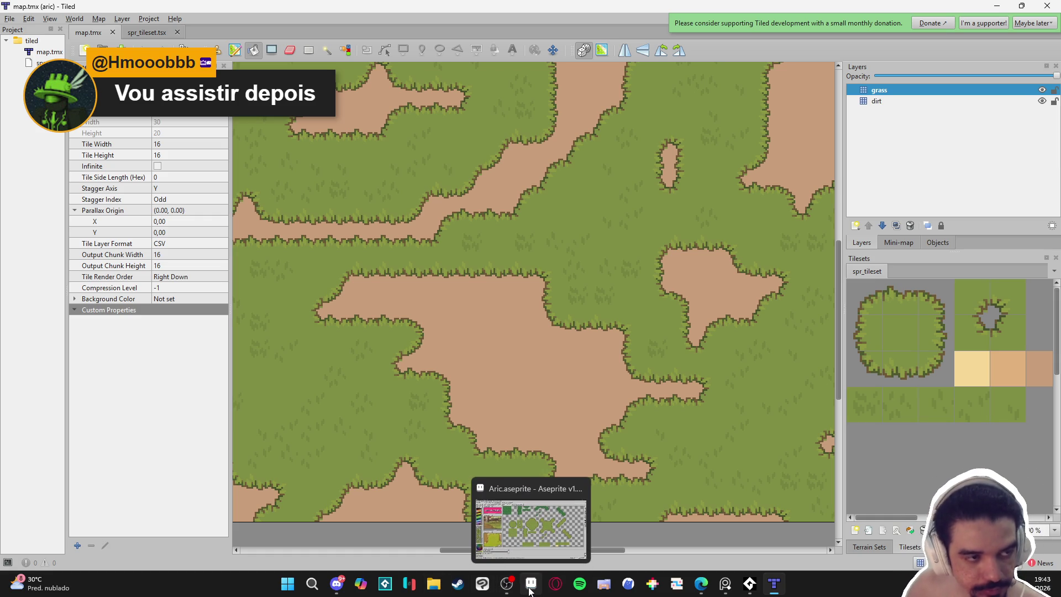
pyautogui.click(530, 590)
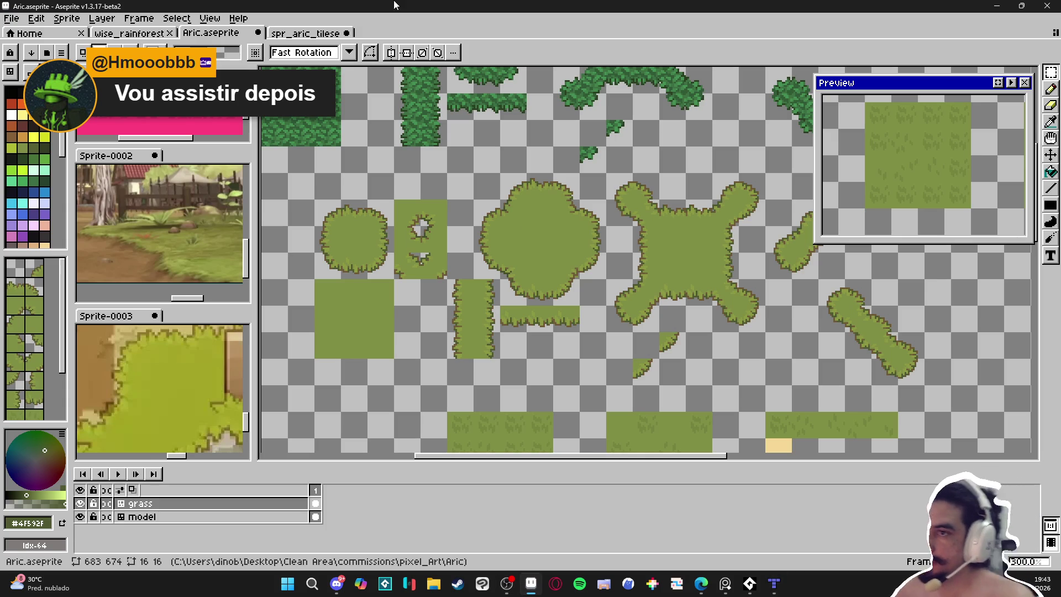
pyautogui.click(129, 32)
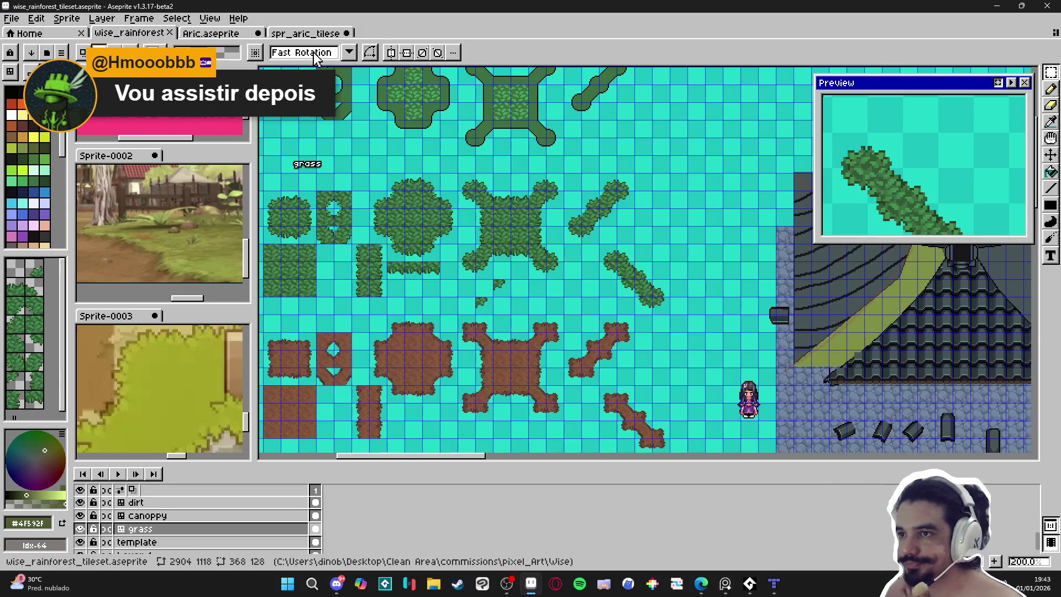
pyautogui.click(236, 35)
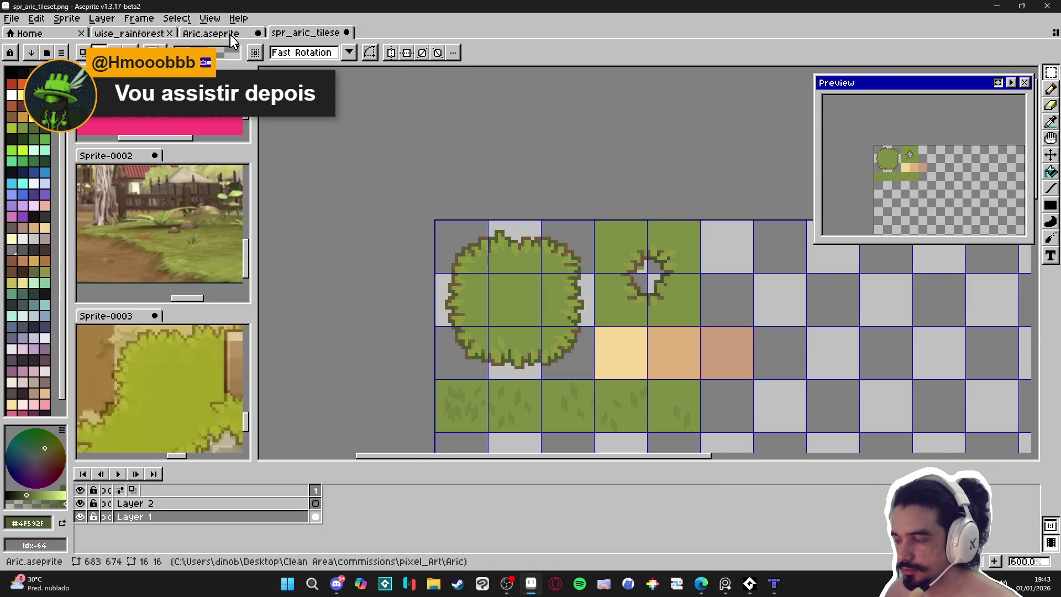
pyautogui.click(231, 36)
pyautogui.moveTo(401, 225); pyautogui.dragTo(440, 114)
pyautogui.scroll(-2, 442, 144)
pyautogui.scroll(1, 478, 242)
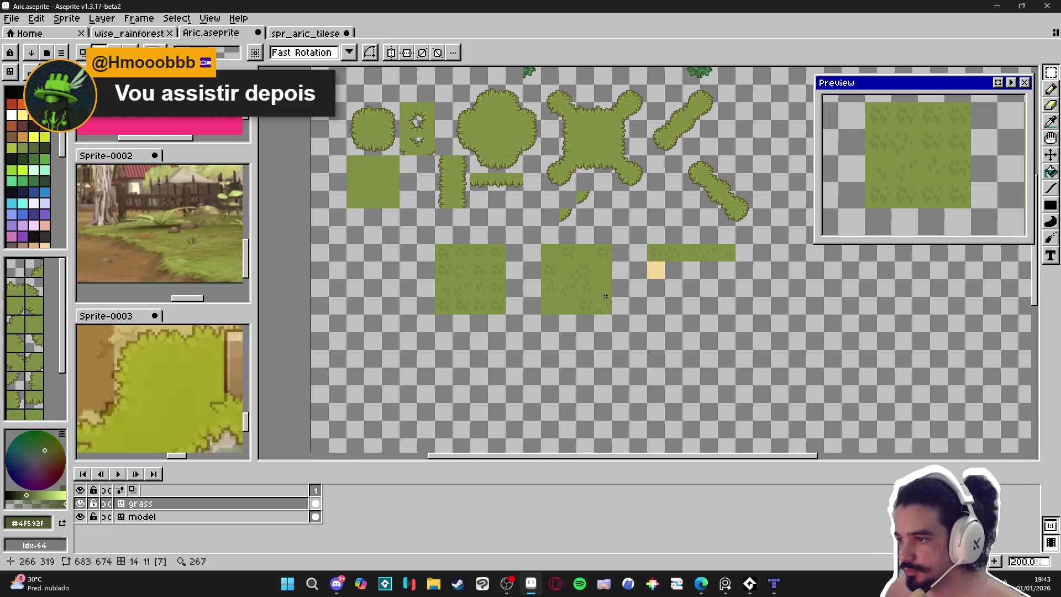
pyautogui.scroll(1, 569, 269)
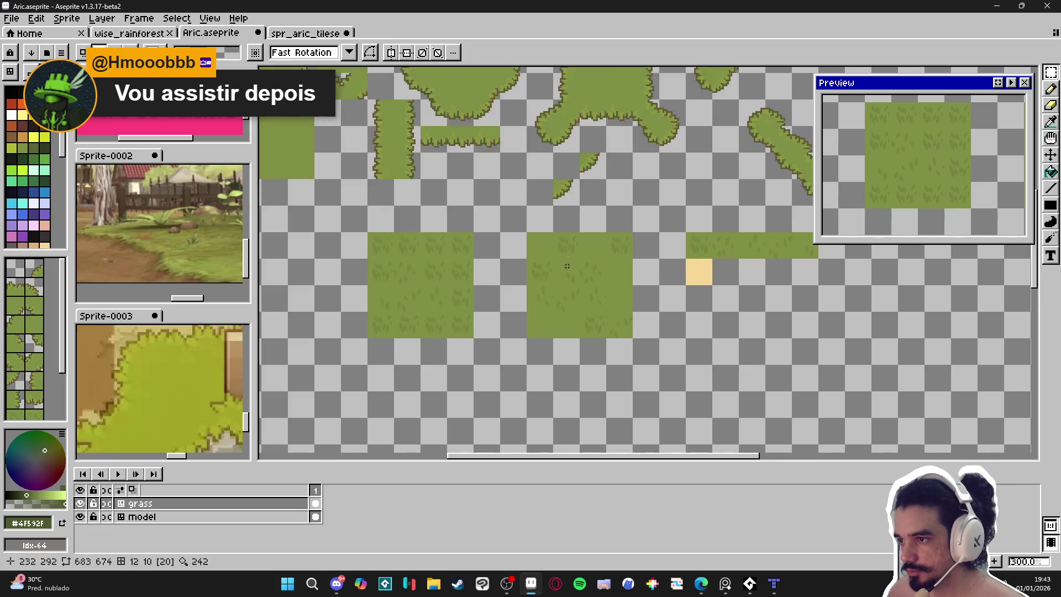
pyautogui.scroll(-2, 553, 238)
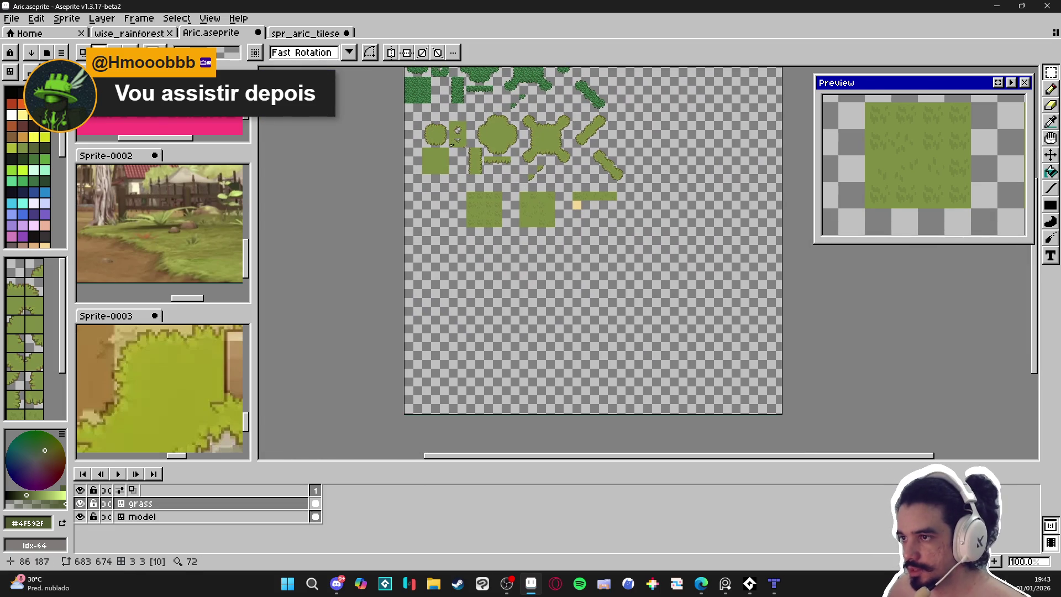
pyautogui.scroll(1, 450, 140)
pyautogui.scroll(-1, 439, 142)
pyautogui.scroll(1, 434, 208)
pyautogui.click(156, 517)
# Duplicate the model layer and move the copy's dark-green tree tiles below the light grass tiles.
pyautogui.rightClick(173, 517)
pyautogui.click(213, 524)
pyautogui.moveTo(522, 355); pyautogui.dragTo(480, 171)
pyautogui.scroll(-2, 489, 291)
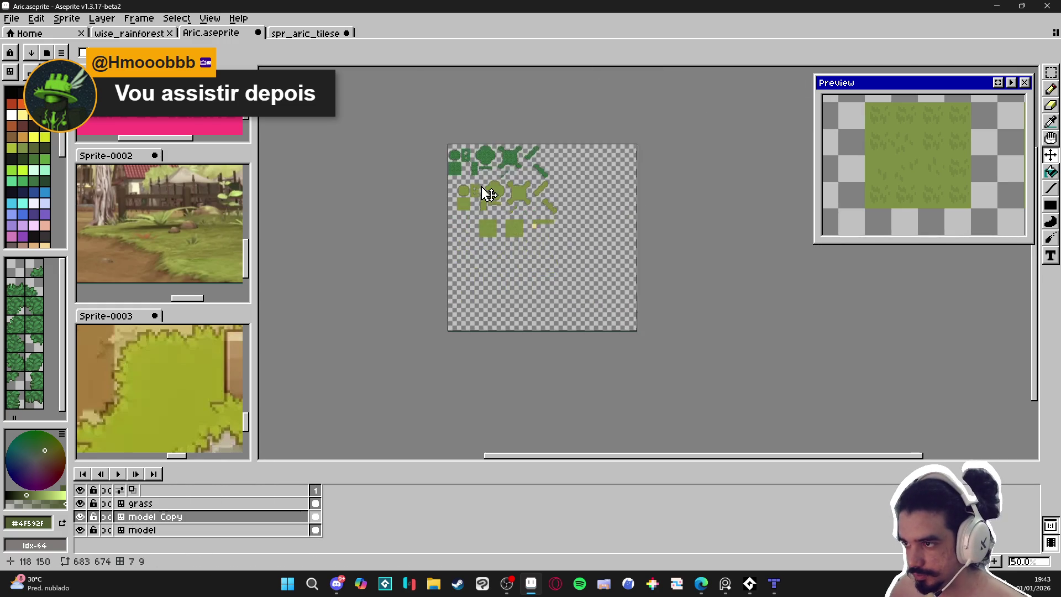
pyautogui.scroll(1, 486, 194)
pyautogui.moveTo(503, 133)
pyautogui.mouseDown()
pyautogui.moveTo(502, 358)
pyautogui.moveTo(505, 315)
pyautogui.moveTo(503, 332)
pyautogui.moveTo(534, 288)
pyautogui.mouseUp()
pyautogui.scroll(2, 409, 350)
pyautogui.scroll(2, 410, 350)
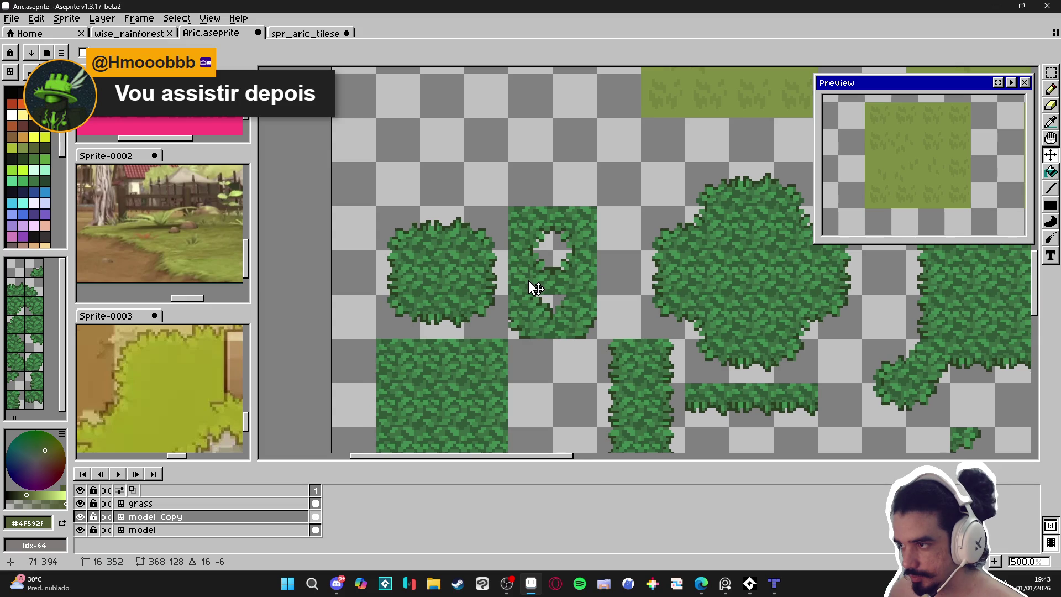
pyautogui.scroll(-3, 534, 288)
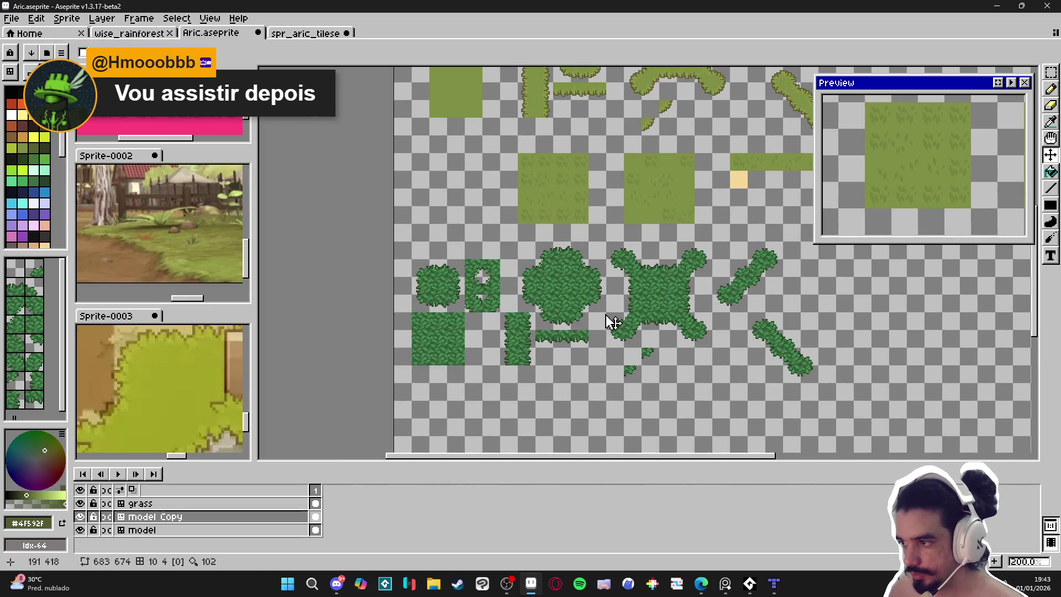
pyautogui.press('b')
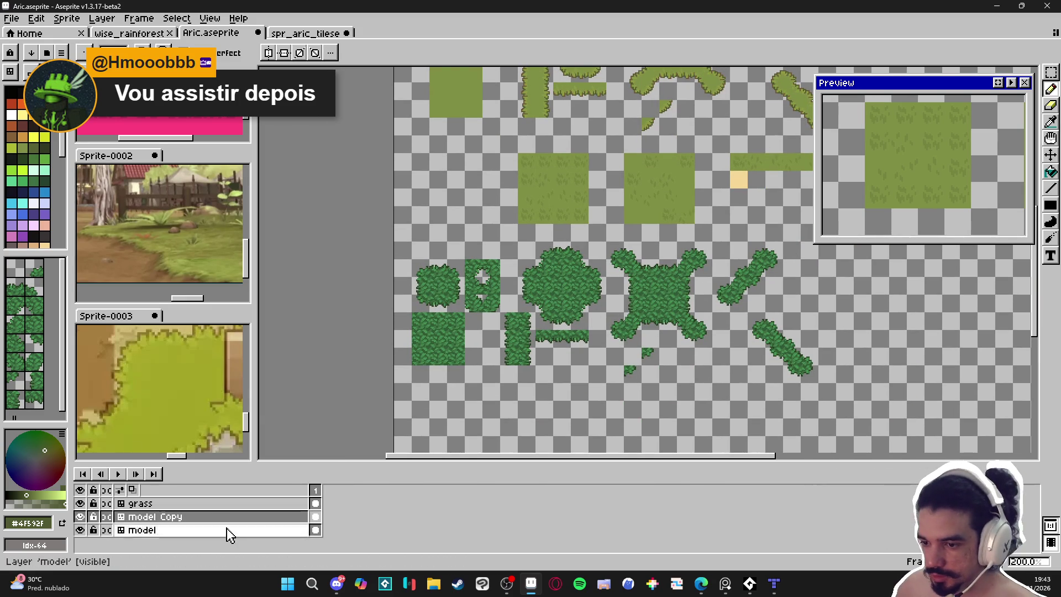
pyautogui.rightClick(176, 518)
# Convert the model Copy layer into a tilemap layer with a new 16×16 tileset.
pyautogui.moveTo(244, 507)
pyautogui.click(302, 522)
pyautogui.rightClick(186, 517)
pyautogui.click(318, 537)
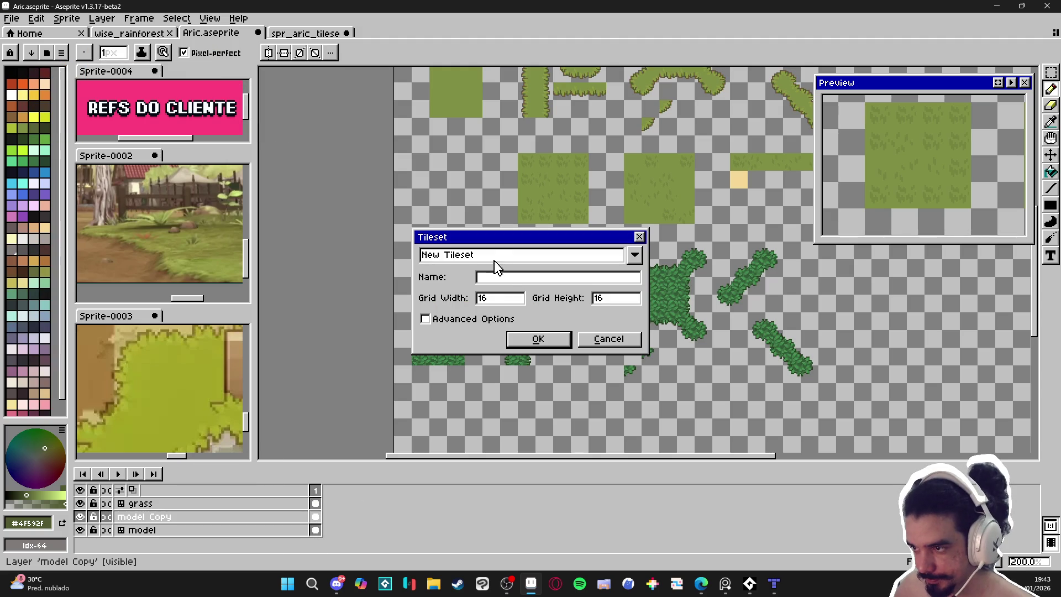
pyautogui.click(539, 340)
# Rename the tilemap layer to 'dirt'.
pyautogui.doubleClick(210, 518)
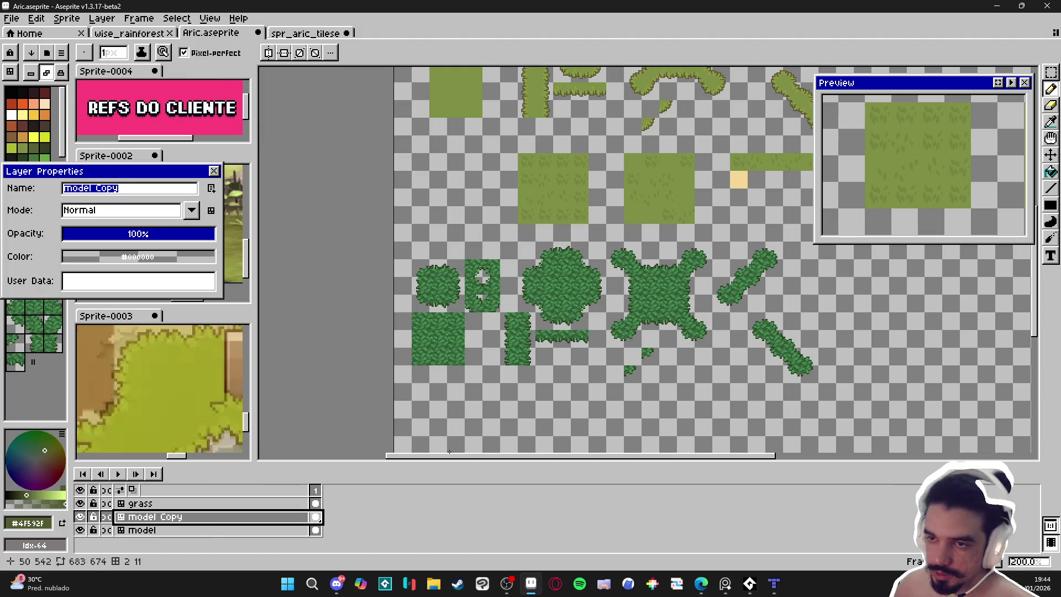
pyautogui.write('dirt')
pyautogui.press('Return')
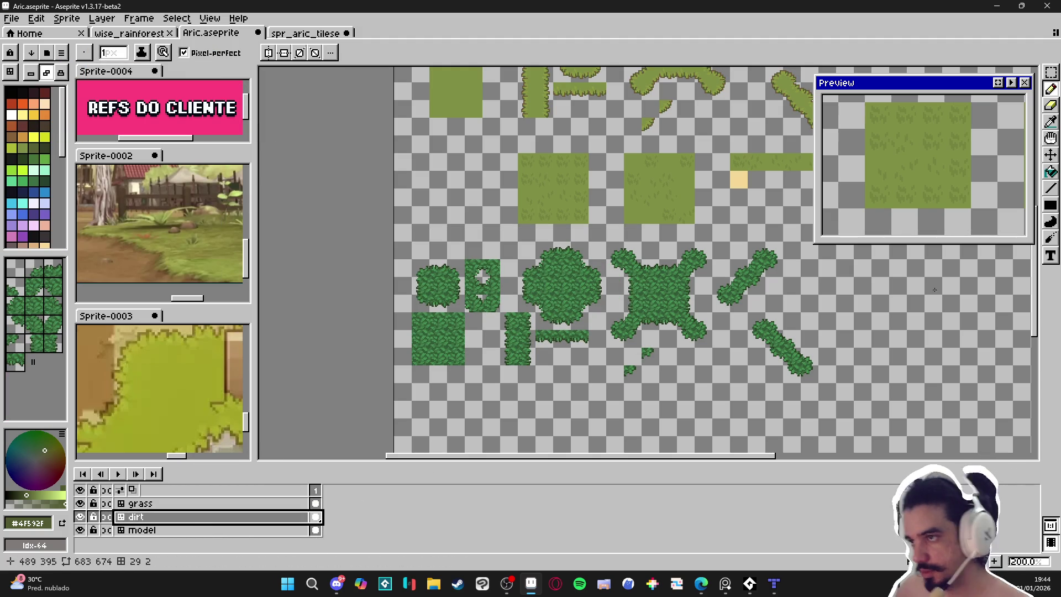
pyautogui.press('m')
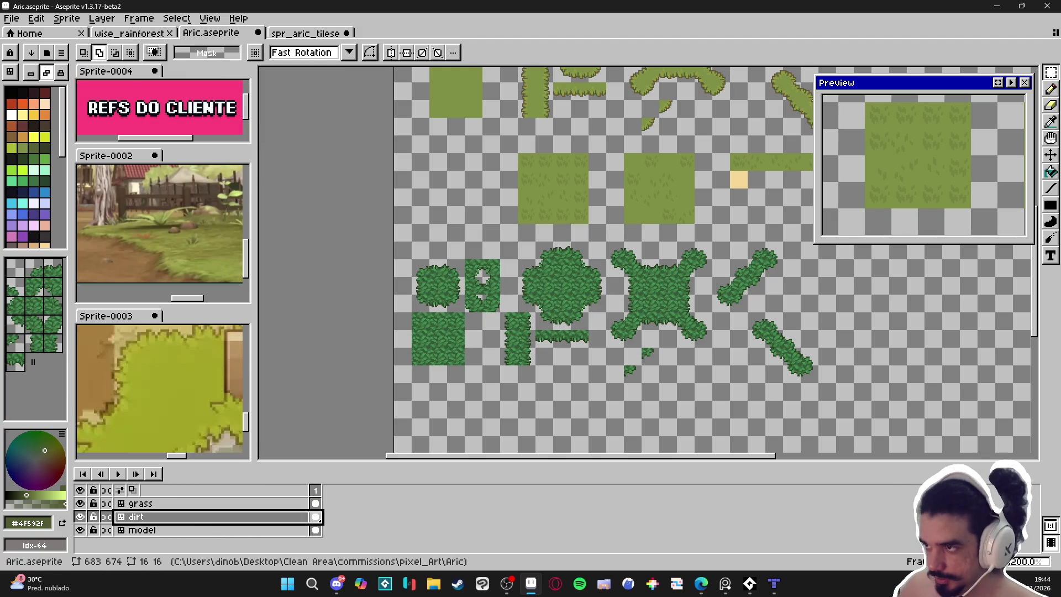
pyautogui.scroll(-1, 711, 267)
pyautogui.scroll(1, 471, 204)
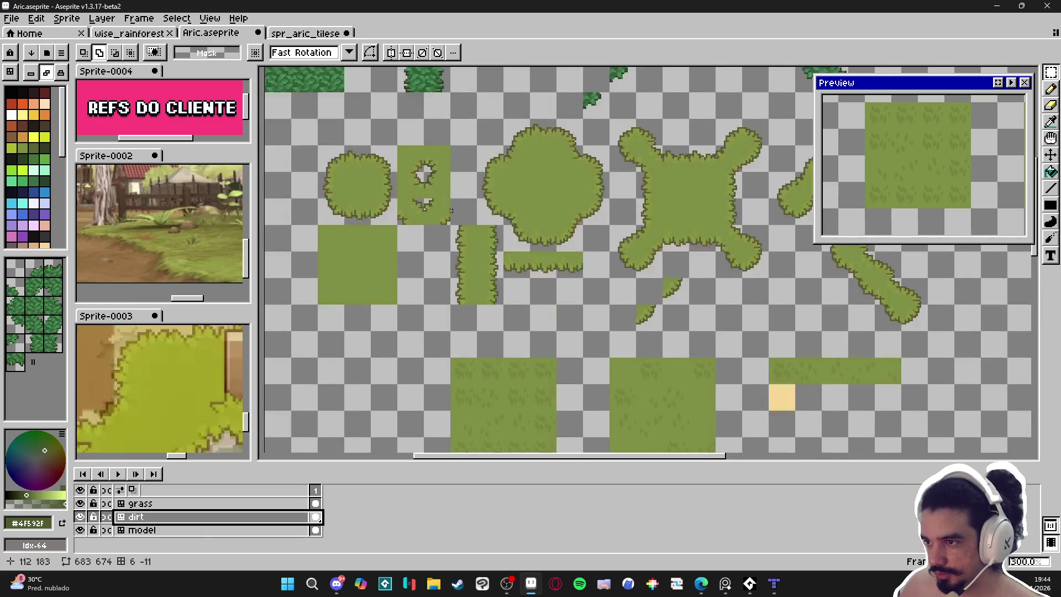
pyautogui.moveTo(492, 167)
pyautogui.mouseDown()
pyautogui.moveTo(489, 248)
pyautogui.moveTo(447, 181)
pyautogui.mouseUp()
pyautogui.click(331, 34)
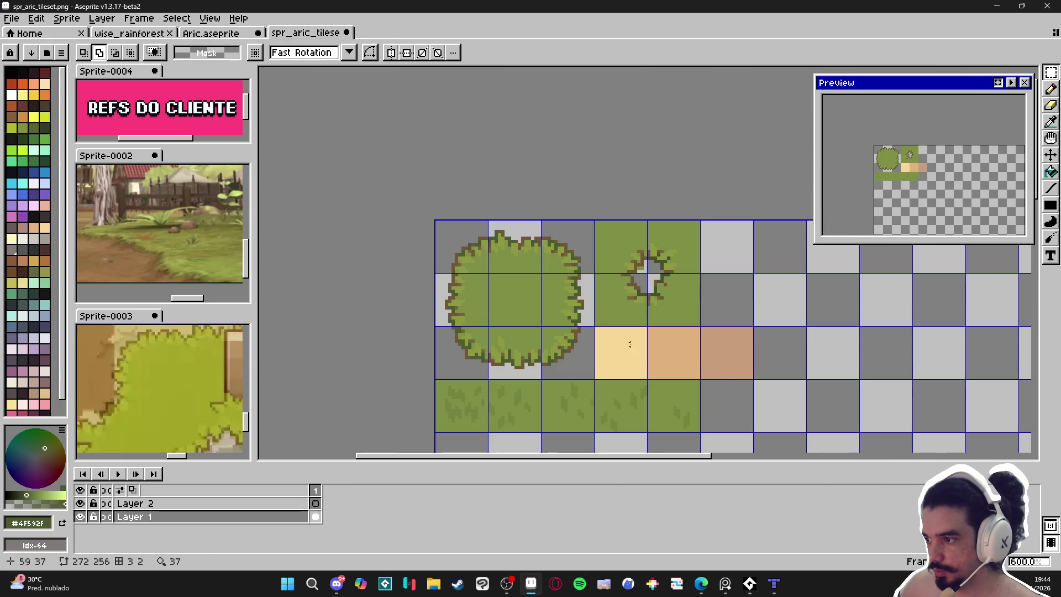
pyautogui.click(722, 362)
pyautogui.click(130, 33)
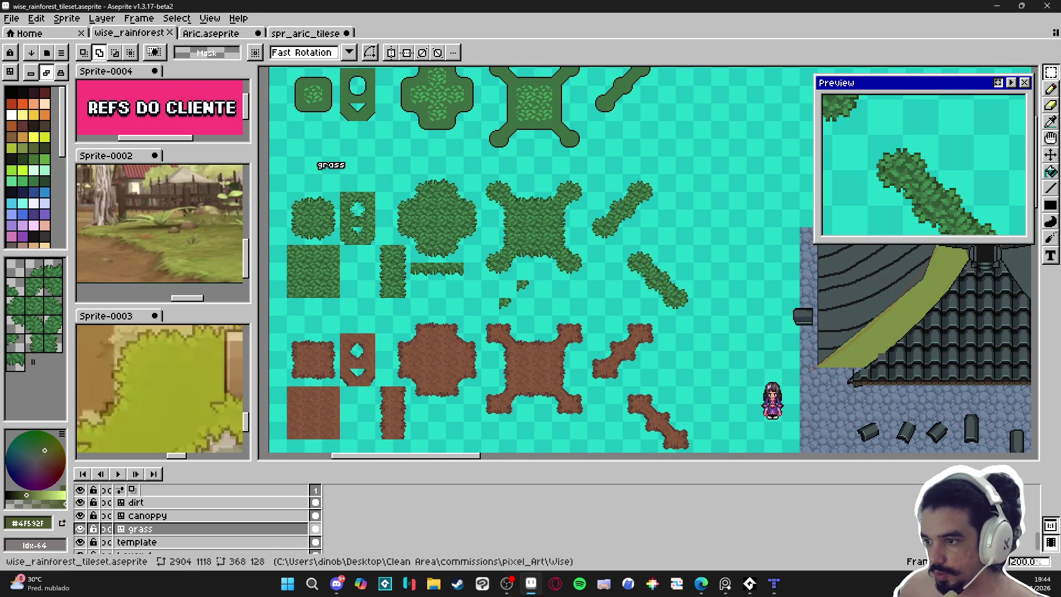
pyautogui.press('3')
pyautogui.click(212, 33)
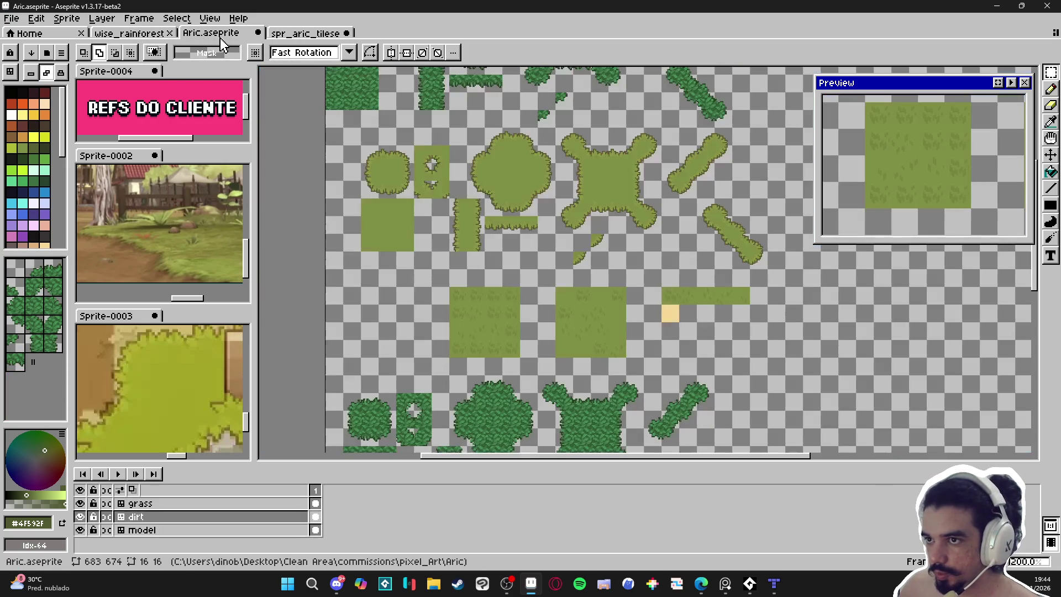
pyautogui.scroll(-2, 551, 315)
pyautogui.scroll(3, 550, 315)
pyautogui.moveTo(551, 315); pyautogui.dragTo(602, 397)
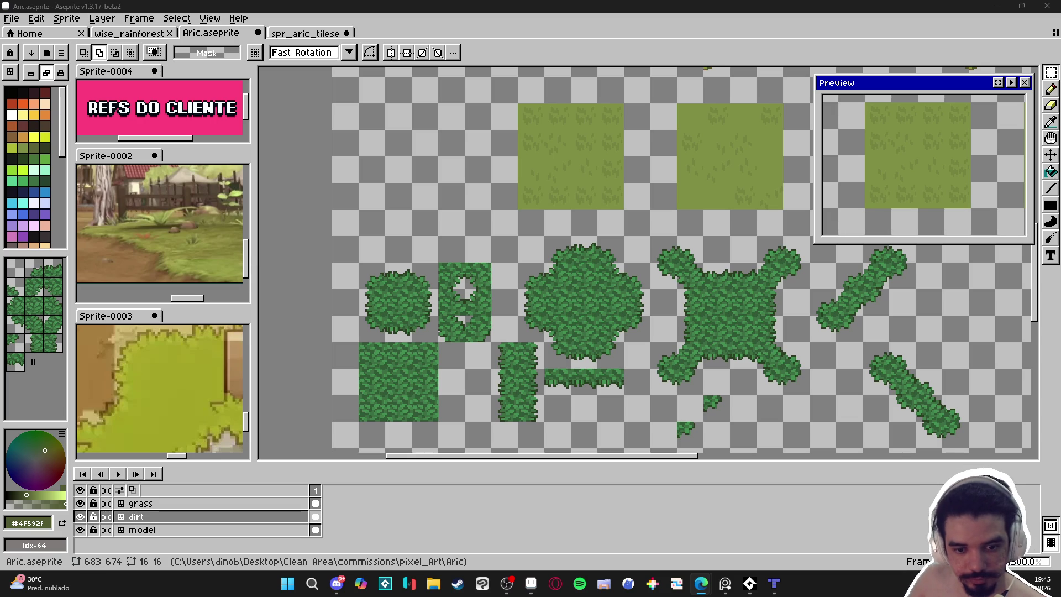
pyautogui.moveTo(602, 262)
pyautogui.mouseDown()
pyautogui.moveTo(541, 229)
pyautogui.moveTo(510, 300)
pyautogui.moveTo(489, 404)
pyautogui.mouseUp()
# Look over the sprite's tiles with the tile grid shown.
pyautogui.scroll(-1, 489, 404)
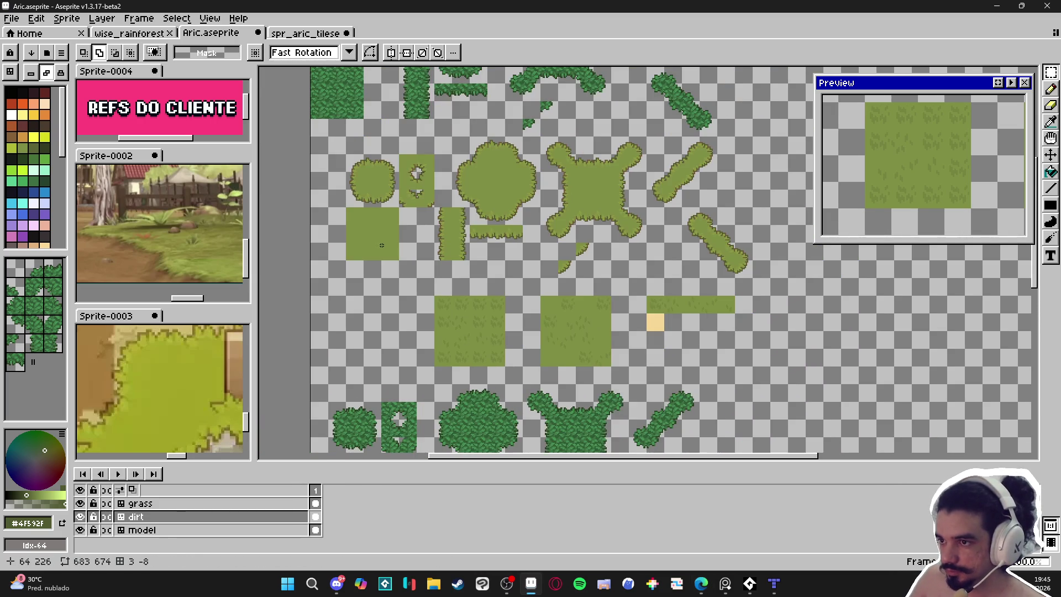
pyautogui.scroll(2, 382, 245)
pyautogui.scroll(-2, 381, 229)
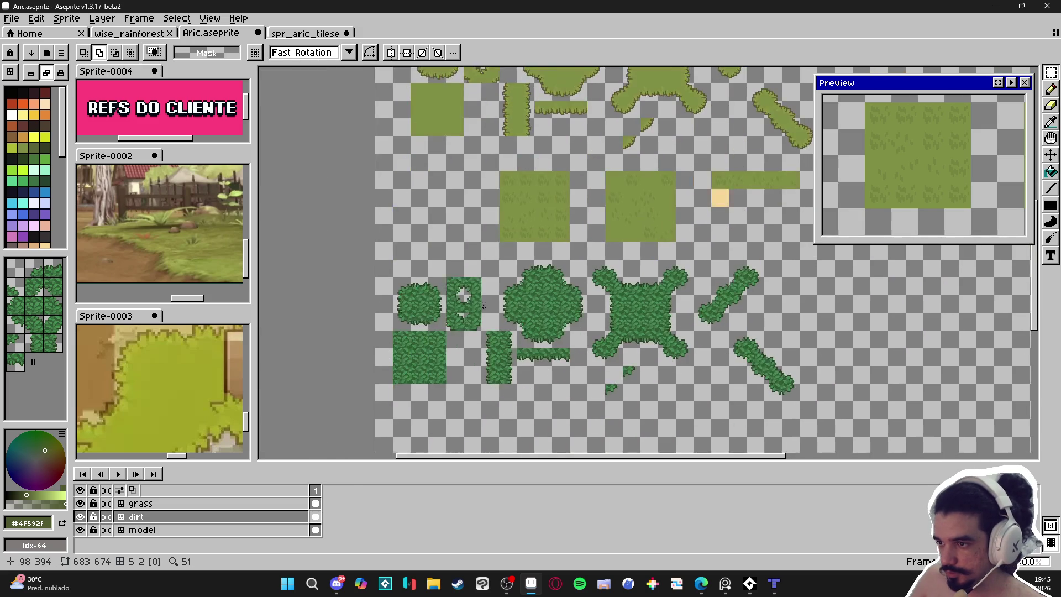
pyautogui.scroll(2, 436, 227)
pyautogui.press('v')
pyautogui.press('ctrl')
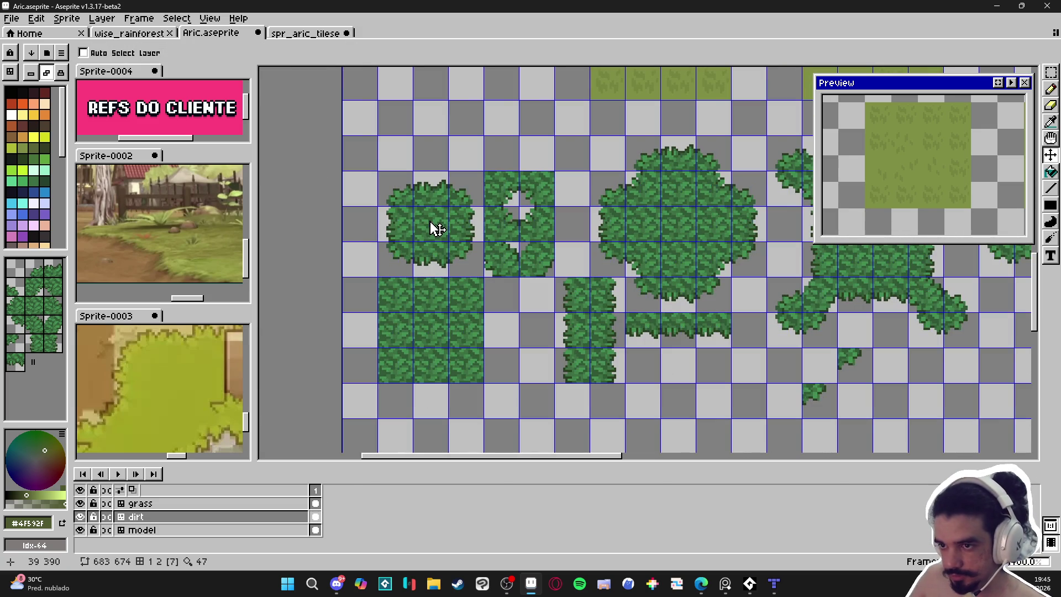
pyautogui.press('m')
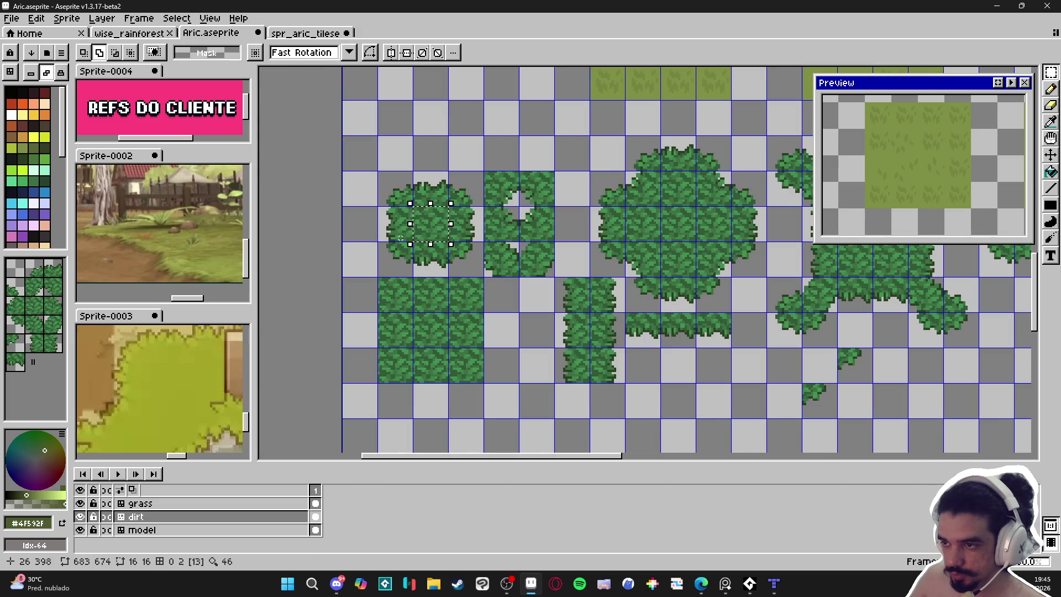
pyautogui.scroll(-3, 180, 392)
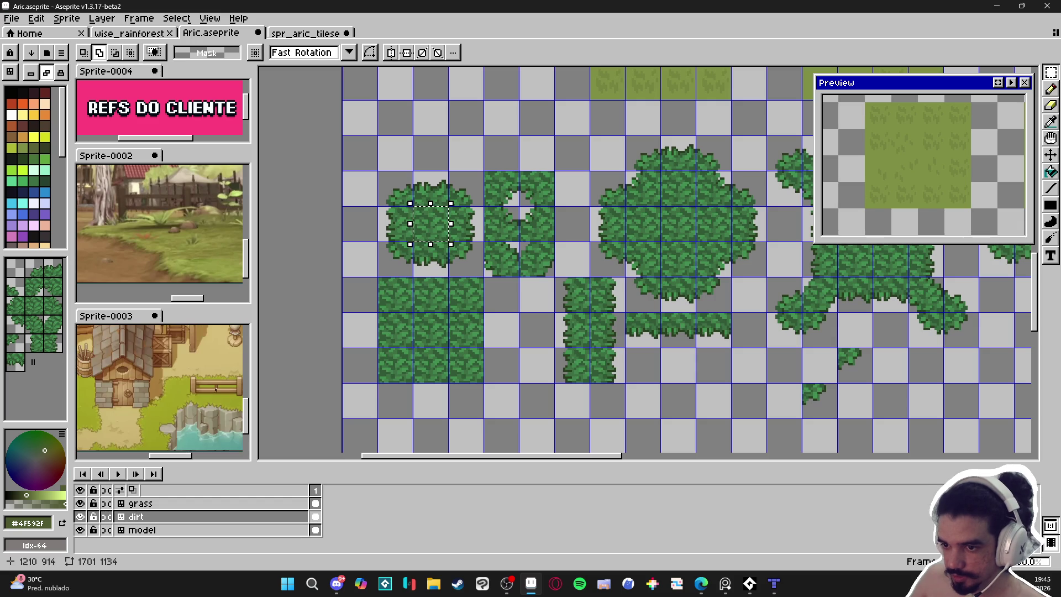
pyautogui.scroll(-4, 362, 394)
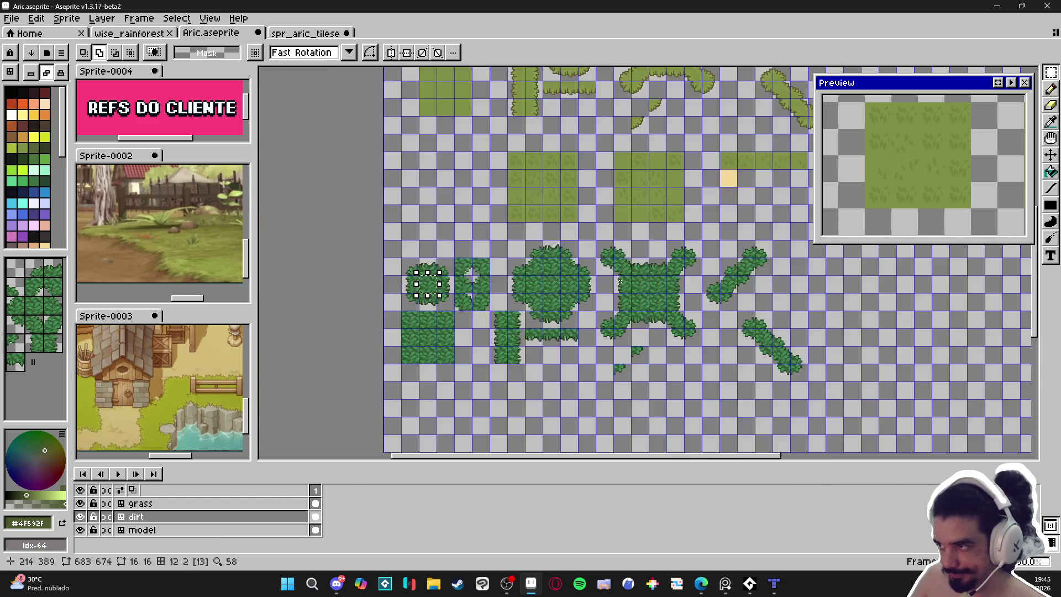
pyautogui.hscroll(1, 626, 288)
pyautogui.scroll(1, 627, 288)
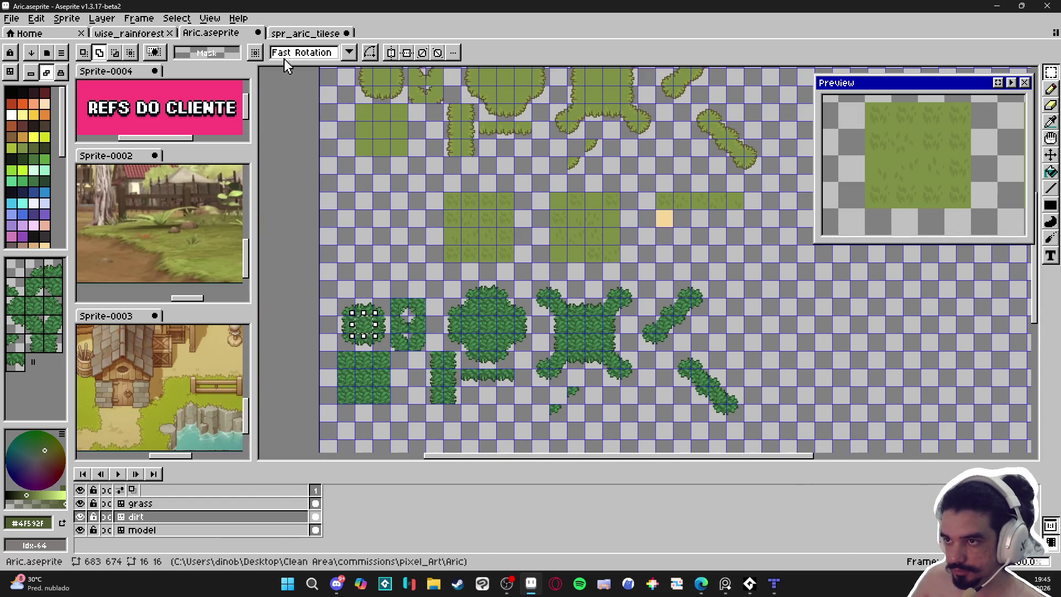
# Return to the Aric.aseprite document's bush tiles with the pencil selected.
pyautogui.hotkey('ctrl', 'Tab')
pyautogui.scroll(2, 665, 273)
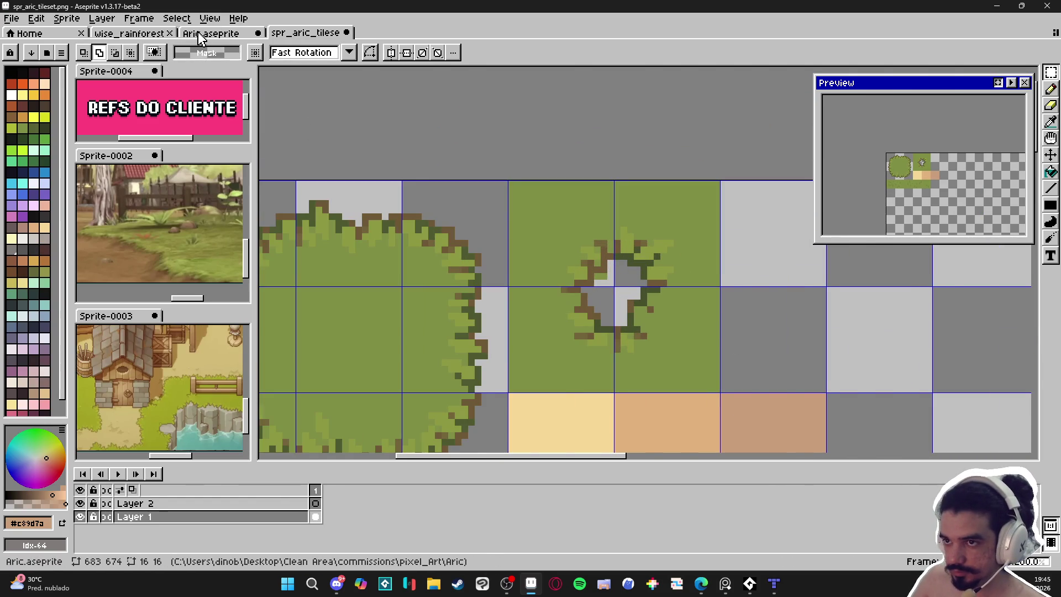
pyautogui.click(200, 34)
pyautogui.press('b')
pyautogui.scroll(4, 389, 261)
pyautogui.scroll(10, 389, 261)
pyautogui.moveTo(521, 264); pyautogui.dragTo(420, 249)
pyautogui.scroll(-5, 486, 292)
pyautogui.hotkey('ctrl', 'd')
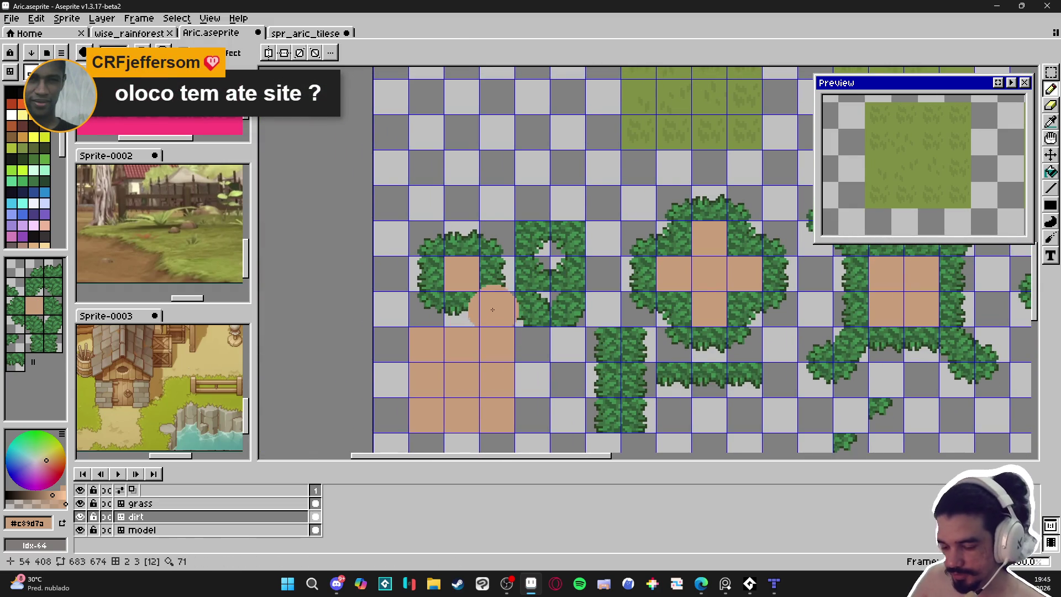
pyautogui.press('m')
pyautogui.scroll(5, 431, 230)
pyautogui.moveTo(432, 223)
pyautogui.mouseDown()
pyautogui.moveTo(497, 166)
pyautogui.moveTo(537, 149)
pyautogui.mouseUp()
pyautogui.press('g')
pyautogui.click(483, 189)
pyautogui.press('m')
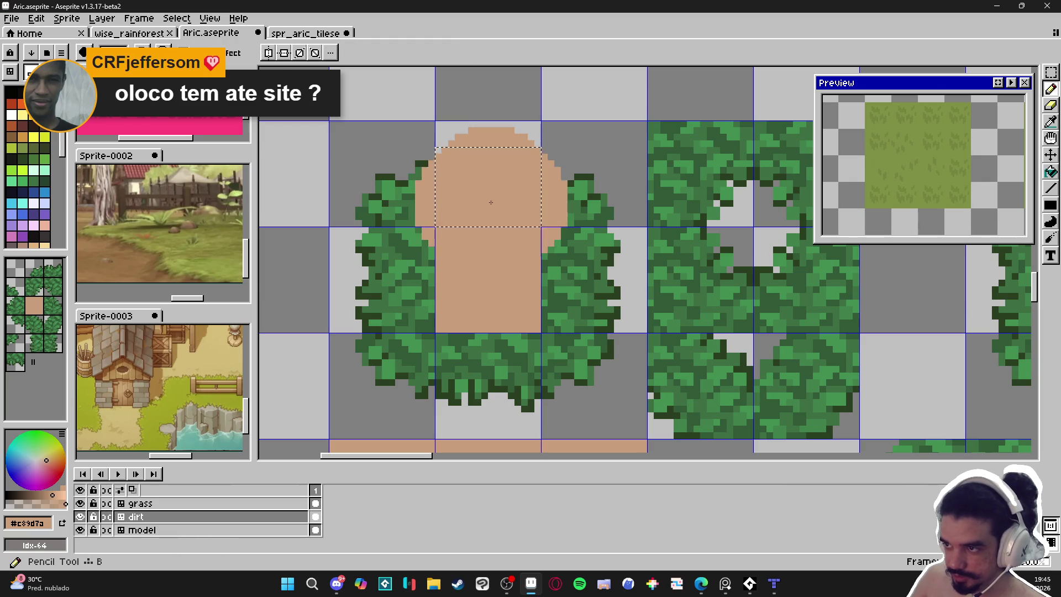
pyautogui.moveTo(545, 230); pyautogui.dragTo(613, 333)
pyautogui.press('b')
pyautogui.moveTo(586, 221); pyautogui.dragTo(552, 258)
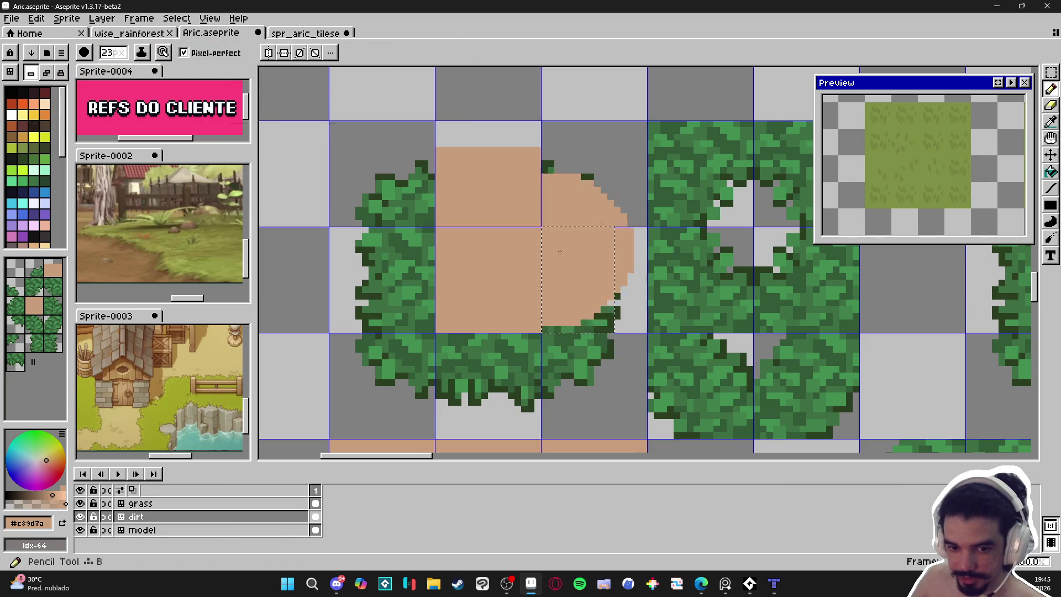
pyautogui.click(551, 259)
pyautogui.press('m')
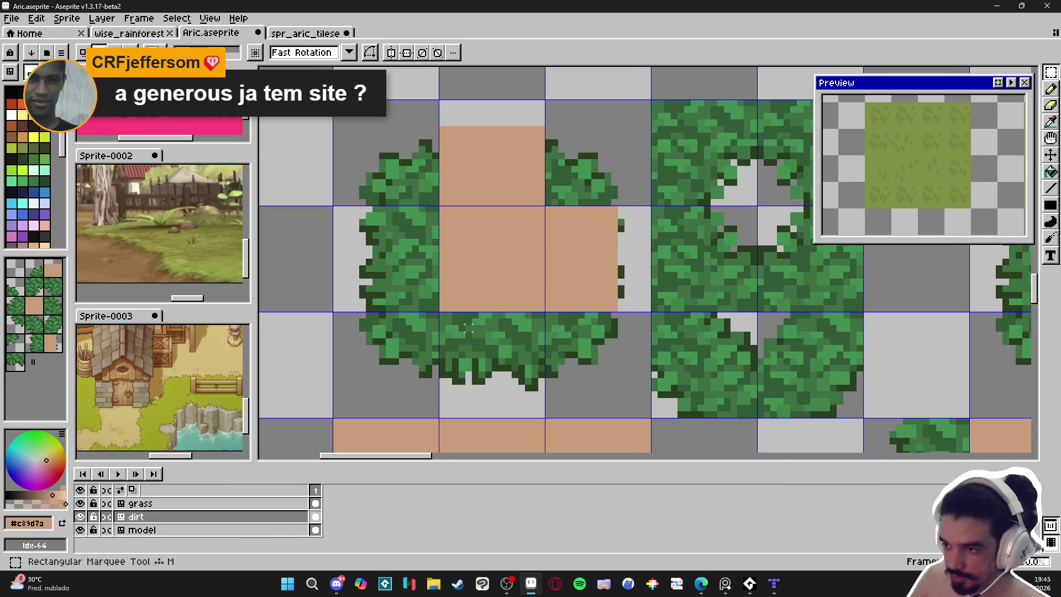
pyautogui.moveTo(444, 315); pyautogui.dragTo(540, 392)
pyautogui.press('b')
pyautogui.moveTo(492, 354); pyautogui.dragTo(531, 359)
pyautogui.hotkey('ctrl', 'd')
pyautogui.press('m')
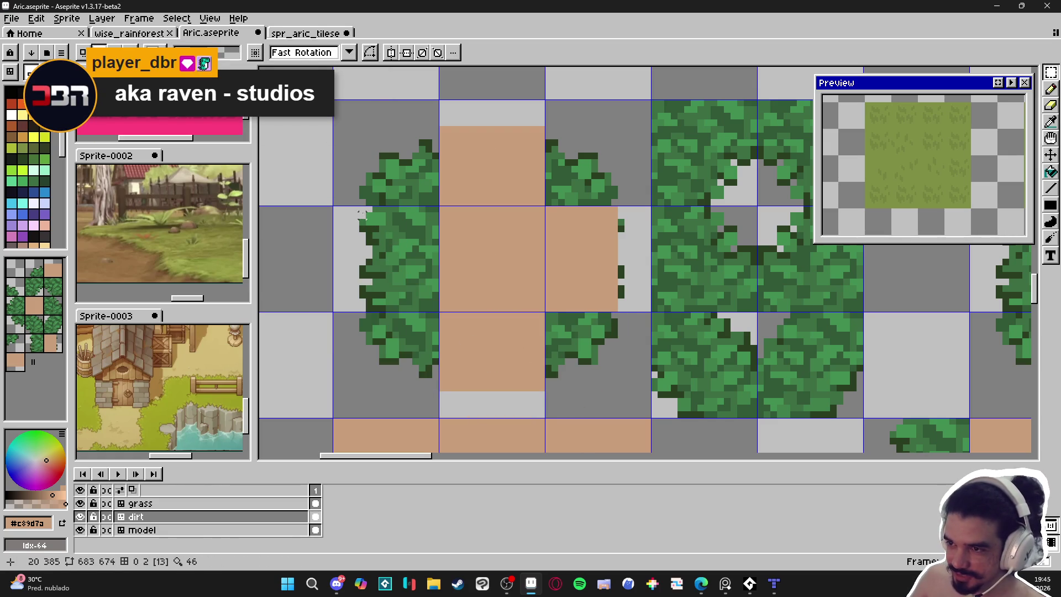
pyautogui.moveTo(362, 209)
pyautogui.mouseDown()
pyautogui.moveTo(429, 313)
pyautogui.moveTo(445, 313)
pyautogui.mouseUp()
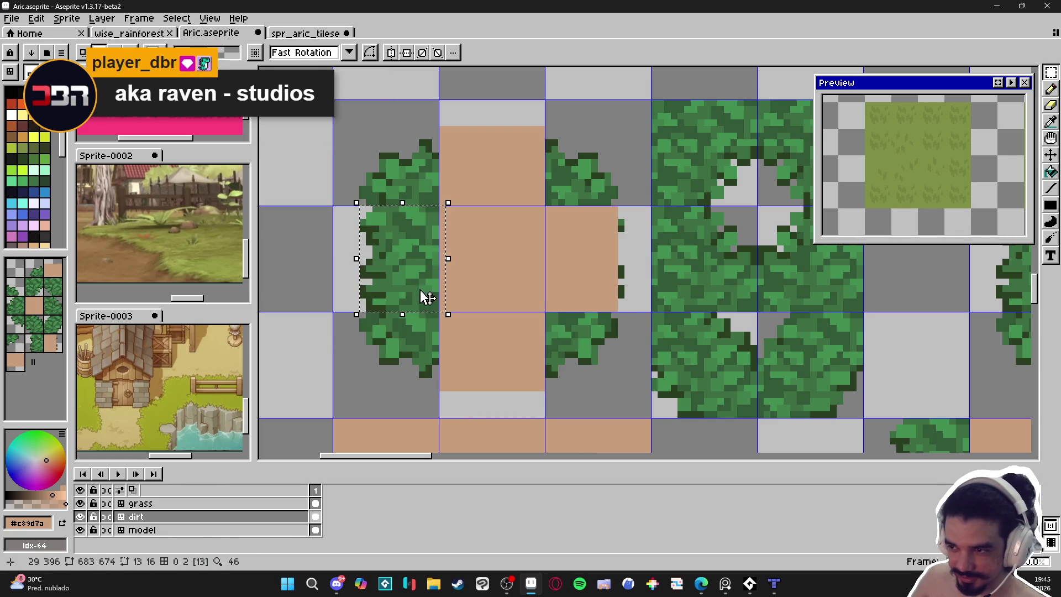
pyautogui.hotkey('ctrl', 'd')
pyautogui.moveTo(426, 211)
pyautogui.mouseDown()
pyautogui.moveTo(360, 312)
pyautogui.moveTo(428, 267)
pyautogui.mouseUp()
pyautogui.press('b')
pyautogui.click(387, 289)
pyautogui.hotkey('ctrl', 'z')
pyautogui.hotkey('ctrl', 'z')
pyautogui.hotkey('ctrl', 'z')
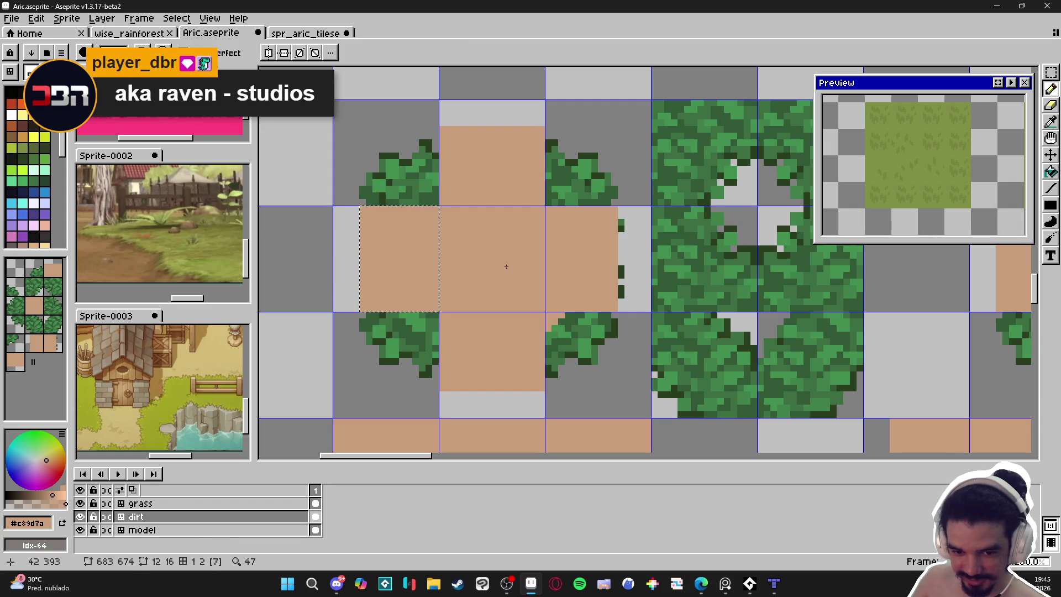
pyautogui.hotkey('ctrl', 'z')
pyautogui.hotkey('ctrl', 'z')
pyautogui.hotkey('ctrl', 'z')
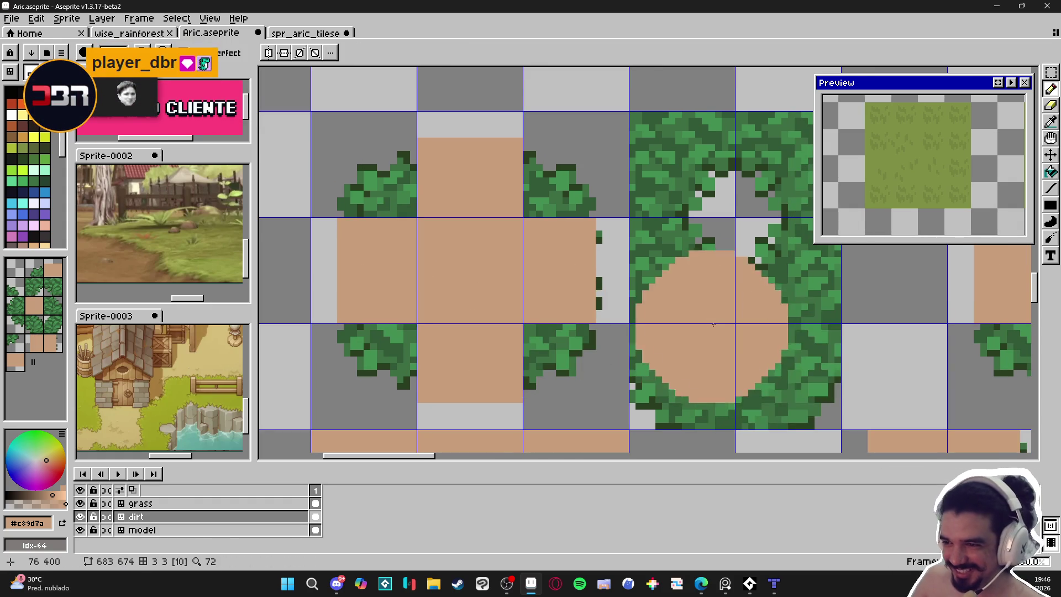
pyautogui.press('e')
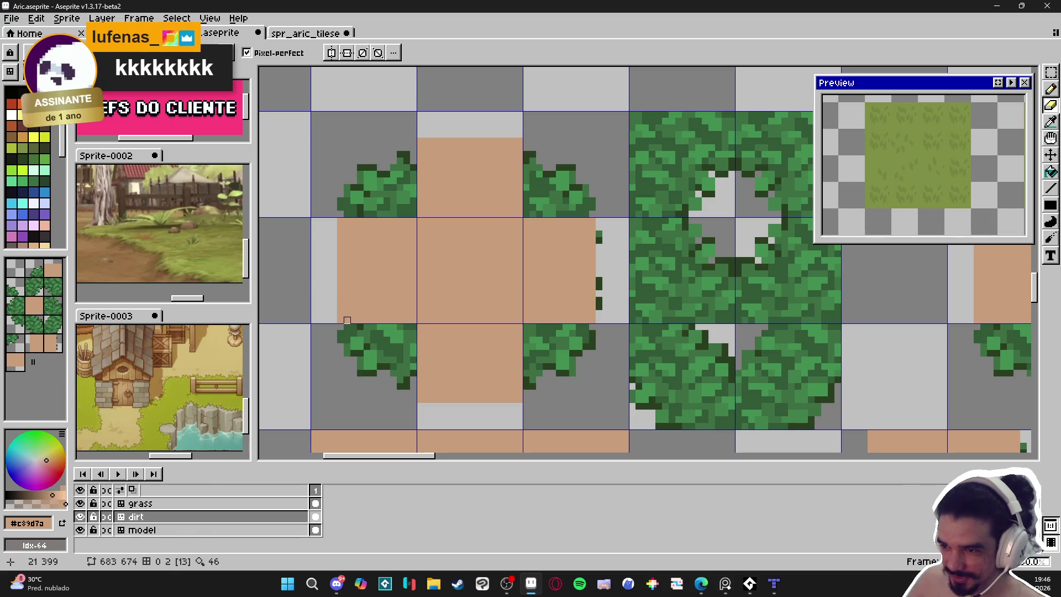
pyautogui.moveTo(346, 309); pyautogui.dragTo(344, 218)
pyautogui.hotkey('ctrl', 'z')
pyautogui.moveTo(602, 220)
pyautogui.mouseDown()
pyautogui.moveTo(602, 324)
pyautogui.moveTo(592, 217)
pyautogui.mouseUp()
pyautogui.moveTo(449, 351); pyautogui.dragTo(420, 318)
pyautogui.moveTo(342, 331)
pyautogui.mouseDown()
pyautogui.moveTo(359, 329)
pyautogui.moveTo(353, 300)
pyautogui.moveTo(359, 331)
pyautogui.moveTo(384, 350)
pyautogui.moveTo(359, 293)
pyautogui.mouseUp()
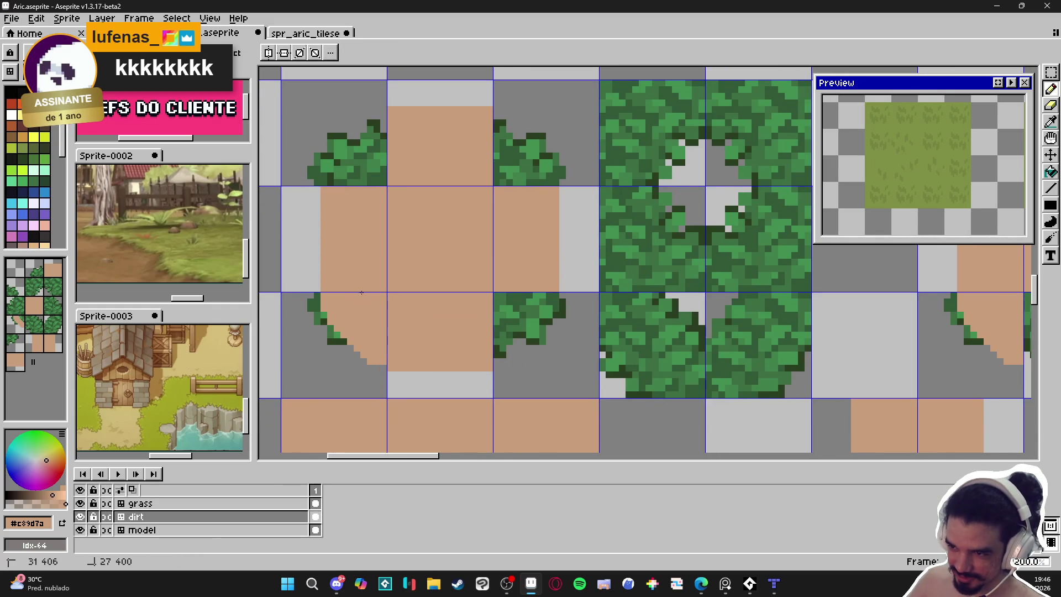
pyautogui.moveTo(503, 354)
pyautogui.mouseDown()
pyautogui.moveTo(533, 298)
pyautogui.moveTo(503, 299)
pyautogui.mouseUp()
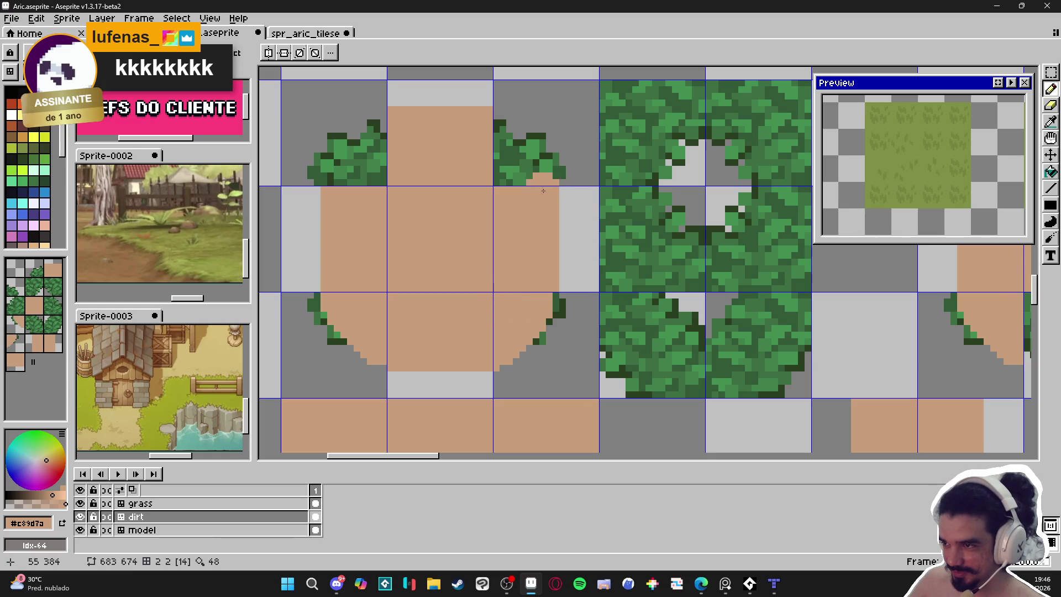
pyautogui.moveTo(537, 180)
pyautogui.mouseDown()
pyautogui.moveTo(506, 152)
pyautogui.moveTo(499, 111)
pyautogui.moveTo(541, 195)
pyautogui.mouseUp()
pyautogui.moveTo(381, 119)
pyautogui.mouseDown()
pyautogui.moveTo(376, 141)
pyautogui.moveTo(360, 125)
pyautogui.moveTo(360, 161)
pyautogui.mouseUp()
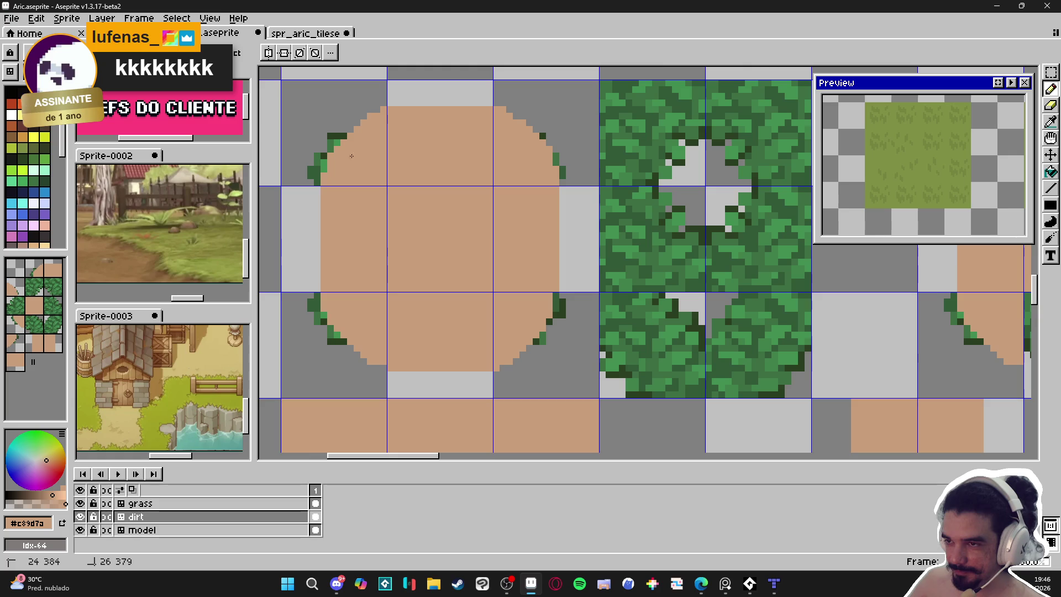
pyautogui.scroll(-4, 349, 159)
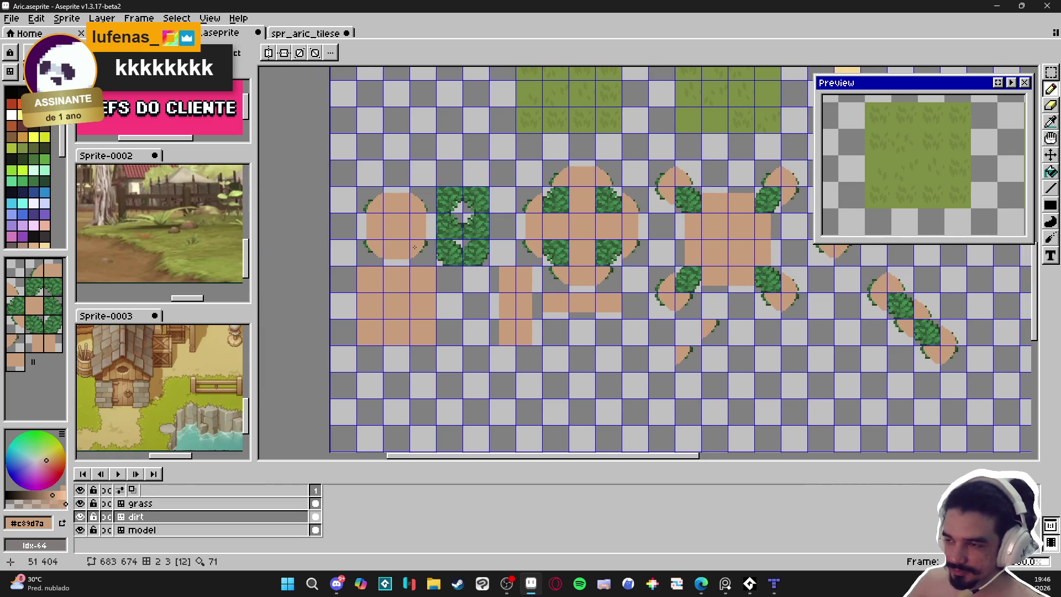
pyautogui.scroll(-1, 467, 276)
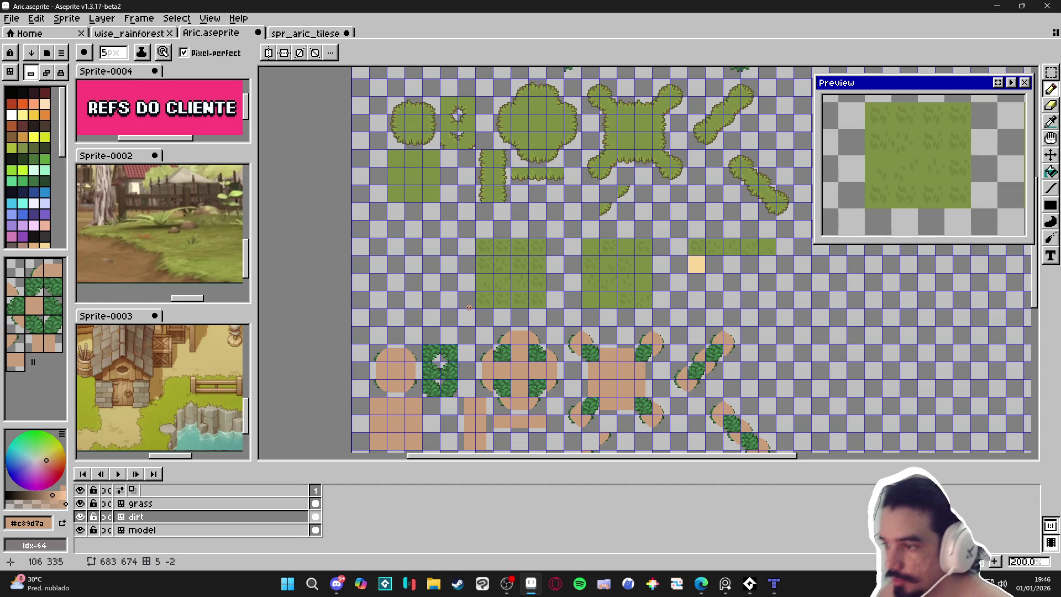
pyautogui.press('ctrl')
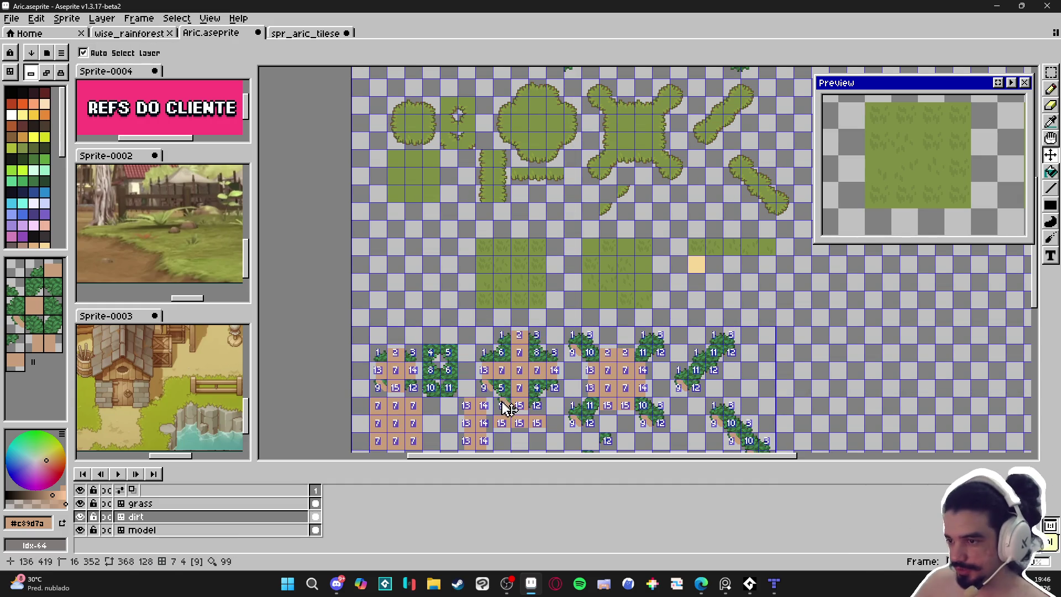
pyautogui.hotkey('ctrl', 'z')
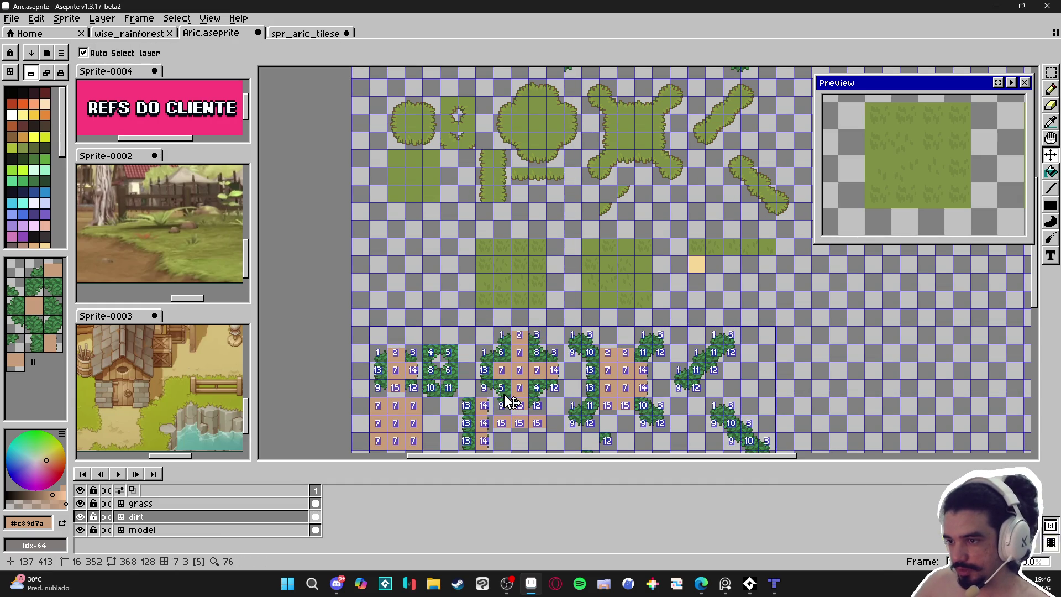
pyautogui.hotkey('ctrl', 'z')
pyautogui.hotkey('ctrl', 'z')
pyautogui.hotkey('ctrl', 'z')
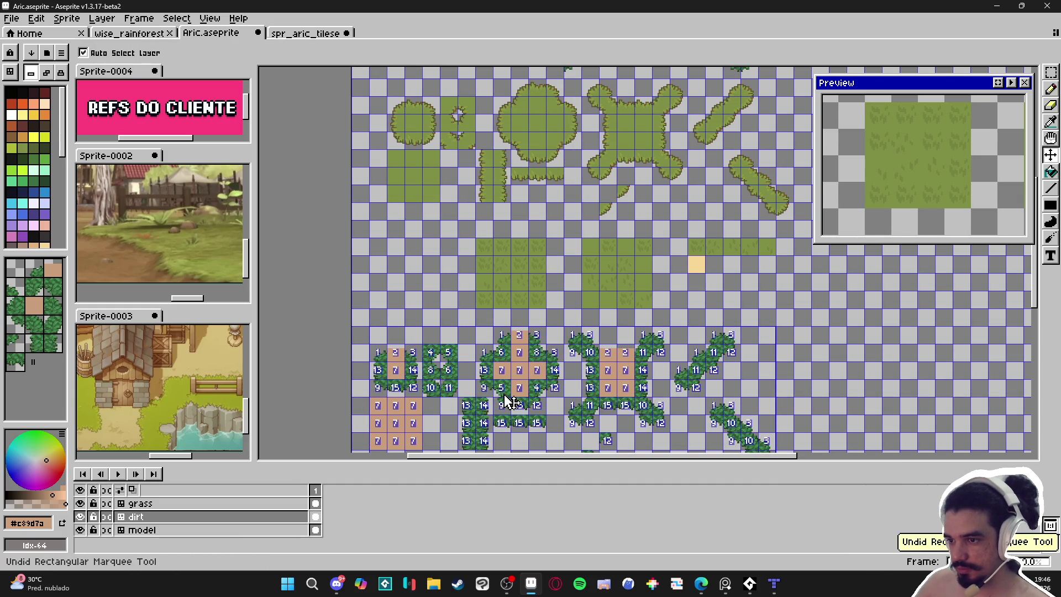
pyautogui.hotkey('ctrl', 'z')
pyautogui.press('b')
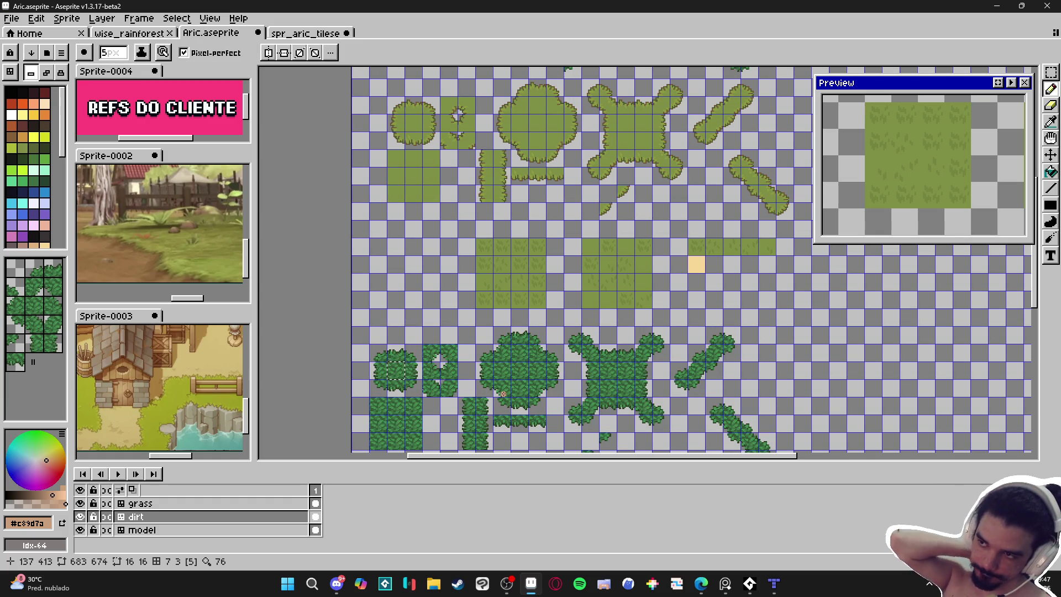
pyautogui.moveTo(443, 392); pyautogui.dragTo(407, 323)
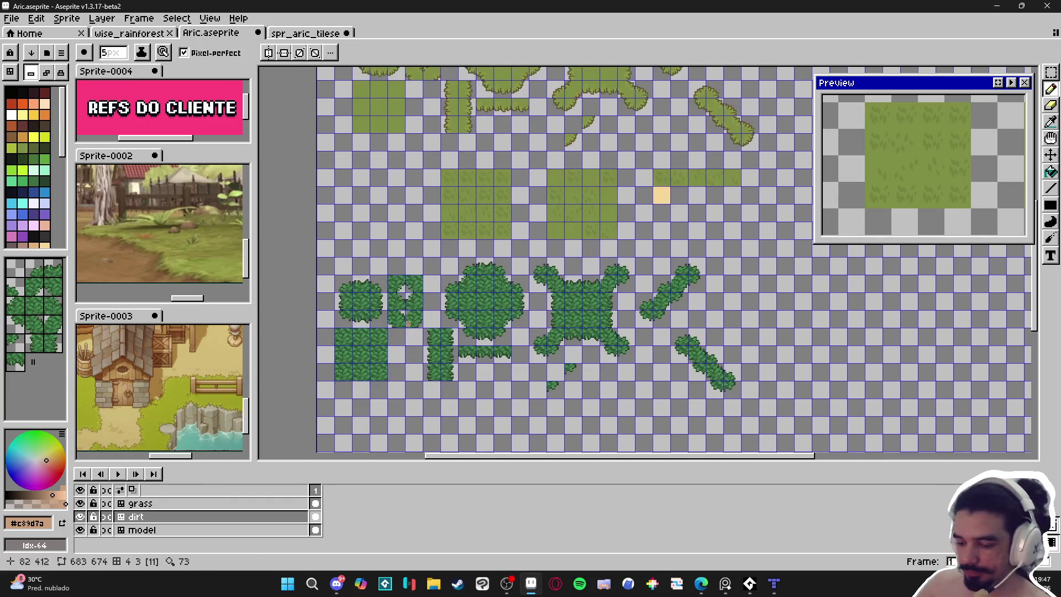
pyautogui.press('m')
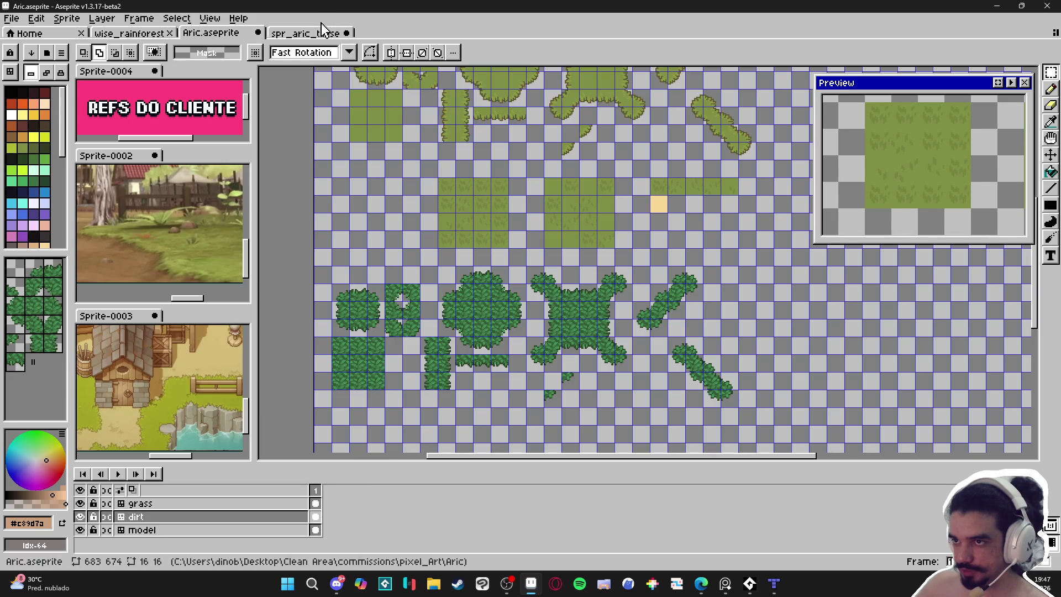
# In spr_aric_tileset, copy the 3×3 bush and hole tiles four tiles down below the grass.
pyautogui.click(329, 32)
pyautogui.scroll(-2, 425, 232)
pyautogui.moveTo(372, 121); pyautogui.dragTo(518, 268)
pyautogui.moveTo(550, 130); pyautogui.dragTo(619, 212)
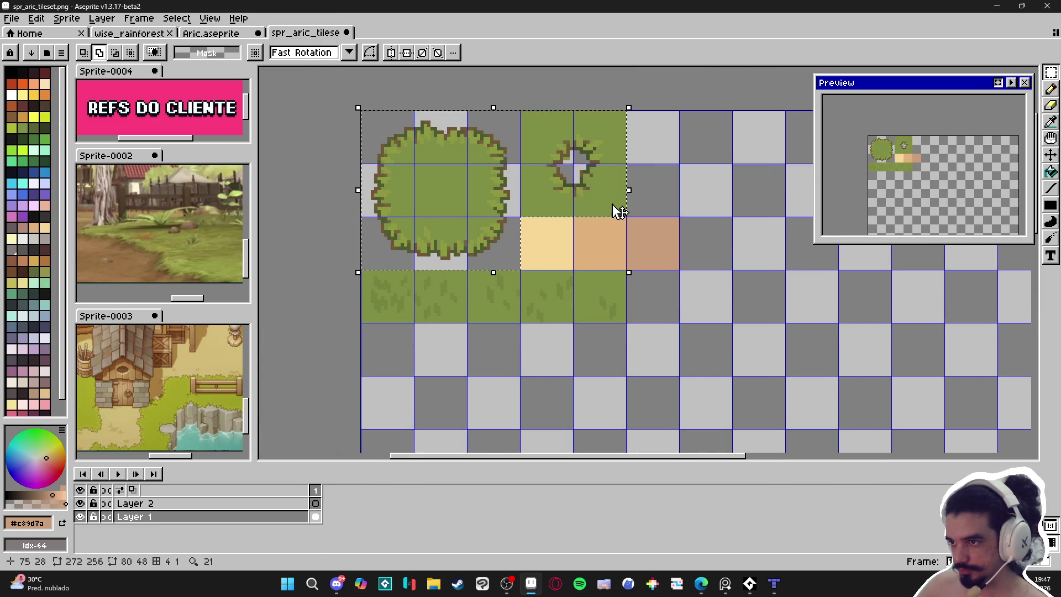
pyautogui.hotkey('ctrl', 'c')
pyautogui.hotkey('ctrl', 'v')
pyautogui.press('Down')
pyautogui.press('Down')
pyautogui.press('Down')
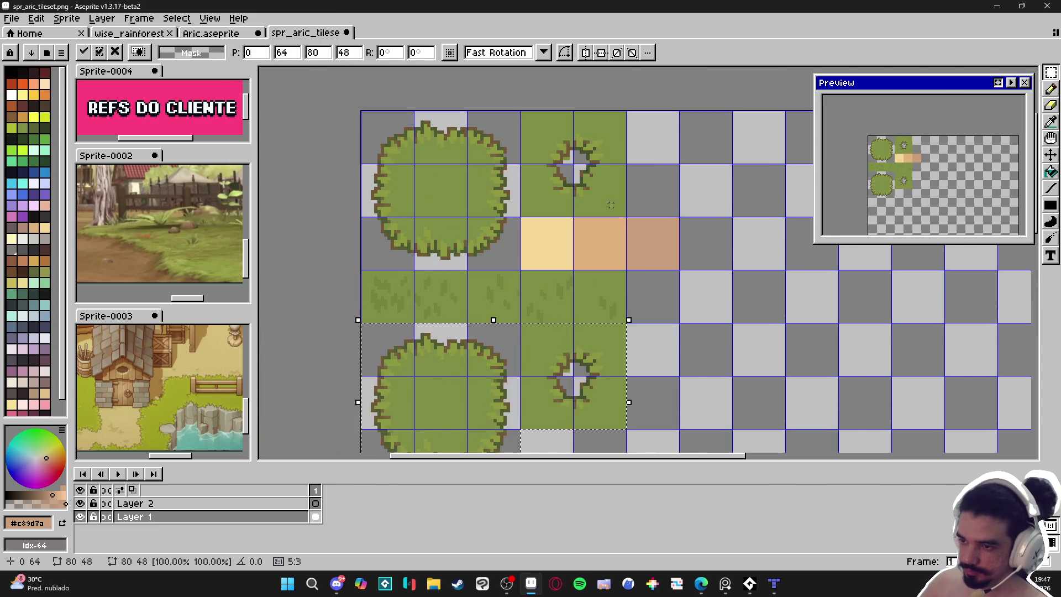
pyautogui.click(611, 205)
# Bucket-fill the copied tiles' empty areas with dirt colour.
pyautogui.scroll(-2, 558, 90)
pyautogui.press('m')
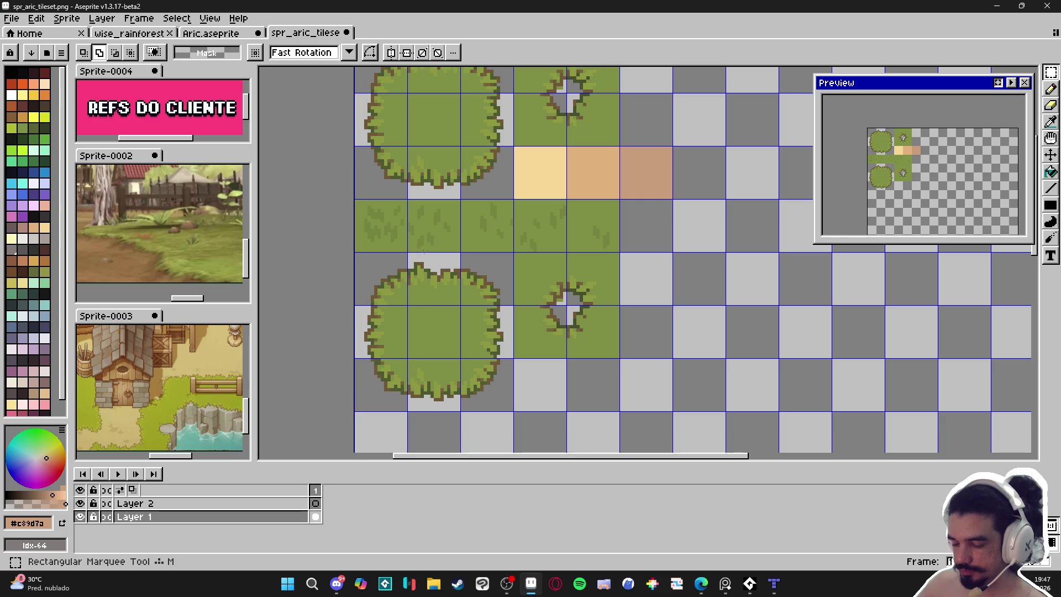
pyautogui.moveTo(372, 277); pyautogui.dragTo(614, 403)
pyautogui.press('g')
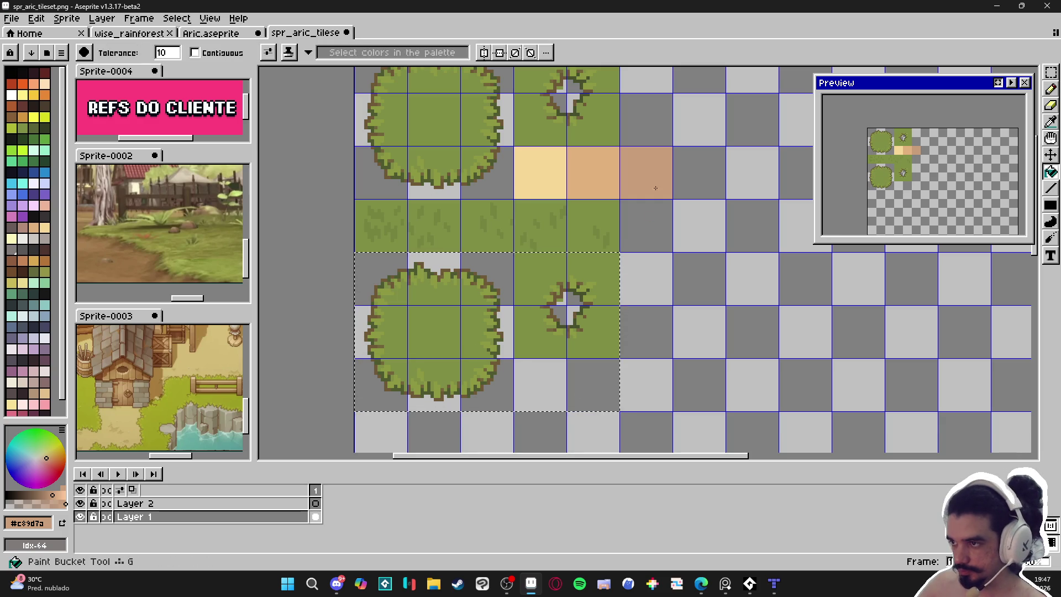
pyautogui.click(466, 296)
pyautogui.hotkey('ctrl', 'd')
# Save the spr_aric_tileset image.
pyautogui.scroll(-2, 588, 360)
pyautogui.scroll(1, 560, 365)
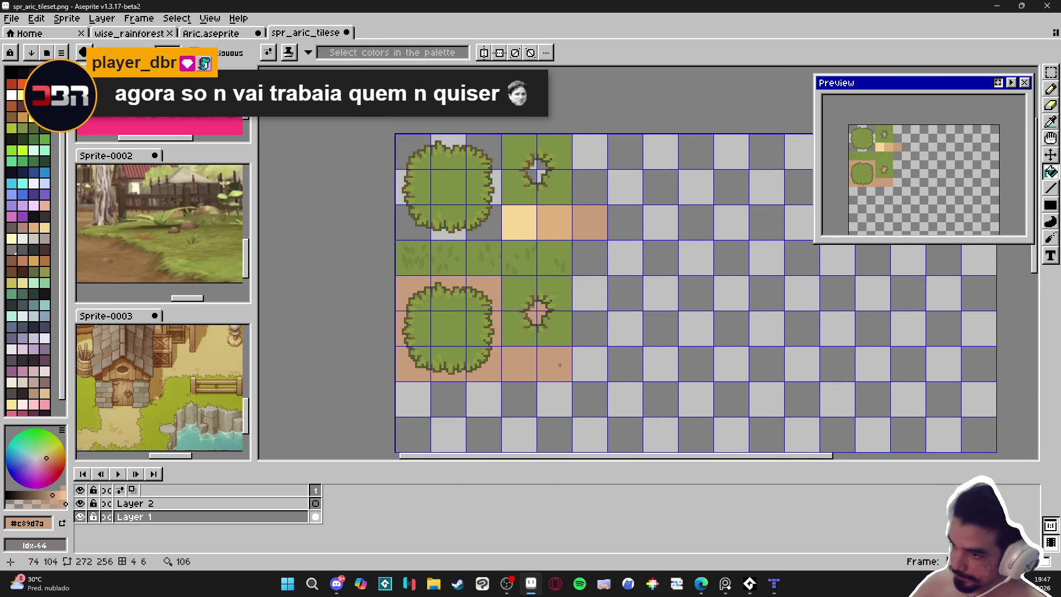
pyautogui.scroll(-1, 493, 377)
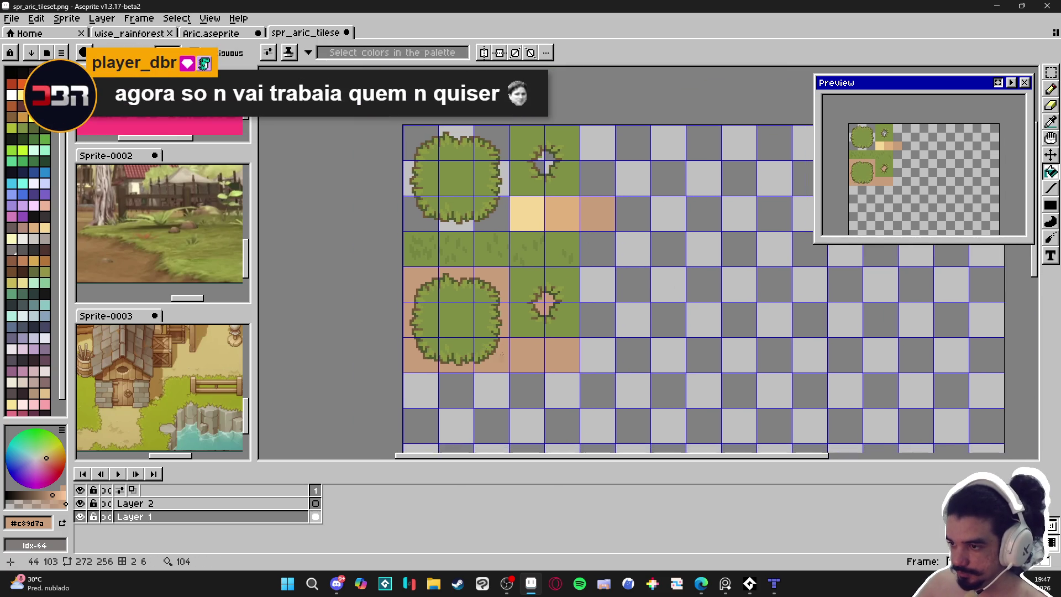
pyautogui.press('g')
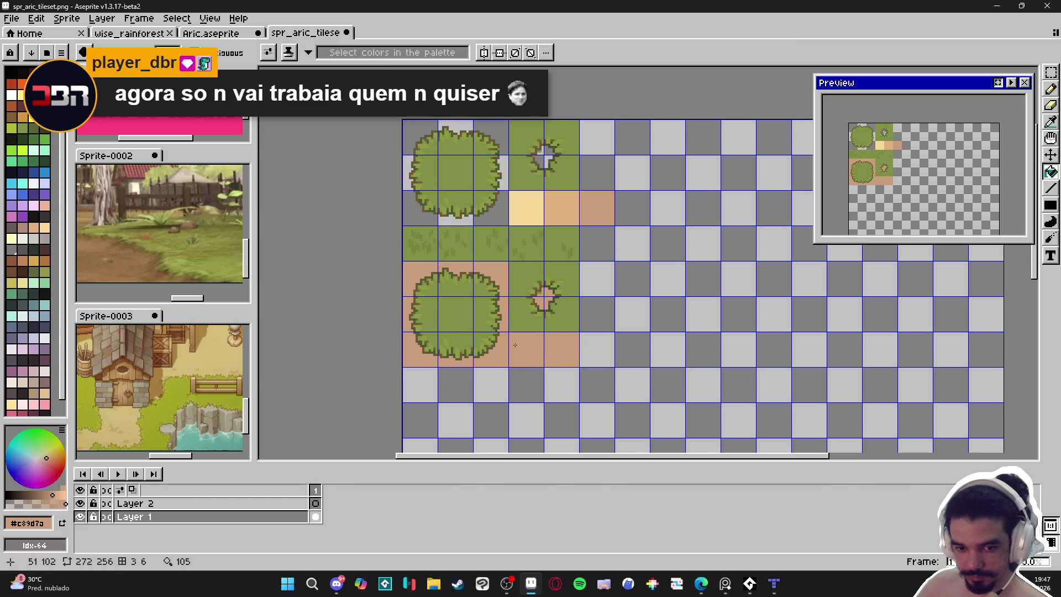
pyautogui.hotkey('ctrl', 's')
pyautogui.press('b')
pyautogui.scroll(2, 480, 366)
pyautogui.scroll(2, 480, 365)
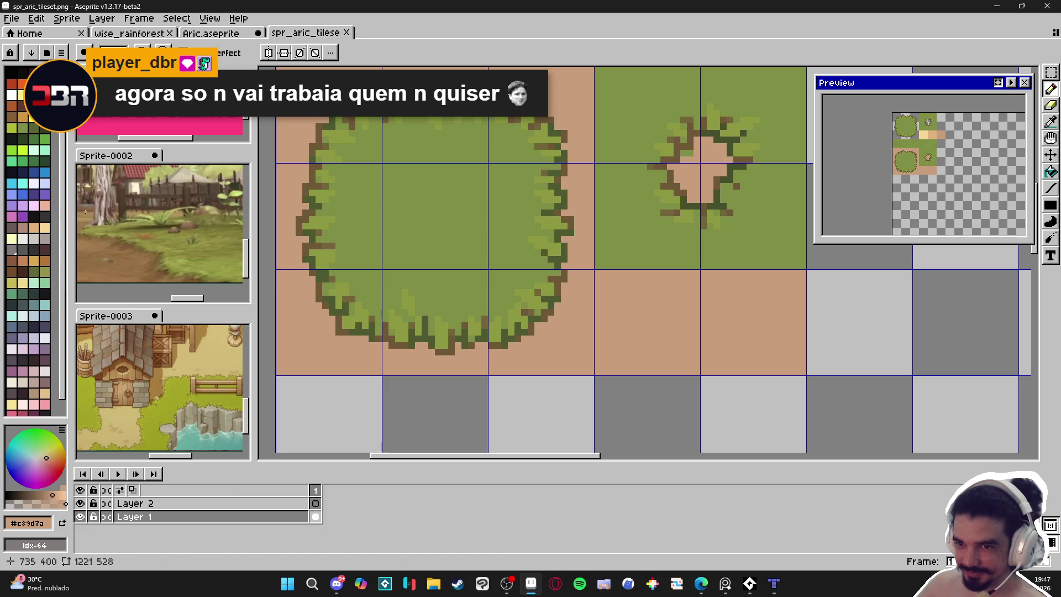
# Pick a dirt shade, shrink the pencil to about 2 pixels, and paint below the bush's bottom edge.
pyautogui.click(44, 205)
pyautogui.click(22, 227)
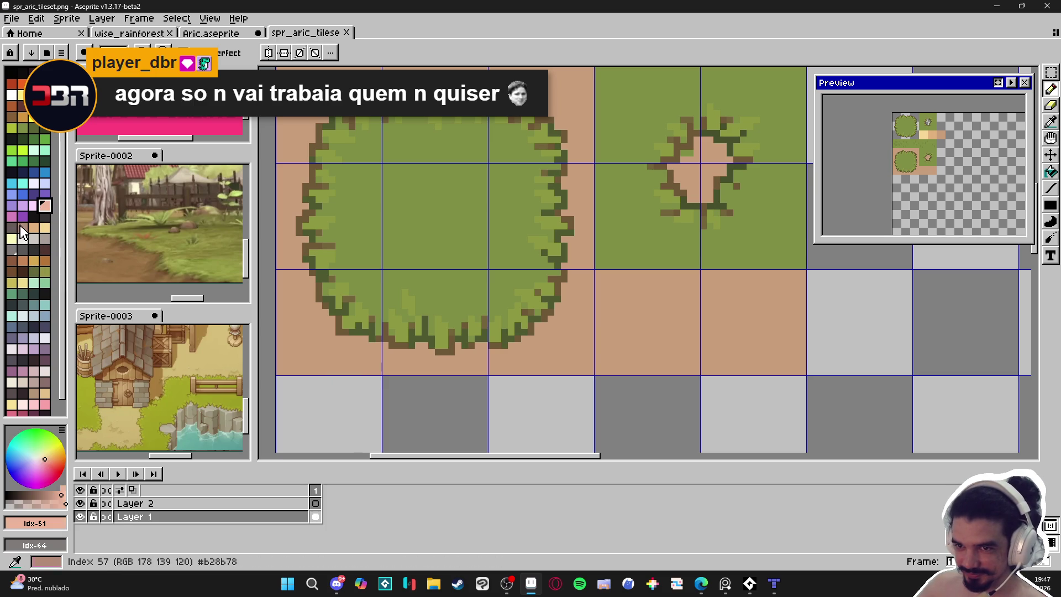
pyautogui.press('-')
pyautogui.press('-')
pyautogui.press('-')
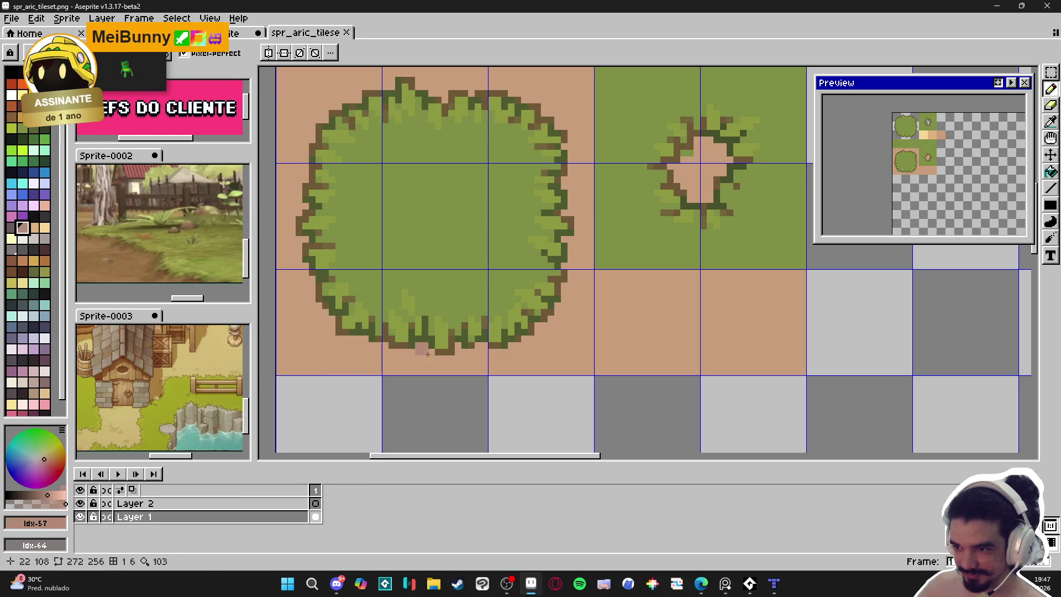
pyautogui.click(726, 583)
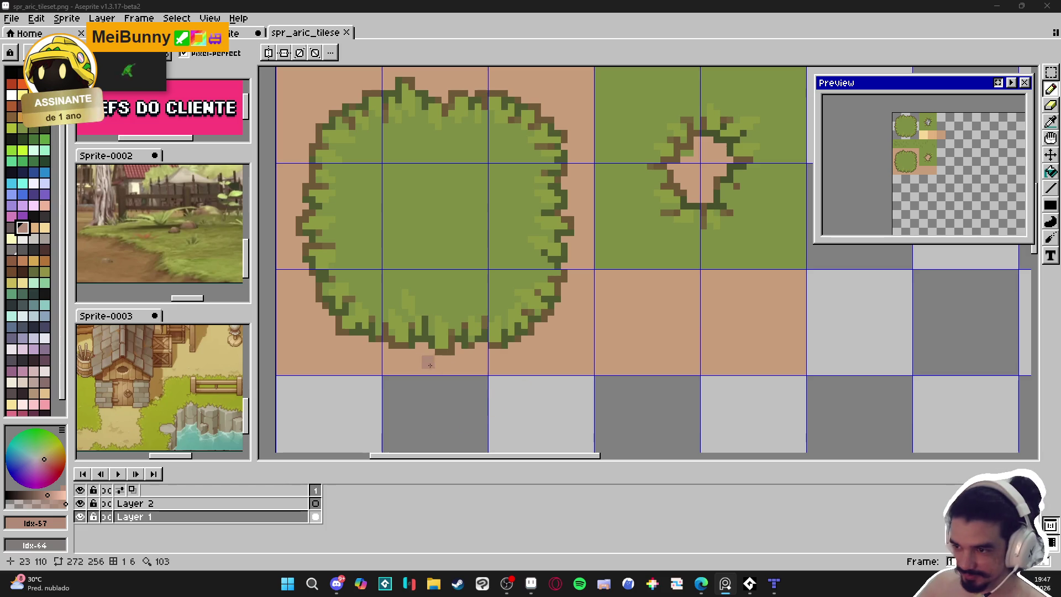
pyautogui.scroll(1, 433, 360)
pyautogui.click(434, 354)
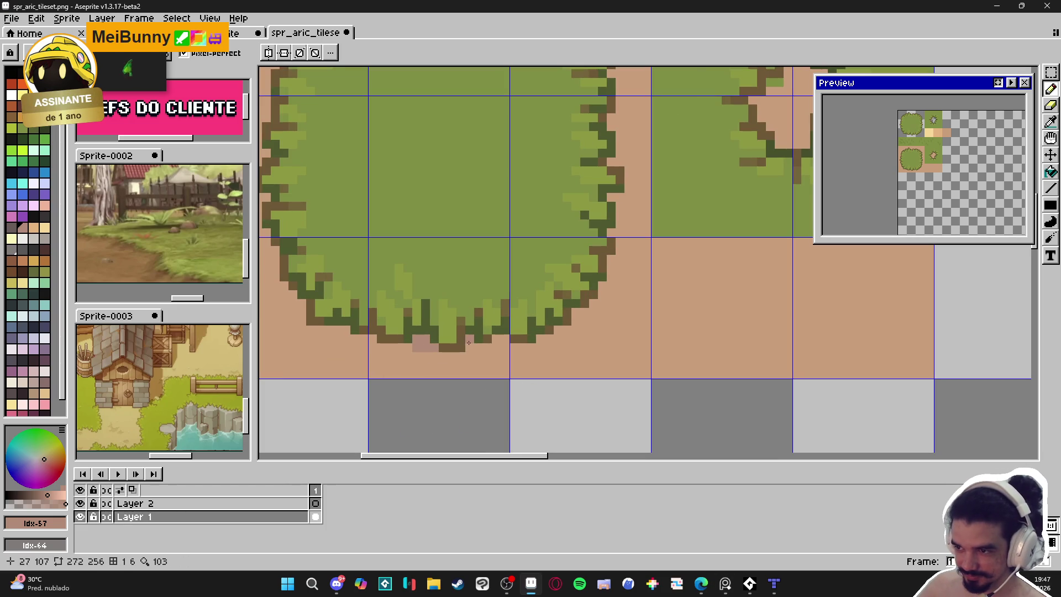
pyautogui.scroll(-1, 494, 353)
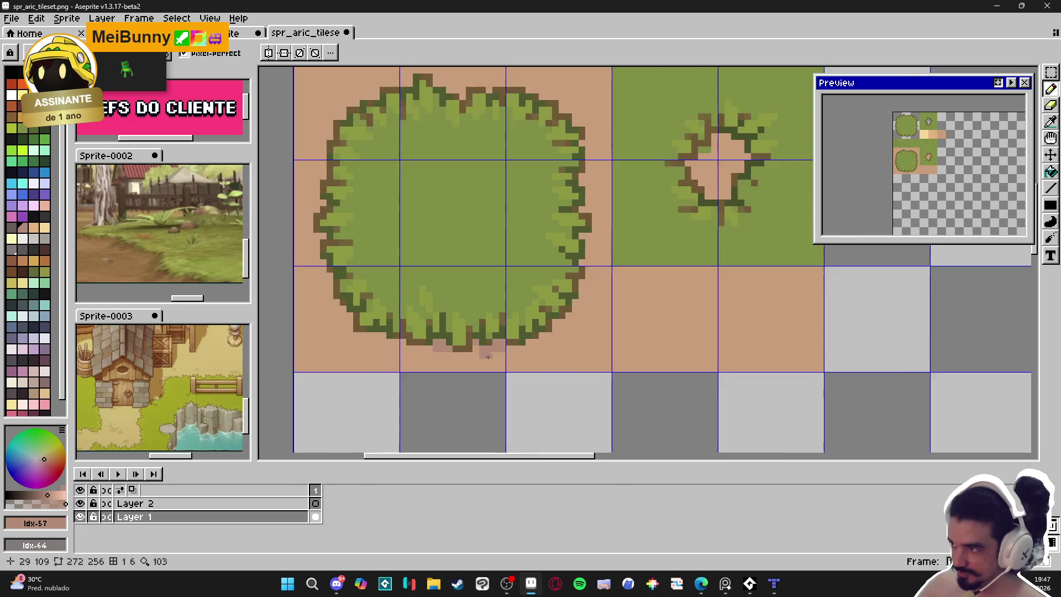
pyautogui.scroll(-3, 547, 415)
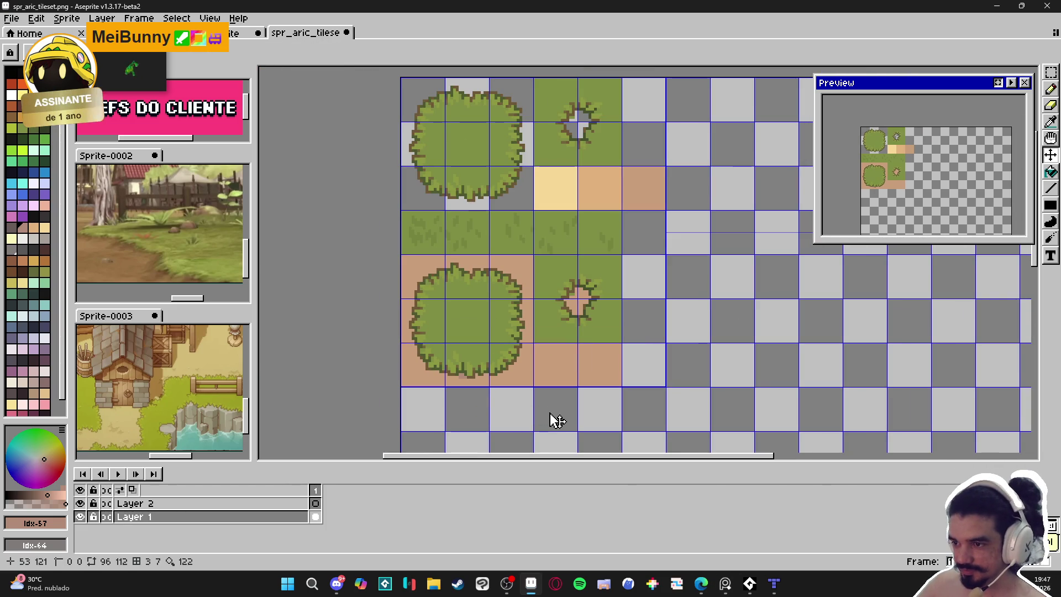
pyautogui.scroll(-1, 547, 418)
pyautogui.scroll(1, 490, 413)
# Select the lower dirt-bordered bush and grass-hole tiles, then bring up Aric.aseprite's tree tiles.
pyautogui.press('m')
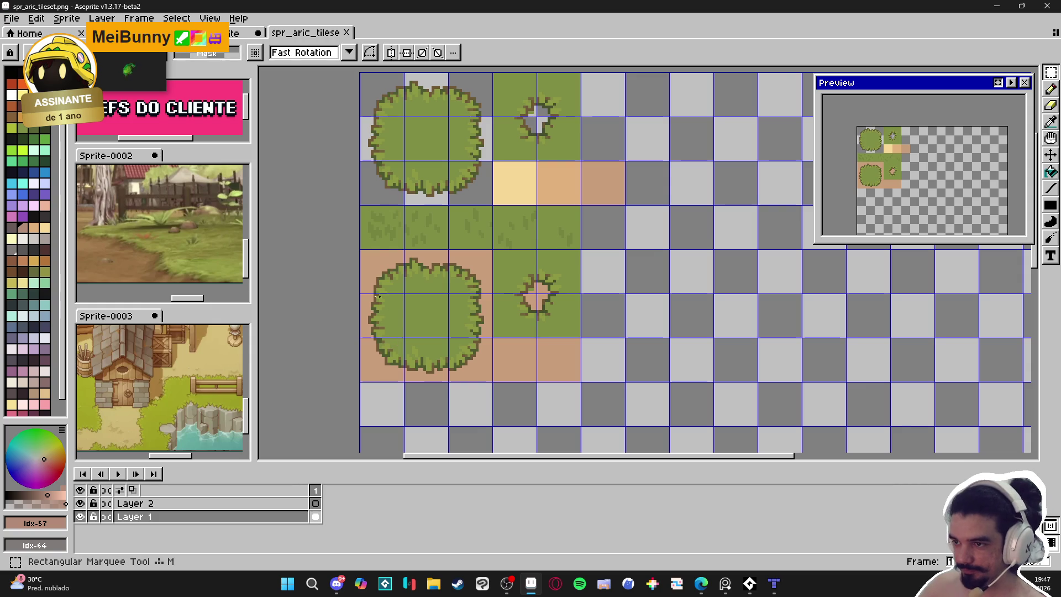
pyautogui.moveTo(367, 257); pyautogui.dragTo(469, 378)
pyautogui.moveTo(500, 255); pyautogui.dragTo(521, 331)
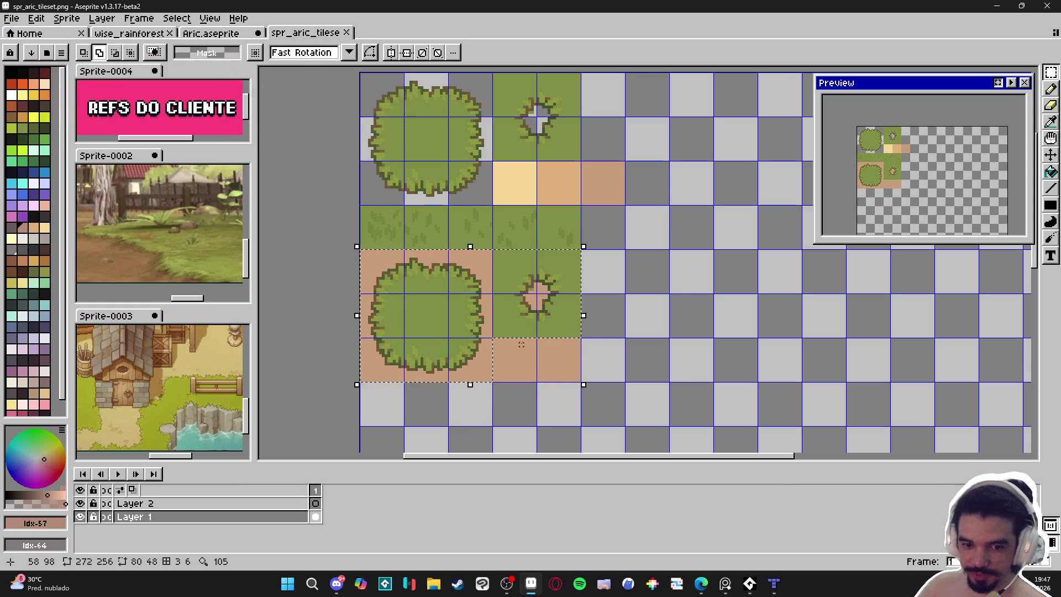
pyautogui.click(235, 33)
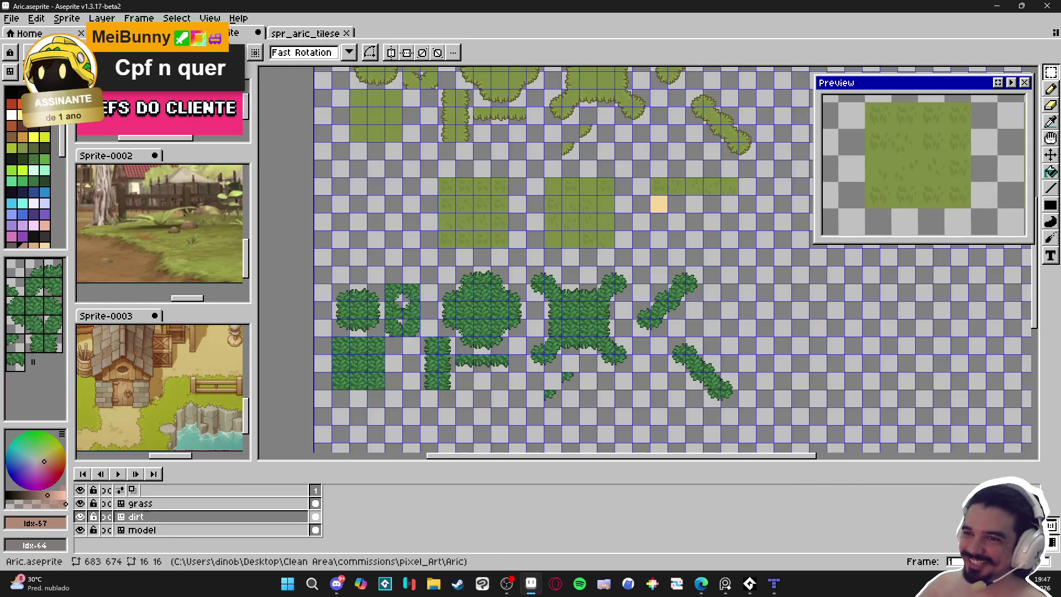
pyautogui.scroll(2, 352, 328)
pyautogui.press('Tab')
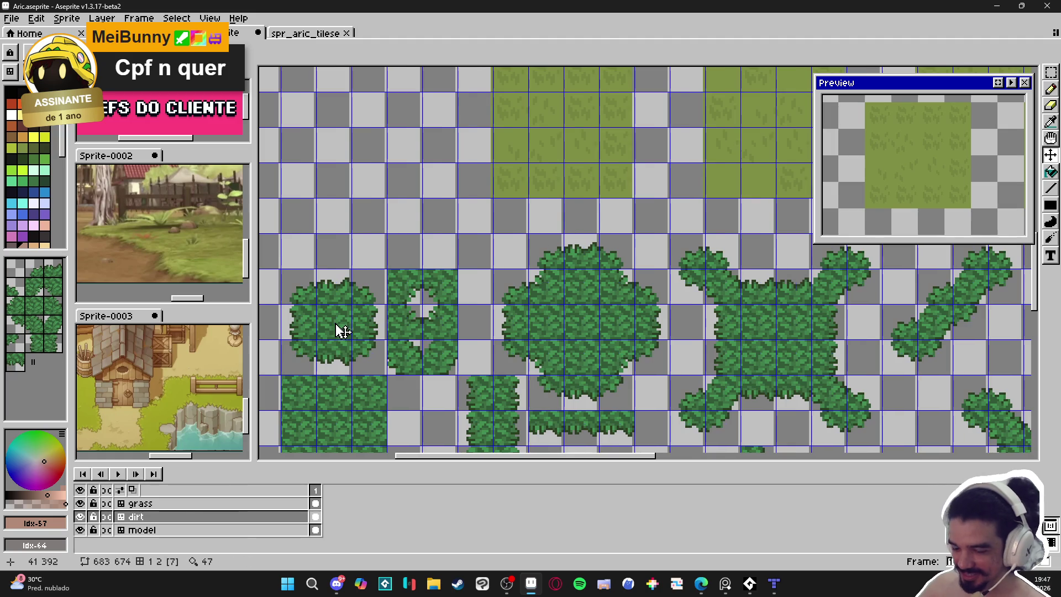
pyautogui.moveTo(334, 320)
pyautogui.mouseDown()
pyautogui.moveTo(398, 315)
pyautogui.moveTo(379, 301)
pyautogui.mouseUp()
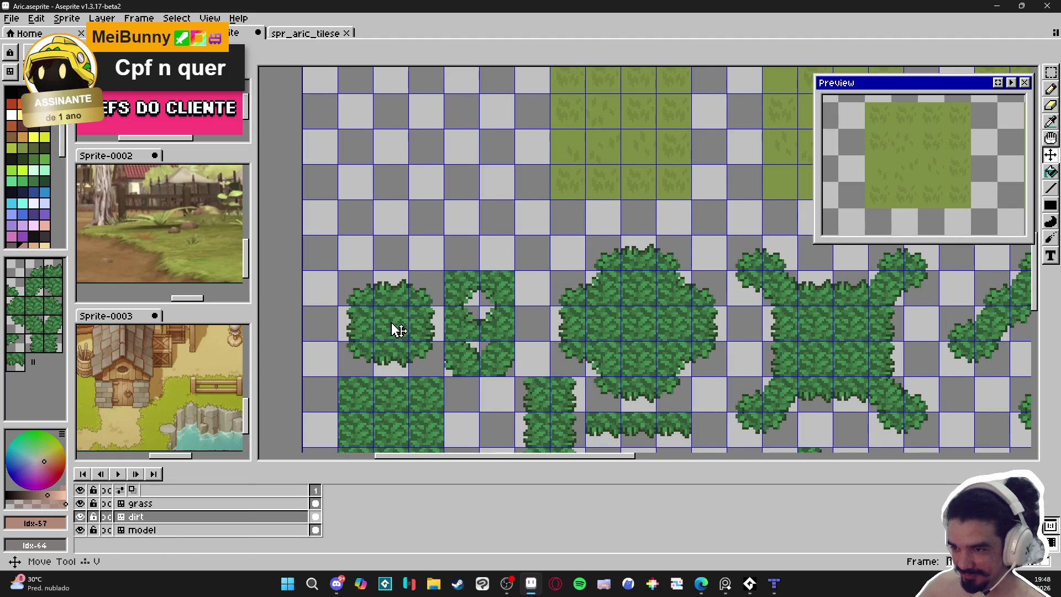
# Clear the dirt layer's tree tiles and paste the copied bush tiles into place.
pyautogui.press('m')
pyautogui.hotkey('ctrl', 'a')
pyautogui.press('Delete')
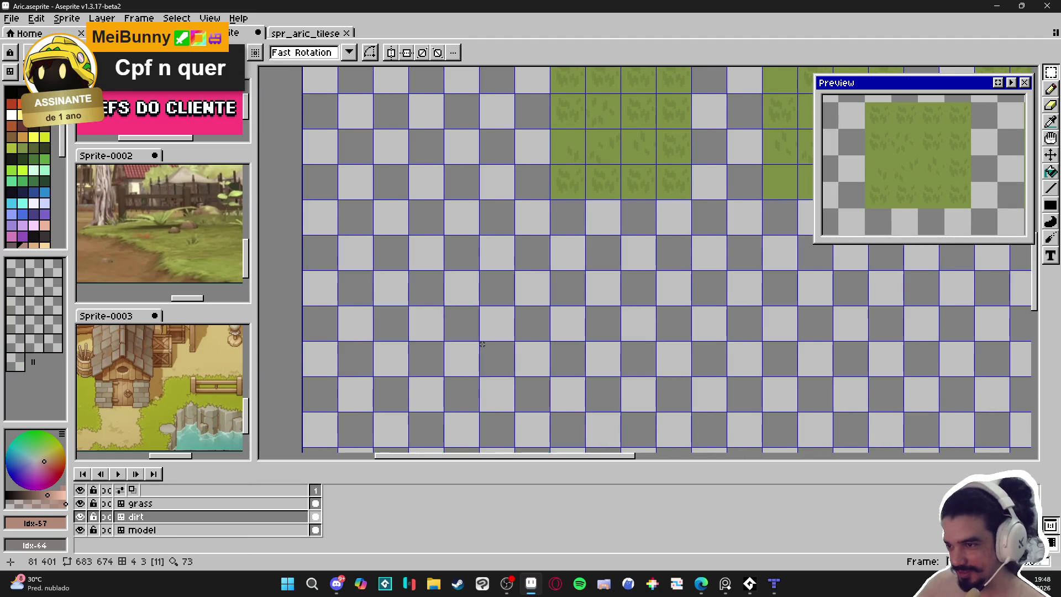
pyautogui.hotkey('ctrl', 'v')
pyautogui.moveTo(379, 250); pyautogui.dragTo(421, 318)
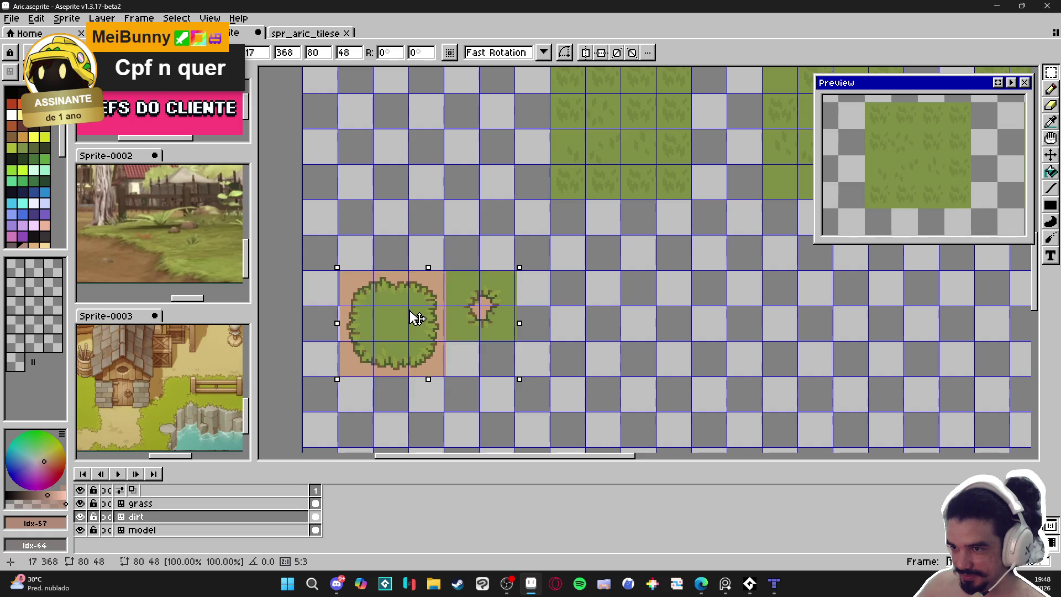
pyautogui.hotkey('ctrl', 'z')
pyautogui.hotkey('ctrl', 'z')
pyautogui.scroll(-1, 414, 332)
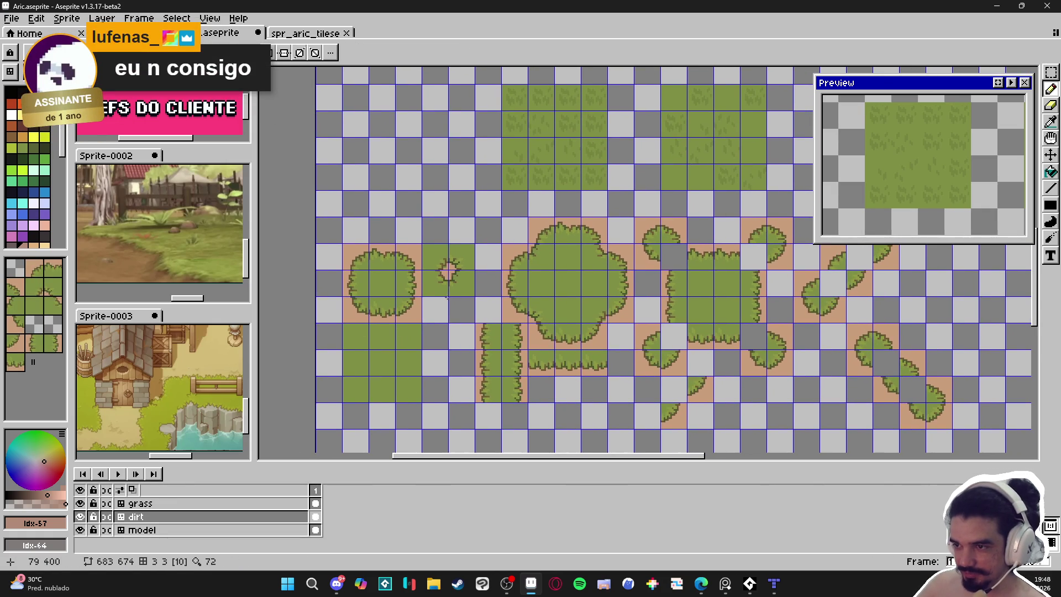
# Paint dirt pixels over the grass along the bush's bottom and lower-right edges.
pyautogui.scroll(2, 399, 314)
pyautogui.scroll(-1, 397, 312)
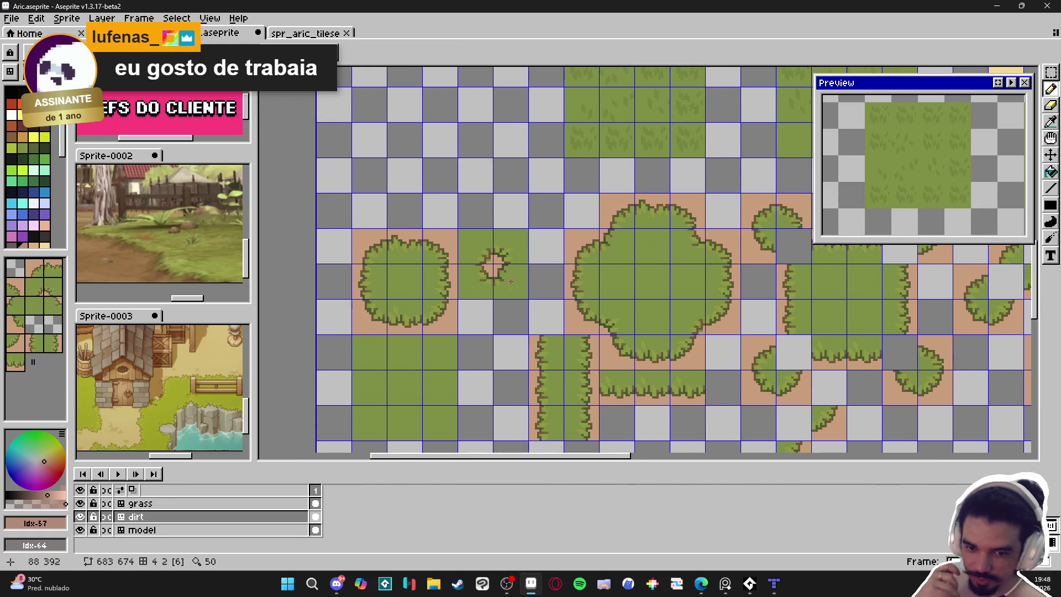
pyautogui.hscroll(5, 606, 314)
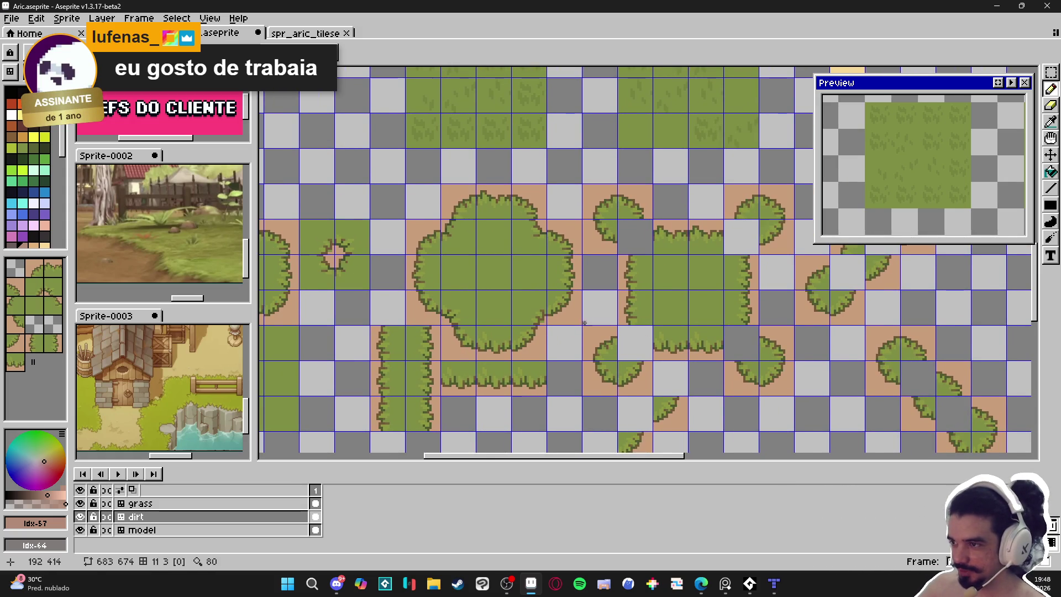
pyautogui.scroll(-4, 582, 320)
pyautogui.scroll(2, 509, 282)
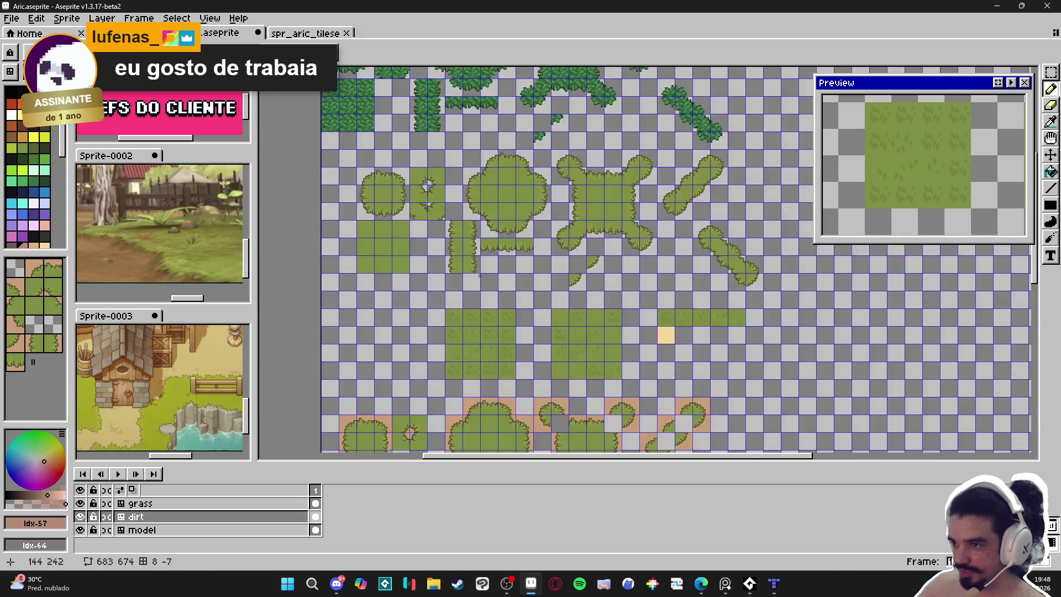
pyautogui.scroll(-3, 396, 270)
pyautogui.scroll(3, 443, 315)
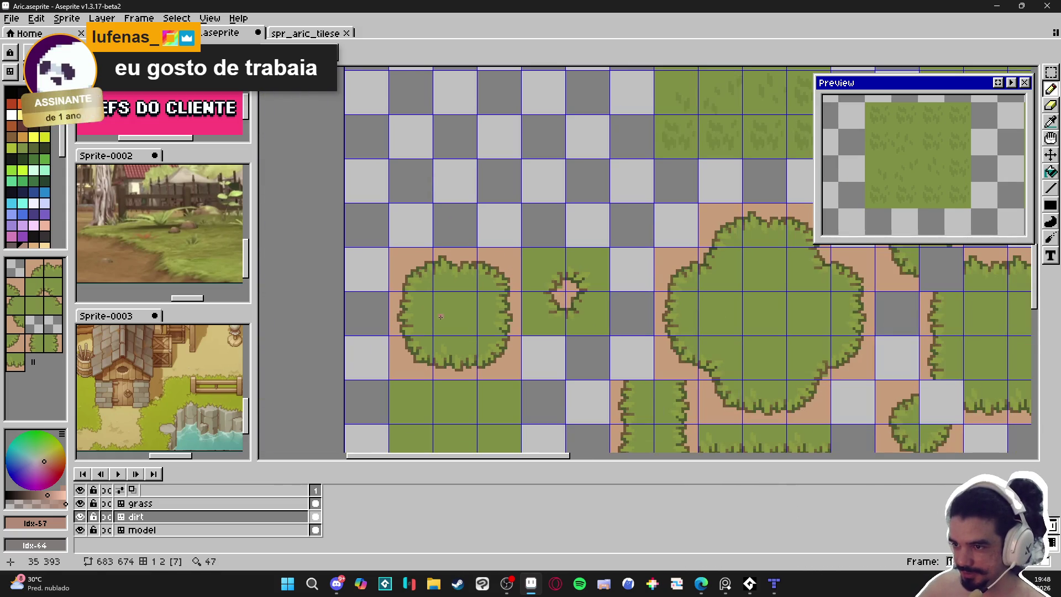
pyautogui.scroll(3, 421, 370)
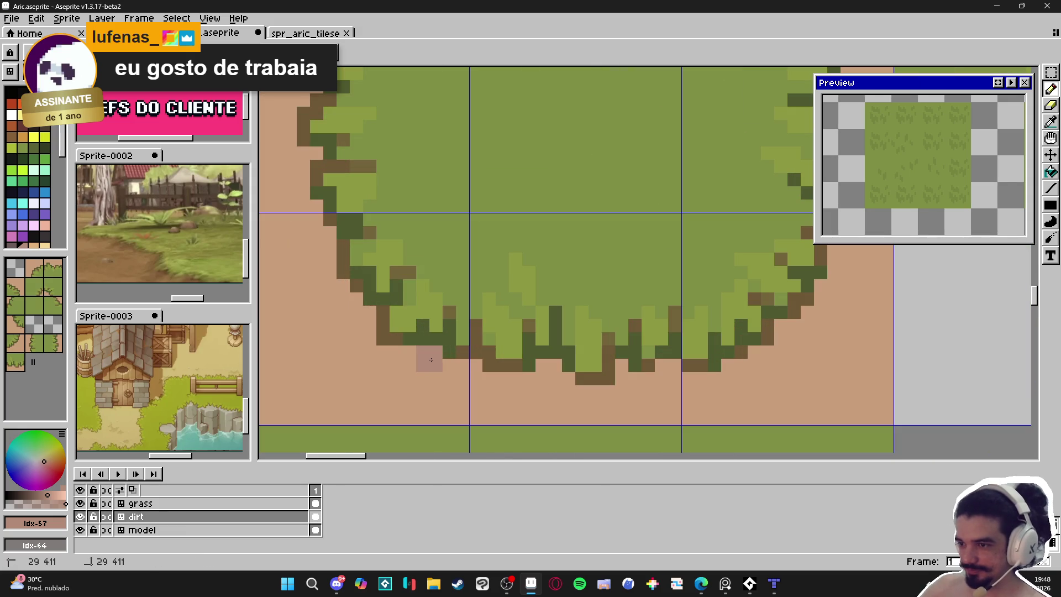
pyautogui.moveTo(556, 378)
pyautogui.mouseDown()
pyautogui.moveTo(556, 365)
pyautogui.moveTo(569, 374)
pyautogui.mouseUp()
pyautogui.click(622, 365)
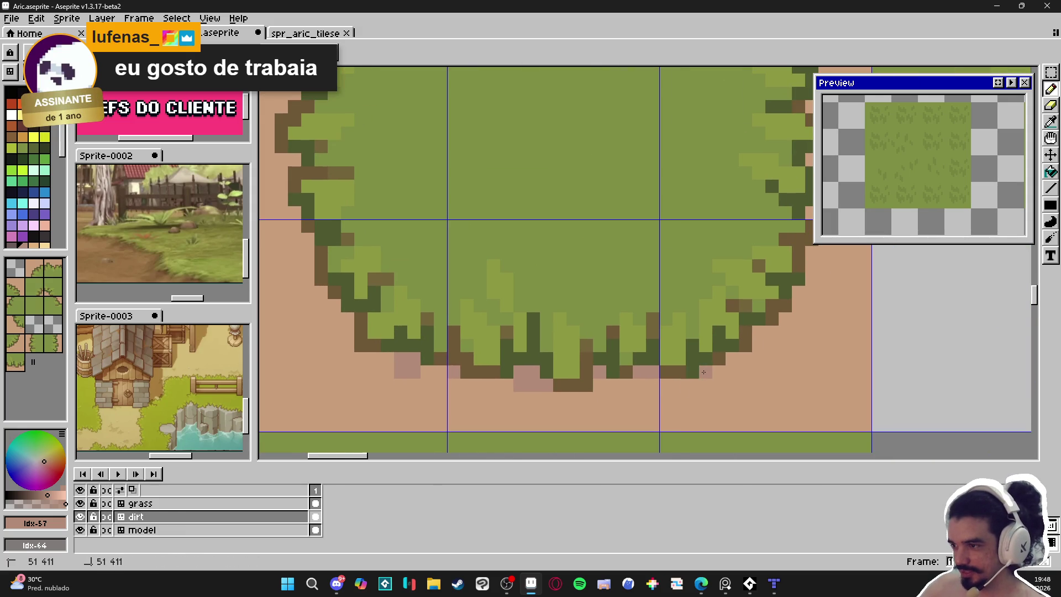
pyautogui.moveTo(773, 344); pyautogui.dragTo(627, 387)
pyautogui.click(622, 381)
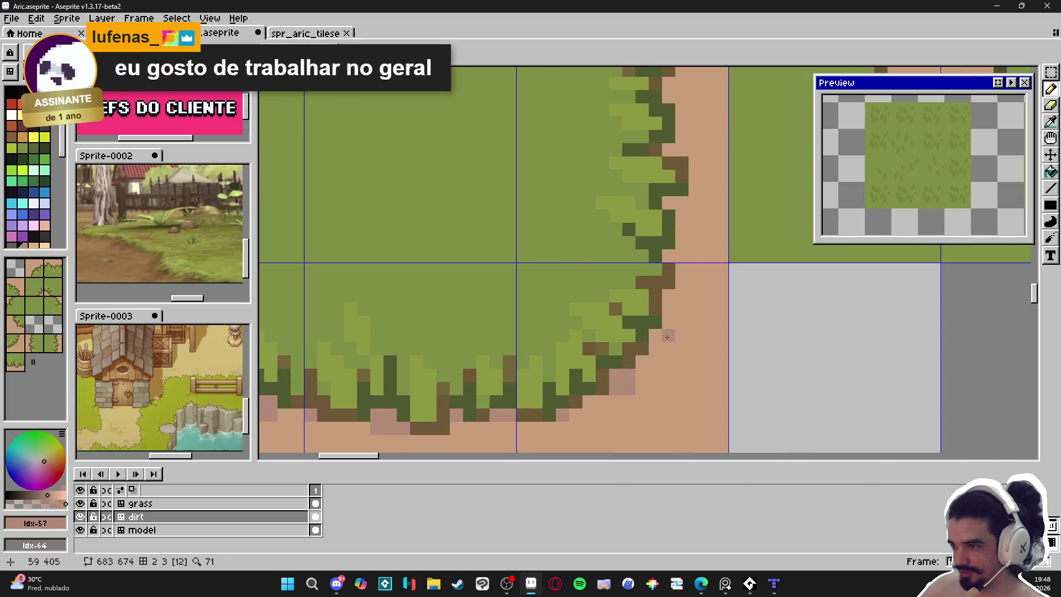
pyautogui.click(670, 255)
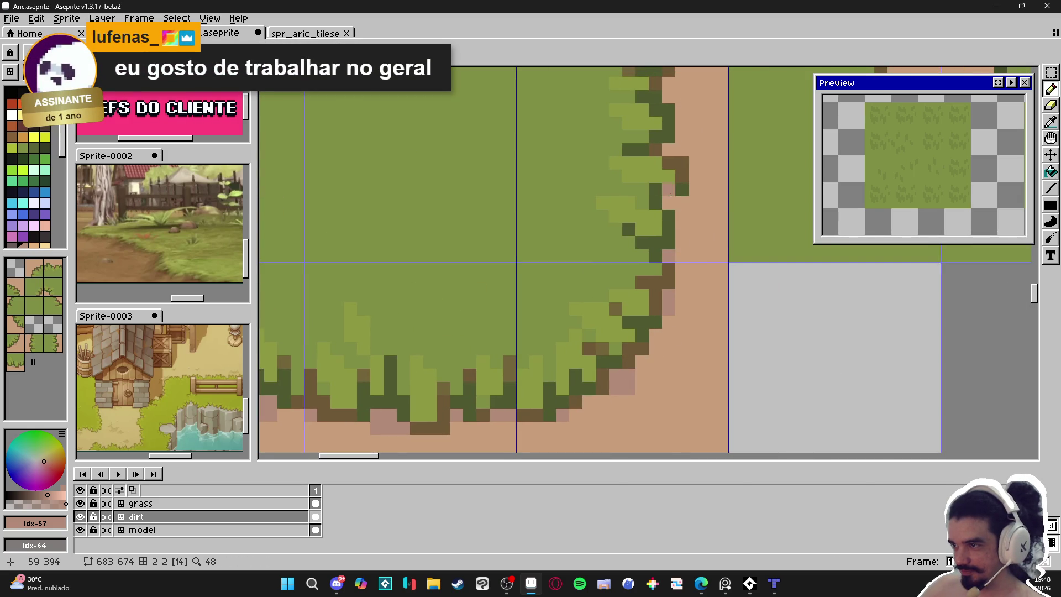
# Add pink dirt pixels along the bush's right and top edges, sampling the dirt colour.
pyautogui.scroll(-2, 676, 199)
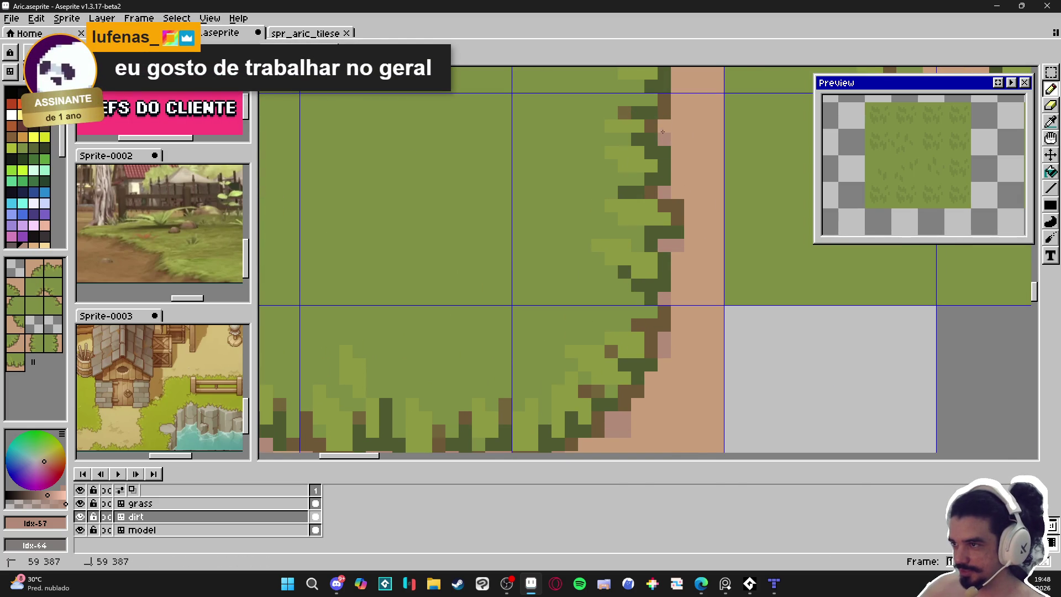
pyautogui.moveTo(662, 192); pyautogui.dragTo(652, 294)
pyautogui.scroll(1, 636, 208)
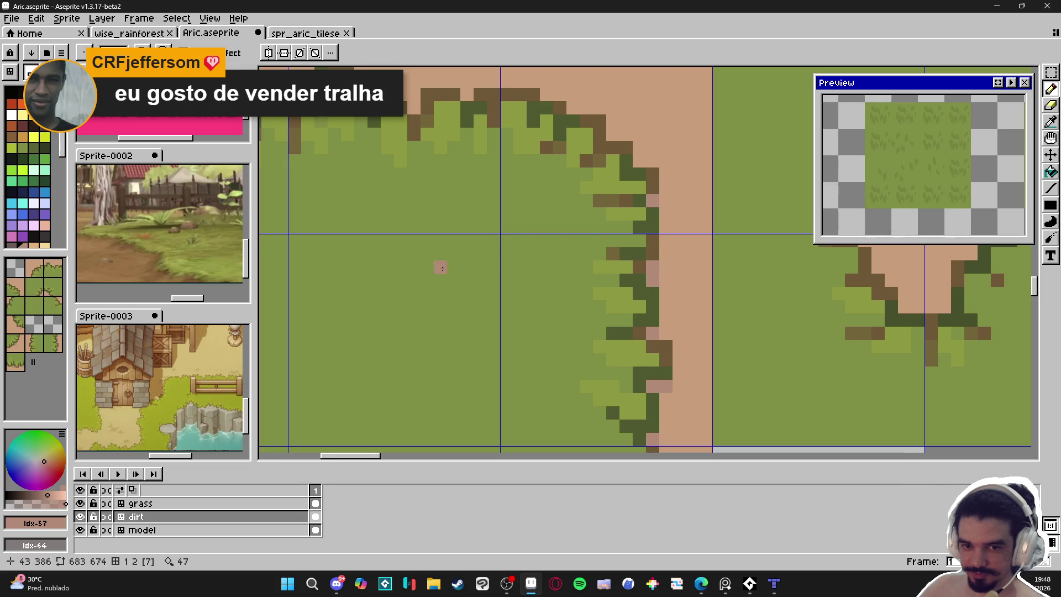
pyautogui.moveTo(435, 269); pyautogui.dragTo(556, 340)
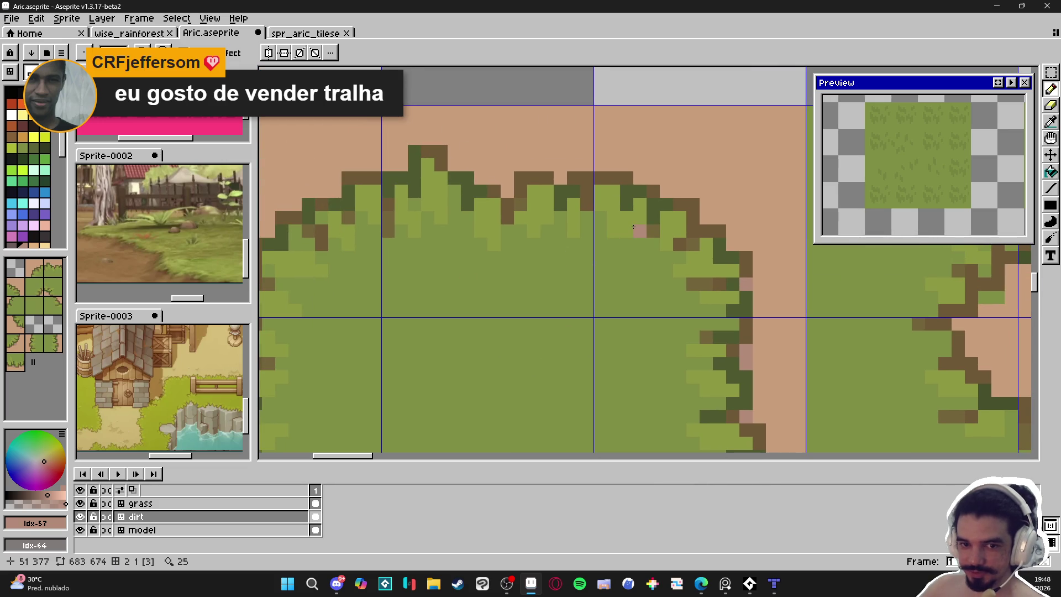
pyautogui.click(667, 197)
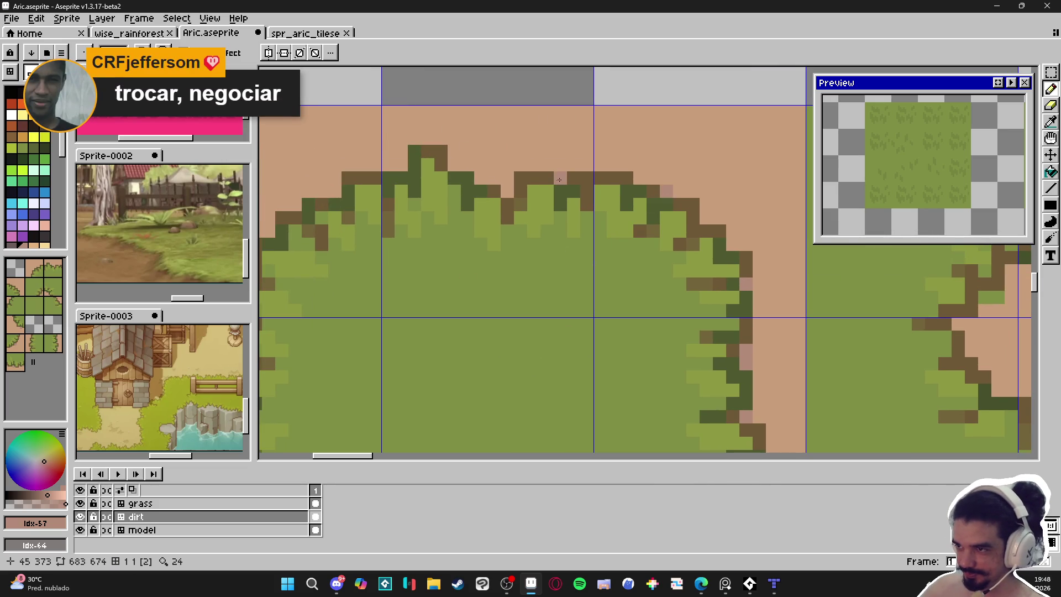
pyautogui.moveTo(505, 178); pyautogui.dragTo(477, 181)
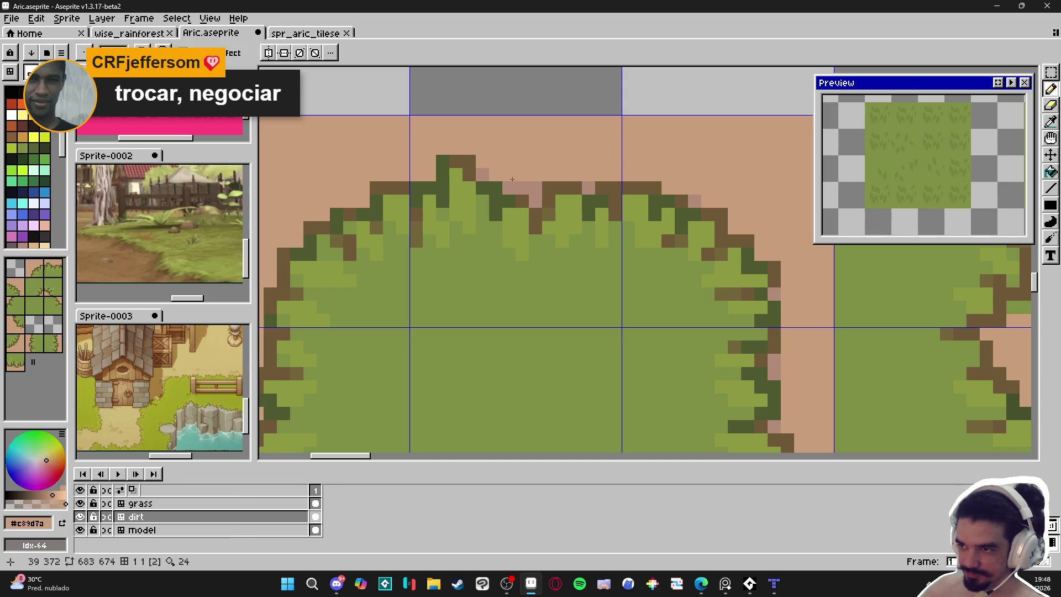
pyautogui.keyDown('alt'); pyautogui.click(448, 197); pyautogui.keyUp('alt')
pyautogui.moveTo(367, 192); pyautogui.dragTo(509, 212)
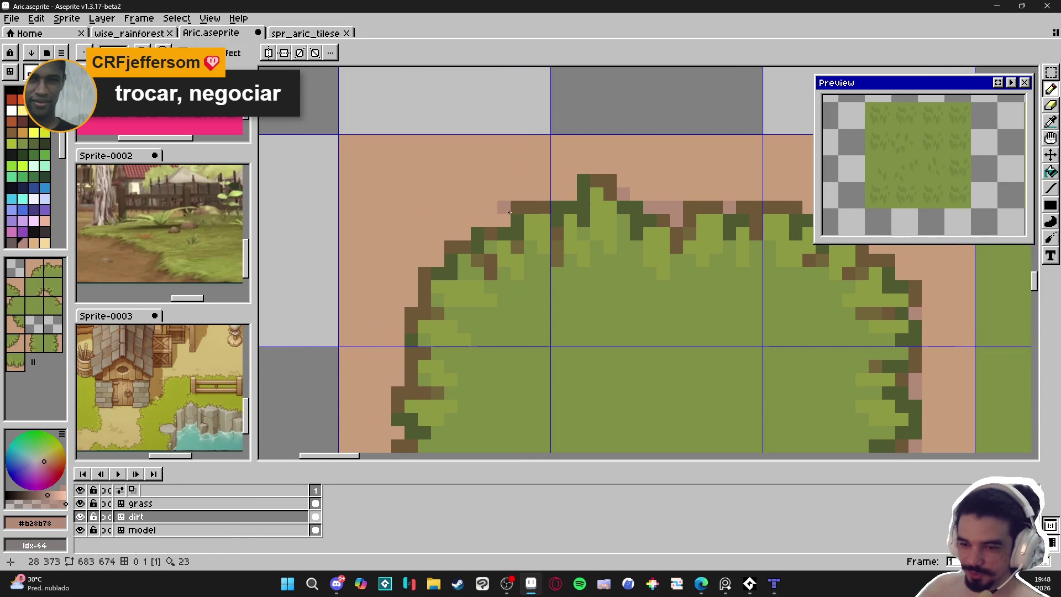
pyautogui.click(504, 225)
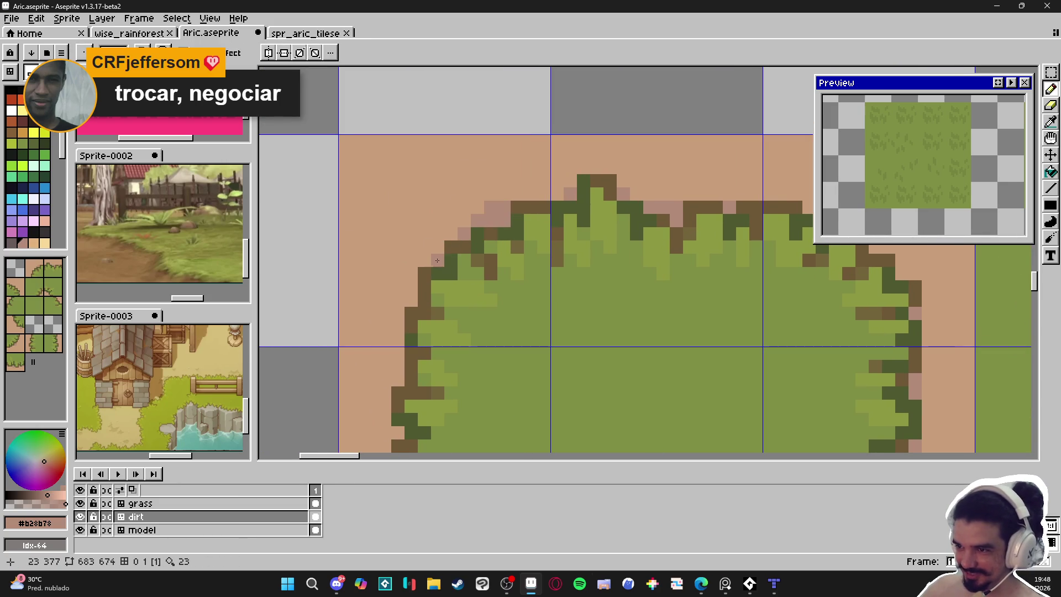
pyautogui.moveTo(421, 283); pyautogui.dragTo(432, 232)
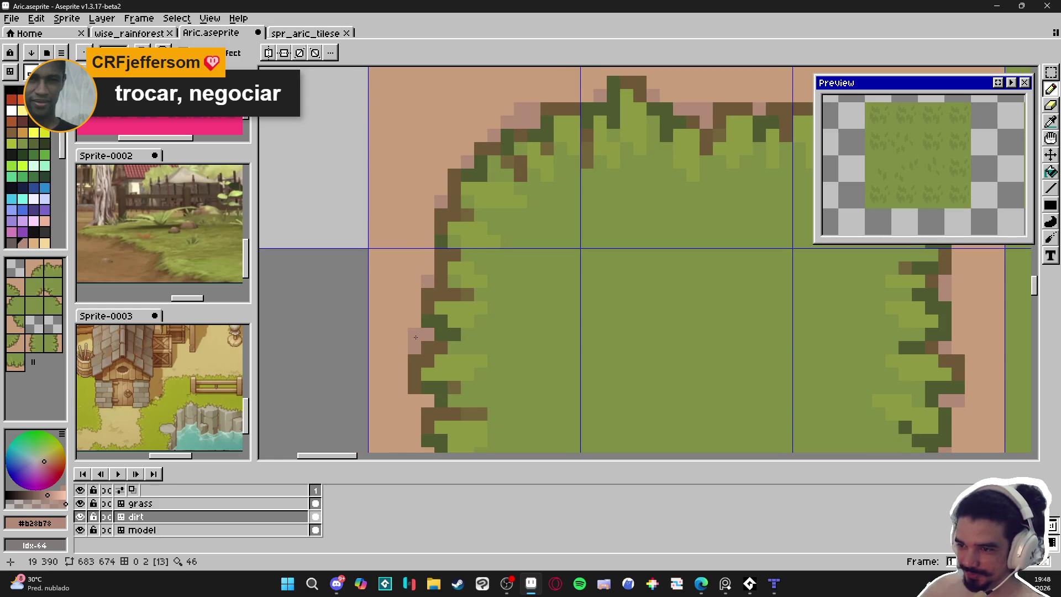
pyautogui.moveTo(416, 338); pyautogui.dragTo(427, 294)
pyautogui.moveTo(421, 350)
pyautogui.mouseDown()
pyautogui.moveTo(410, 339)
pyautogui.moveTo(433, 347)
pyautogui.mouseUp()
# Show the tile grid and add a darker pink pixel beside the grass edge.
pyautogui.scroll(-1, 435, 368)
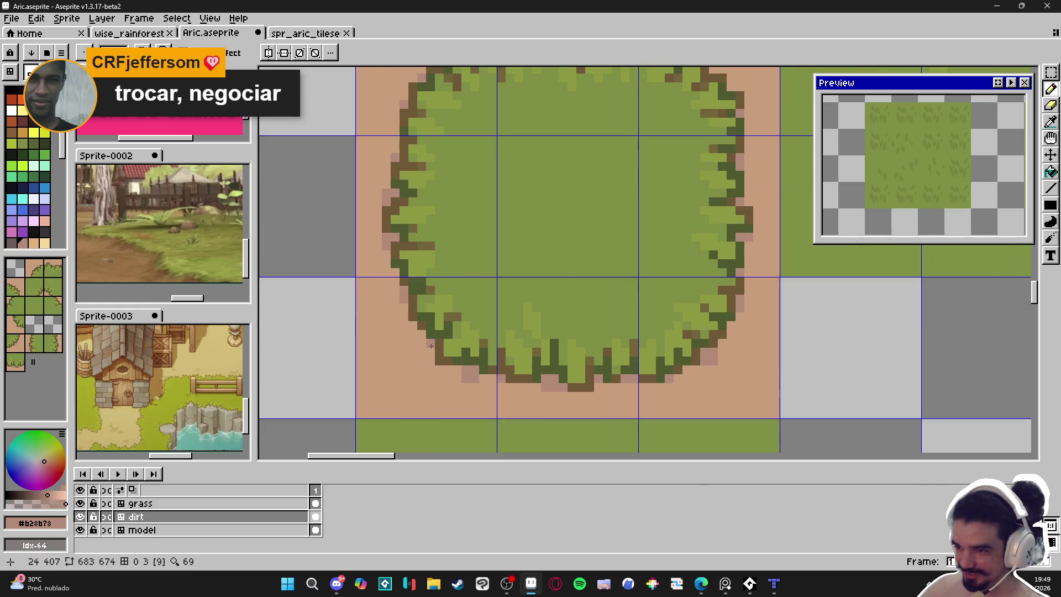
pyautogui.scroll(-3, 428, 337)
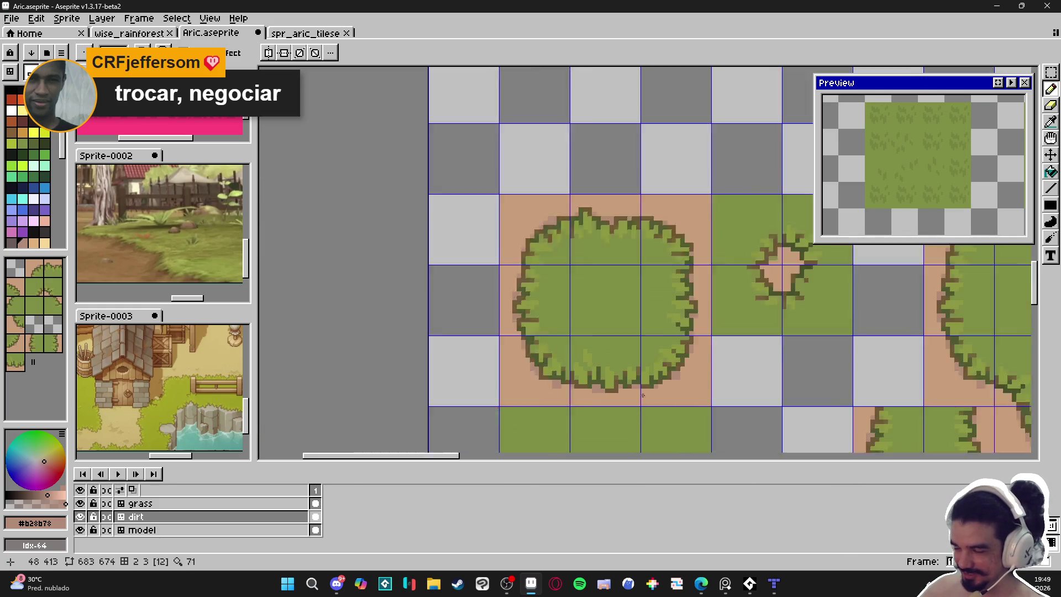
pyautogui.moveTo(593, 430); pyautogui.dragTo(573, 429)
pyautogui.press("ctrl+'")
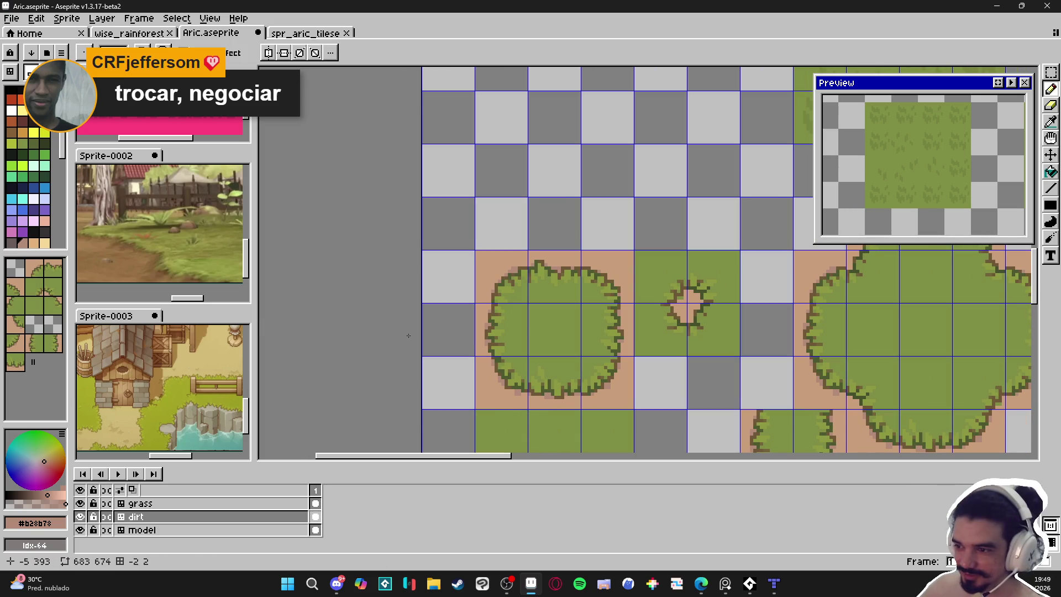
pyautogui.scroll(3, 495, 394)
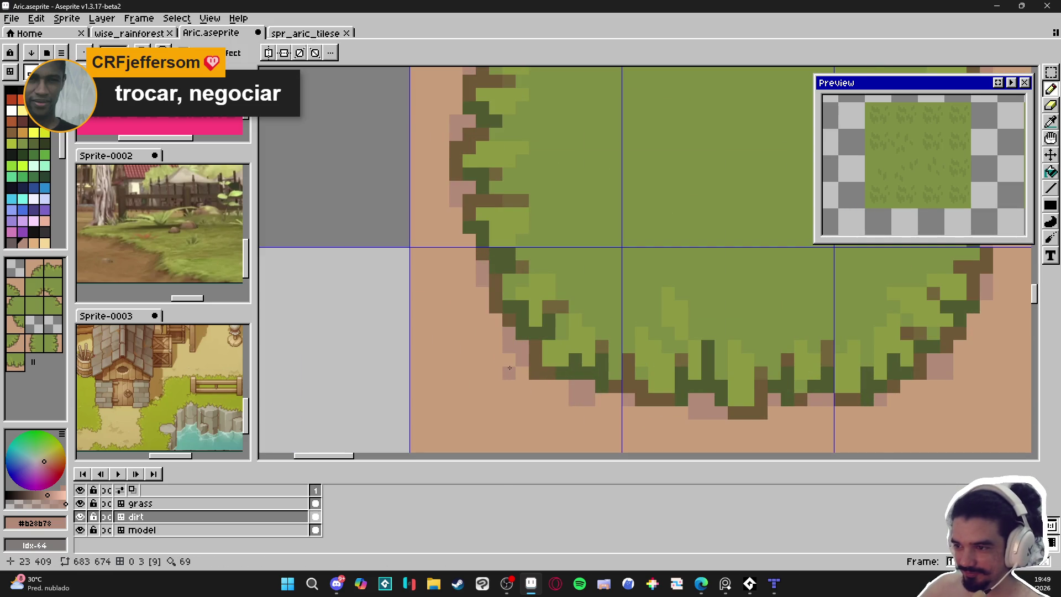
pyautogui.scroll(-5, 512, 372)
pyautogui.scroll(5, 608, 198)
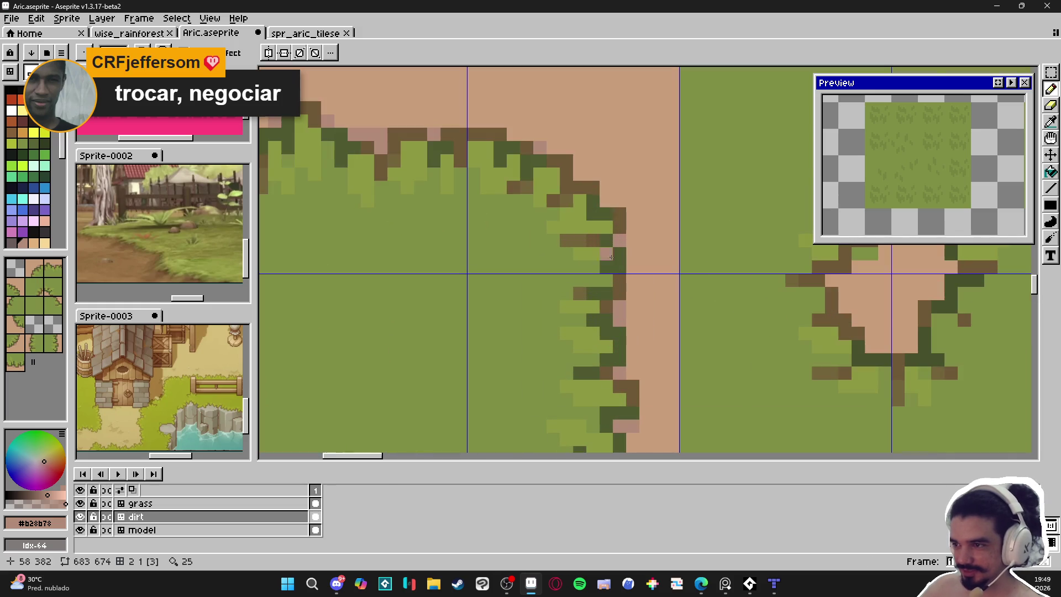
pyautogui.click(587, 169)
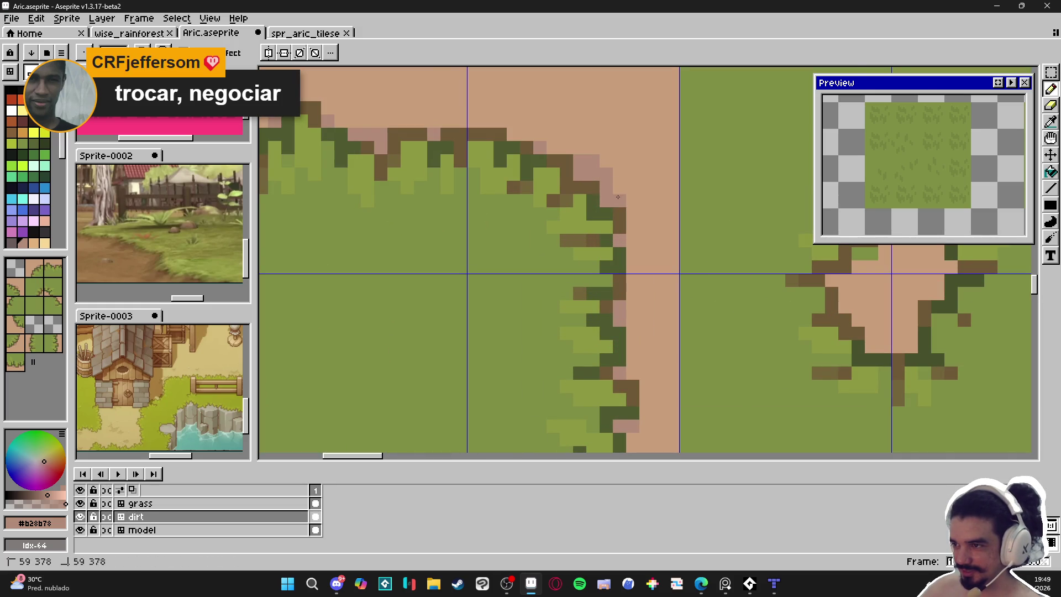
# Switch between the light dirt and darker pink colours, then save Aric.aseprite.
pyautogui.scroll(-3, 617, 190)
pyautogui.scroll(3, 614, 195)
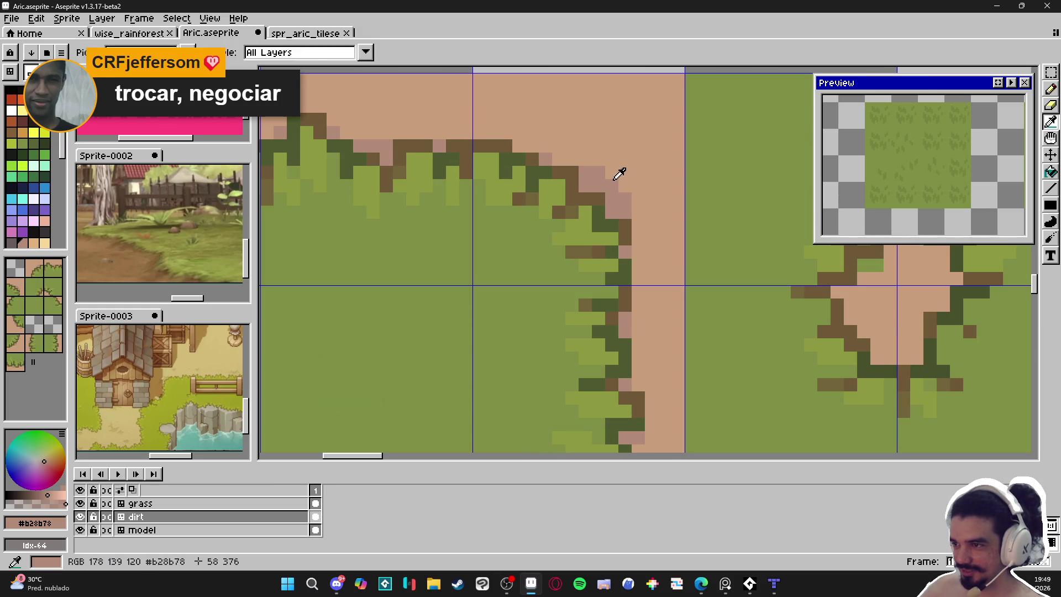
pyautogui.keyDown('alt'); pyautogui.click(617, 177); pyautogui.keyUp('alt')
pyautogui.keyDown('alt'); pyautogui.click(605, 183); pyautogui.keyUp('alt')
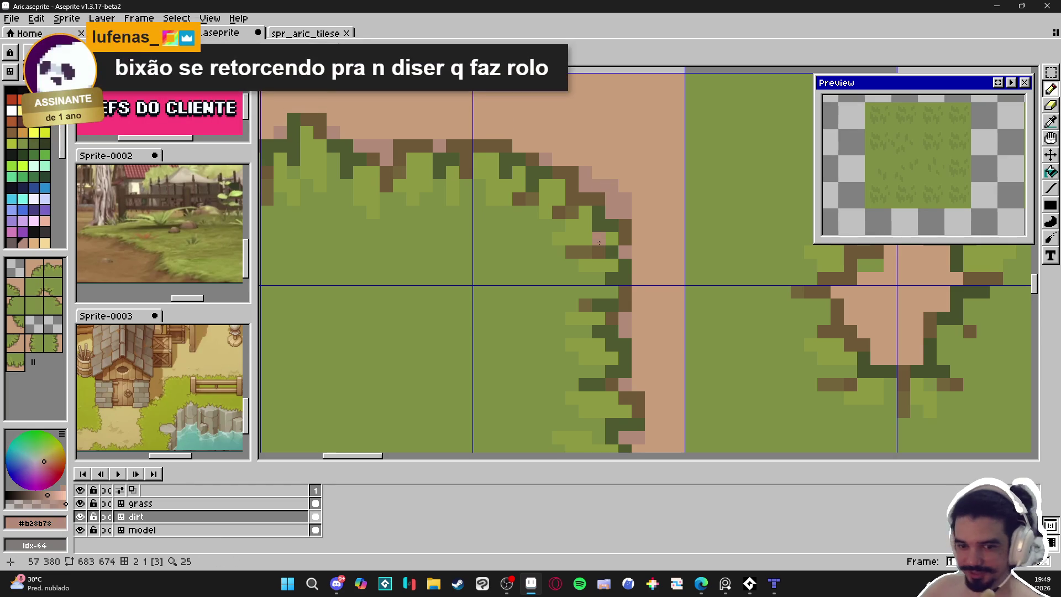
pyautogui.scroll(-3, 596, 221)
pyautogui.hotkey('ctrl', 's')
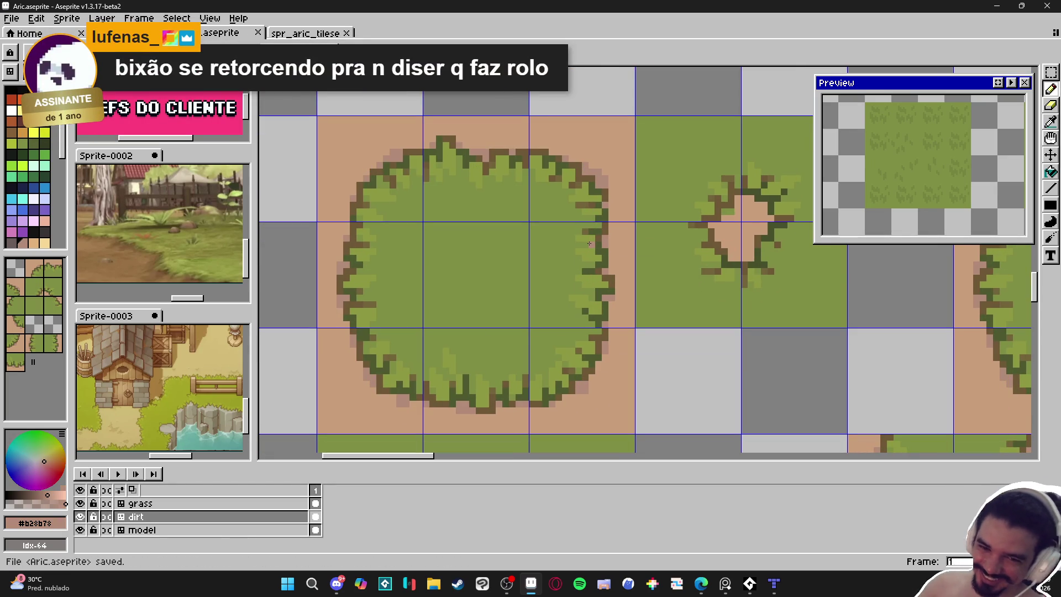
pyautogui.scroll(1, 589, 243)
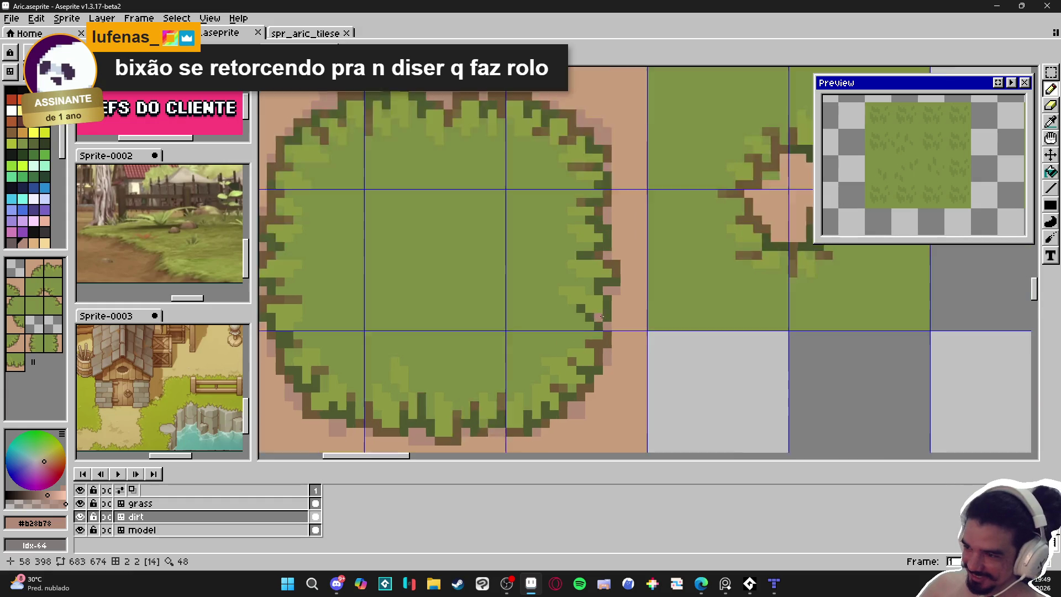
pyautogui.scroll(-2, 598, 328)
pyautogui.scroll(-2, 569, 426)
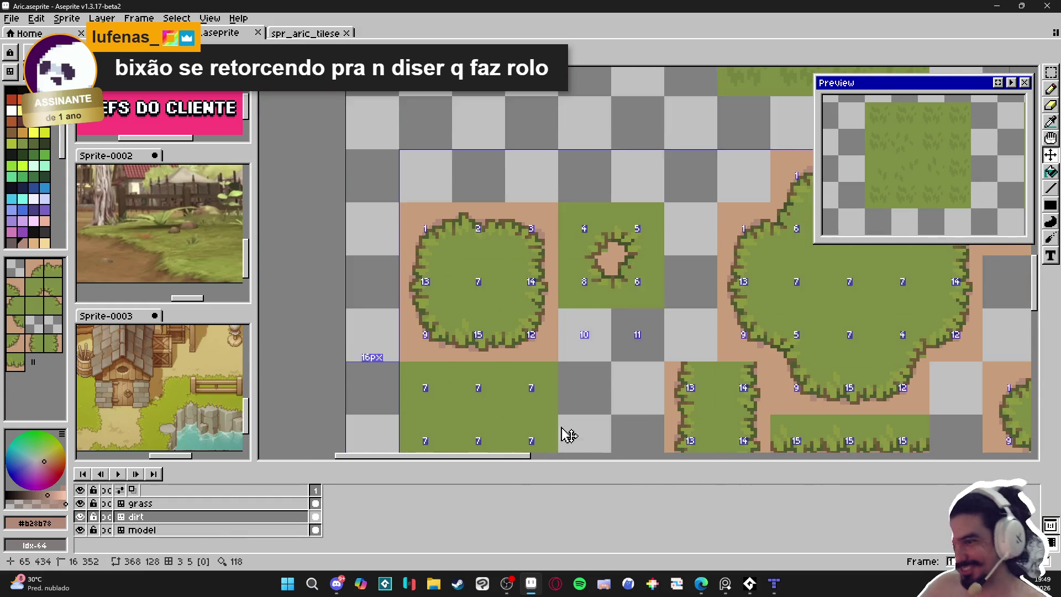
# Paint pink dirt pixels into the small hole in the grass tile.
pyautogui.scroll(5, 563, 278)
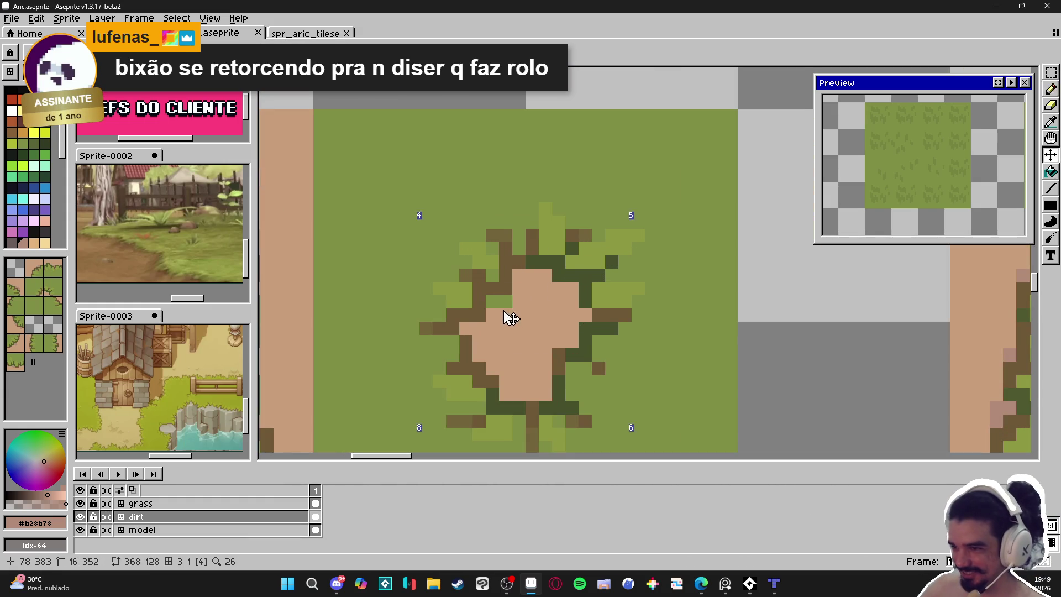
pyautogui.click(533, 282)
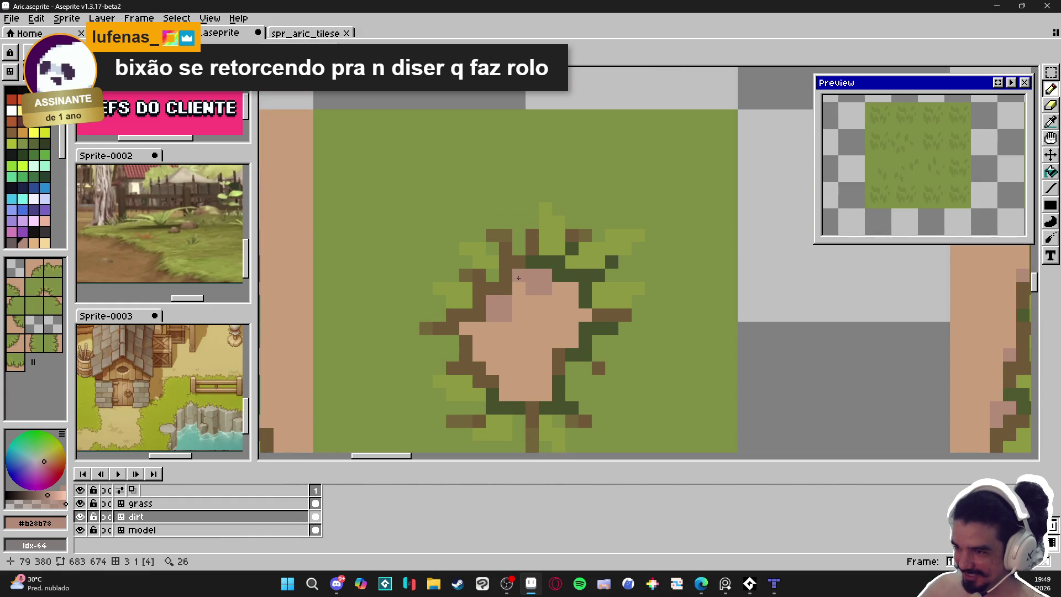
pyautogui.scroll(1, 580, 299)
pyautogui.click(572, 298)
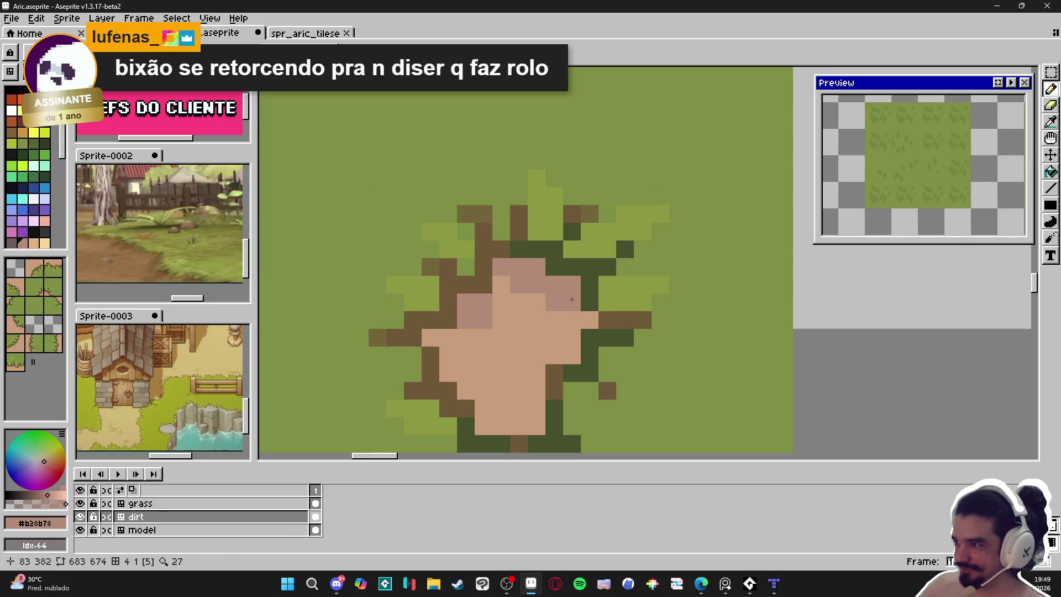
pyautogui.click(998, 83)
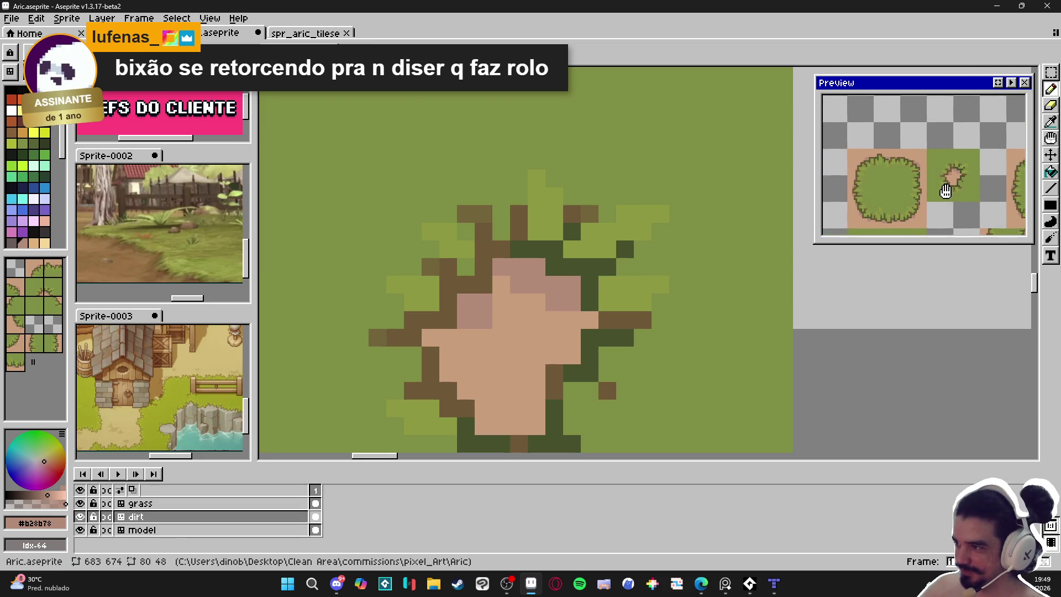
# Shade the hole's top, left and bottom dirt edges with darker pink pixels.
pyautogui.click(534, 290)
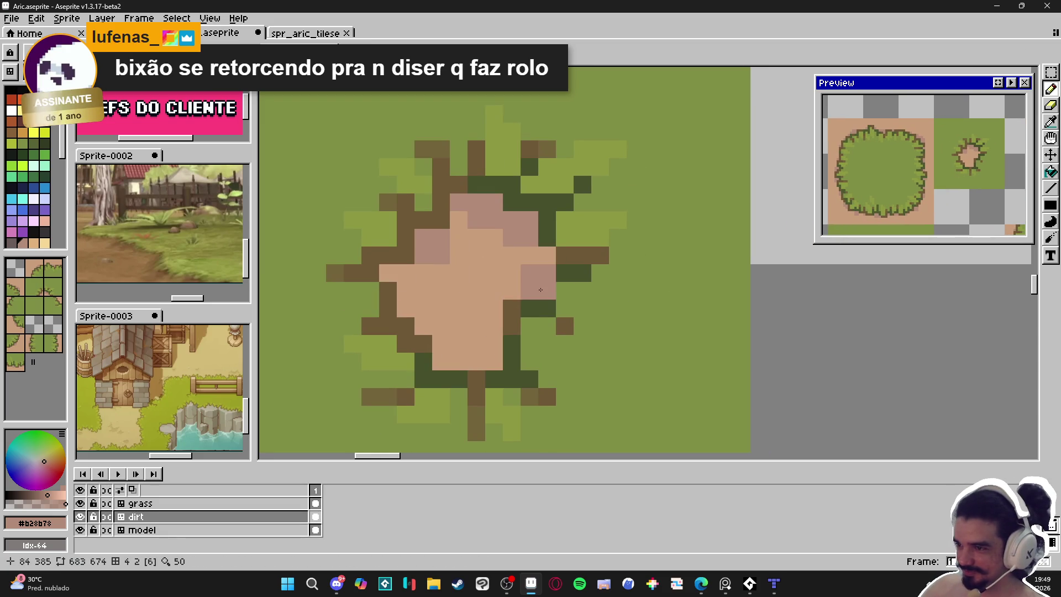
pyautogui.click(512, 273)
pyautogui.click(547, 256)
pyautogui.click(529, 256)
pyautogui.moveTo(476, 344); pyautogui.dragTo(492, 364)
pyautogui.click(435, 321)
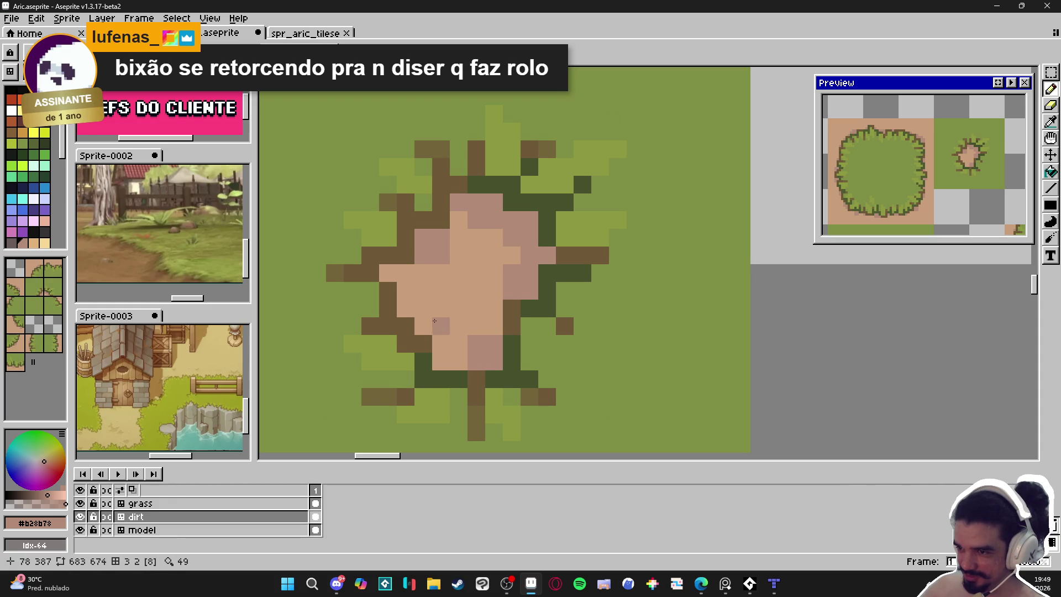
pyautogui.click(423, 308)
pyautogui.click(405, 291)
pyautogui.click(388, 272)
pyautogui.click(406, 272)
pyautogui.click(405, 291)
pyautogui.click(424, 273)
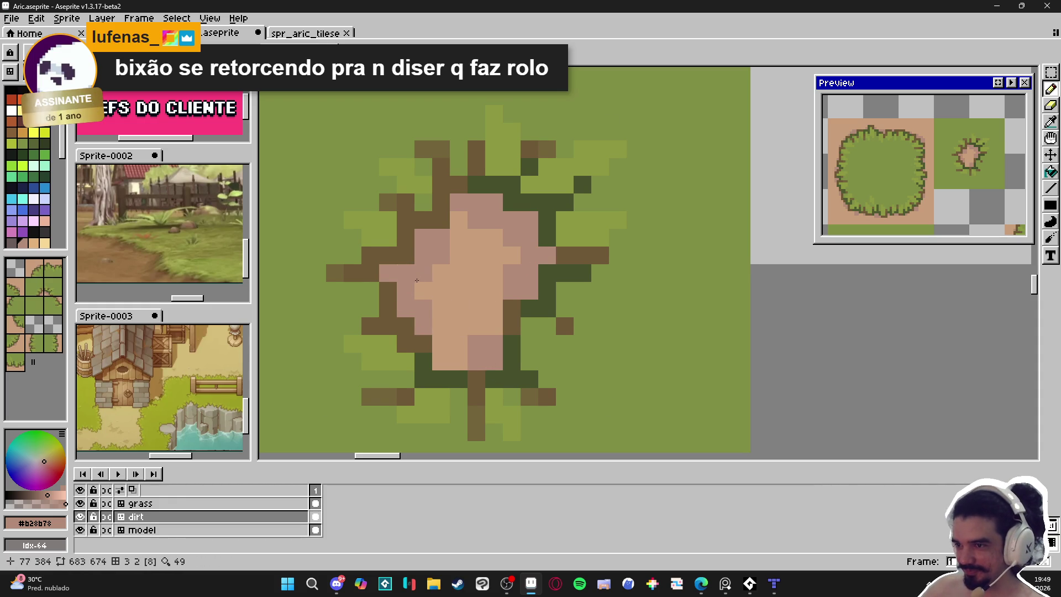
pyautogui.click(463, 358)
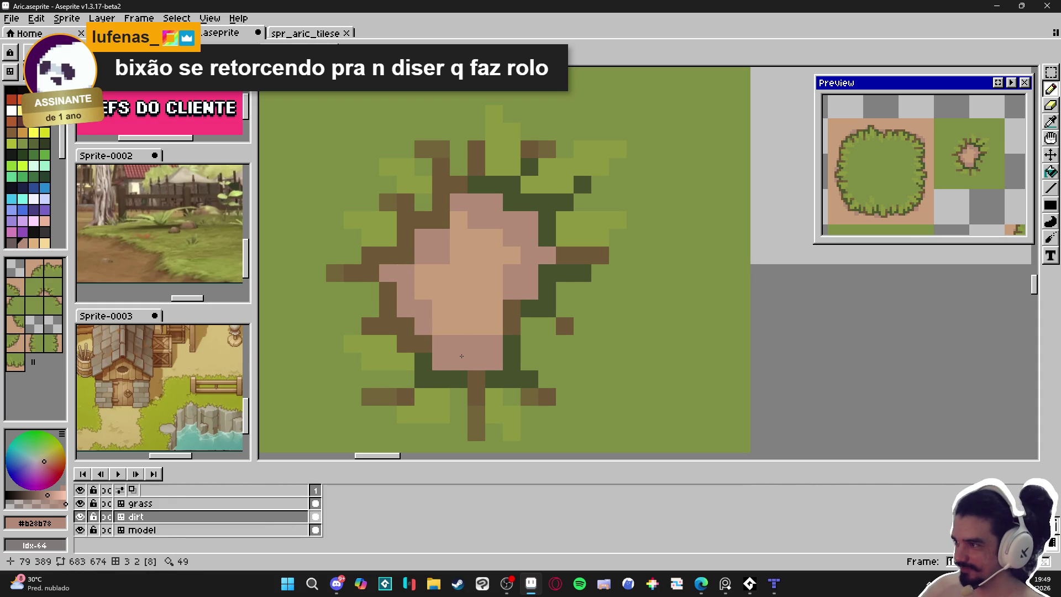
# Save Aric.aseprite with the shaded dirt hole.
pyautogui.scroll(-2, 470, 354)
pyautogui.scroll(-4, 471, 354)
pyautogui.hotkey('ctrl', 's')
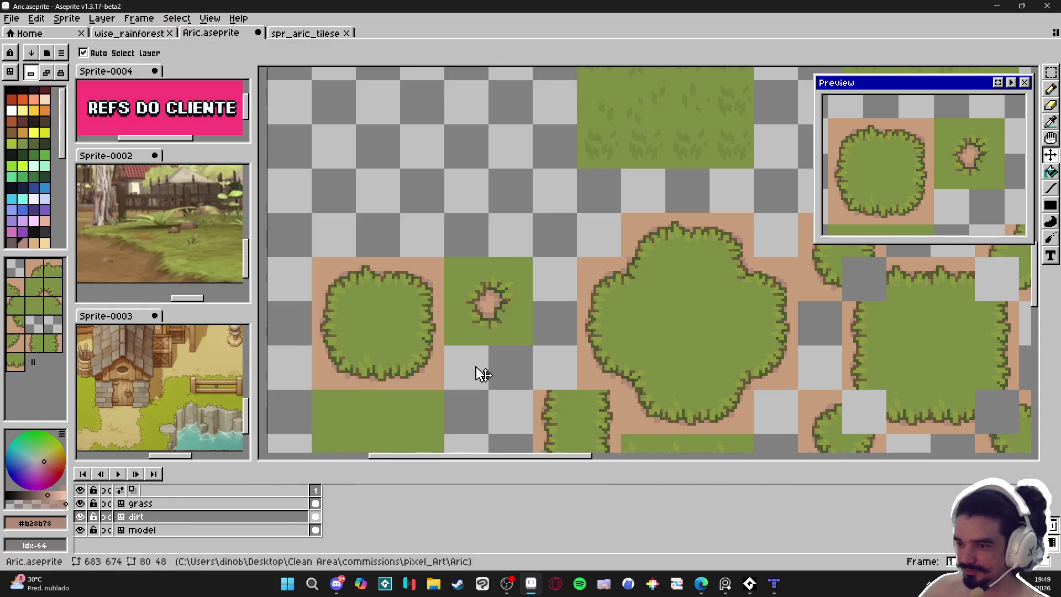
# Pan and zoom over the bush and dirt-hole tiles, then save Aric.aseprite.
pyautogui.moveTo(364, 395)
pyautogui.mouseDown()
pyautogui.moveTo(386, 372)
pyautogui.moveTo(372, 359)
pyautogui.mouseUp()
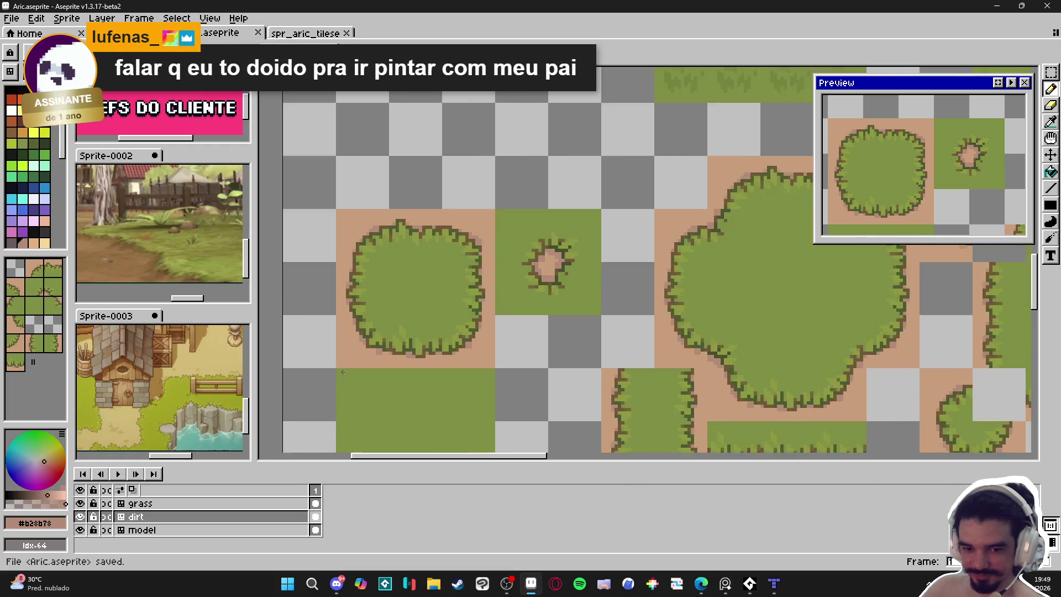
pyautogui.scroll(2, 445, 359)
pyautogui.scroll(1, 463, 320)
pyautogui.scroll(1, 475, 304)
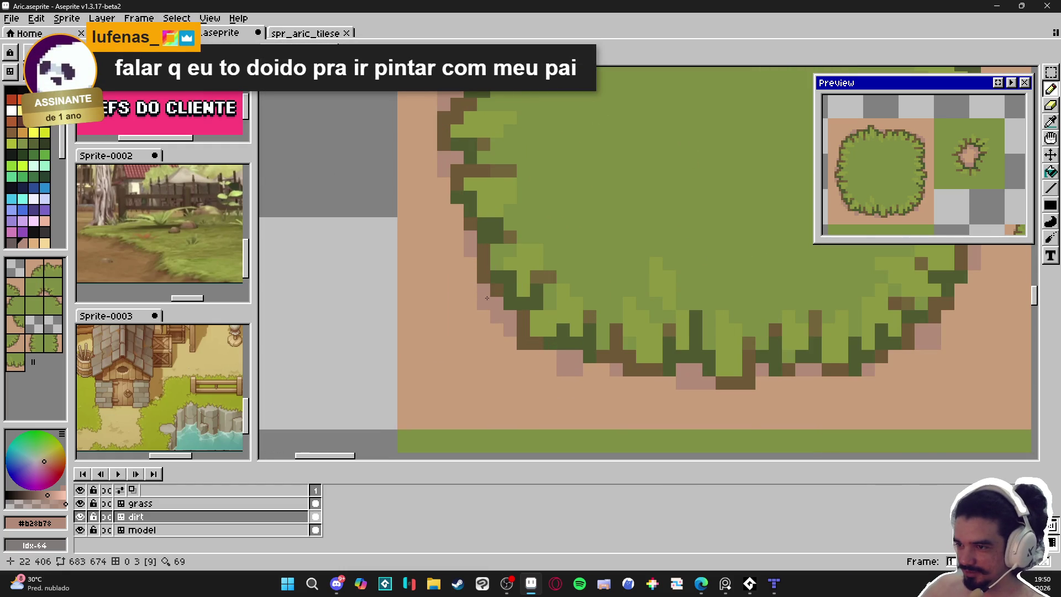
pyautogui.scroll(-3, 486, 301)
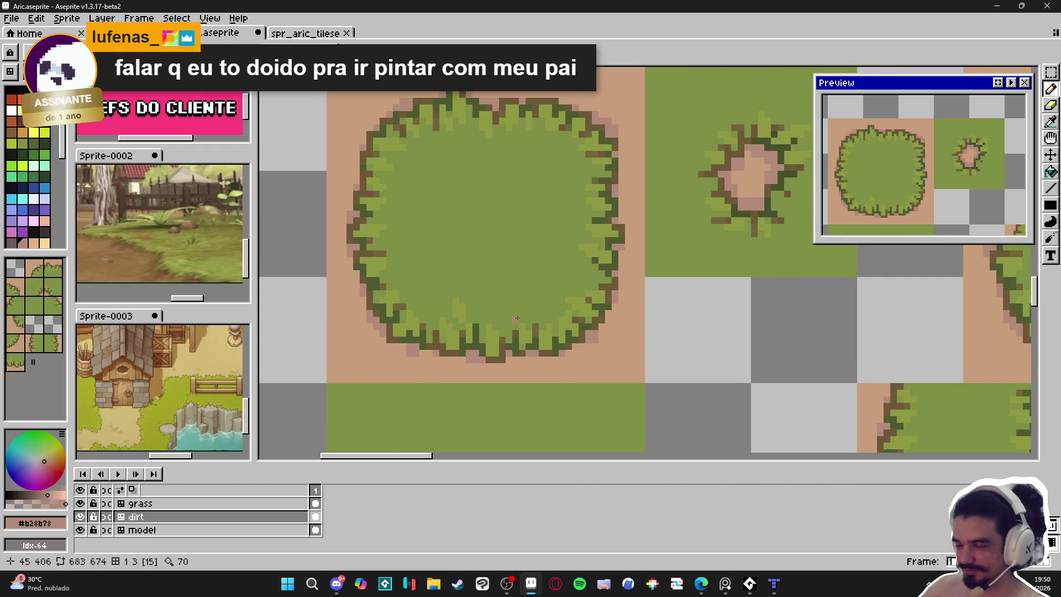
pyautogui.scroll(-1, 514, 316)
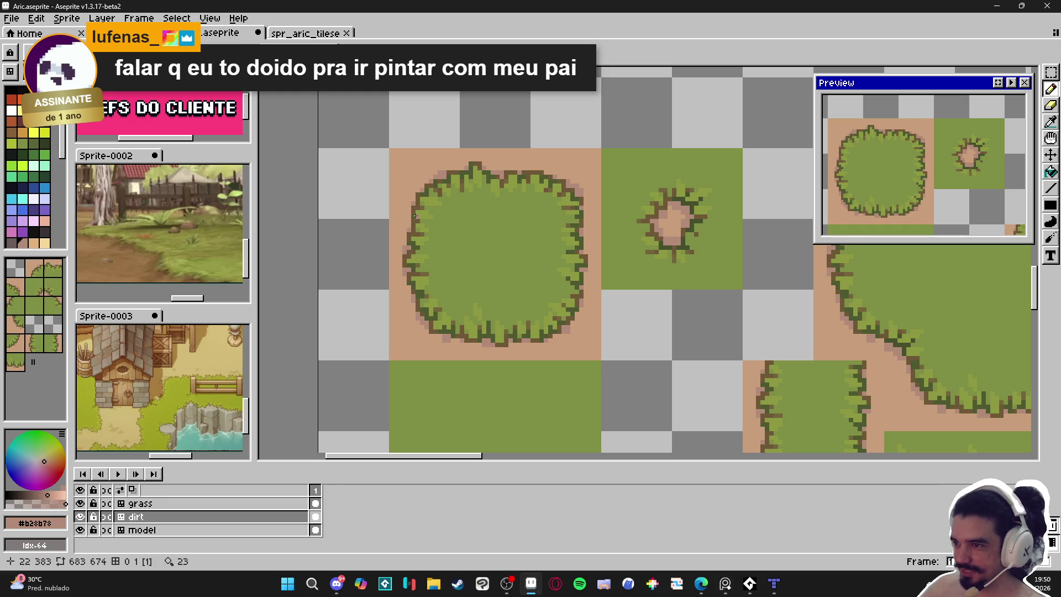
pyautogui.scroll(3, 415, 217)
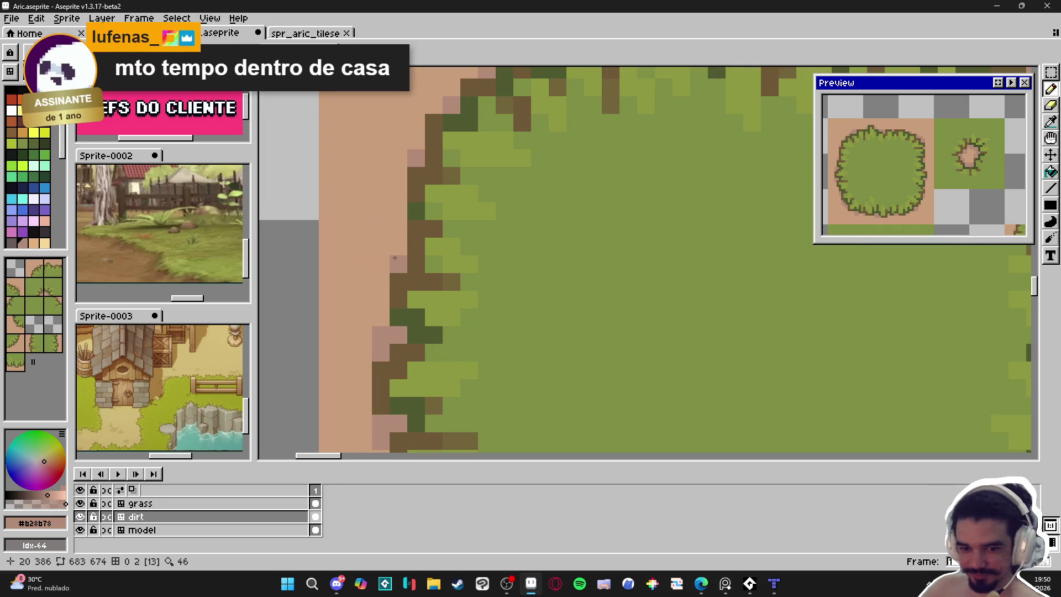
pyautogui.scroll(-3, 394, 258)
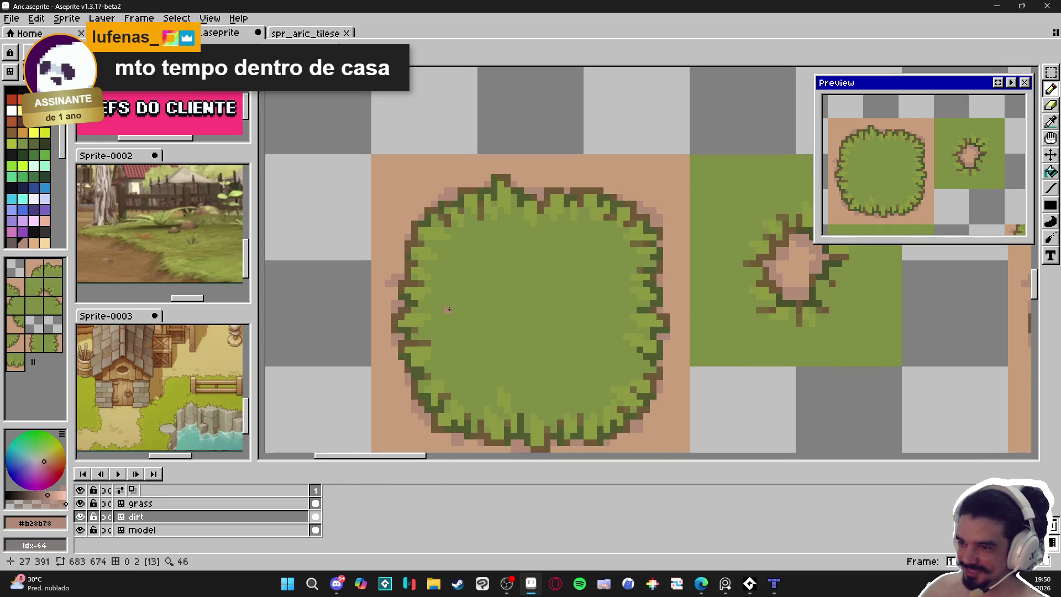
pyautogui.hotkey('ctrl', 's')
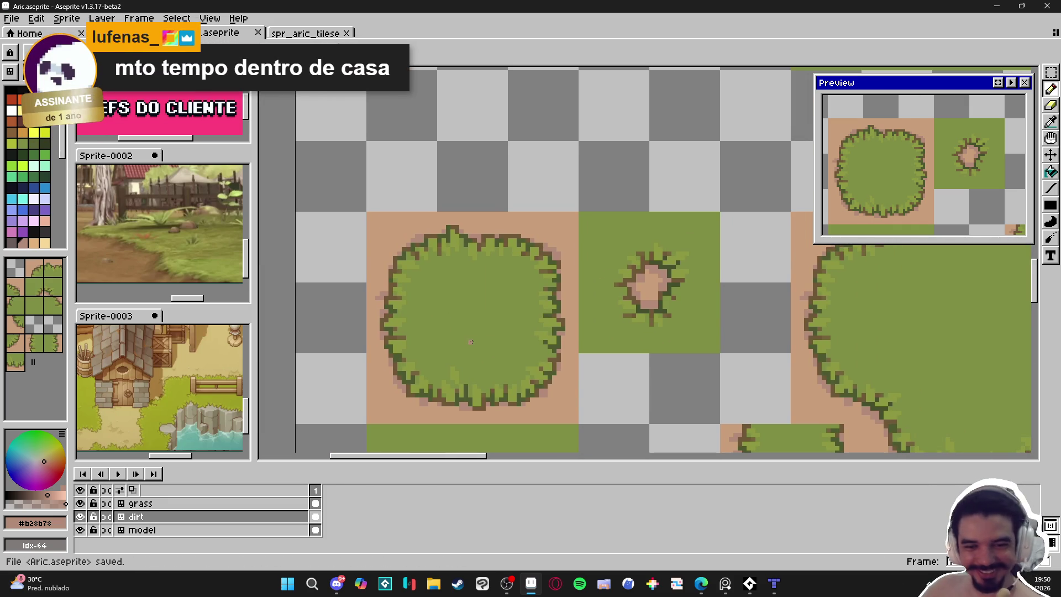
# Zoom in and out to check the artwork and save Aric.aseprite again.
pyautogui.scroll(-1, 550, 356)
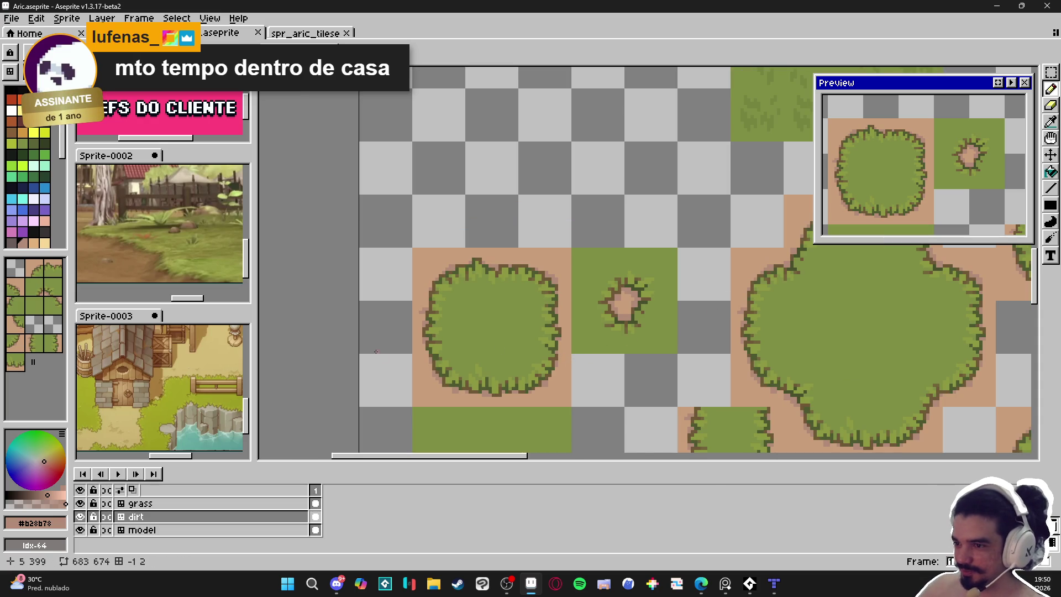
pyautogui.scroll(3, 376, 355)
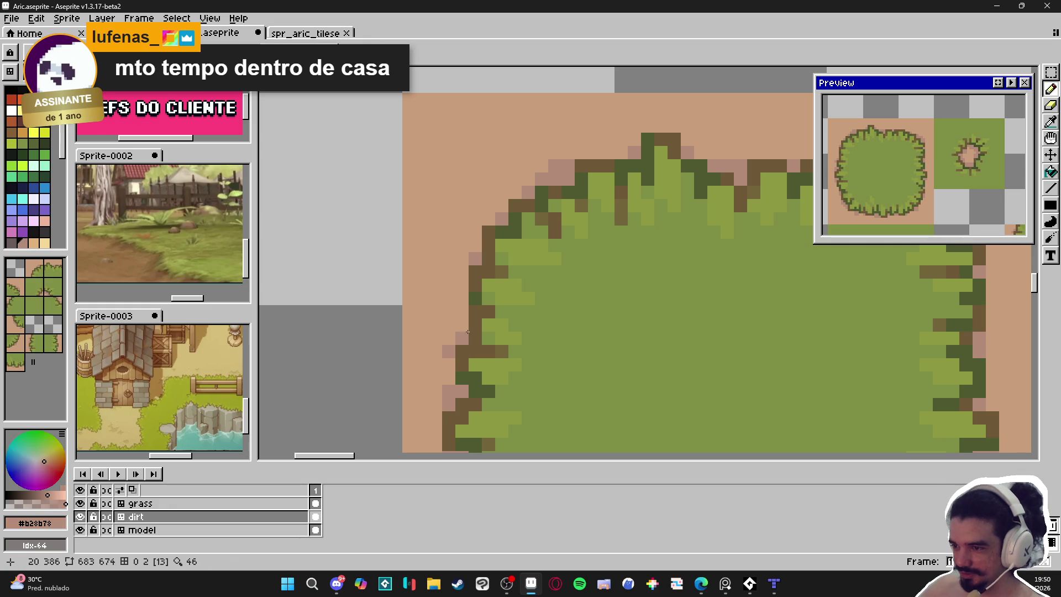
pyautogui.scroll(-4, 448, 354)
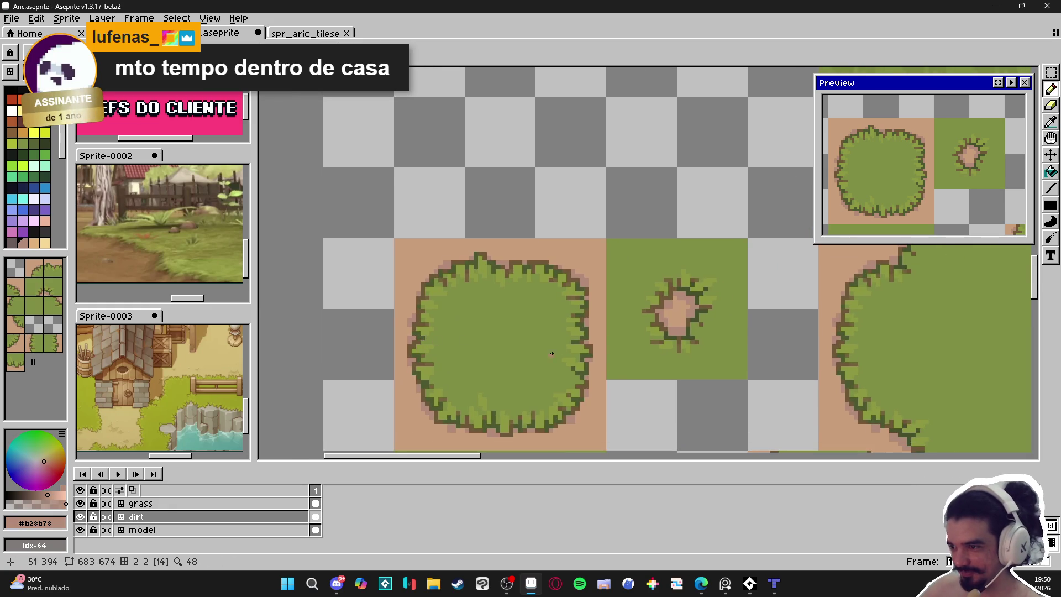
pyautogui.scroll(4, 600, 323)
pyautogui.scroll(-4, 594, 323)
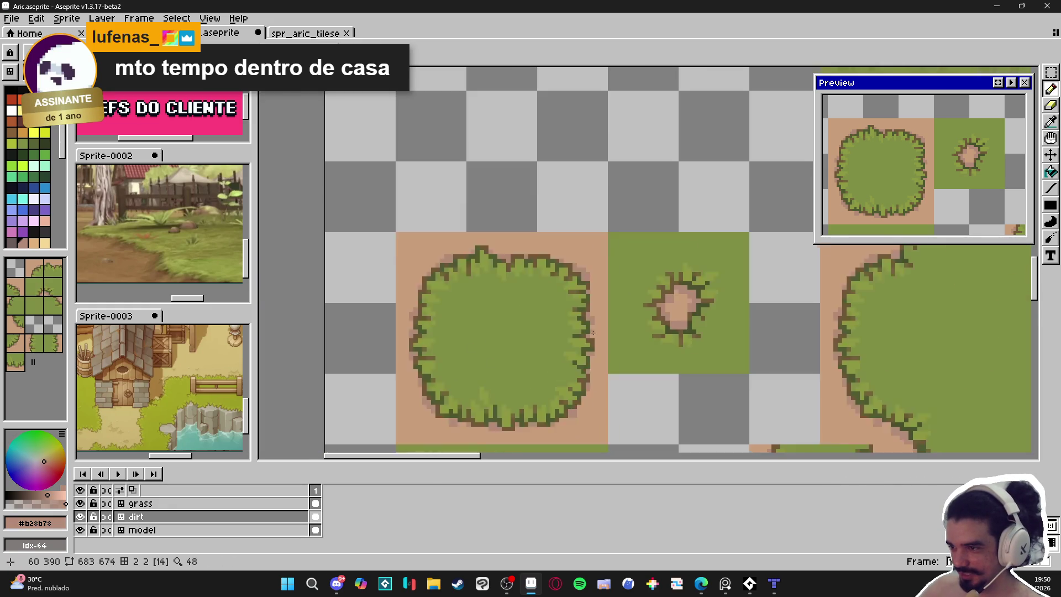
pyautogui.hotkey('ctrl', 's')
# Bring spr_aric_tileset.png into view, pan across its tiles, and ready the rectangular marquee.
pyautogui.scroll(-1, 555, 288)
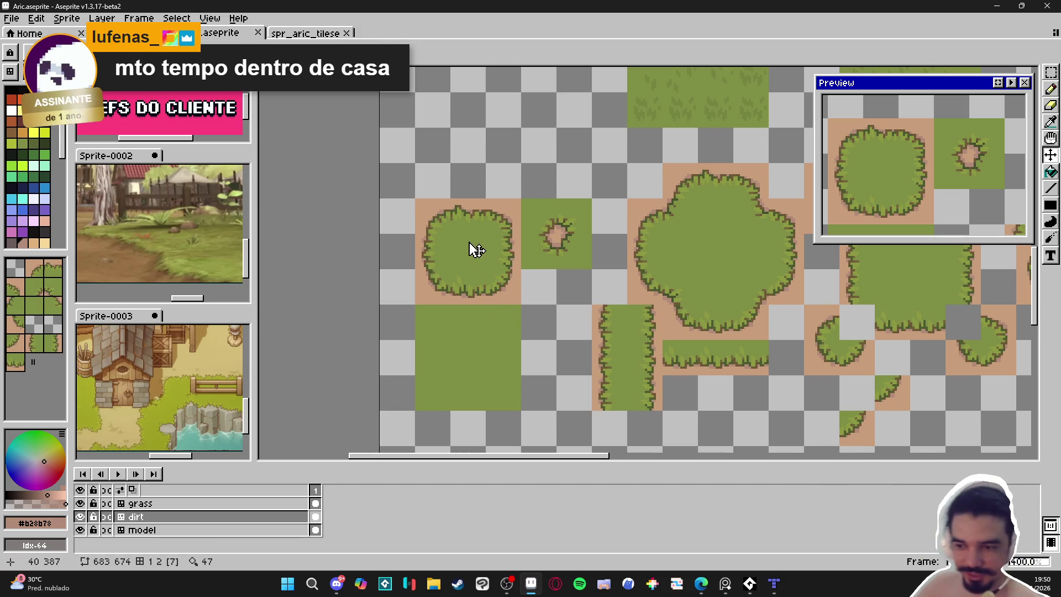
pyautogui.click(506, 586)
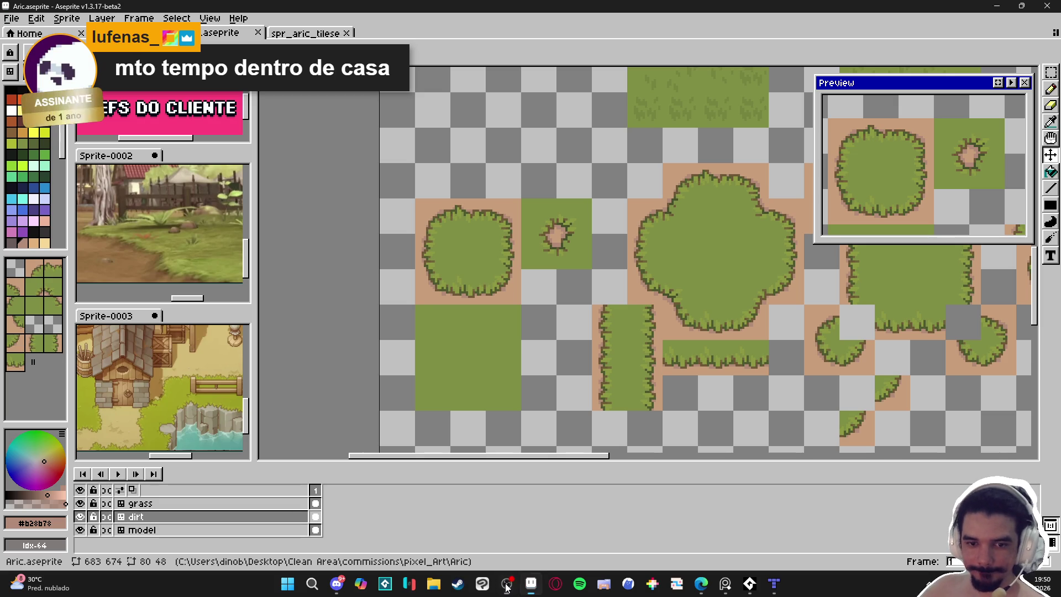
pyautogui.moveTo(490, 306); pyautogui.dragTo(479, 310)
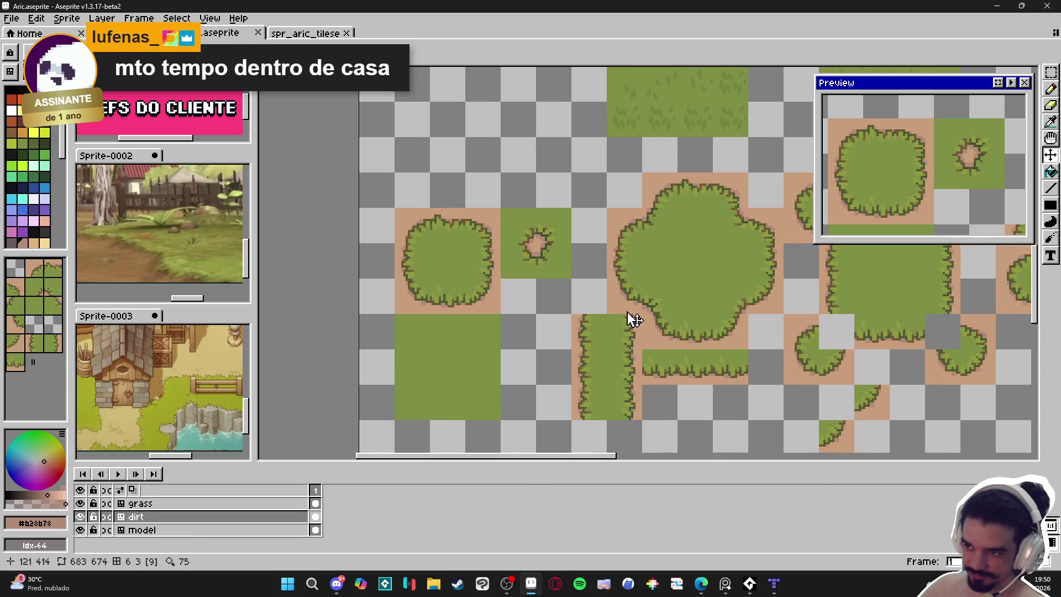
pyautogui.moveTo(630, 320); pyautogui.dragTo(587, 320)
pyautogui.press('v')
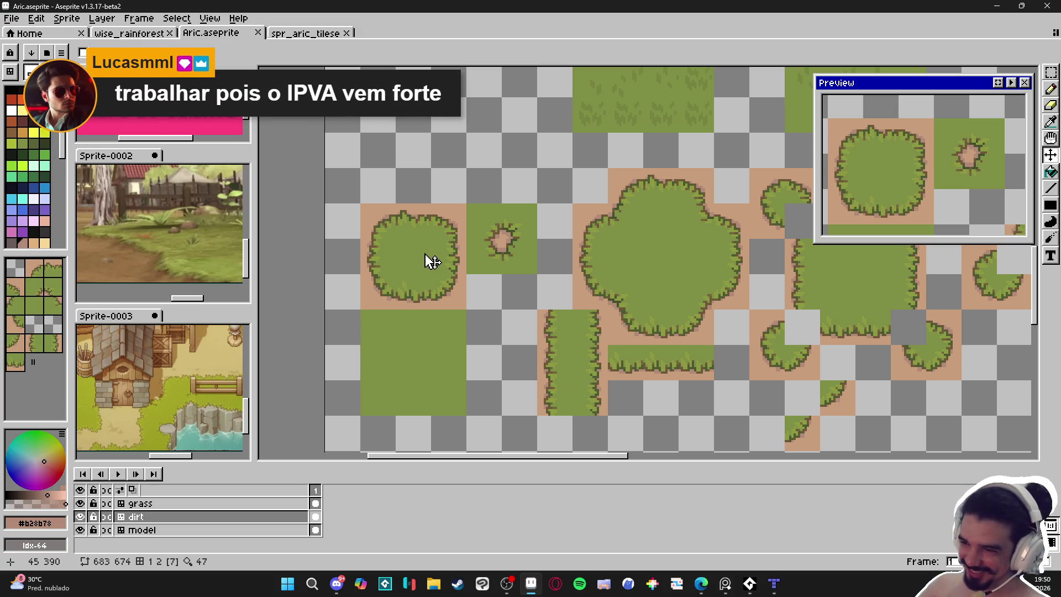
pyautogui.press('m')
pyautogui.scroll(1, 411, 232)
# Copy the bush and dirt-hole tiles from Aric and paste them into spr_aric_tileset.png.
pyautogui.moveTo(357, 206)
pyautogui.mouseDown()
pyautogui.moveTo(468, 279)
pyautogui.moveTo(469, 294)
pyautogui.mouseUp()
pyautogui.hotkey('ctrl', 'c')
pyautogui.hotkey('ctrl', 'Tab')
pyautogui.hotkey('ctrl', 'v')
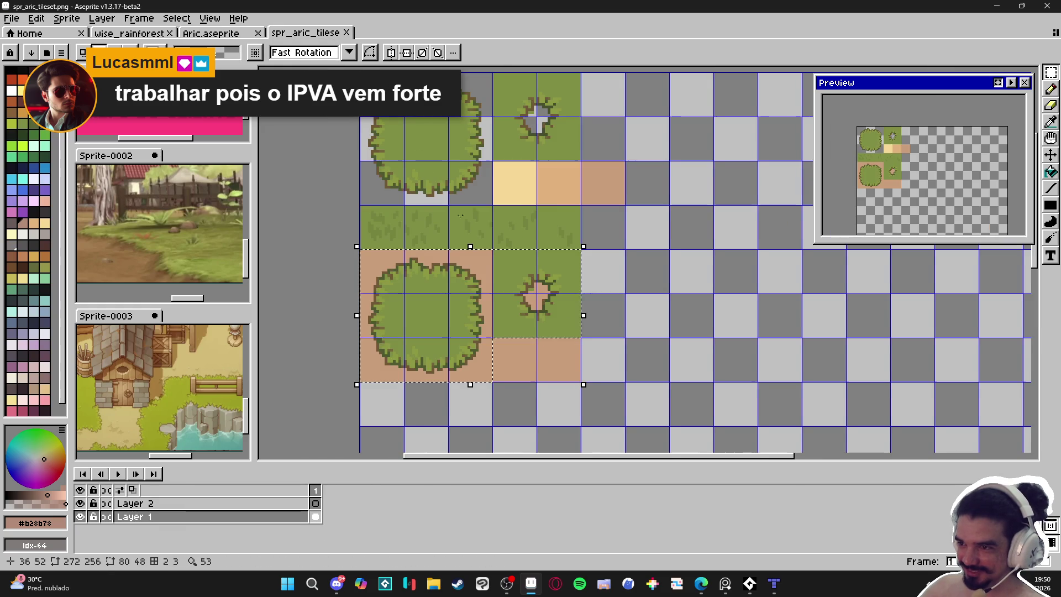
pyautogui.moveTo(482, 310)
pyautogui.mouseDown()
pyautogui.moveTo(535, 315)
pyautogui.moveTo(544, 272)
pyautogui.mouseUp()
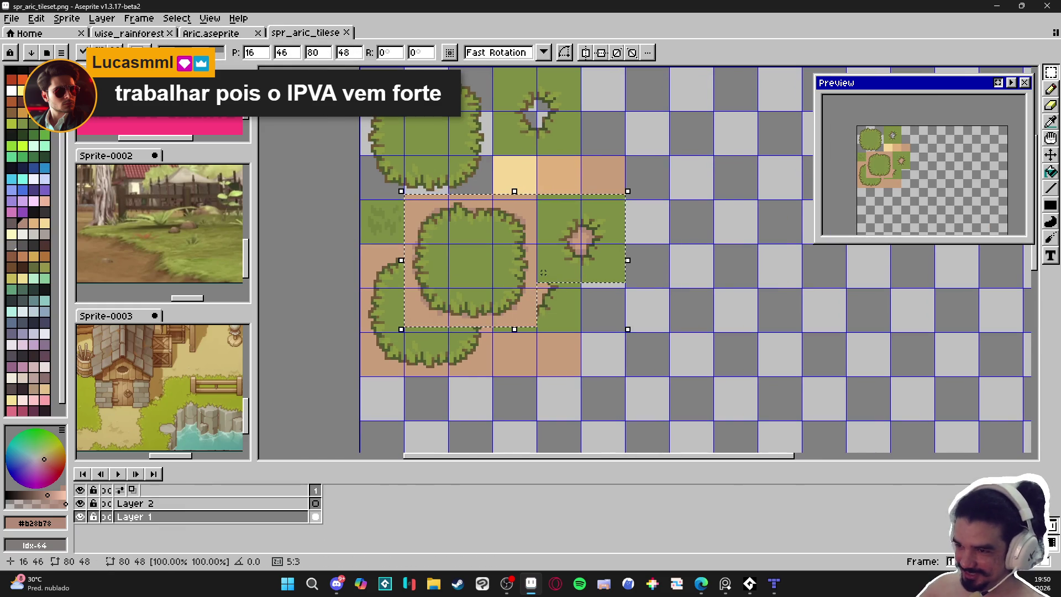
# Align the pasted tiles to the grid under the grass row, save, and open spr_tileset.tsx in Tiled.
pyautogui.hotkey('shift', 'Left')
pyautogui.hotkey('shift', 'Down')
pyautogui.hotkey('shift', 'Down')
pyautogui.hotkey('shift', 'Up')
pyautogui.scroll(2, 547, 277)
pyautogui.press('Down')
pyautogui.press('Down')
pyautogui.scroll(-2, 424, 351)
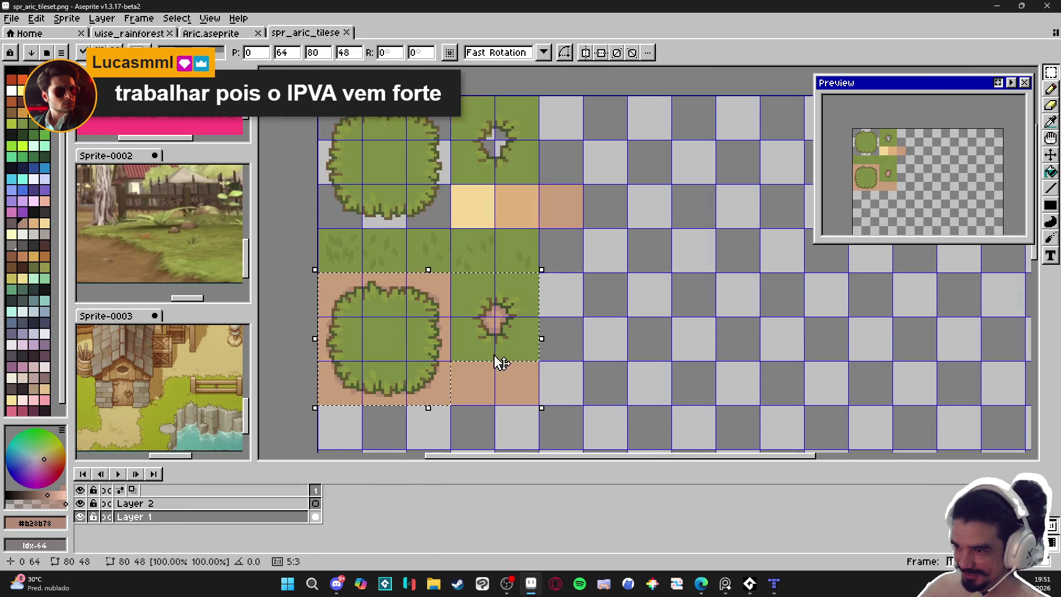
pyautogui.hotkey('ctrl', 's')
pyautogui.click(774, 584)
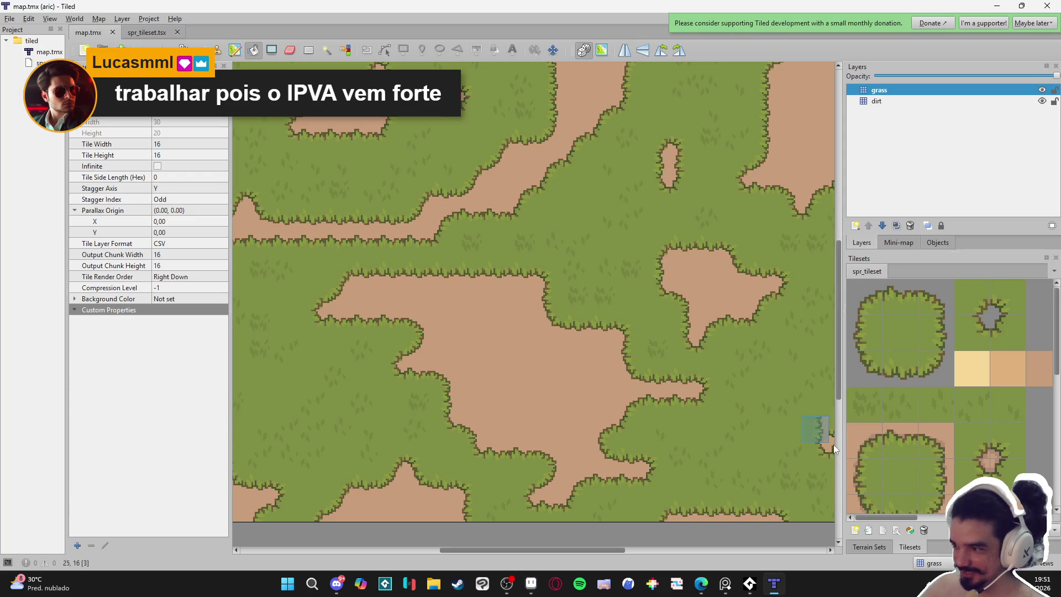
pyautogui.click(147, 33)
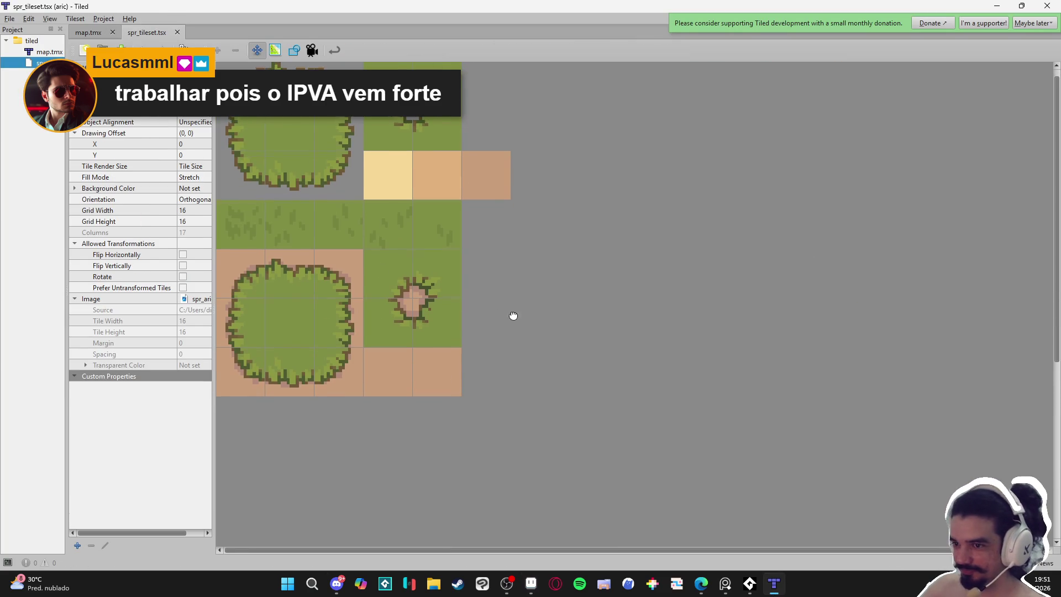
# Enable terrain editing and add a terrain named grass_with_dirt.
pyautogui.click(274, 50)
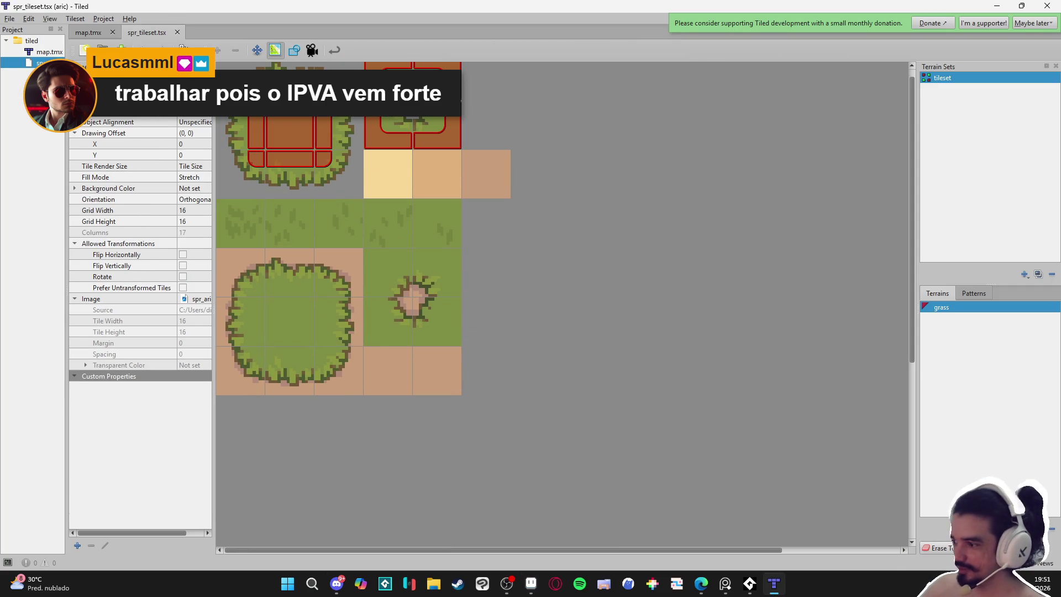
pyautogui.click(1024, 529)
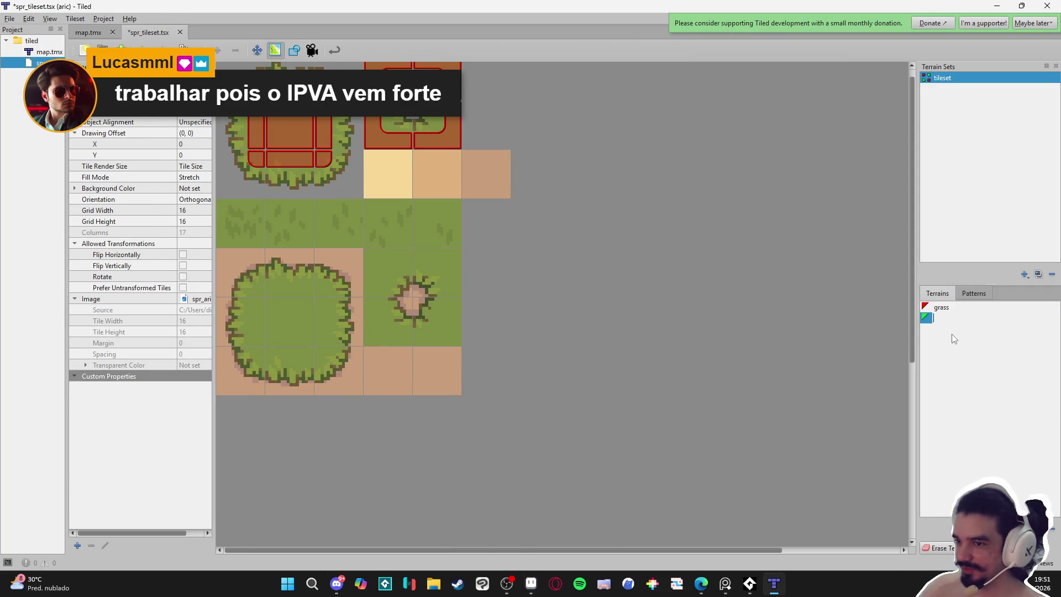
pyautogui.write('grass_with_dir')
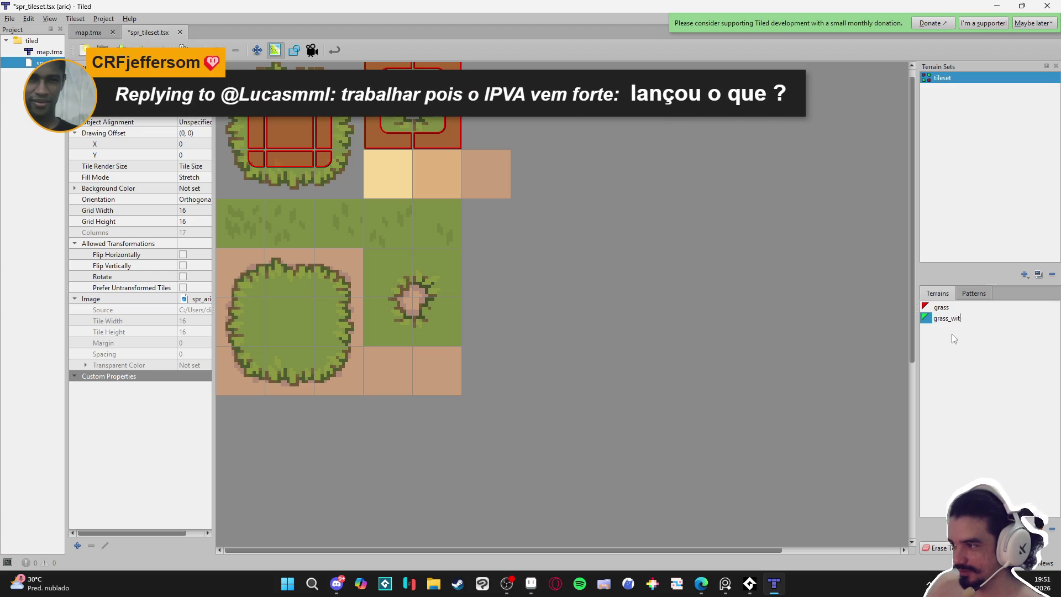
pyautogui.write('t')
pyautogui.press('Return')
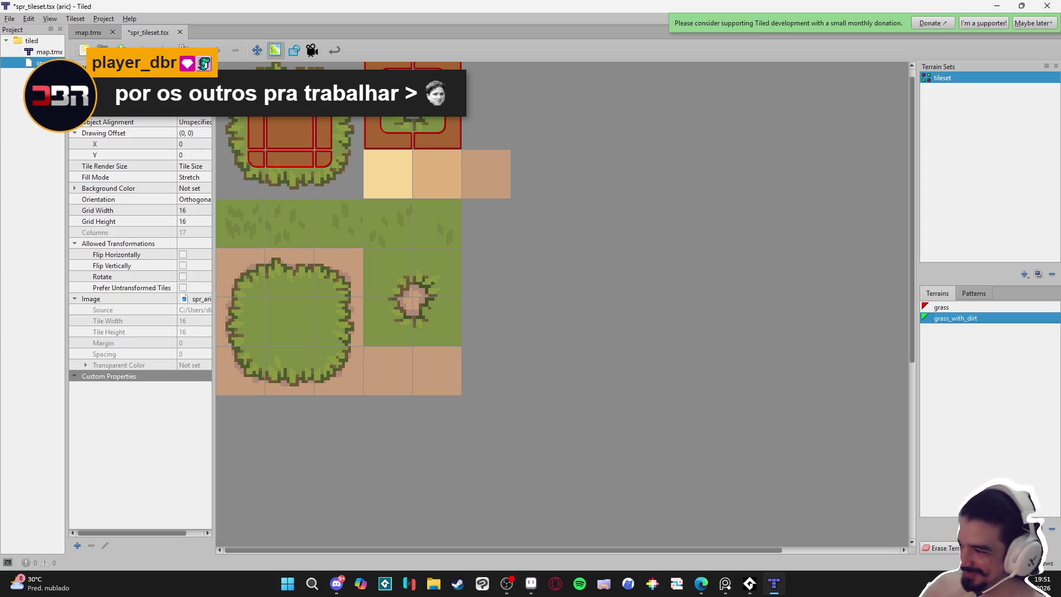
# Mark the new tiles with grass_with_dirt, save the tileset, and return to map.tmx.
pyautogui.click(942, 307)
pyautogui.click(947, 319)
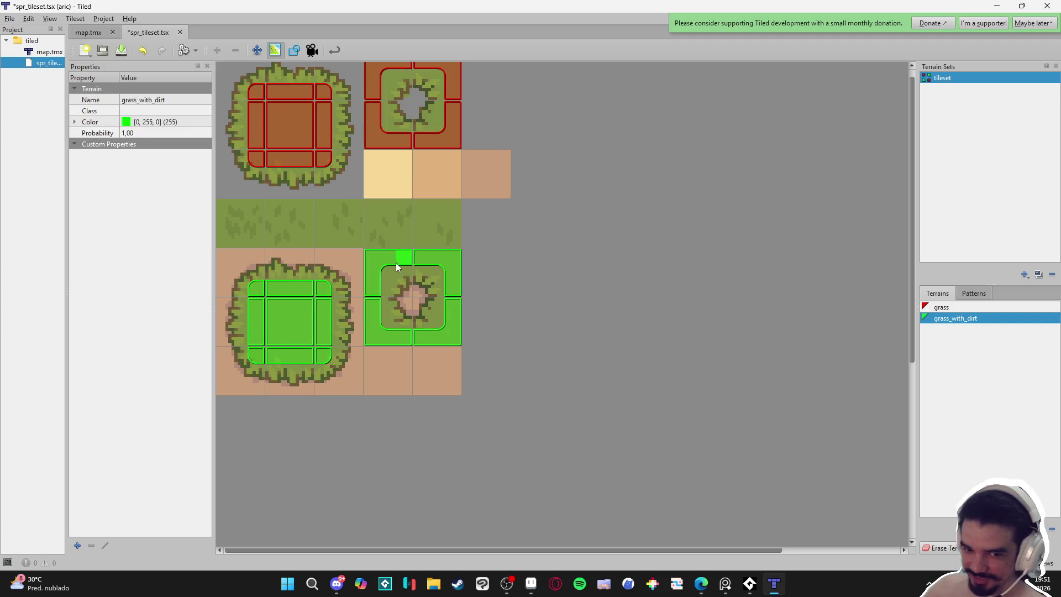
pyautogui.hotkey('ctrl', 's')
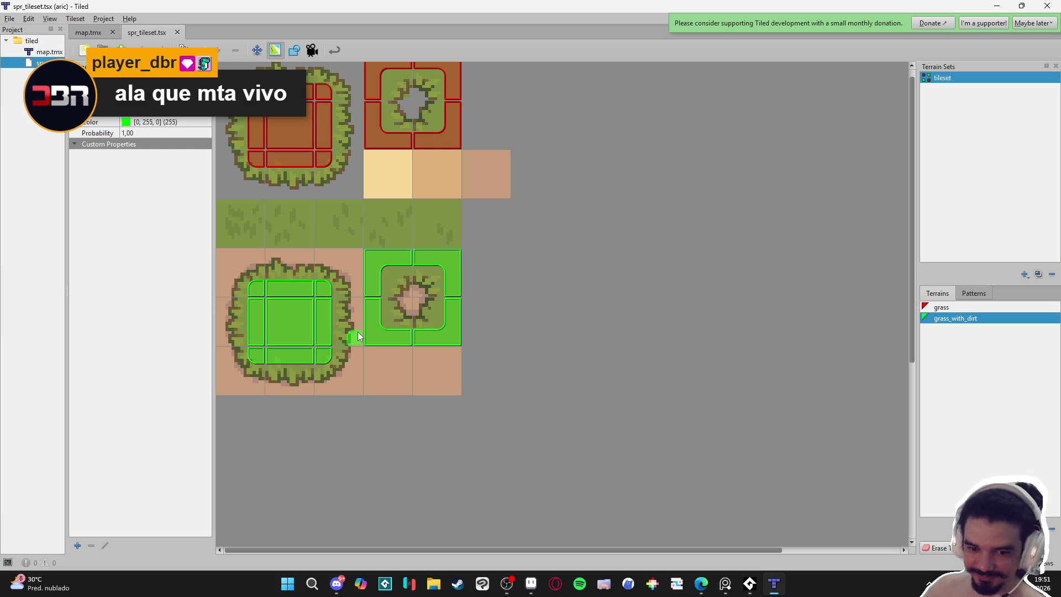
pyautogui.click(84, 31)
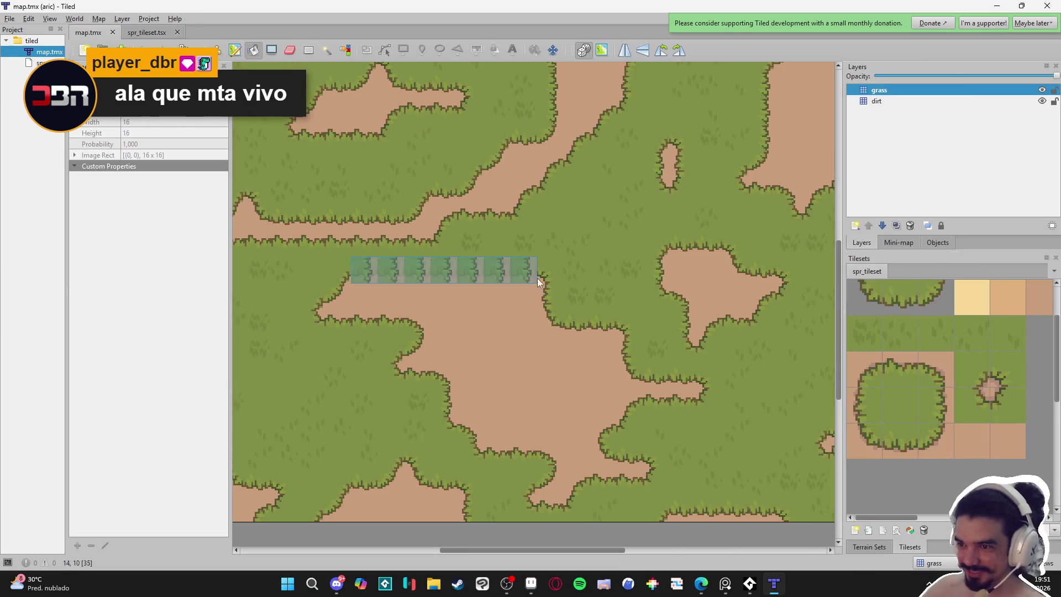
# Delete the old grass layer and pick grass_with_dirt in the Terrain Sets panel.
pyautogui.click(900, 93)
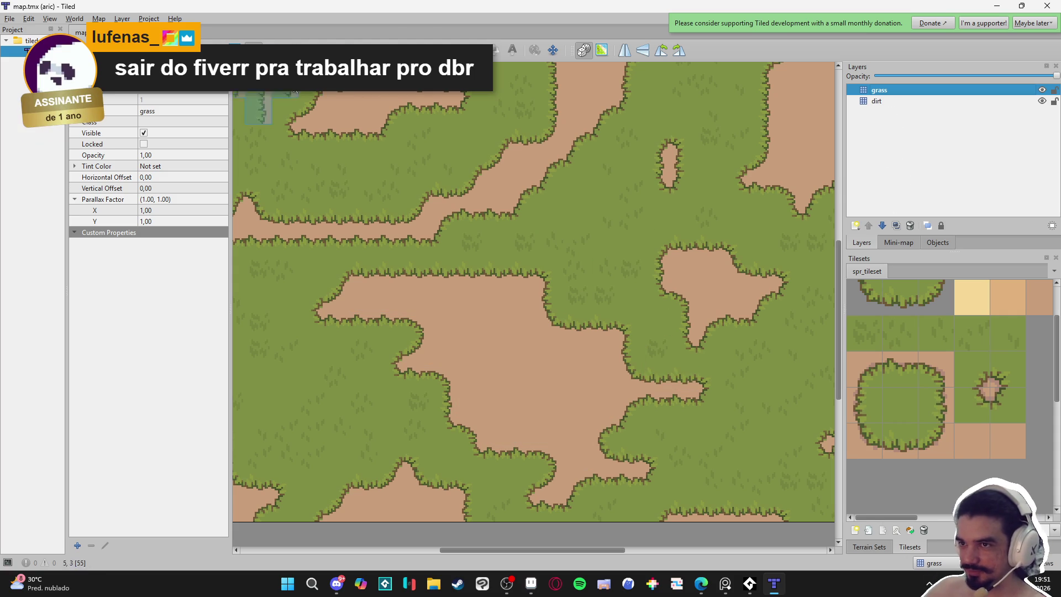
pyautogui.press('Delete')
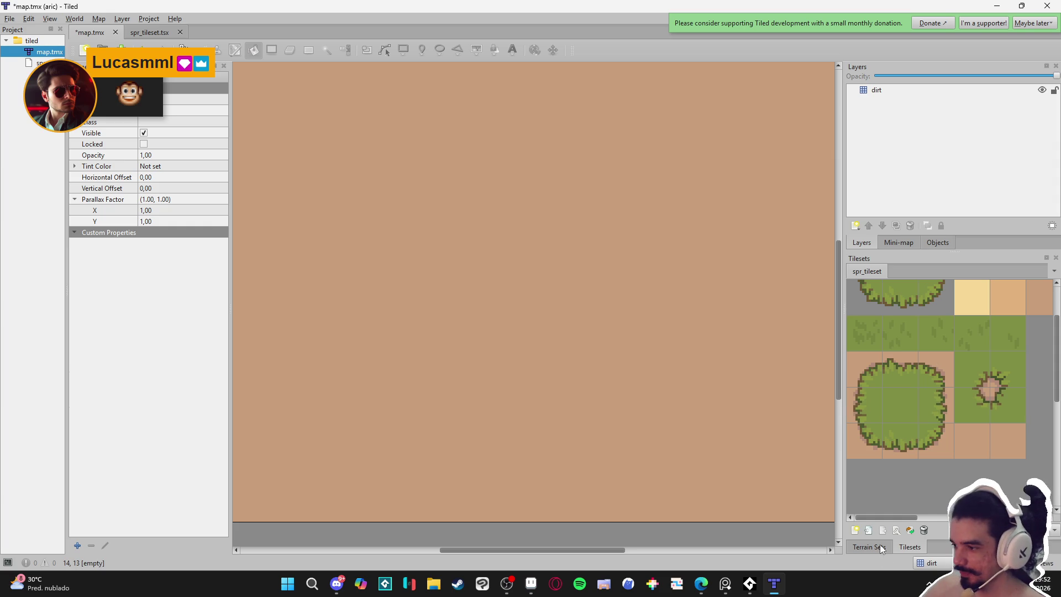
pyautogui.click(880, 546)
pyautogui.click(891, 415)
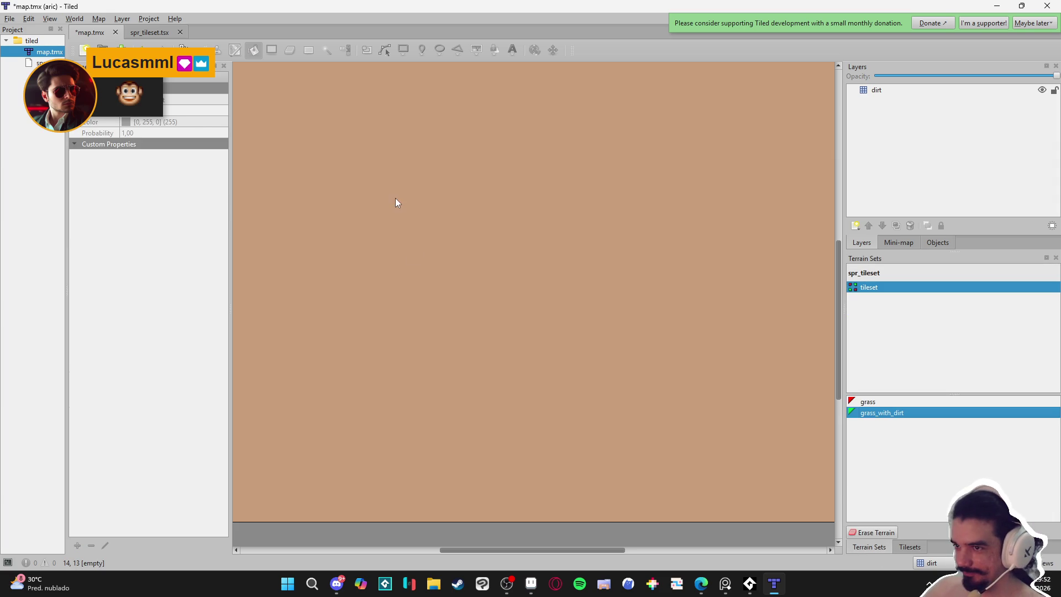
# Add a new tile layer named grass above the dirt layer.
pyautogui.click(885, 91)
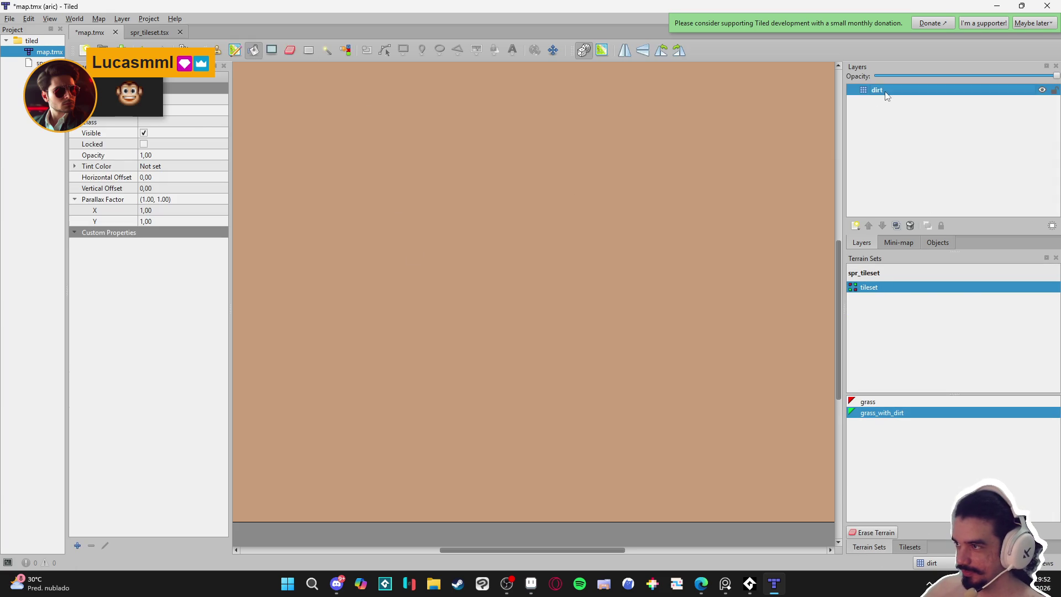
pyautogui.click(856, 225)
pyautogui.click(877, 239)
pyautogui.write('grass')
pyautogui.press('Return')
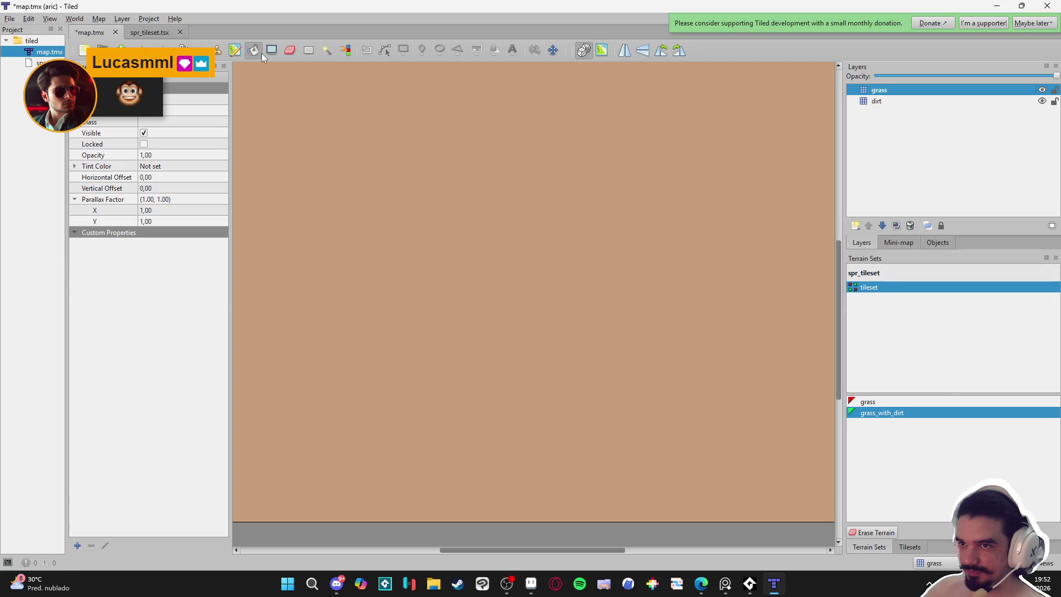
# Paint grass_with_dirt terrain across the map, covering the bottom and lower-right dirt.
pyautogui.click(235, 50)
pyautogui.moveTo(306, 135)
pyautogui.mouseDown()
pyautogui.moveTo(323, 119)
pyautogui.moveTo(675, 284)
pyautogui.moveTo(662, 432)
pyautogui.moveTo(613, 464)
pyautogui.moveTo(389, 462)
pyautogui.moveTo(335, 293)
pyautogui.moveTo(414, 400)
pyautogui.moveTo(469, 237)
pyautogui.moveTo(536, 207)
pyautogui.moveTo(655, 204)
pyautogui.moveTo(838, 263)
pyautogui.moveTo(684, 98)
pyautogui.moveTo(726, 150)
pyautogui.moveTo(423, 66)
pyautogui.moveTo(283, 185)
pyautogui.moveTo(282, 390)
pyautogui.moveTo(281, 325)
pyautogui.moveTo(270, 409)
pyautogui.moveTo(327, 410)
pyautogui.moveTo(250, 513)
pyautogui.moveTo(403, 494)
pyautogui.moveTo(532, 513)
pyautogui.moveTo(306, 355)
pyautogui.mouseUp()
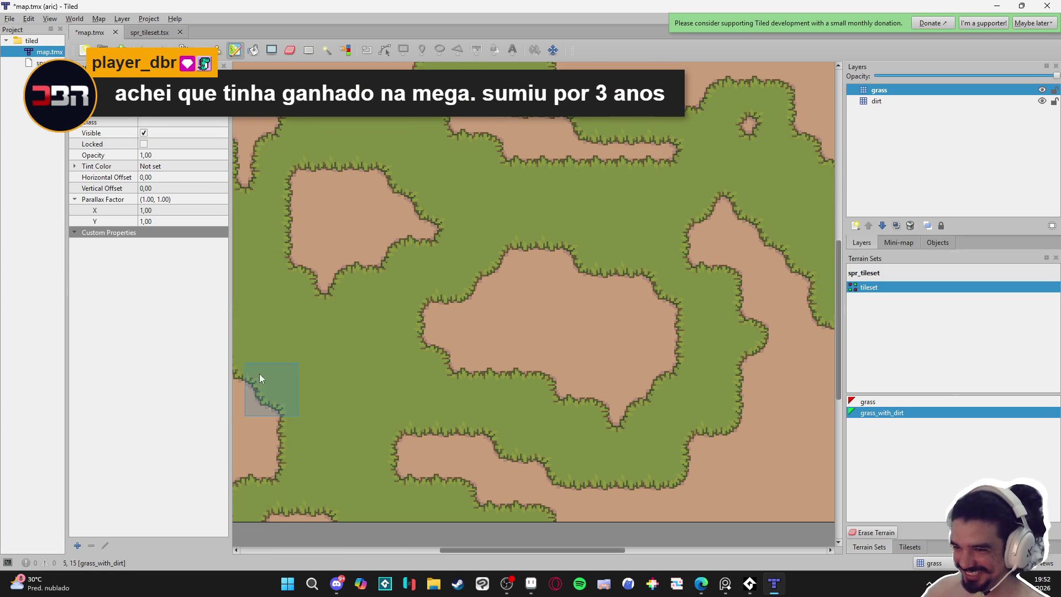
pyautogui.moveTo(463, 486)
pyautogui.mouseDown()
pyautogui.moveTo(507, 466)
pyautogui.moveTo(573, 501)
pyautogui.mouseUp()
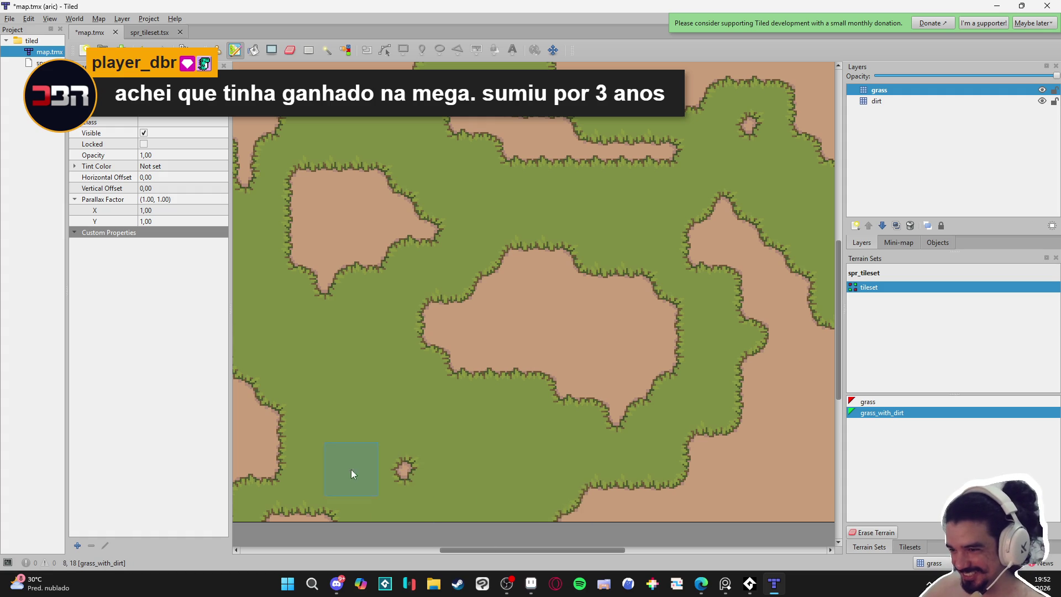
pyautogui.moveTo(654, 521); pyautogui.dragTo(546, 512)
pyautogui.moveTo(751, 499)
pyautogui.mouseDown()
pyautogui.moveTo(712, 446)
pyautogui.moveTo(781, 446)
pyautogui.mouseUp()
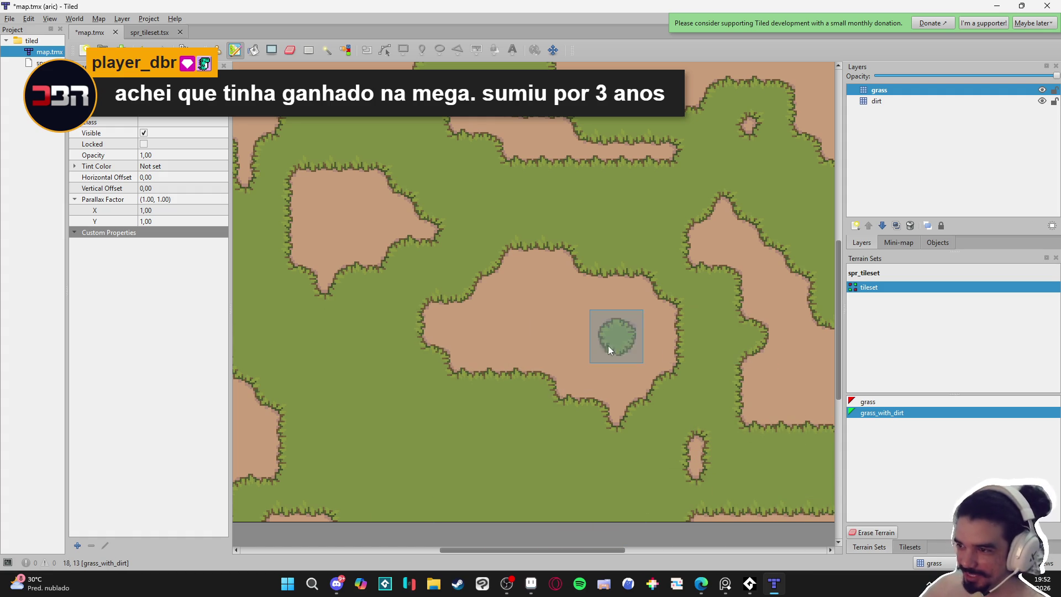
# Carve dirt paths from the central island to the upper-left island and the bottom edge.
pyautogui.rightClick(561, 334)
pyautogui.moveTo(566, 370)
pyautogui.mouseDown()
pyautogui.moveTo(398, 378)
pyautogui.moveTo(469, 424)
pyautogui.mouseUp()
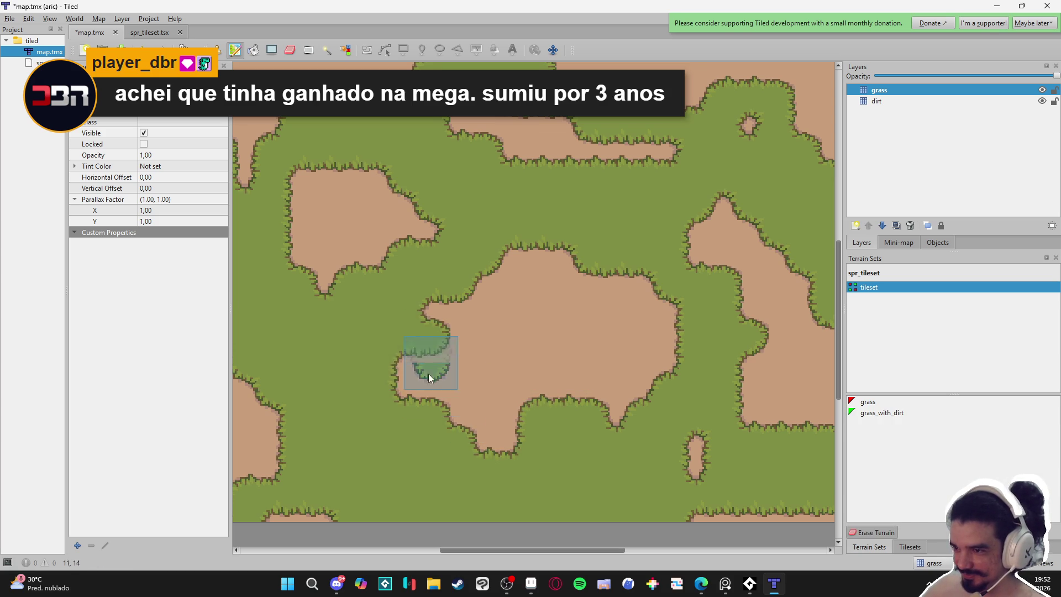
pyautogui.moveTo(395, 351)
pyautogui.mouseDown()
pyautogui.moveTo(356, 334)
pyautogui.moveTo(324, 273)
pyautogui.mouseUp()
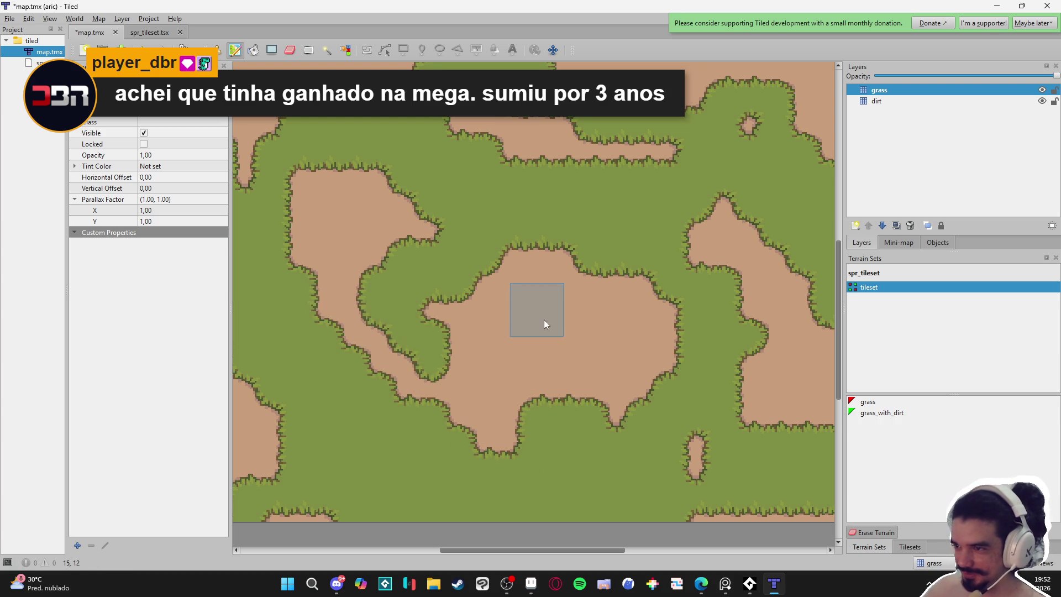
pyautogui.click(705, 505)
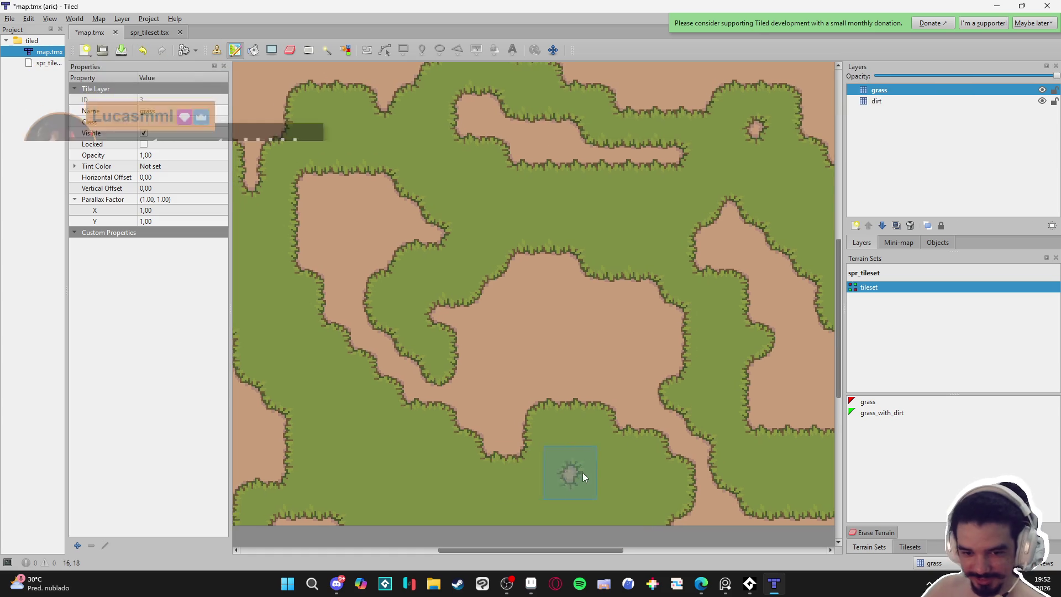
pyautogui.click(912, 552)
# Pick the plain tufted grass tile and bucket-fill the open grass areas.
pyautogui.scroll(-2, 944, 406)
pyautogui.click(877, 347)
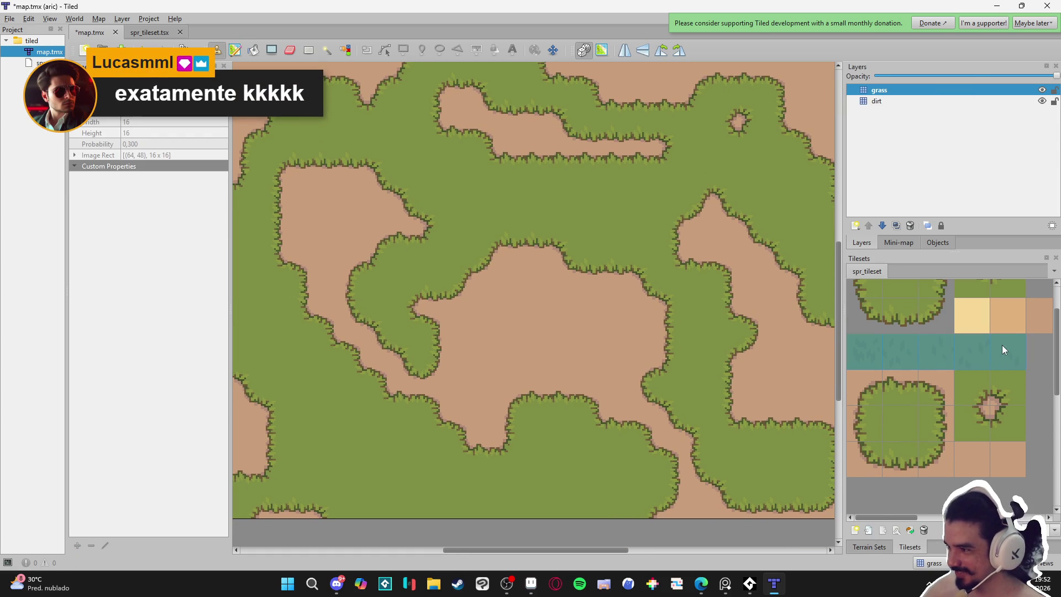
pyautogui.scroll(1, 990, 343)
pyautogui.keyDown('ctrl'); pyautogui.click(901, 333); pyautogui.keyUp('ctrl')
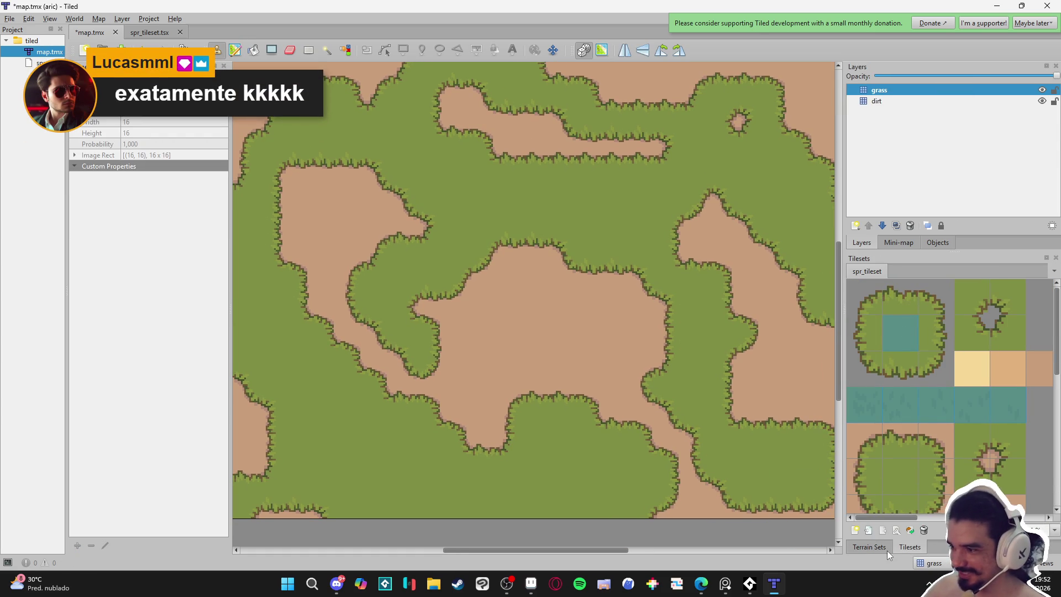
pyautogui.click(249, 56)
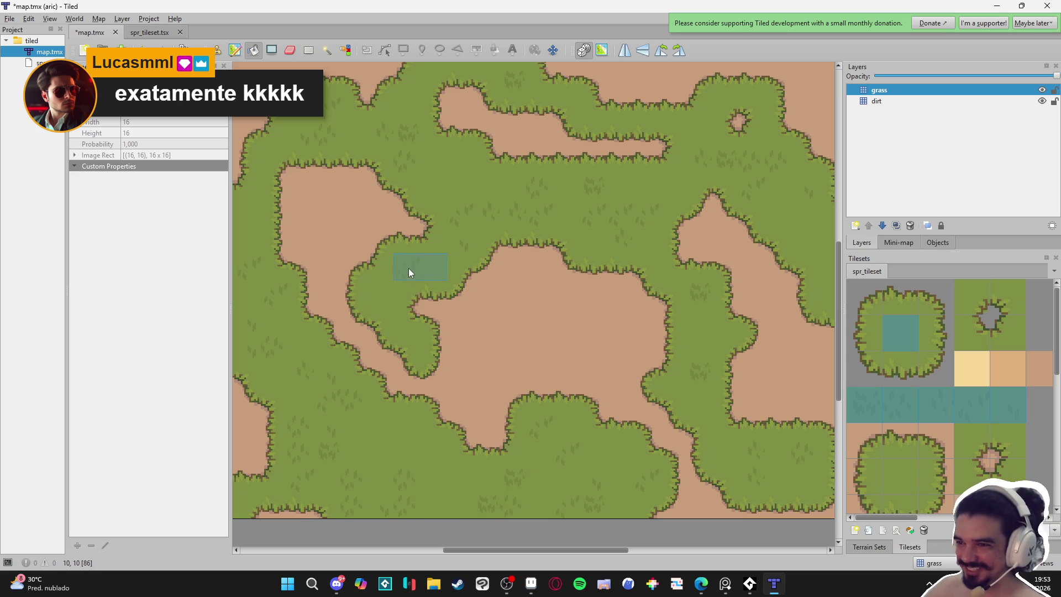
# Return to the Terrain Sets and Terrain Brush, then save map.tmx.
pyautogui.click(879, 549)
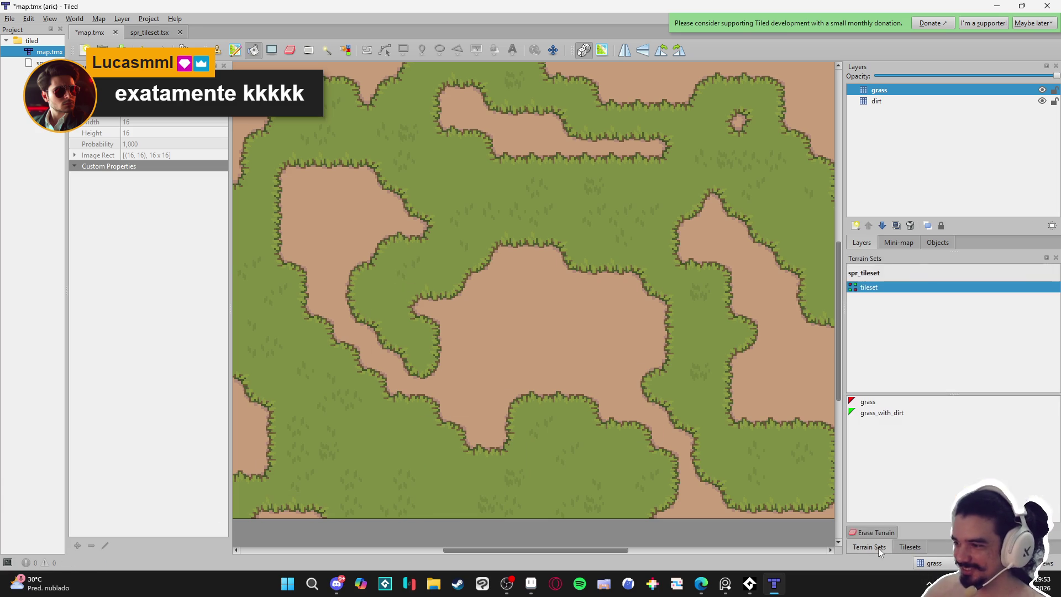
pyautogui.click(235, 50)
pyautogui.hotkey('ctrl', 's')
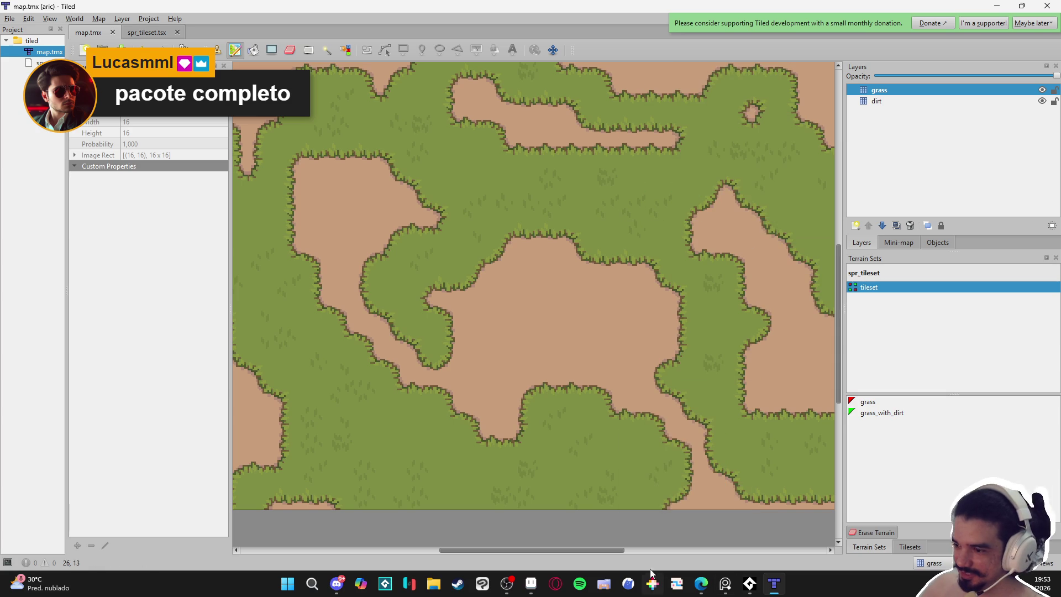
pyautogui.click(531, 584)
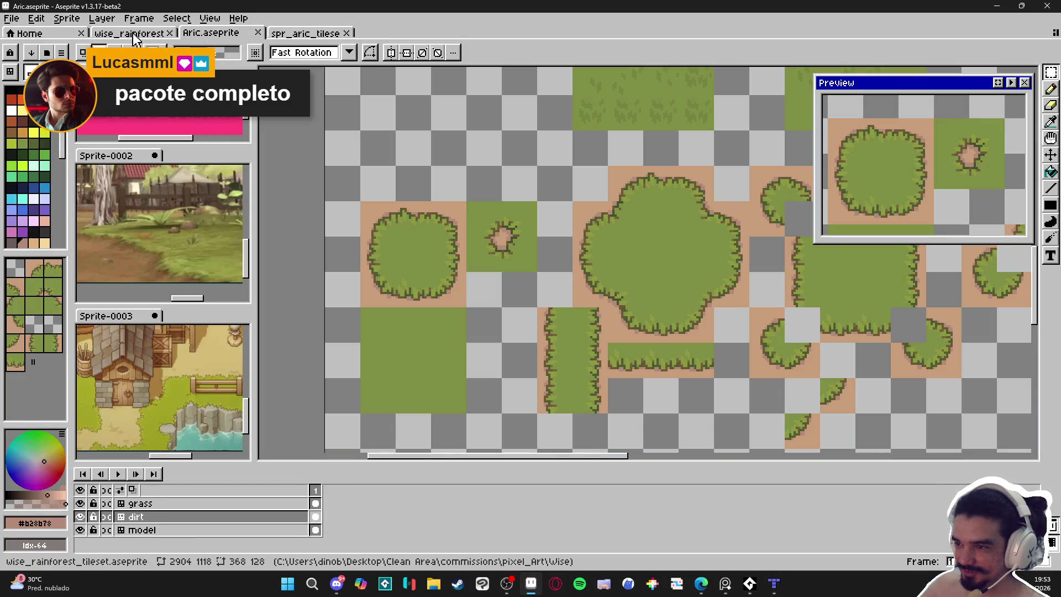
# Select the plain dirt tile in spr_aric_tileset.png and return to Aric.aseprite.
pyautogui.hotkey('ctrl', 'Tab')
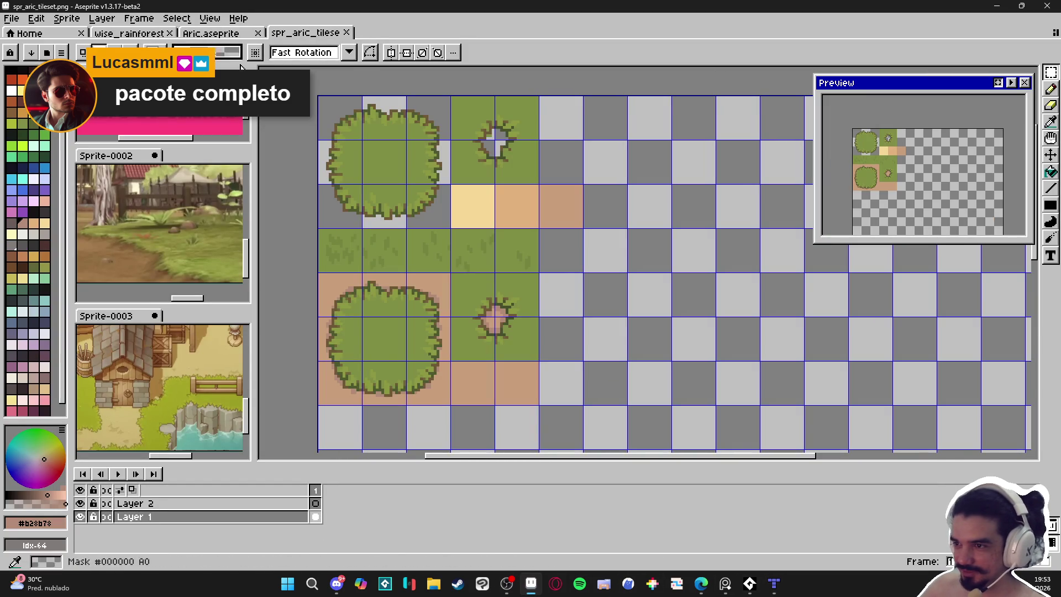
pyautogui.click(563, 222)
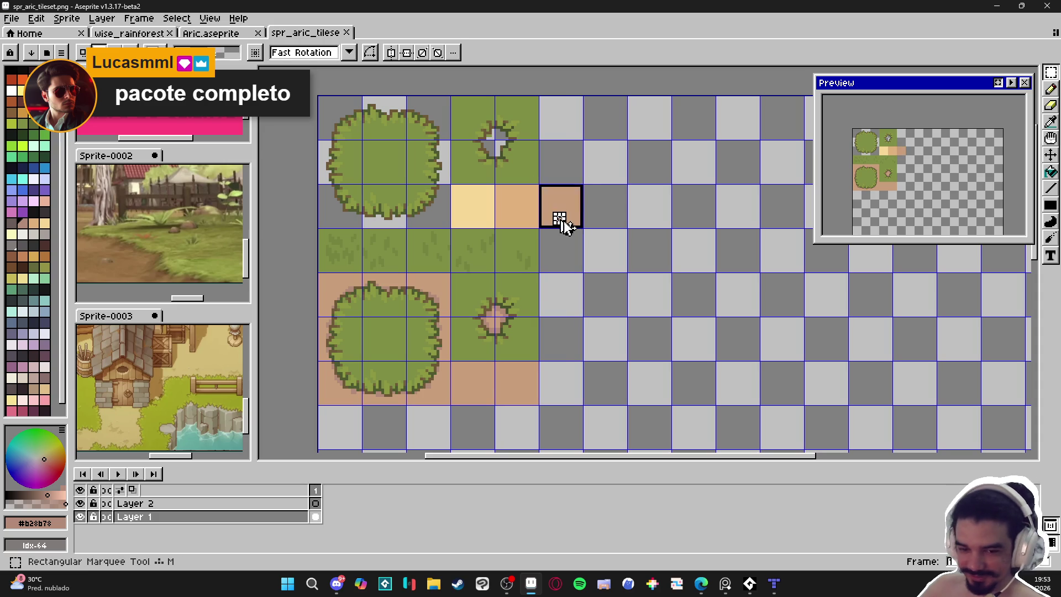
pyautogui.click(133, 33)
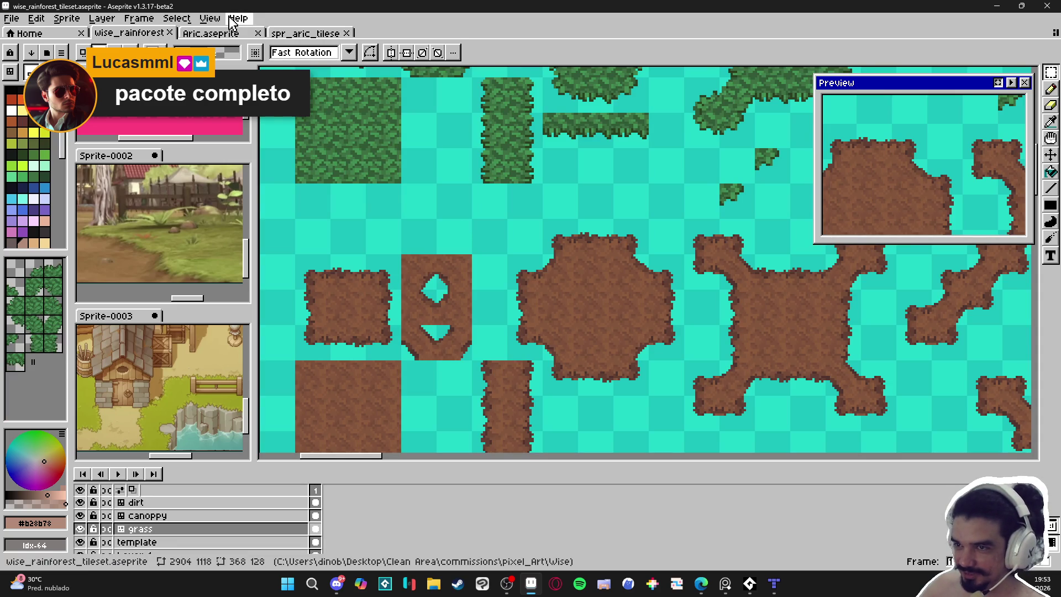
pyautogui.click(210, 33)
# Paste the dirt tile into Aric.aseprite and move it to the empty area below the bushes.
pyautogui.moveTo(636, 393)
pyautogui.mouseDown()
pyautogui.moveTo(479, 278)
pyautogui.moveTo(525, 387)
pyautogui.moveTo(592, 231)
pyautogui.moveTo(586, 115)
pyautogui.mouseUp()
pyautogui.scroll(-3, 531, 296)
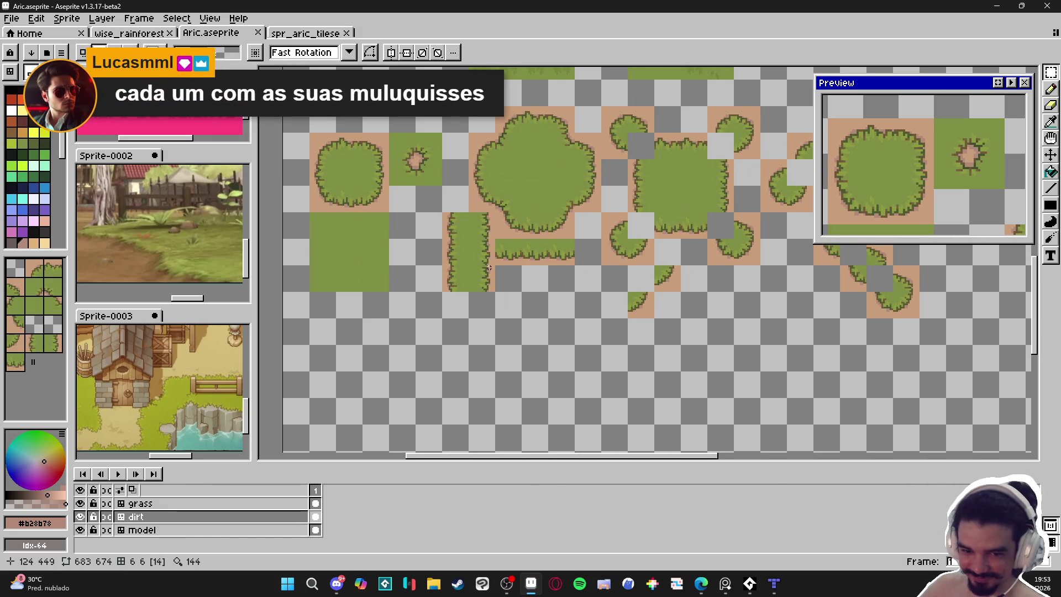
pyautogui.scroll(-1, 489, 267)
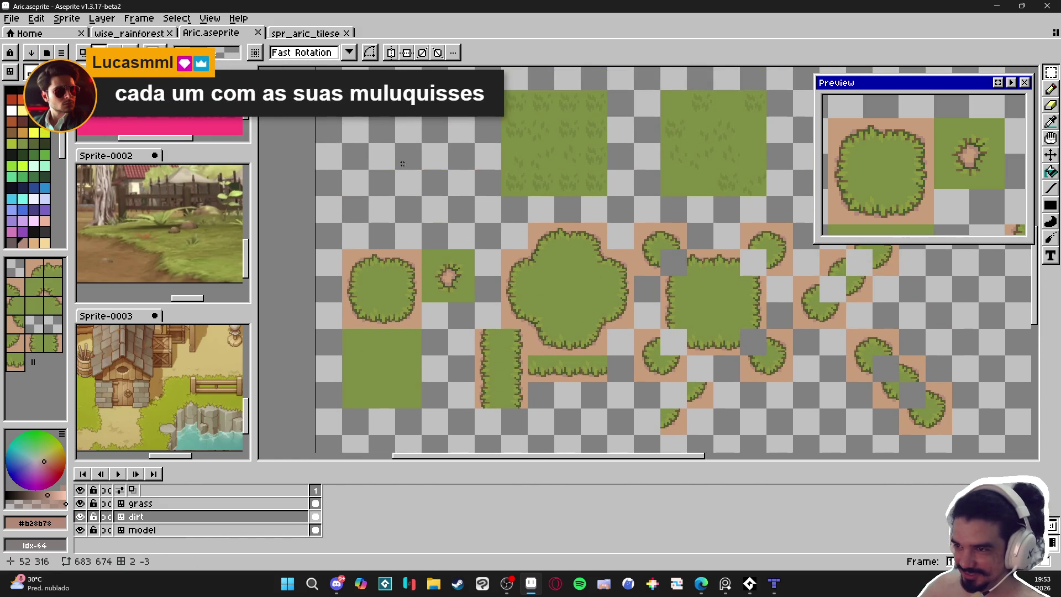
pyautogui.scroll(2, 427, 315)
pyautogui.scroll(-2, 454, 370)
pyautogui.scroll(-2, 446, 318)
pyautogui.scroll(7, 498, 387)
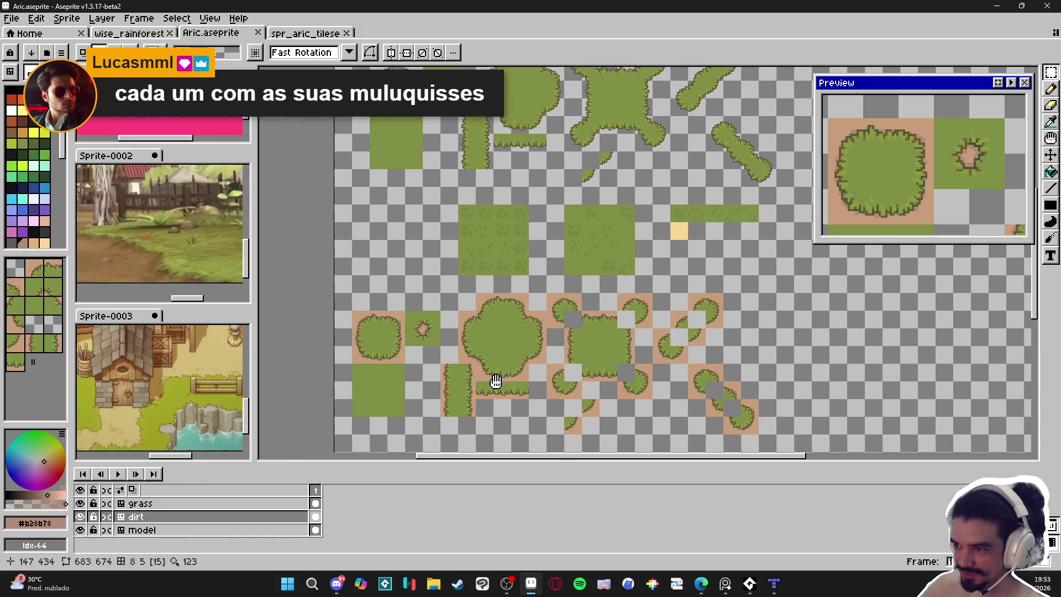
pyautogui.scroll(1, 541, 310)
pyautogui.scroll(-4, 497, 287)
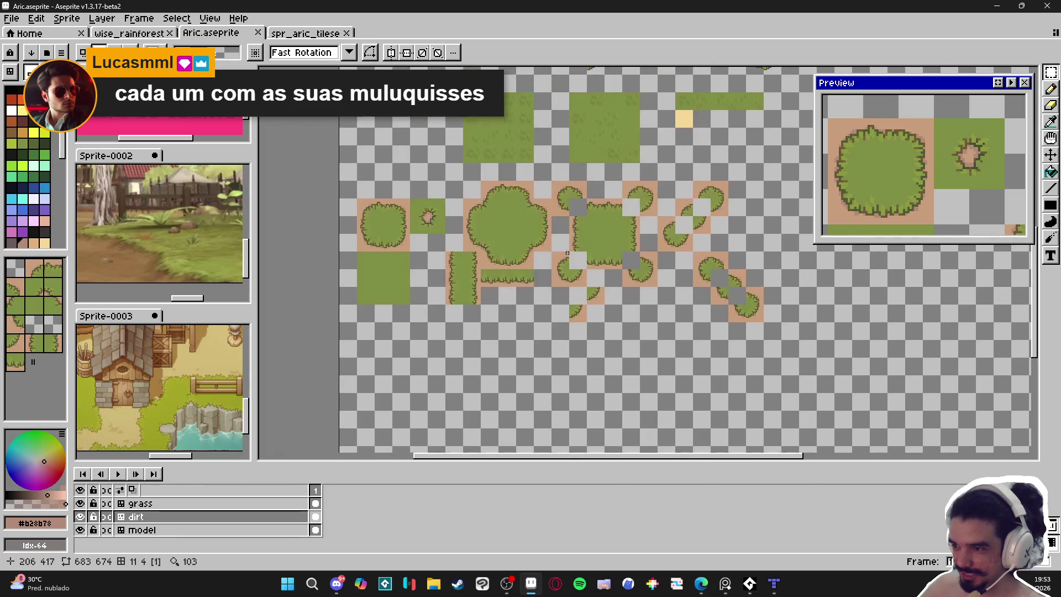
pyautogui.scroll(2, 474, 260)
pyautogui.hotkey('ctrl', 'v')
pyautogui.moveTo(431, 279)
pyautogui.mouseDown()
pyautogui.moveTo(566, 327)
pyautogui.moveTo(502, 379)
pyautogui.moveTo(517, 358)
pyautogui.mouseUp()
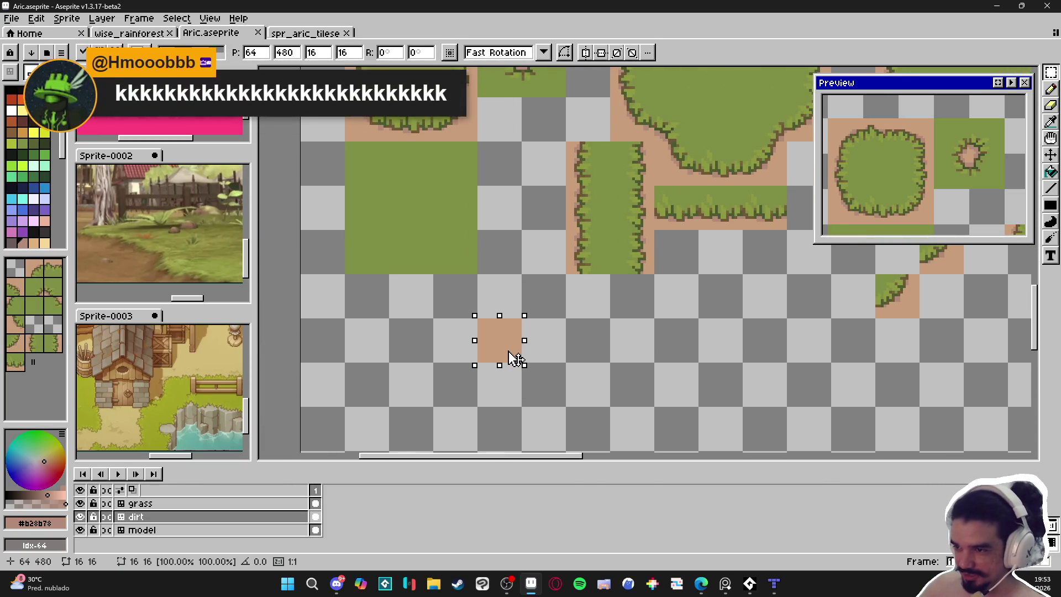
# Discard the pasted dirt tile and add a new Layer 1 above the dirt layer.
pyautogui.press('Escape')
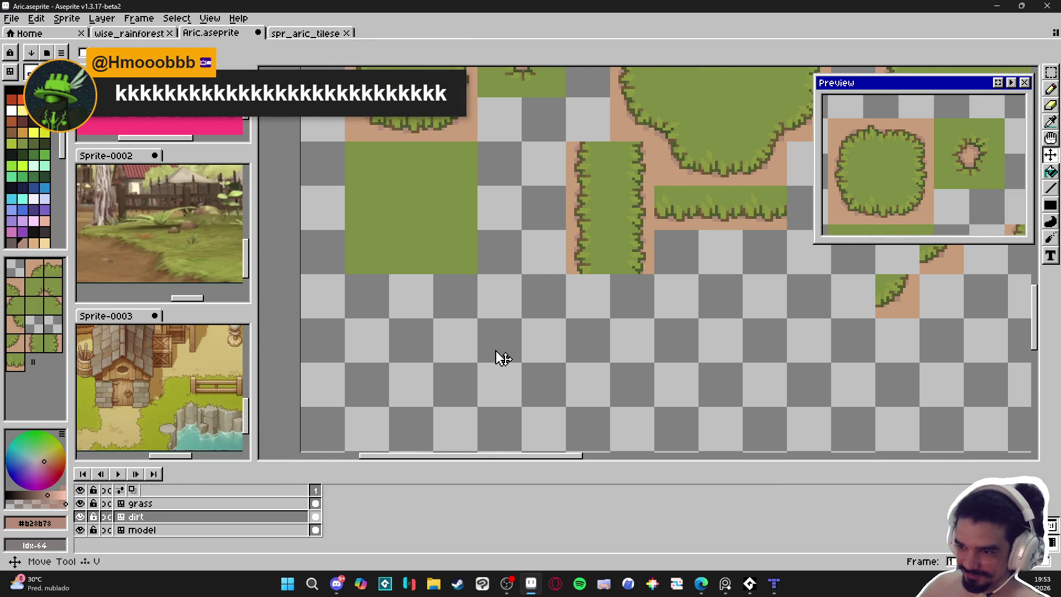
pyautogui.press('-')
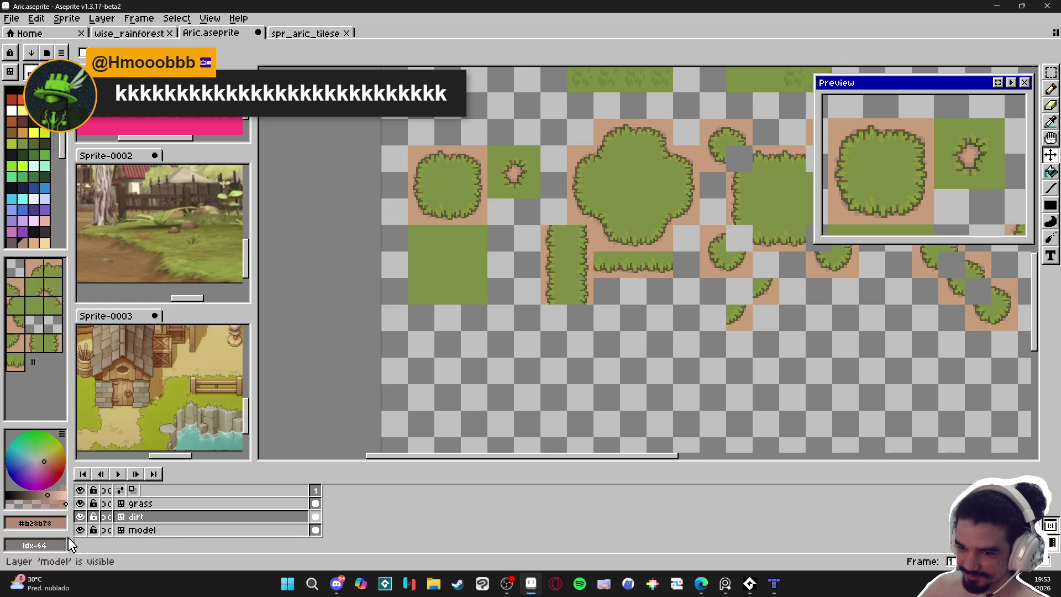
pyautogui.click(173, 522)
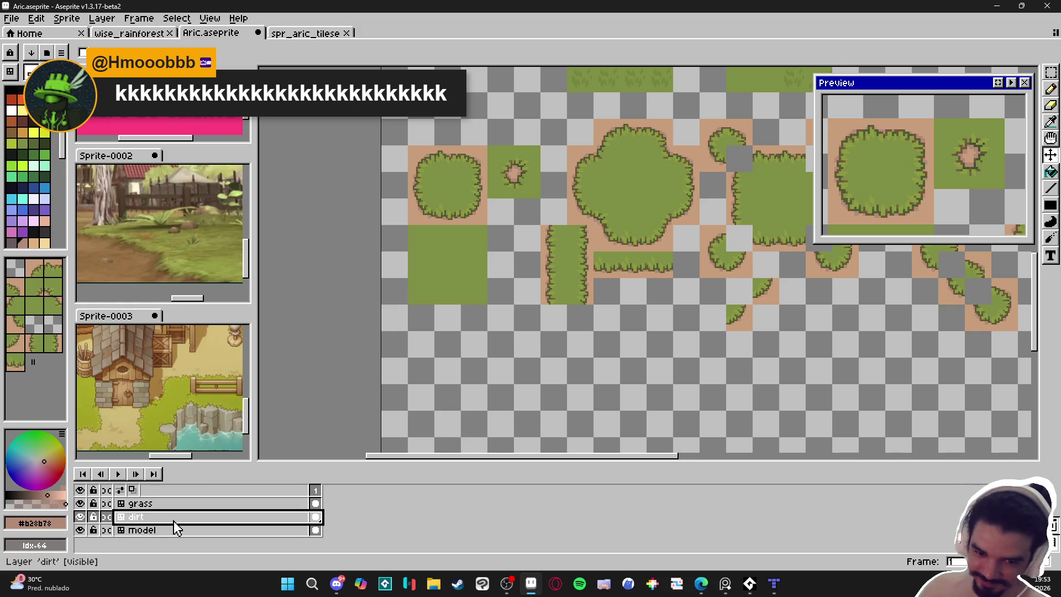
pyautogui.hotkey('shift', 'n')
pyautogui.doubleClick(174, 521)
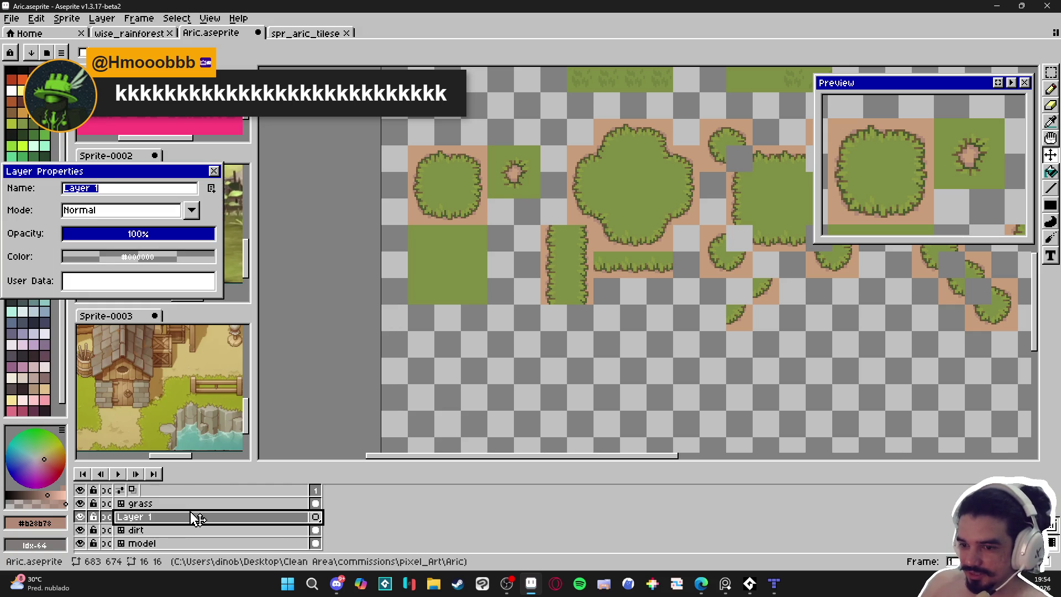
pyautogui.click(214, 171)
# Pan the canvas and ready the rectangular marquee selection tool.
pyautogui.moveTo(677, 277); pyautogui.dragTo(564, 252)
pyautogui.press('u')
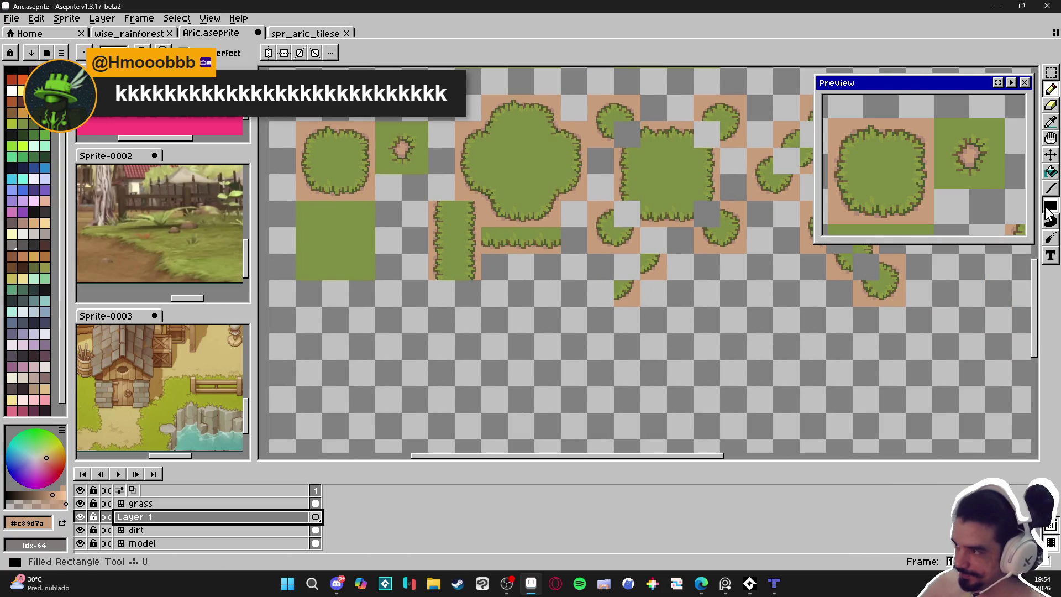
pyautogui.scroll(1, 510, 320)
pyautogui.scroll(1, 511, 320)
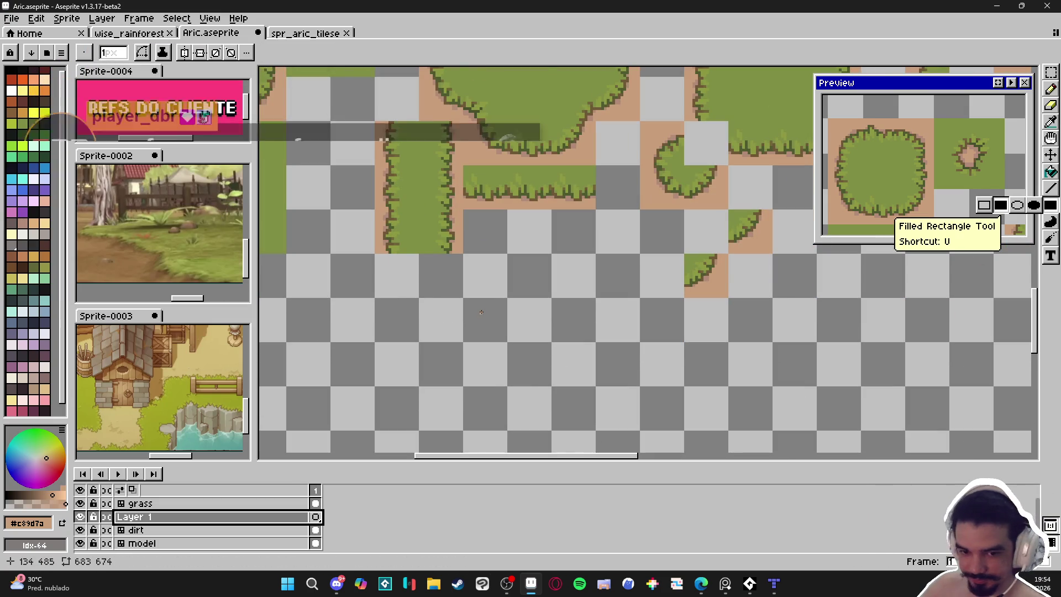
pyautogui.press('m')
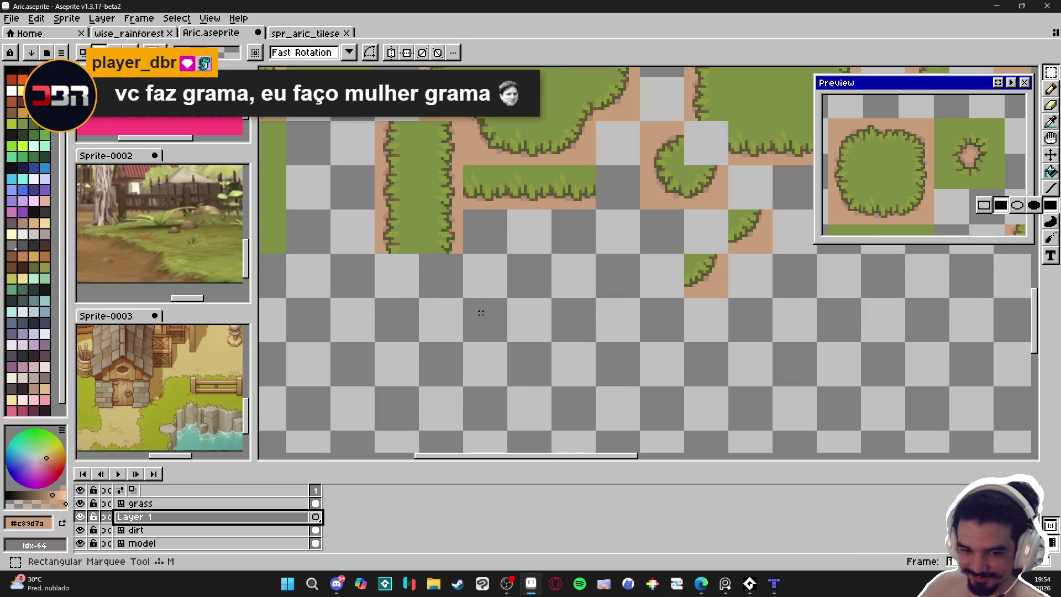